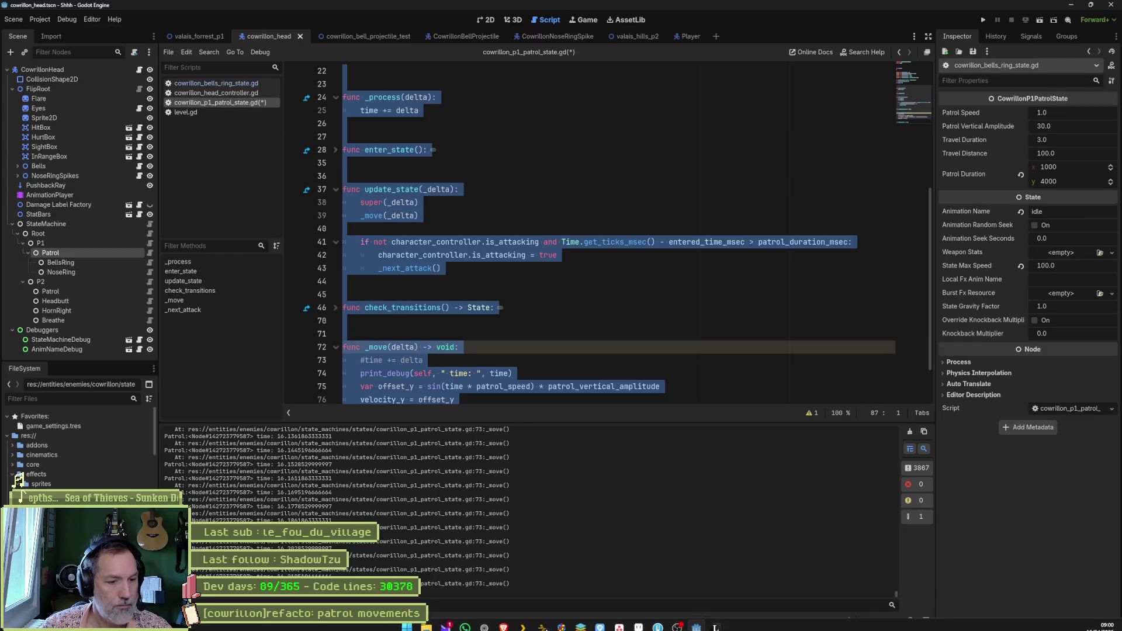
- In ChatGPT, write in French that bells attack inherits patrol's sin movement and time gets reset
left_click(696, 622)
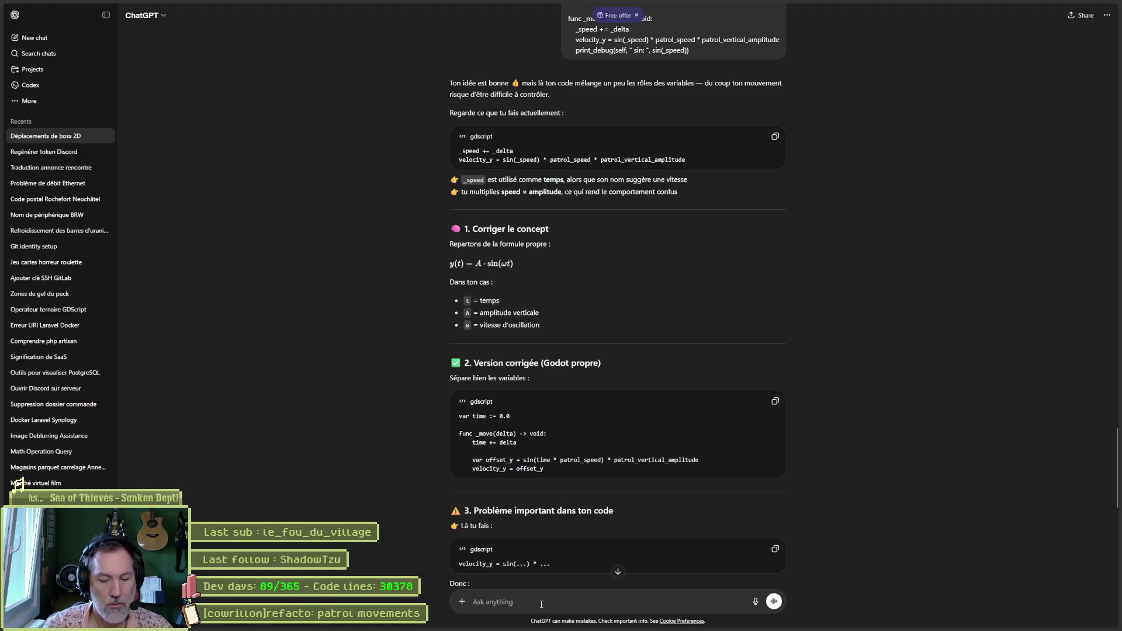
type("mon et")
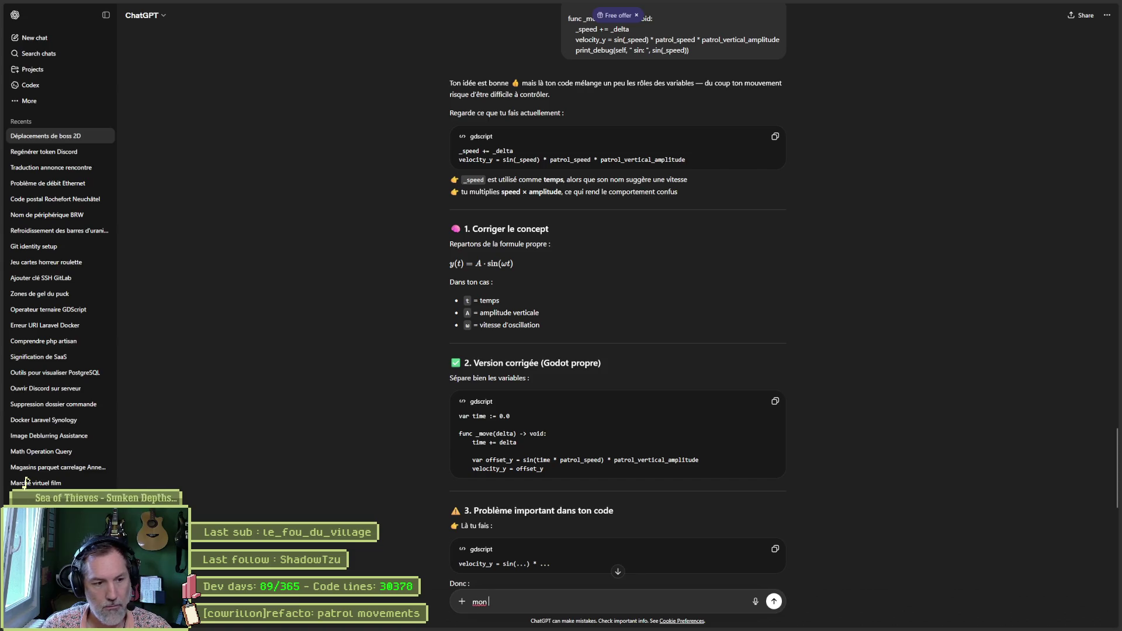
type("at ")
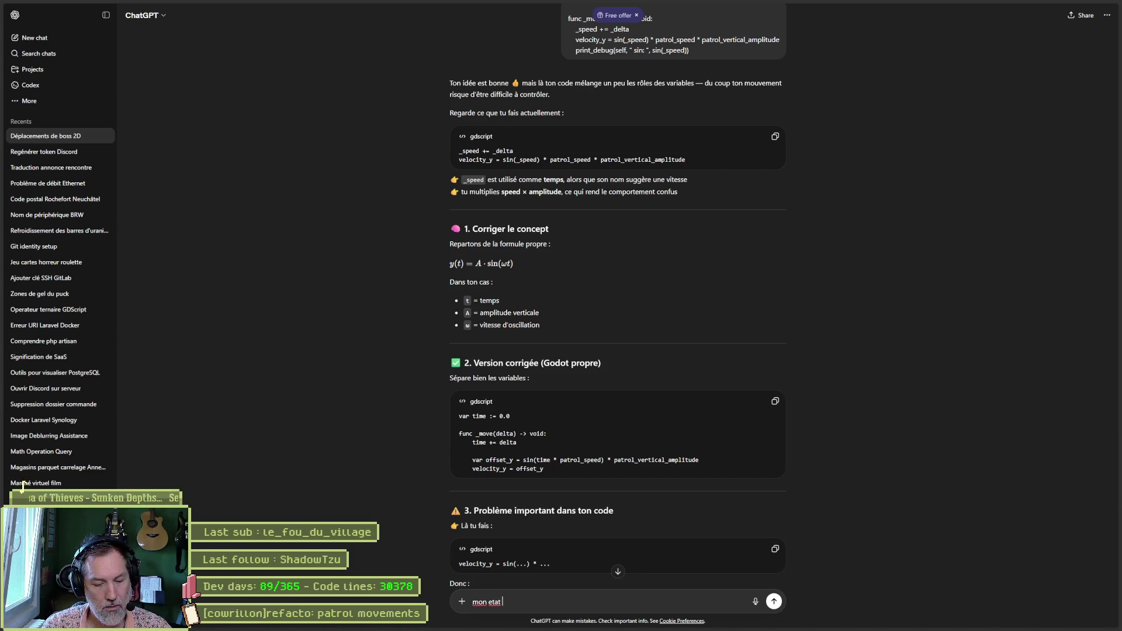
type("bells atta")
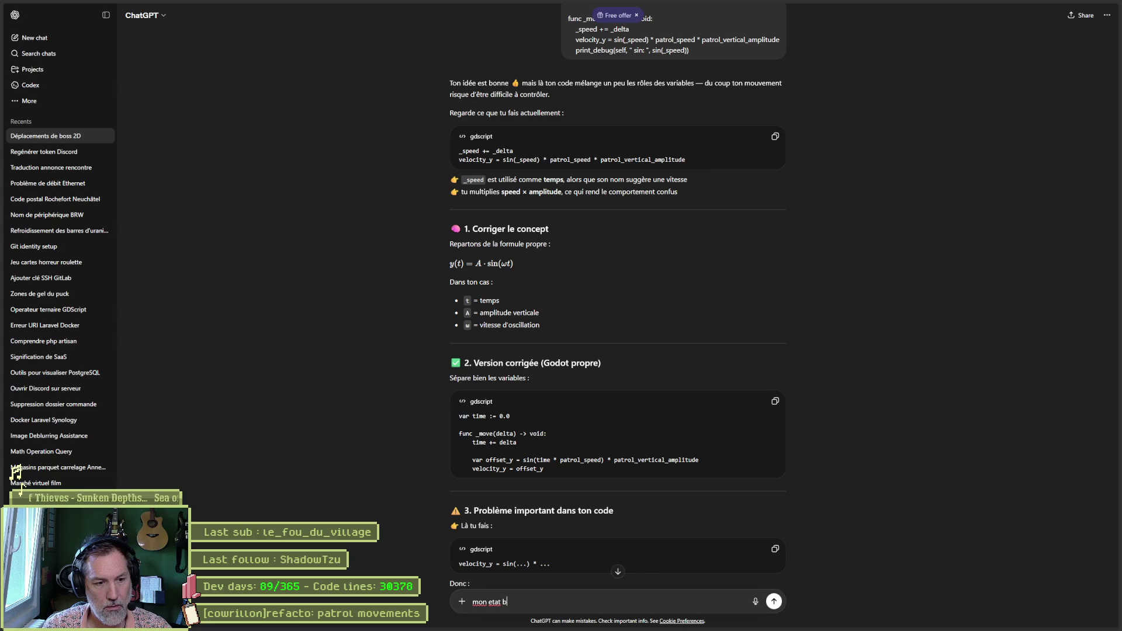
type("ck h")
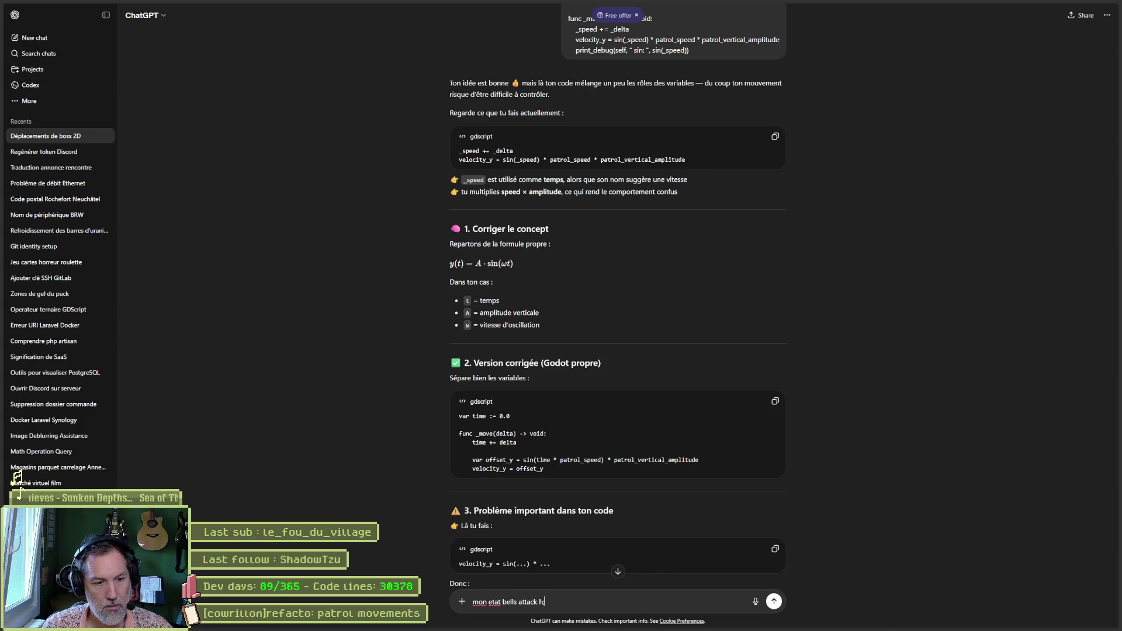
type("érite de ")
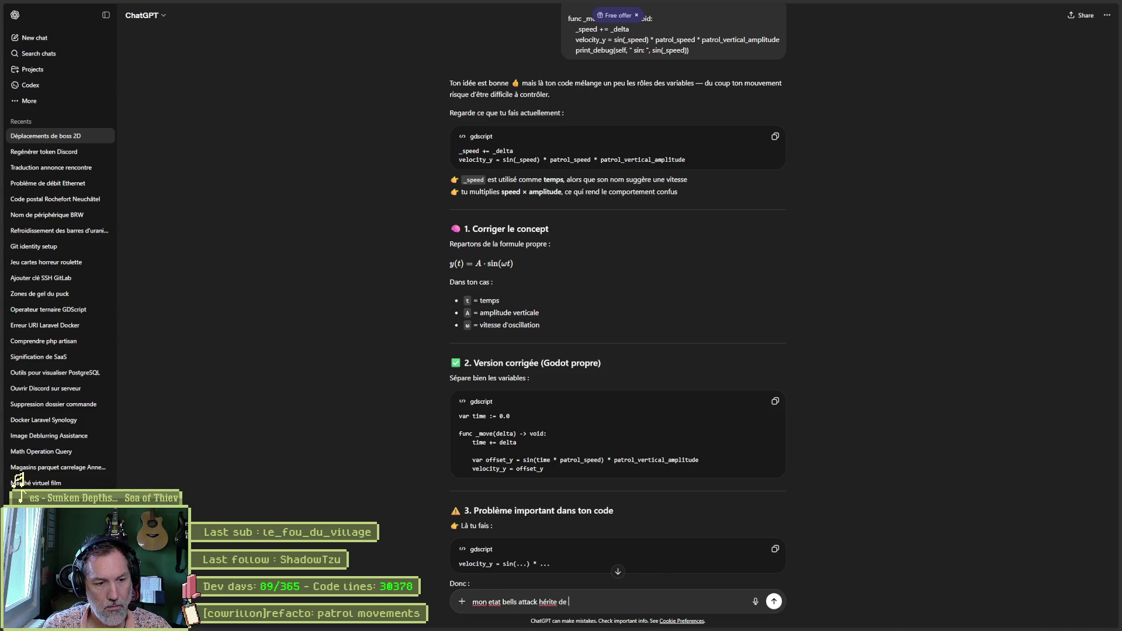
type("l'état patrol")
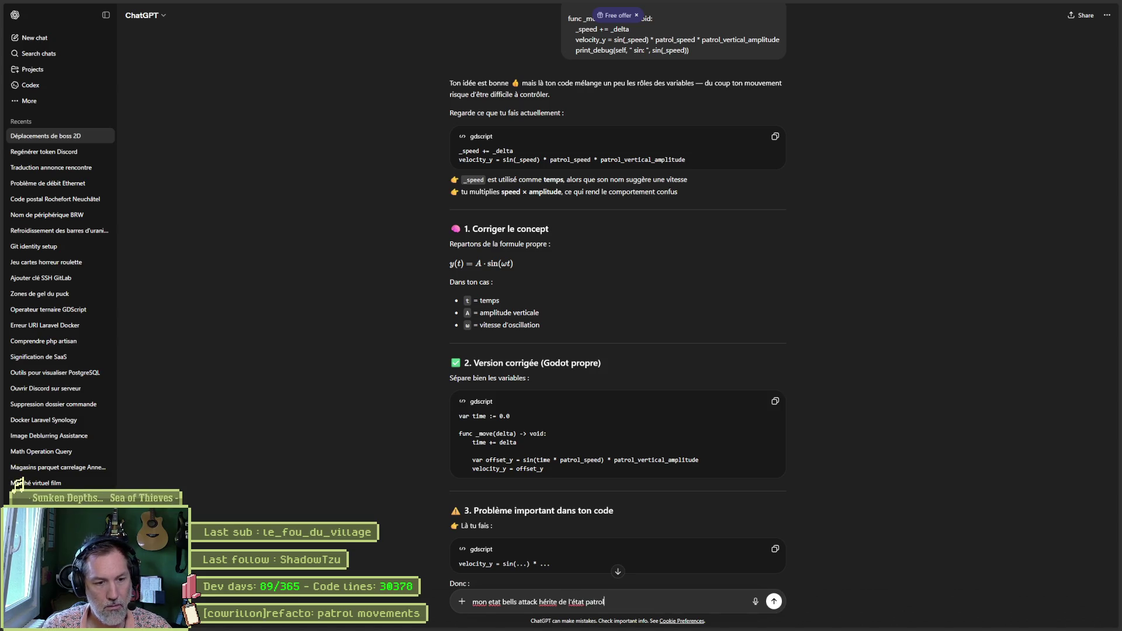
type(" dans lequel j")
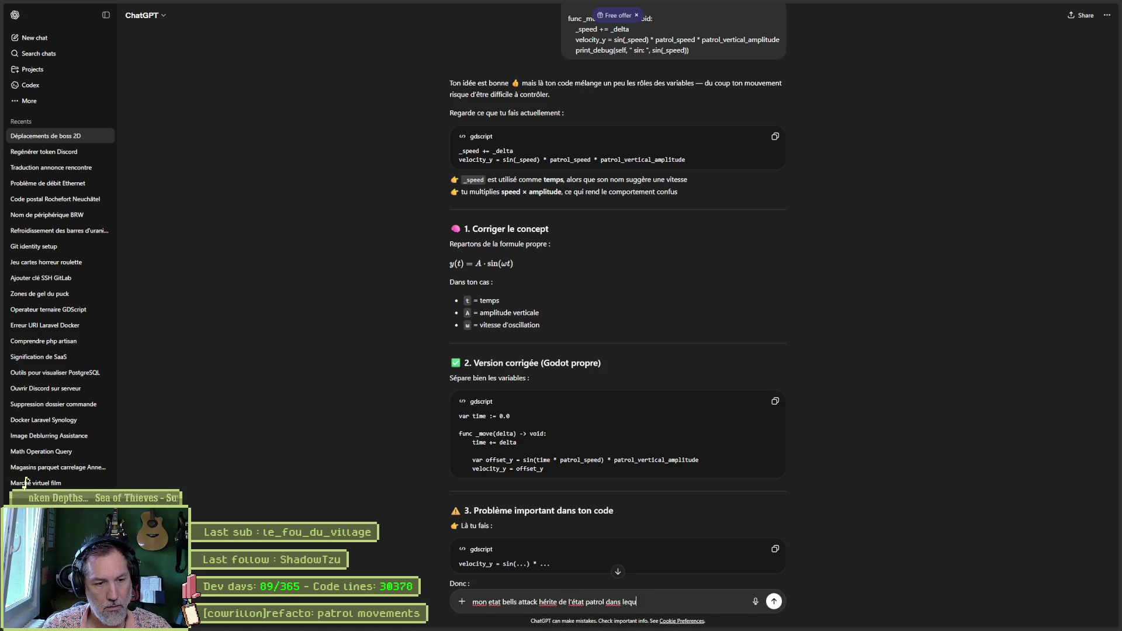
type("e fais le mouveemnt sin")
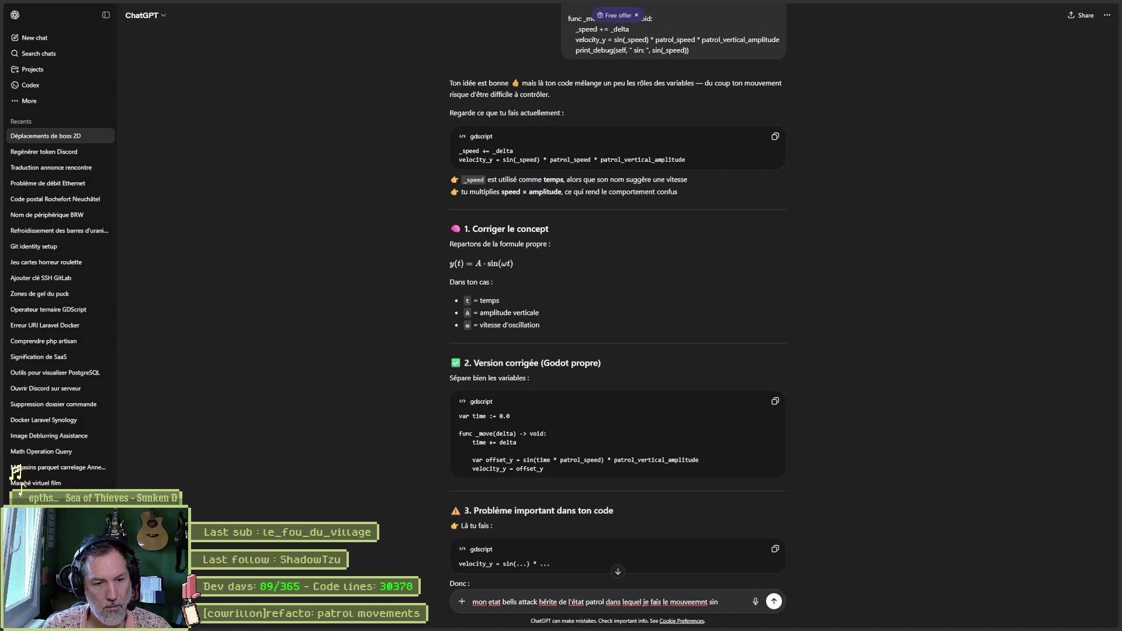
type(".")
key("shift+Return")
type("je ne comprends pas")
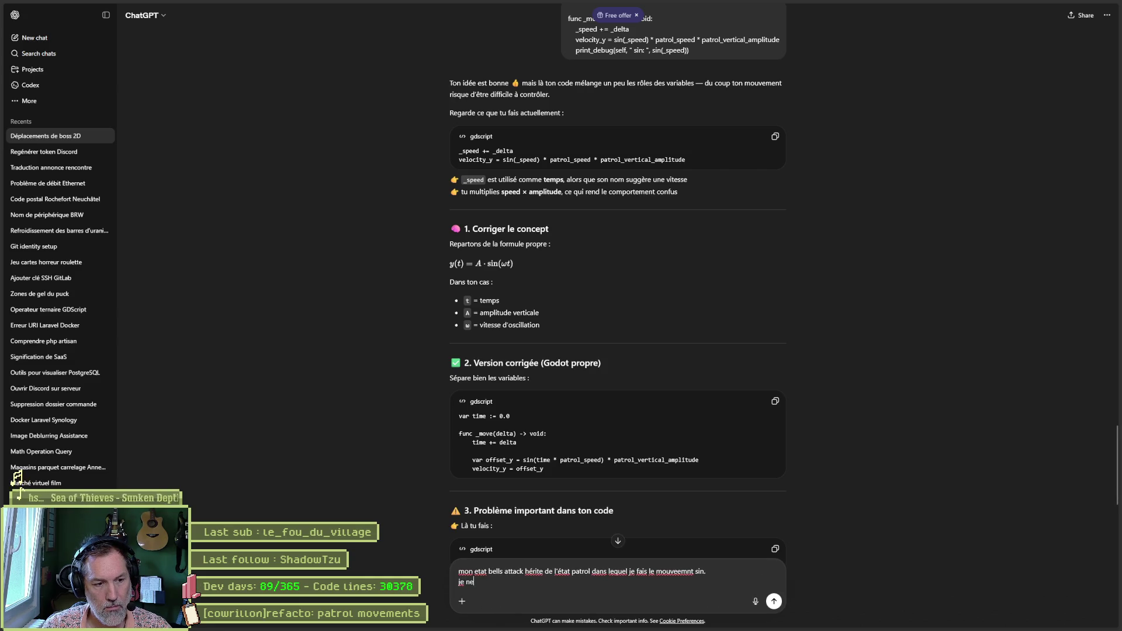
type(" pourquoi la varible ")
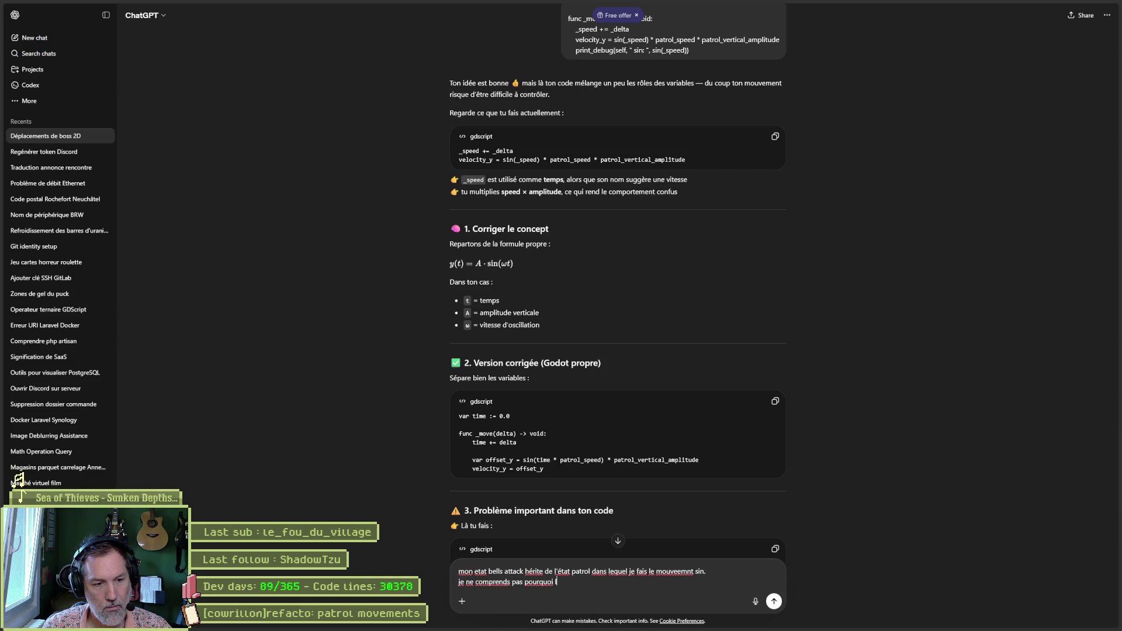
type("time est reset ")
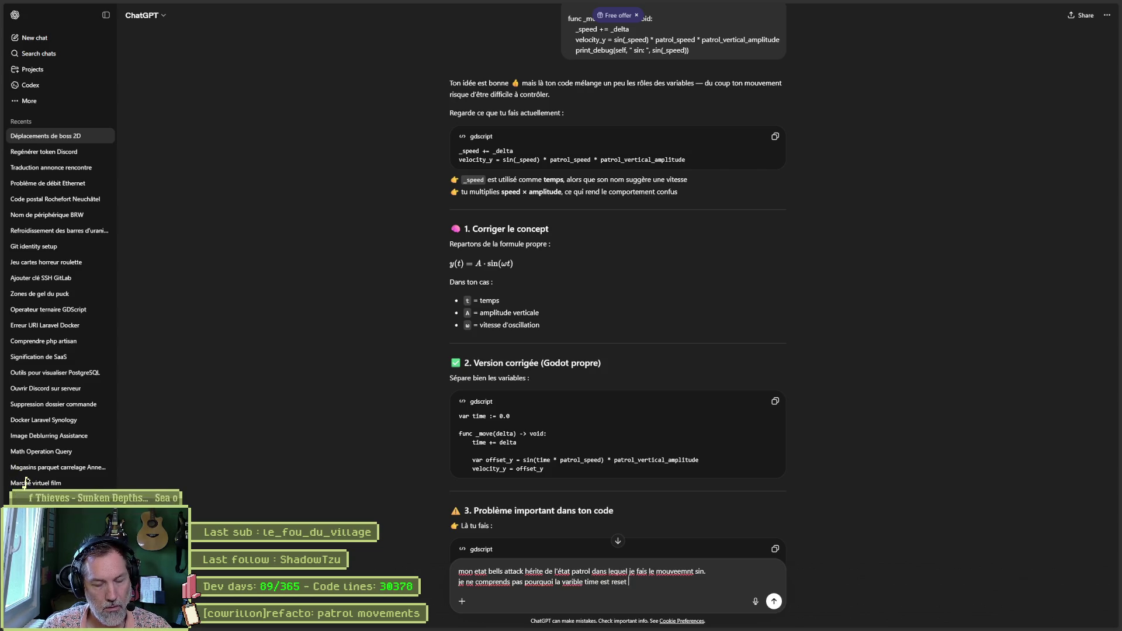
type("quand j'utilise l")
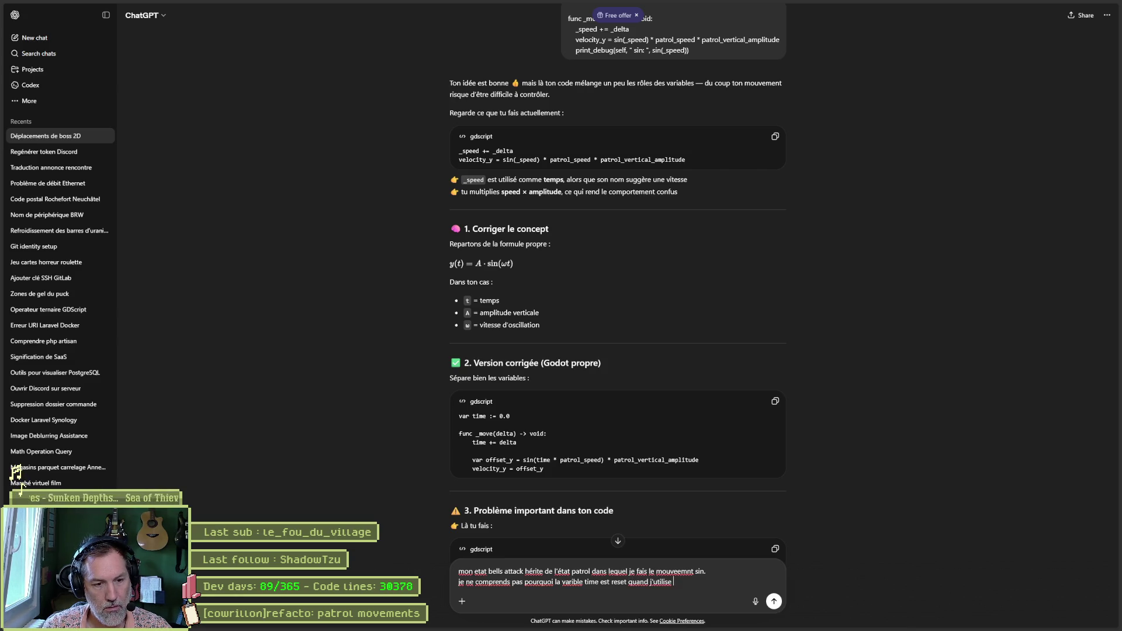
type("'instruction commentée dans")
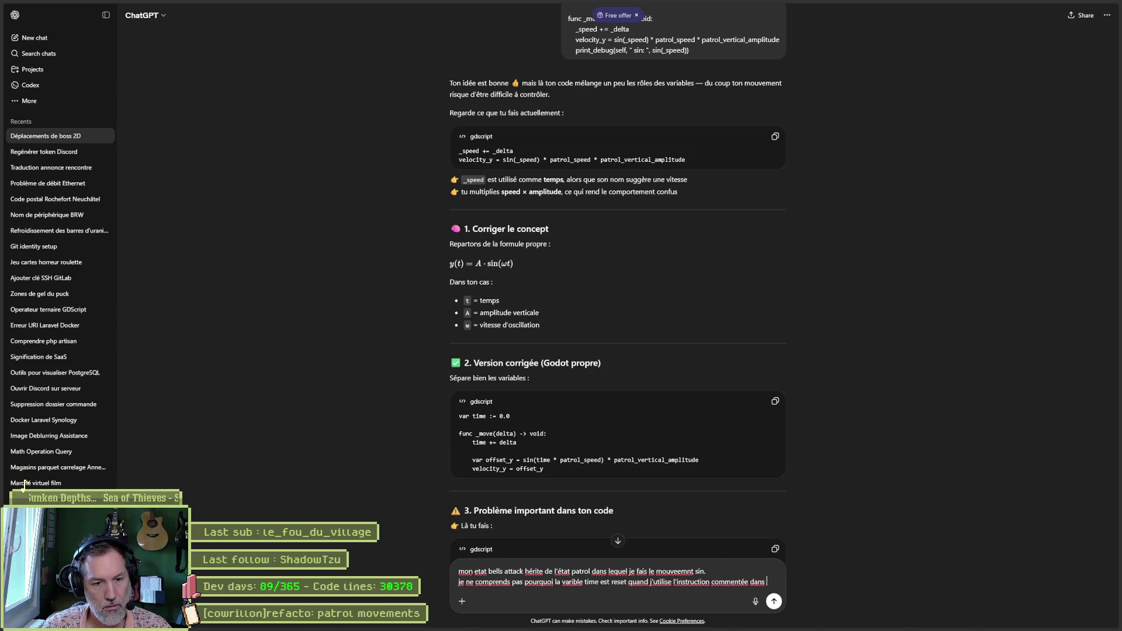
- Finish the question, noting it works when time is updated in _process, and send it
key("alt+Tab")
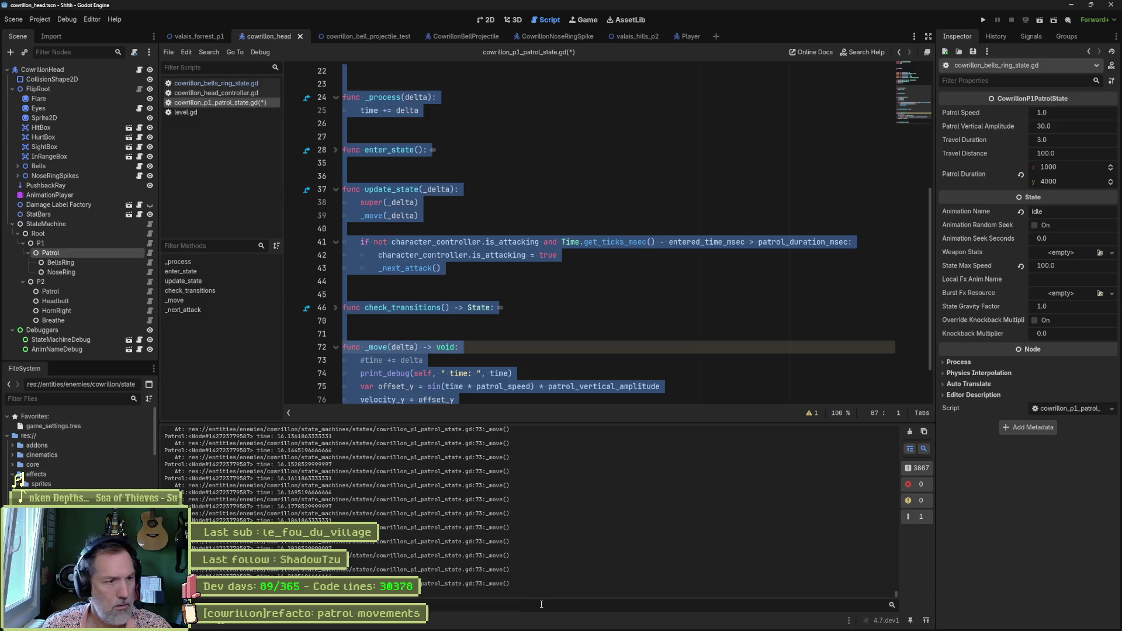
key("alt+Tab")
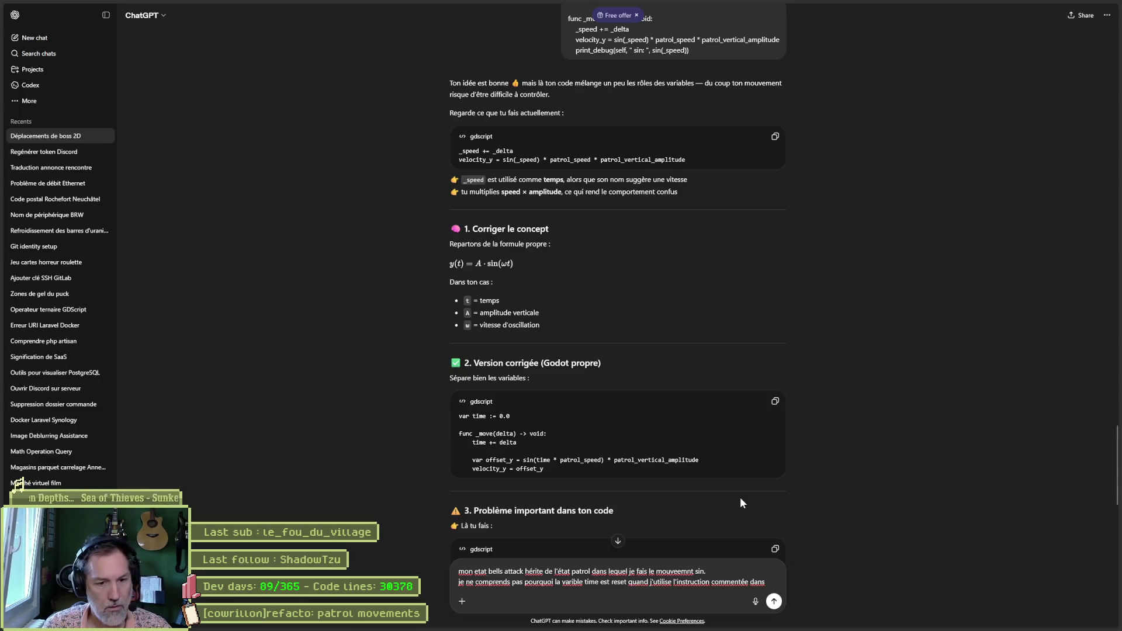
type("dans la fonction ")
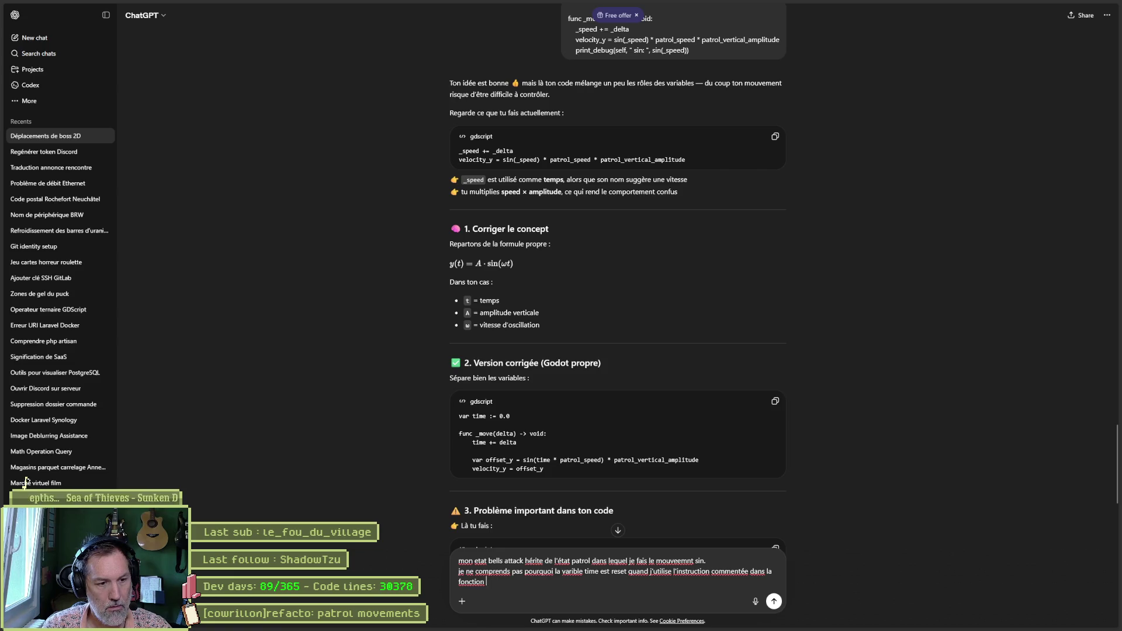
type("_move et ")
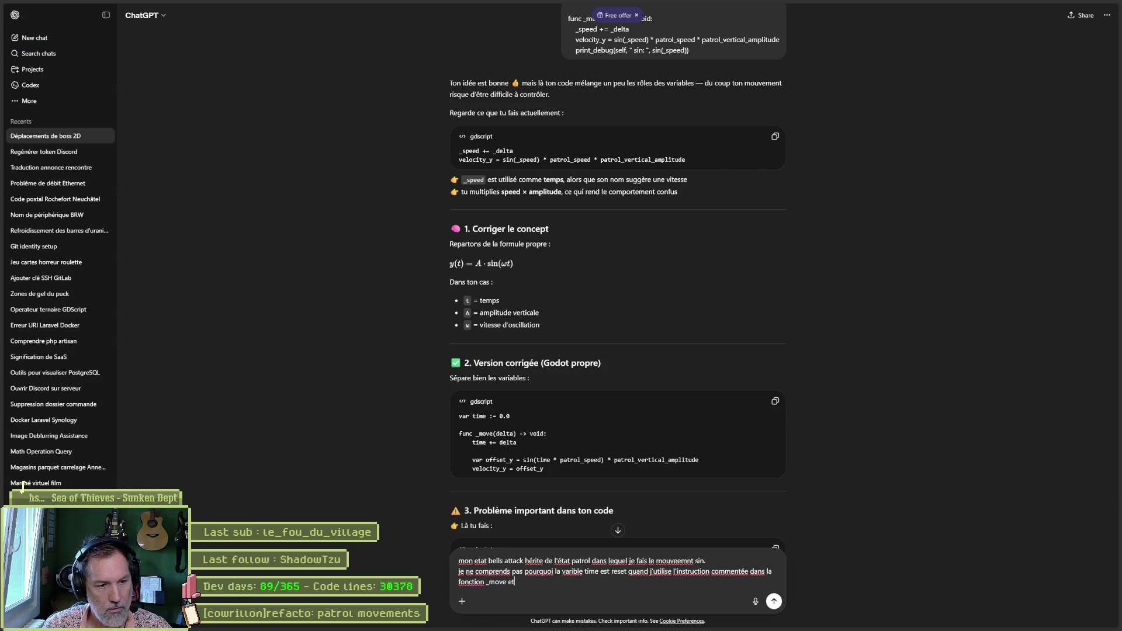
type("il fonctionne si je")
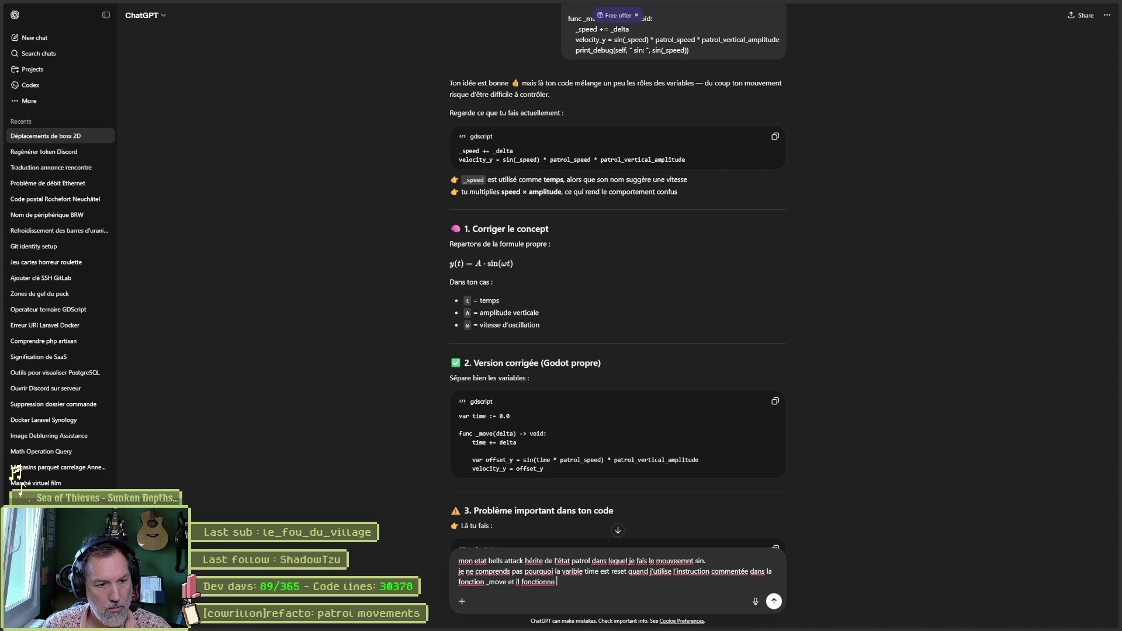
type(" la m")
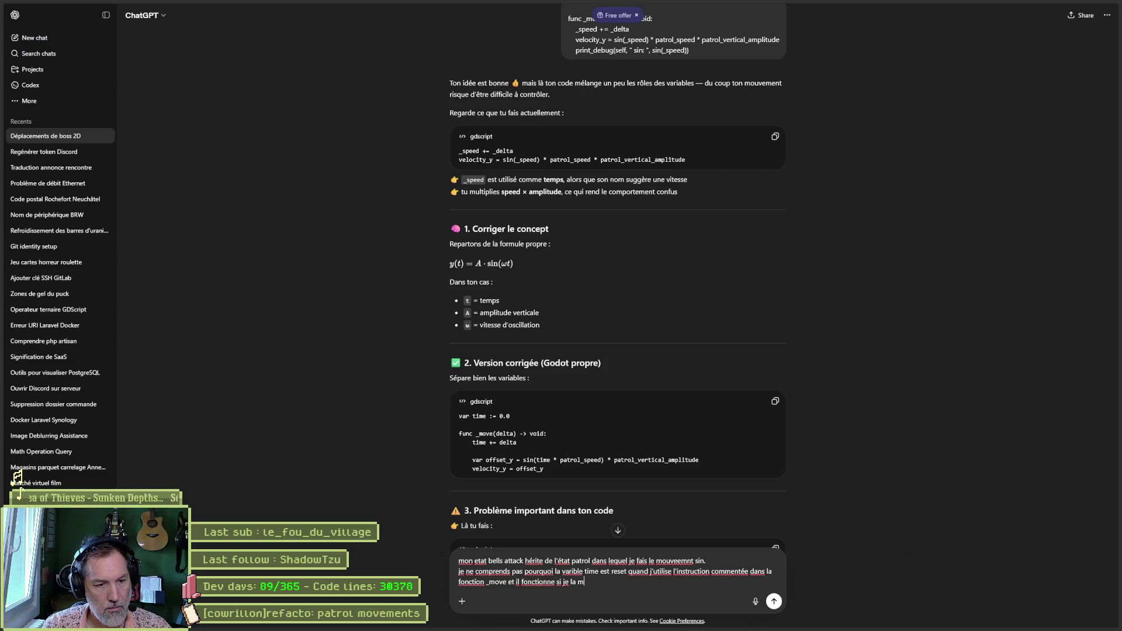
key("BackSpace")
key("BackSpace")
key("BackSpace")
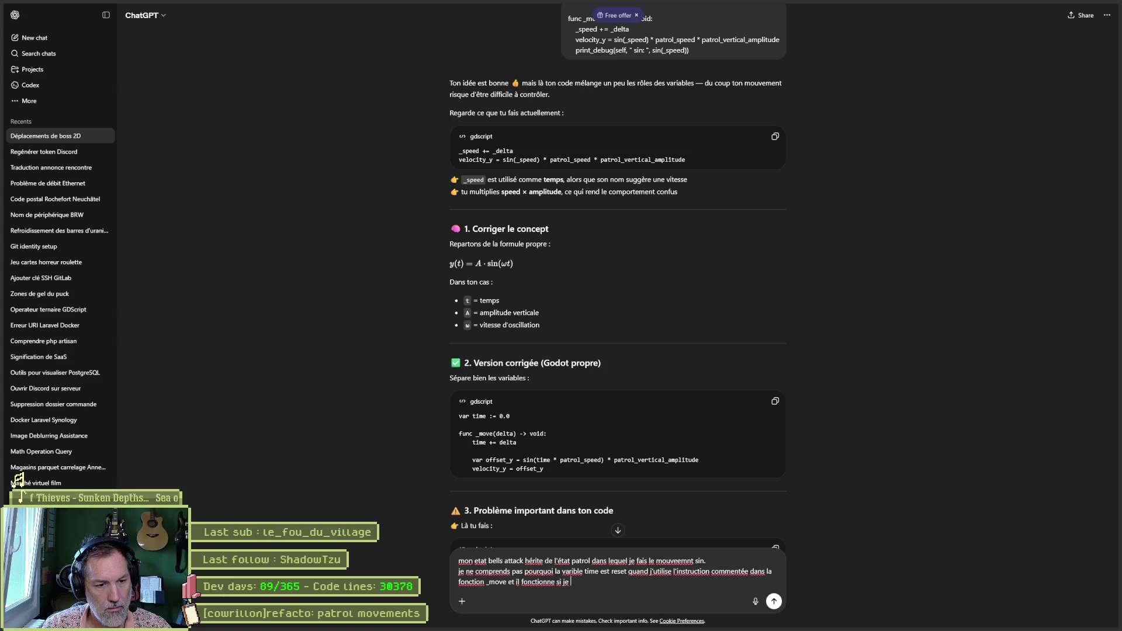
key("BackSpace")
key("BackSpace")
type("'update time dans ?pro")
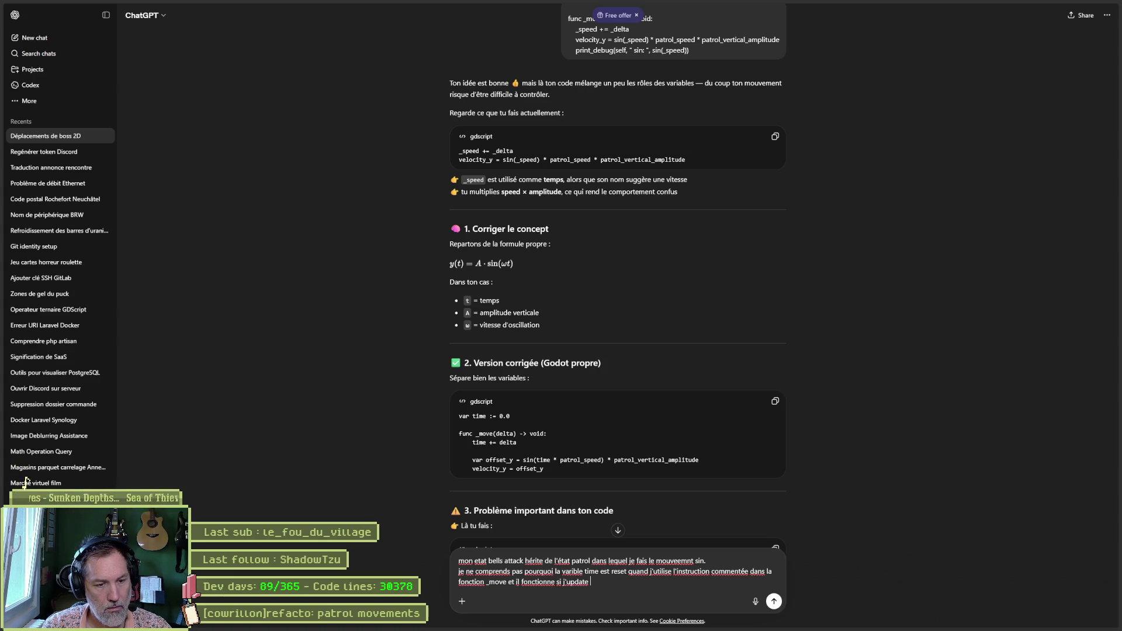
key("BackSpace")
key("BackSpace")
key("BackSpace")
type("process...")
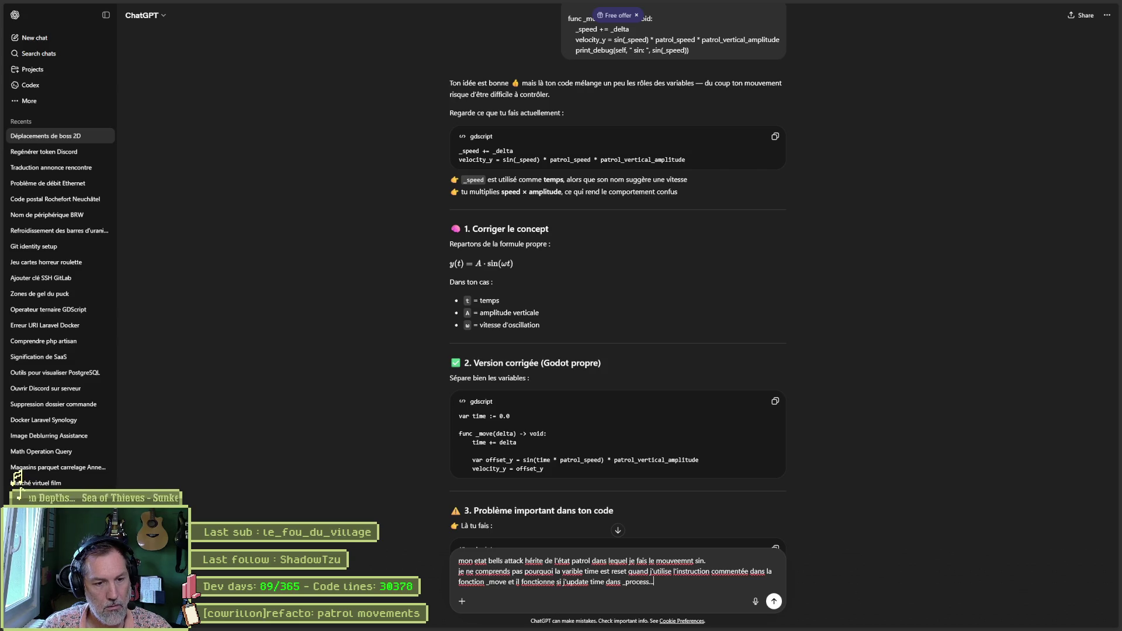
key("Return")
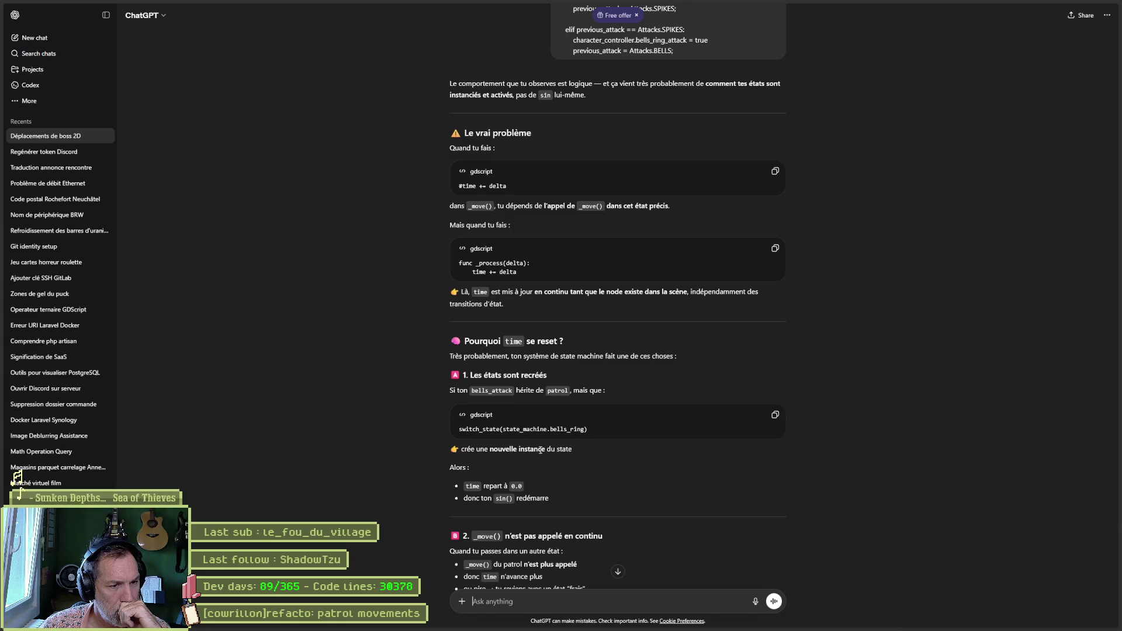
scroll(540, 453, "down", 1)
scroll(539, 453, "down", 2)
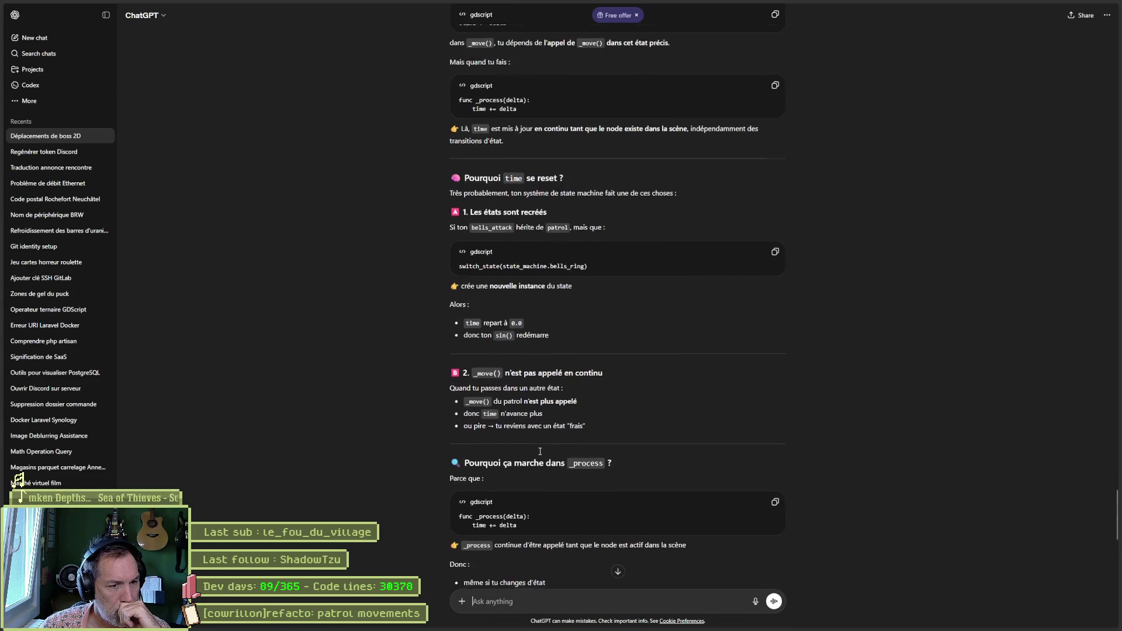
scroll(539, 457, "down", 3)
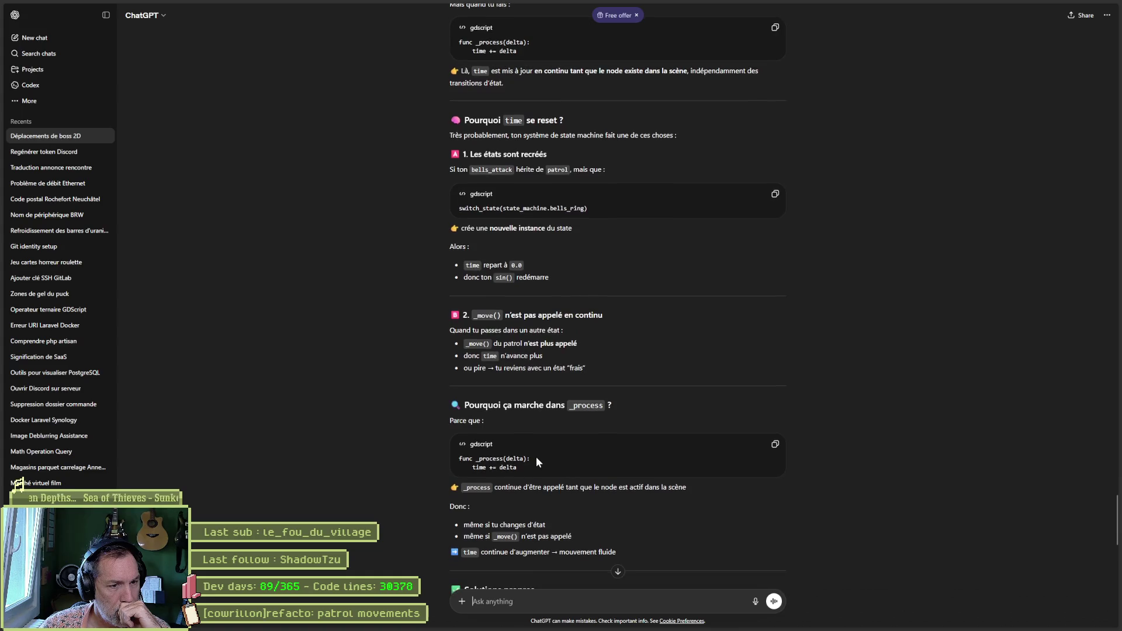
scroll(535, 459, "down", 1)
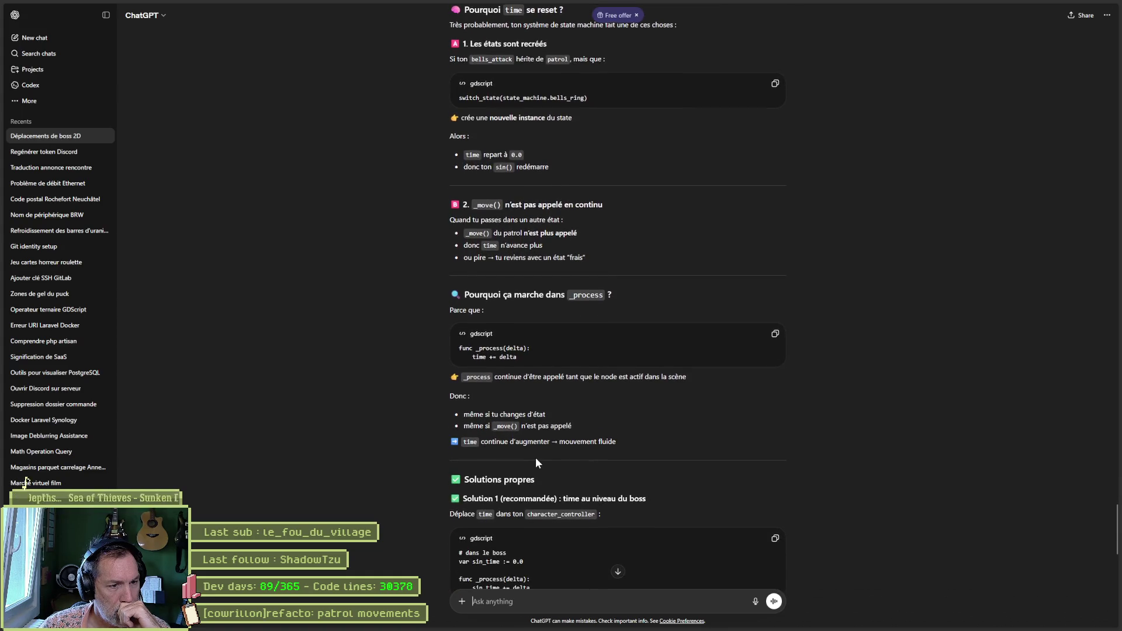
scroll(535, 457, "down", 3)
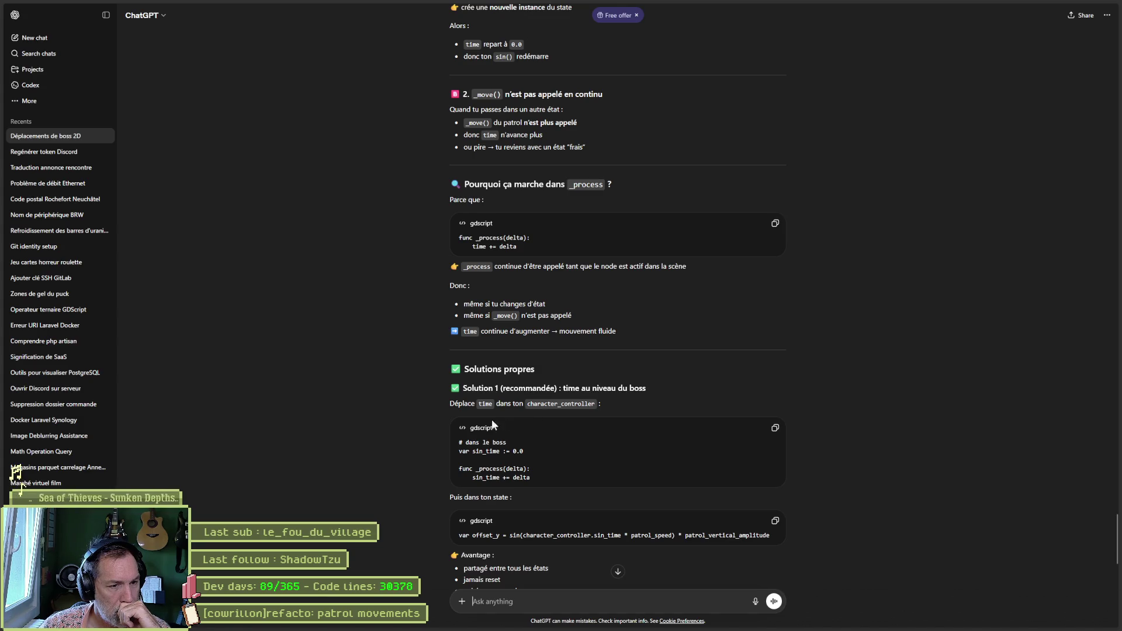
scroll(492, 419, "down", 3)
scroll(447, 427, "down", 3)
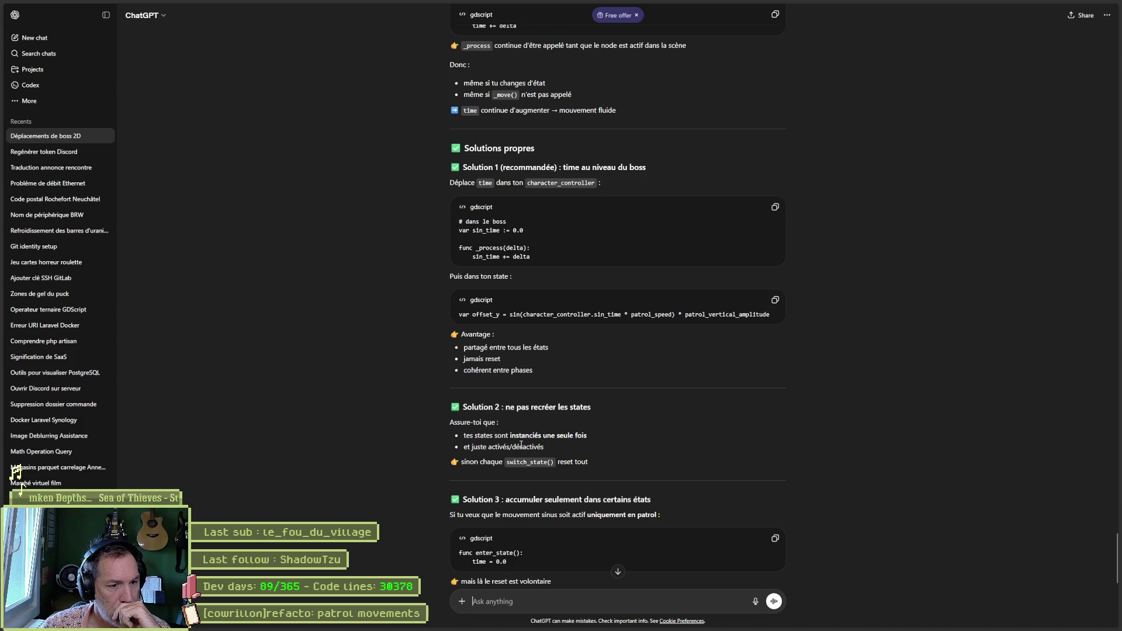
scroll(453, 438, "down", 1)
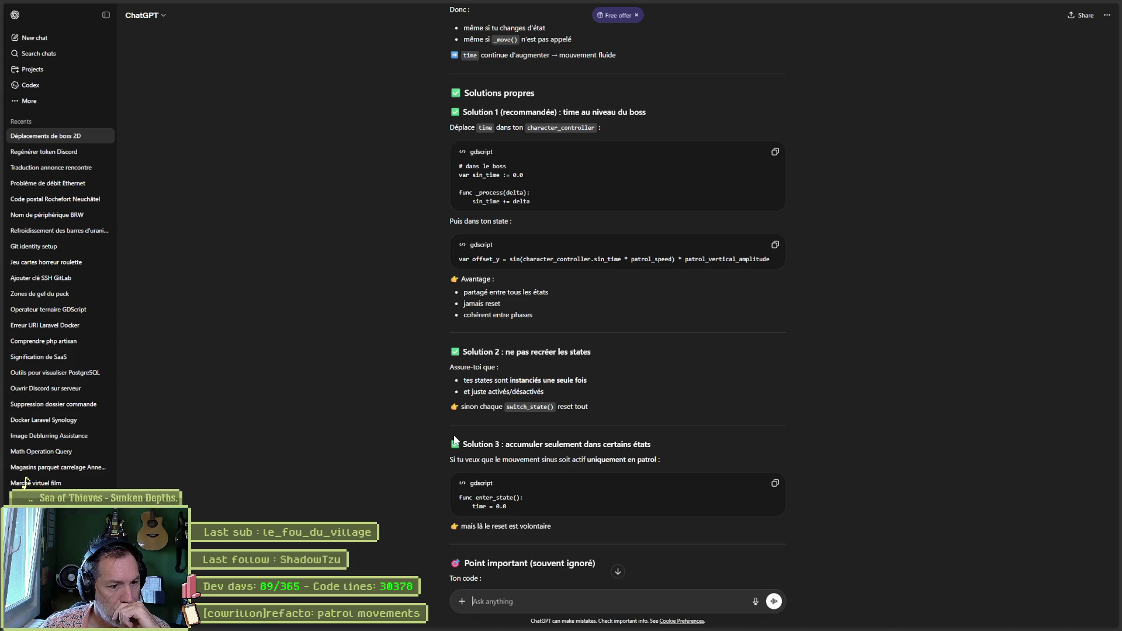
scroll(455, 439, "down", 3)
scroll(444, 446, "down", 1)
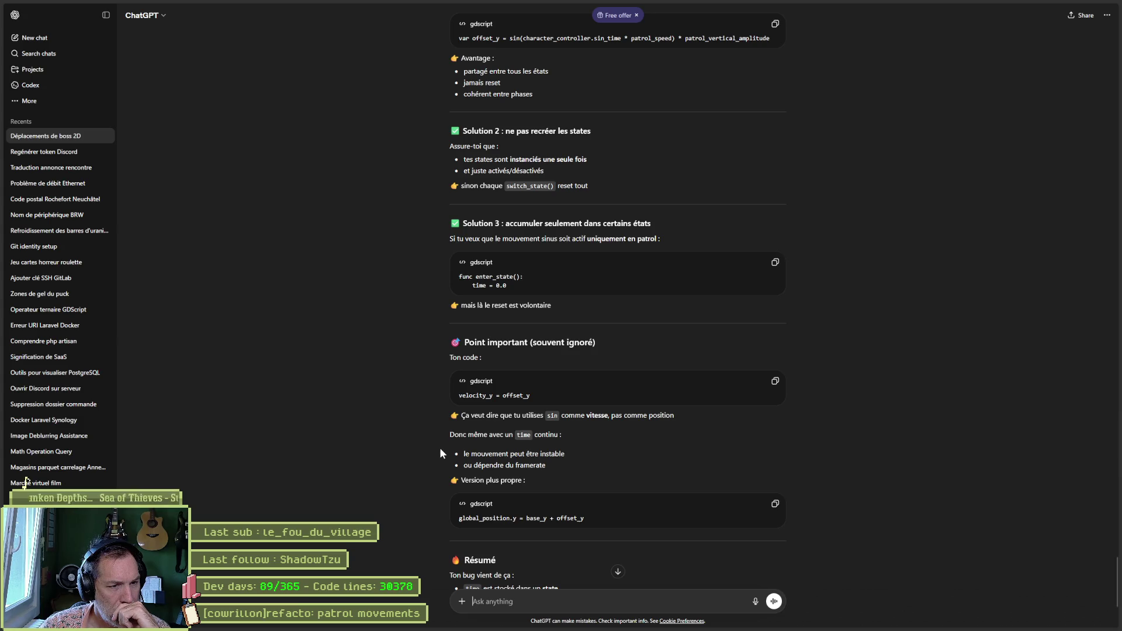
scroll(440, 452, "down", 2)
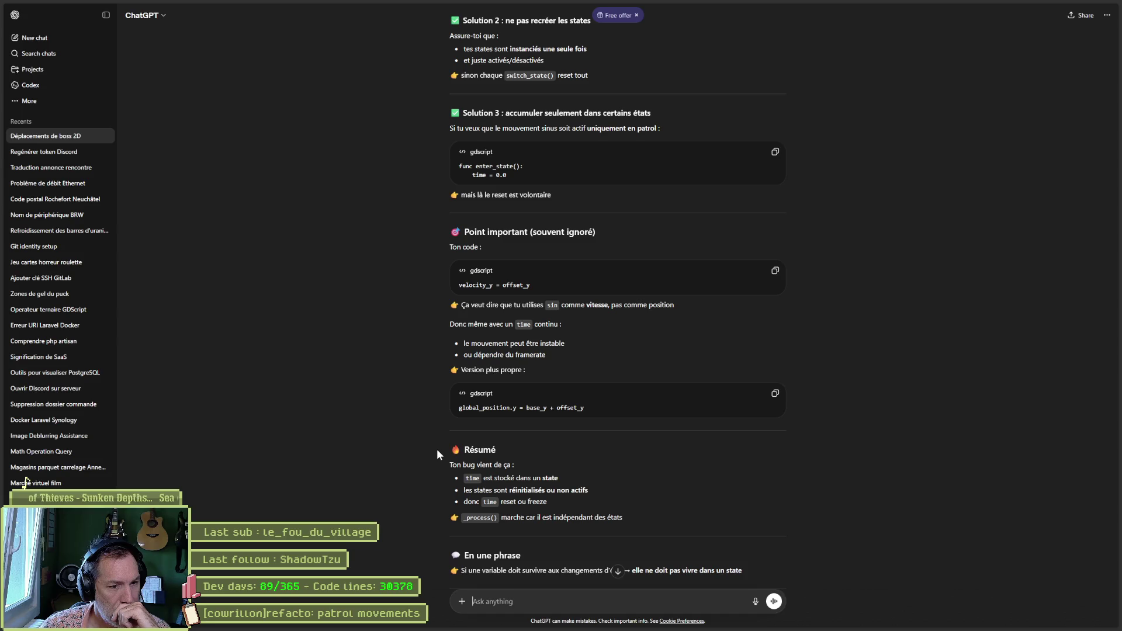
scroll(436, 449, "down", 1)
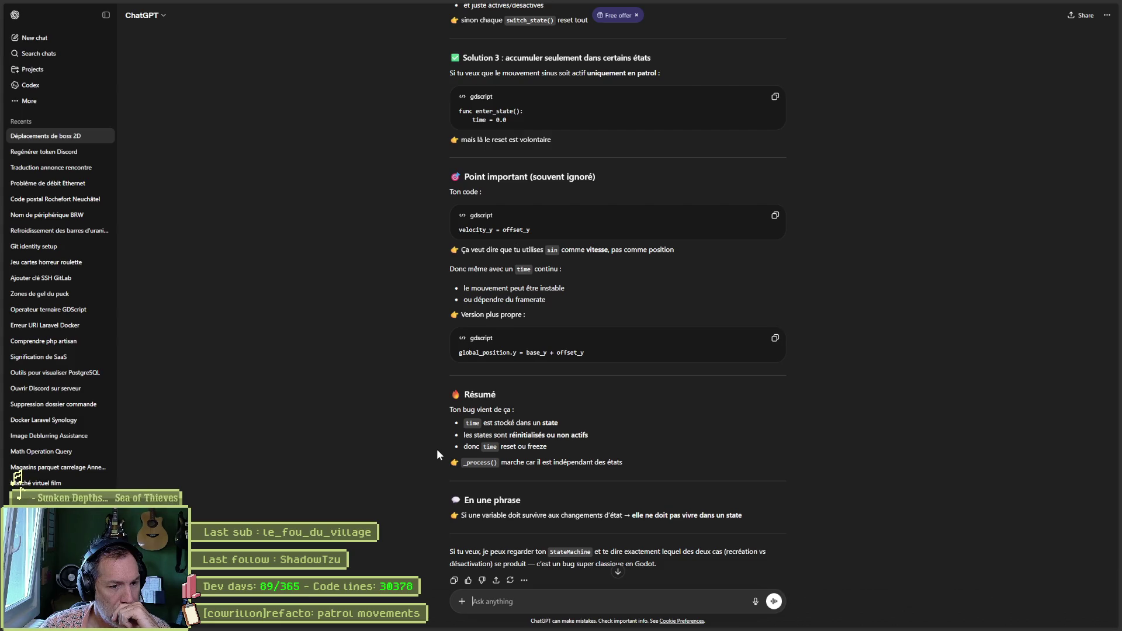
scroll(548, 553, "down", 1)
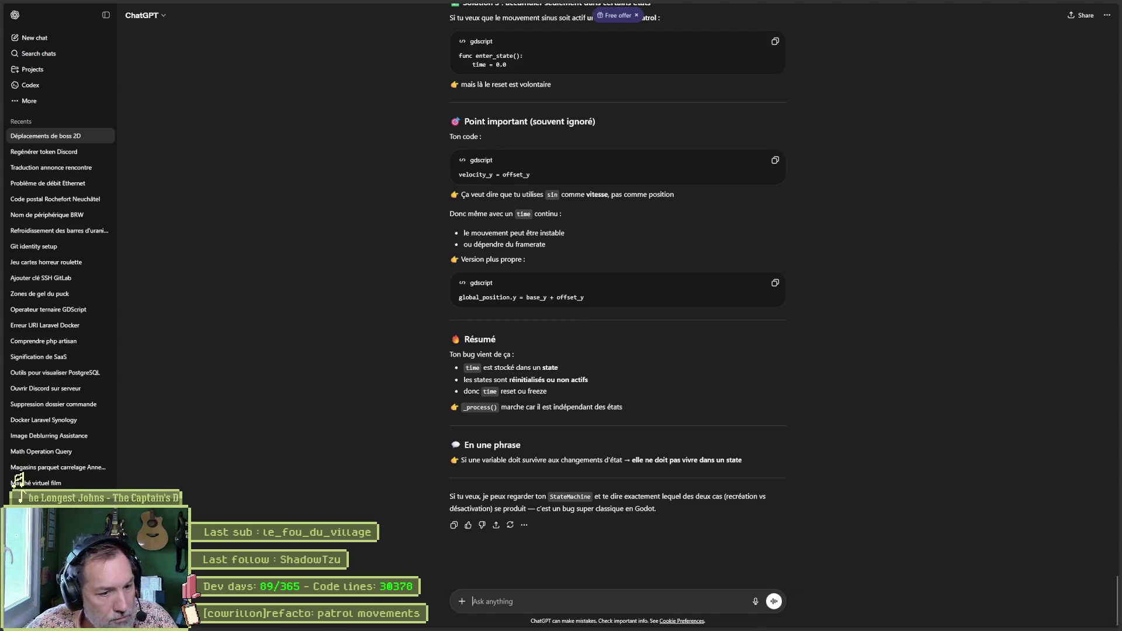
mouse_move(763, 626)
left_click(696, 622)
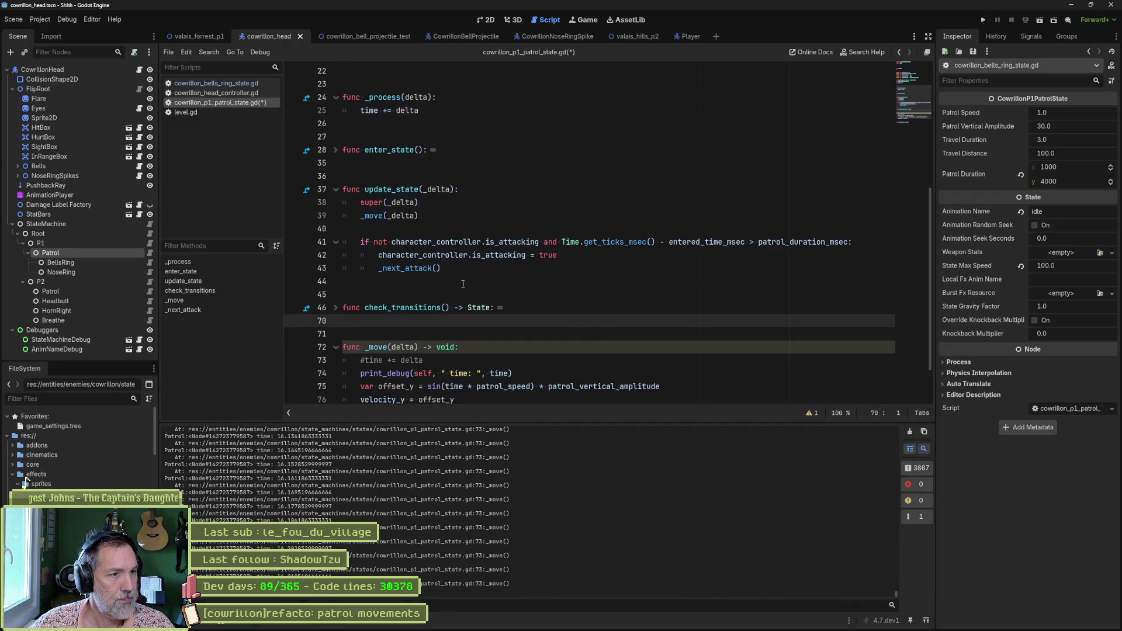
- Comment out the var time declaration, the time += delta line and the print_debug call
scroll(444, 269, "up", 5)
left_click(340, 283)
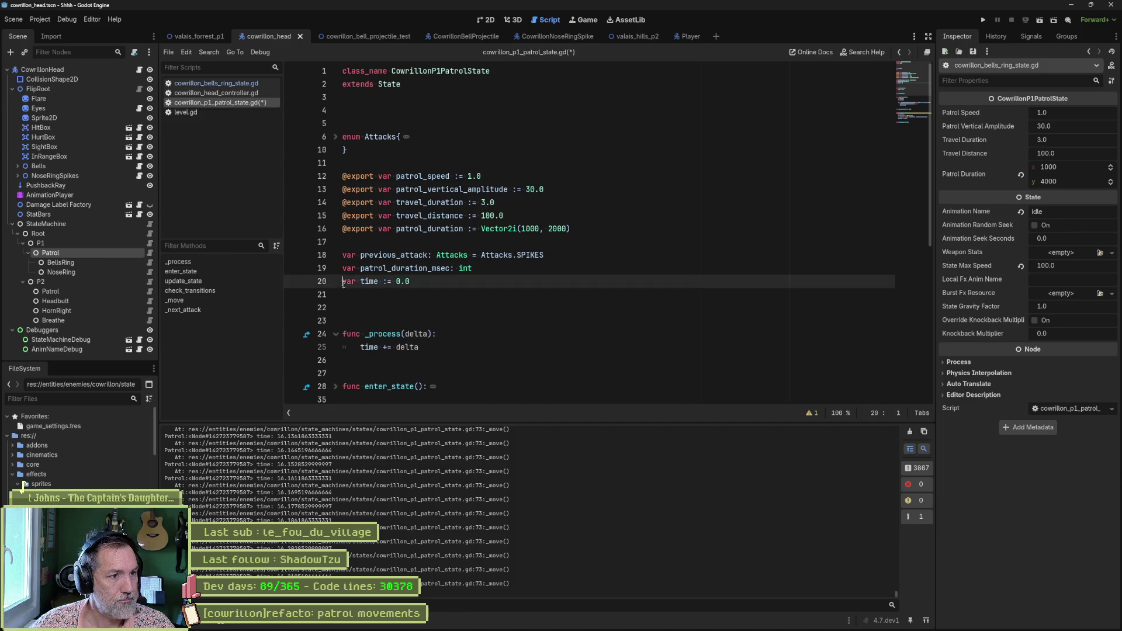
type("$")
key("BackSpace")
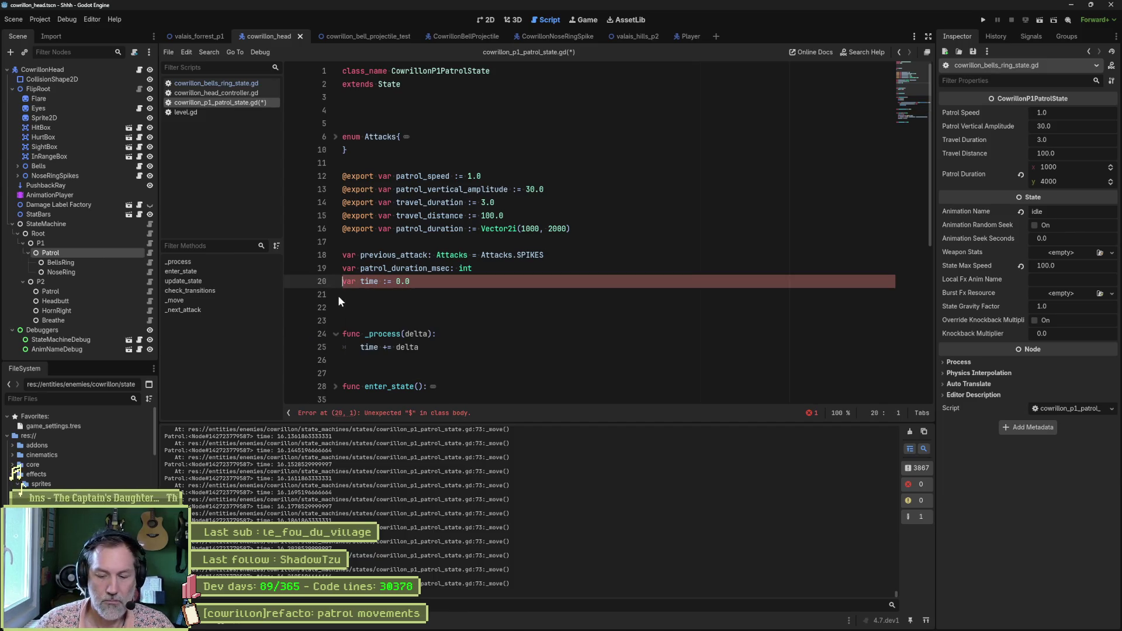
type("#")
scroll(376, 295, "down", 1)
left_click_drag(377, 295, 382, 308)
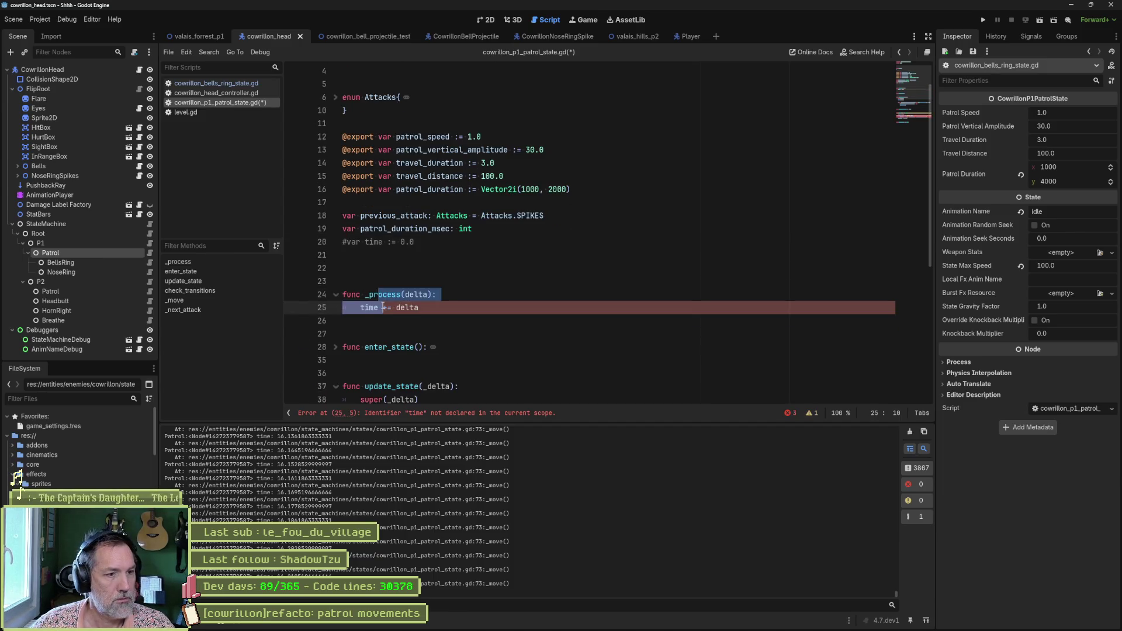
key("ctrl+k")
scroll(420, 315, "down", 7)
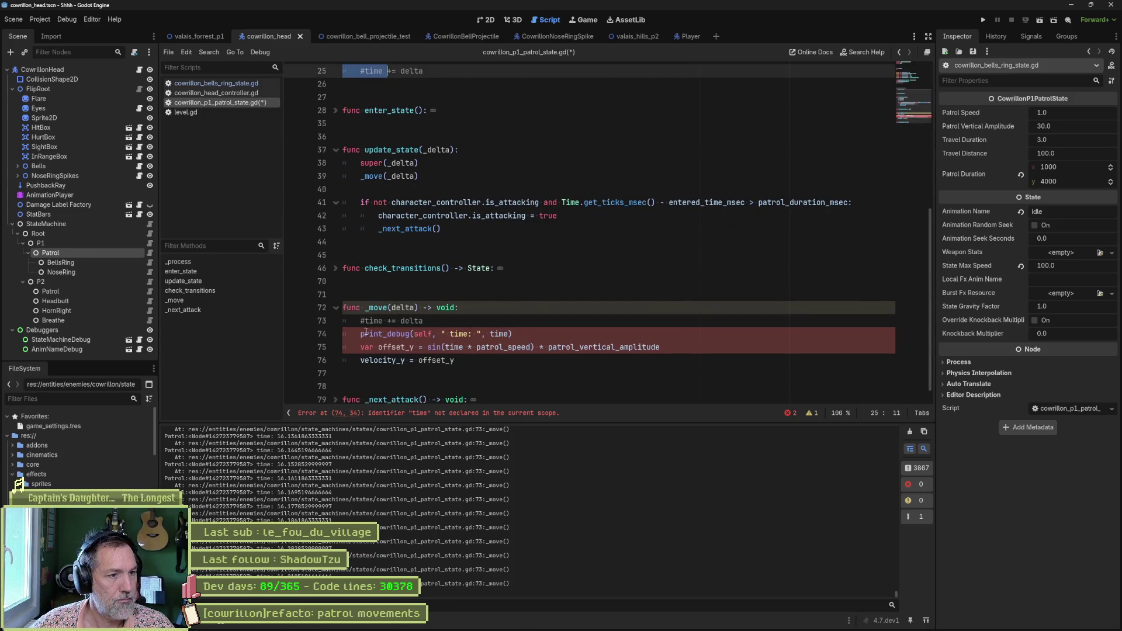
left_click(361, 334)
key("ctrl+k")
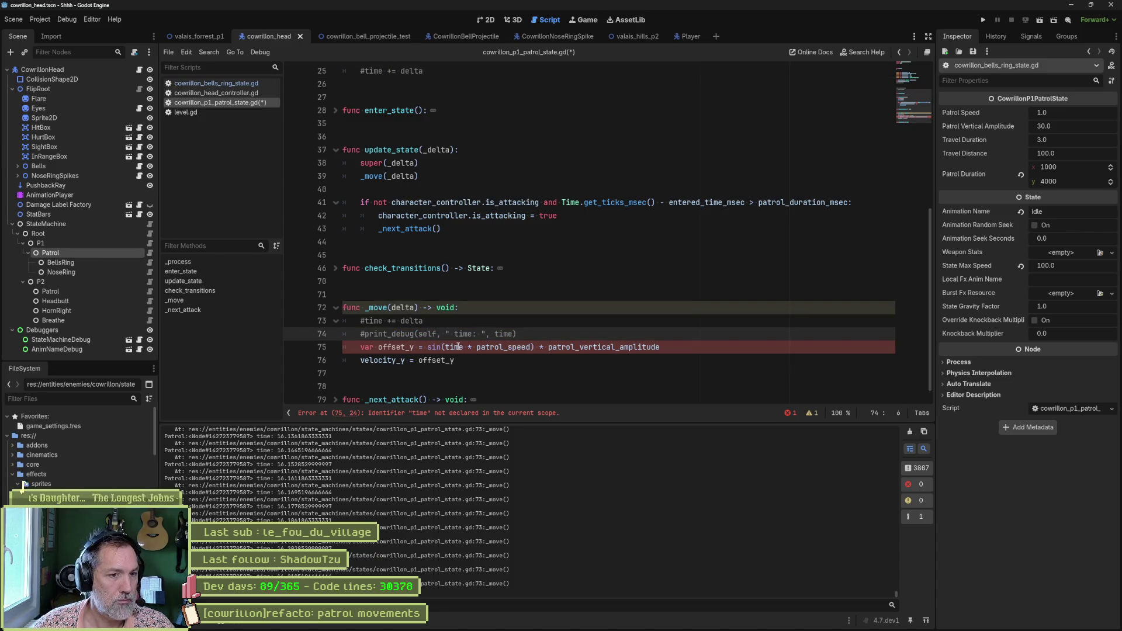
- Replace time inside sin() with Time.get_ticks_msec() * .001 and fix the stray parentheses
double_click(455, 347)
type("Time")
type(".get_ti")
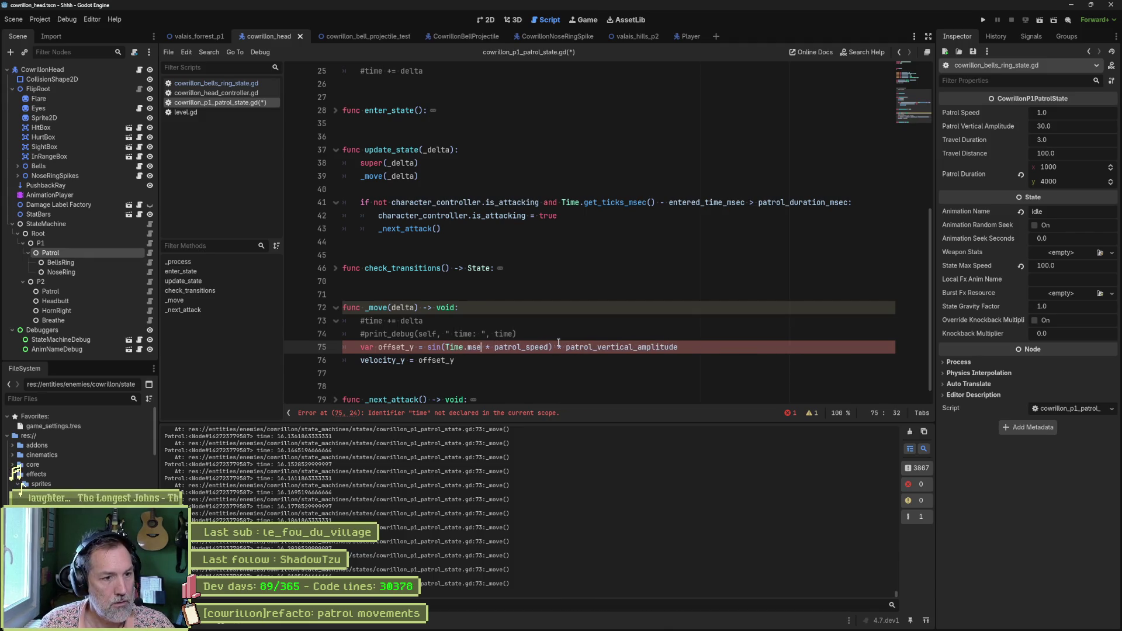
key("Return")
type("* 1000")
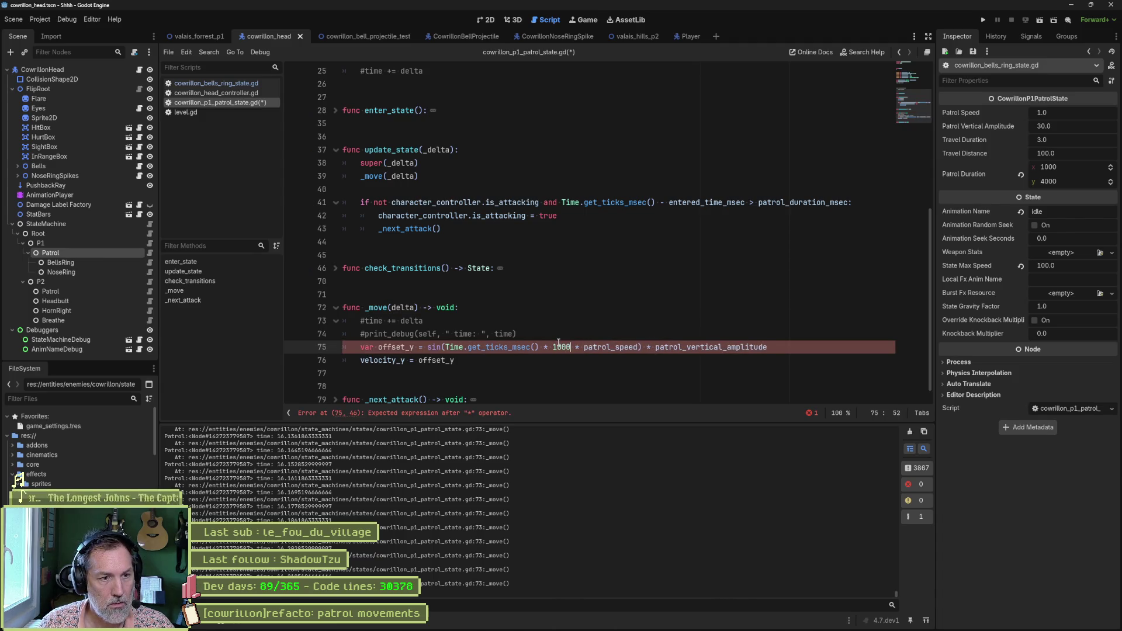
key("BackSpace")
key("BackSpace")
key("BackSpace")
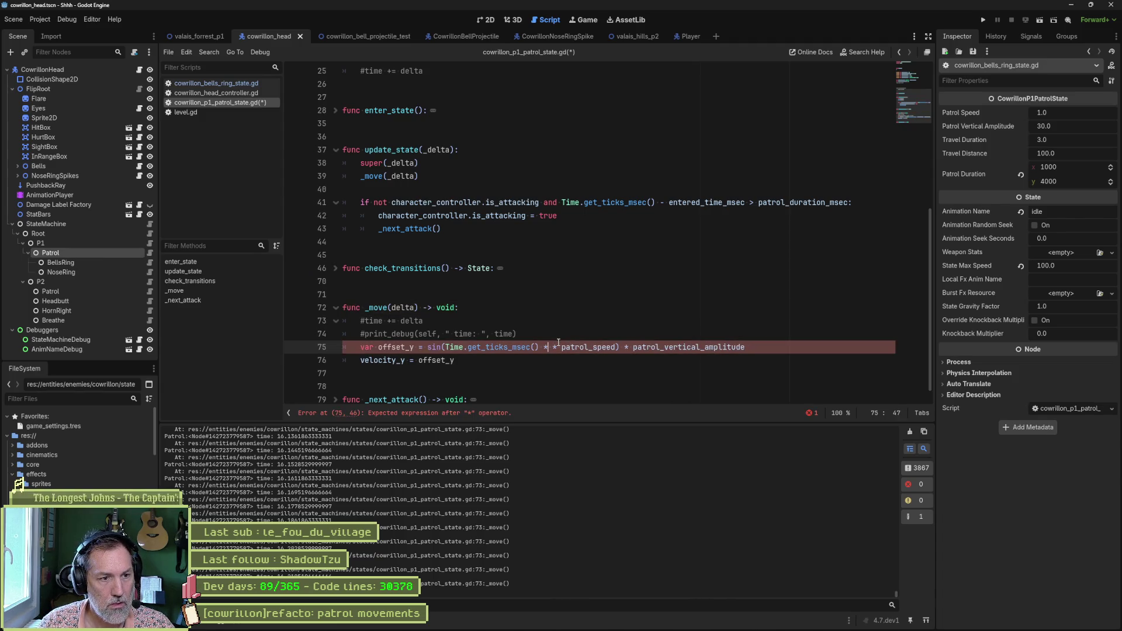
type(".00")
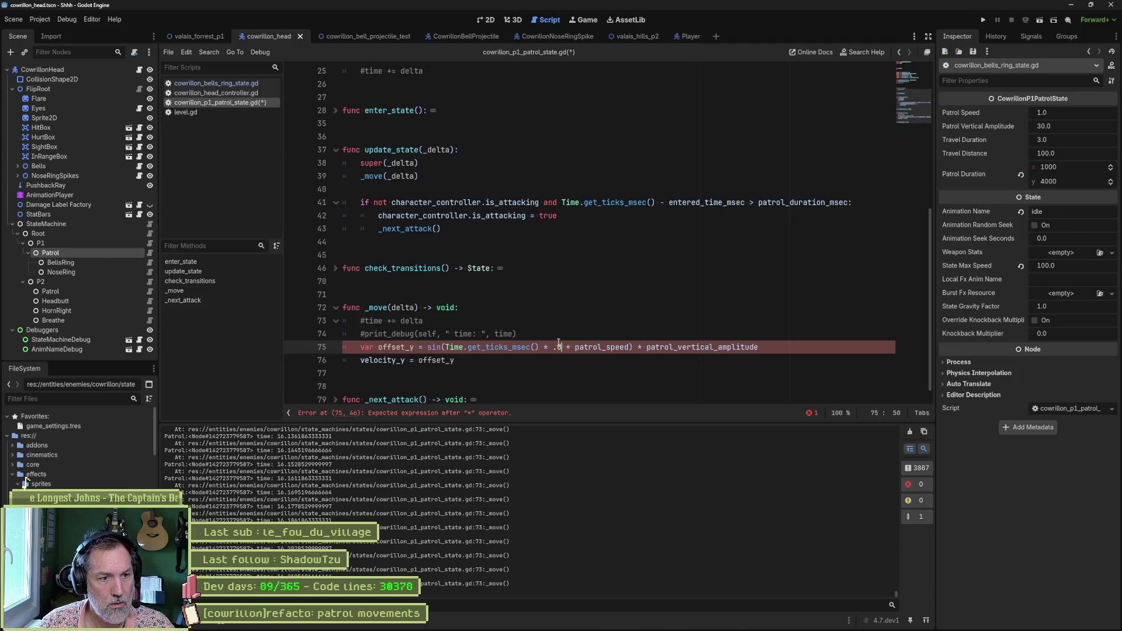
type("1)")
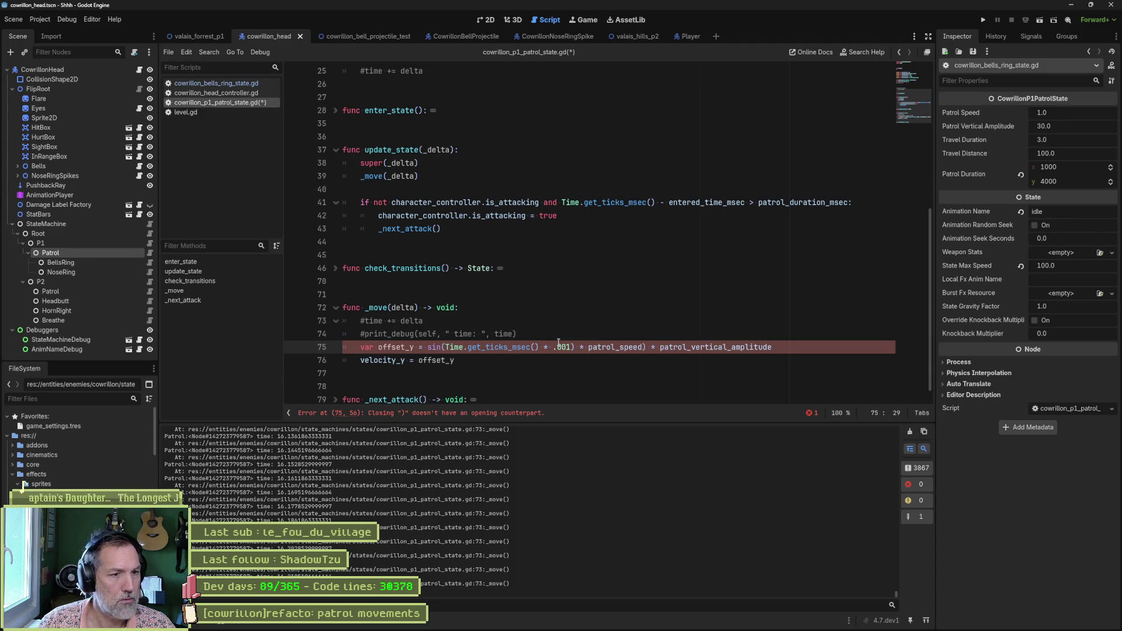
left_click_drag(575, 347, 446, 347)
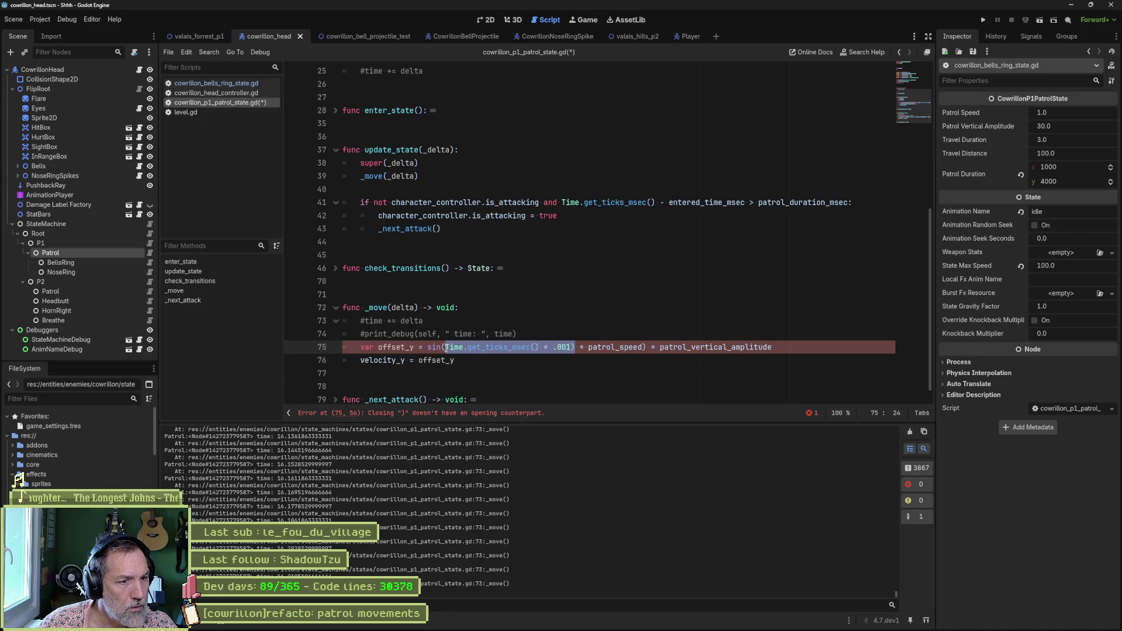
left_click(572, 347)
key("Delete")
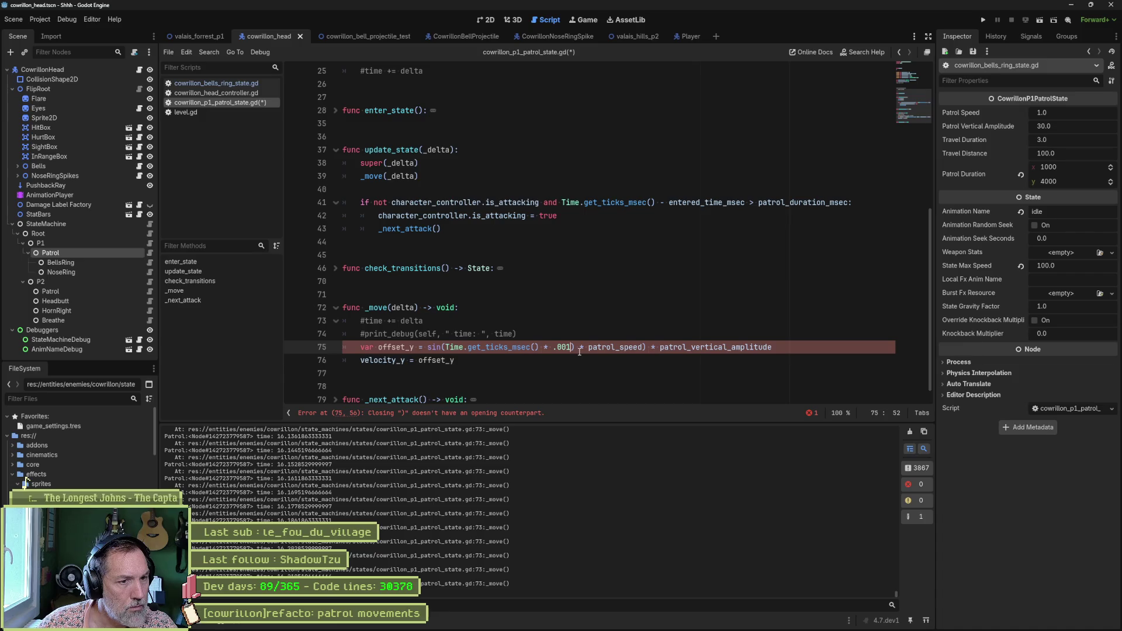
left_click(646, 347)
key("BackSpace")
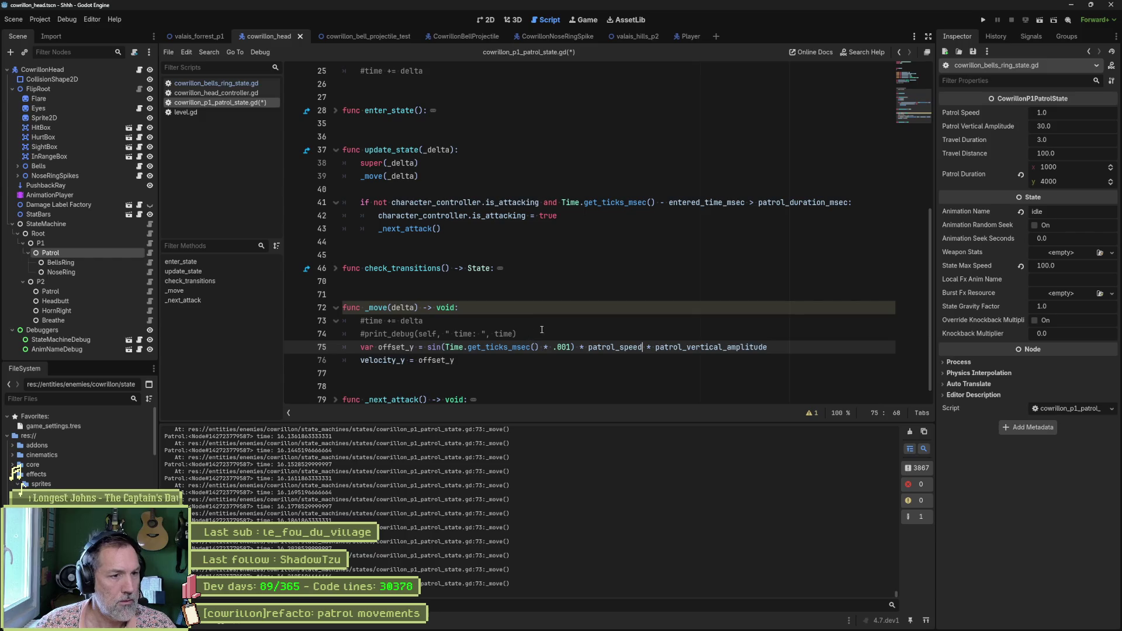
- Rename _move's delta parameter to _delta and run the boss scene with F6
left_click(391, 307)
type("_")
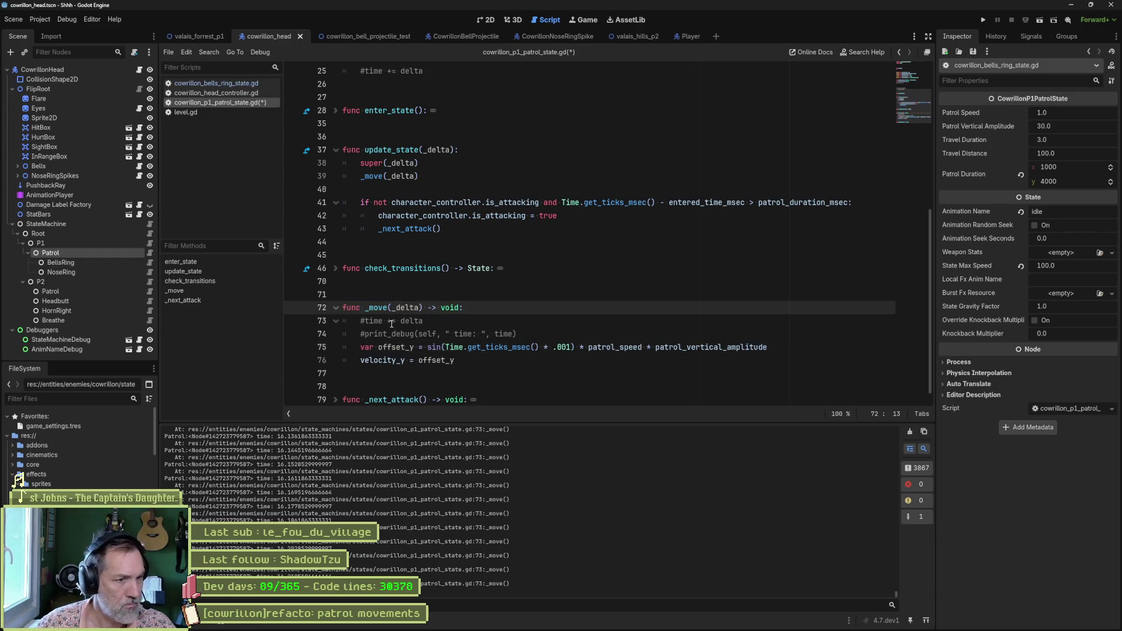
key("F6")
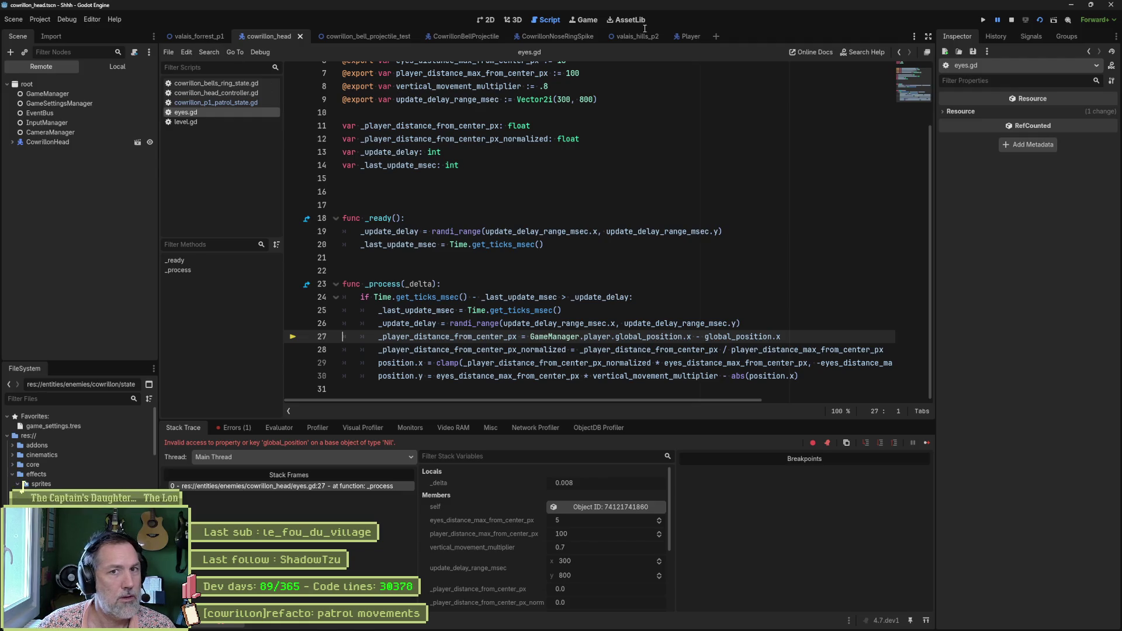
- Run the valais_forrest_p1 scene to watch the boss, stop it, and reopen cowrillon_p1_patrol_state.gd
left_click(198, 36)
key("F6")
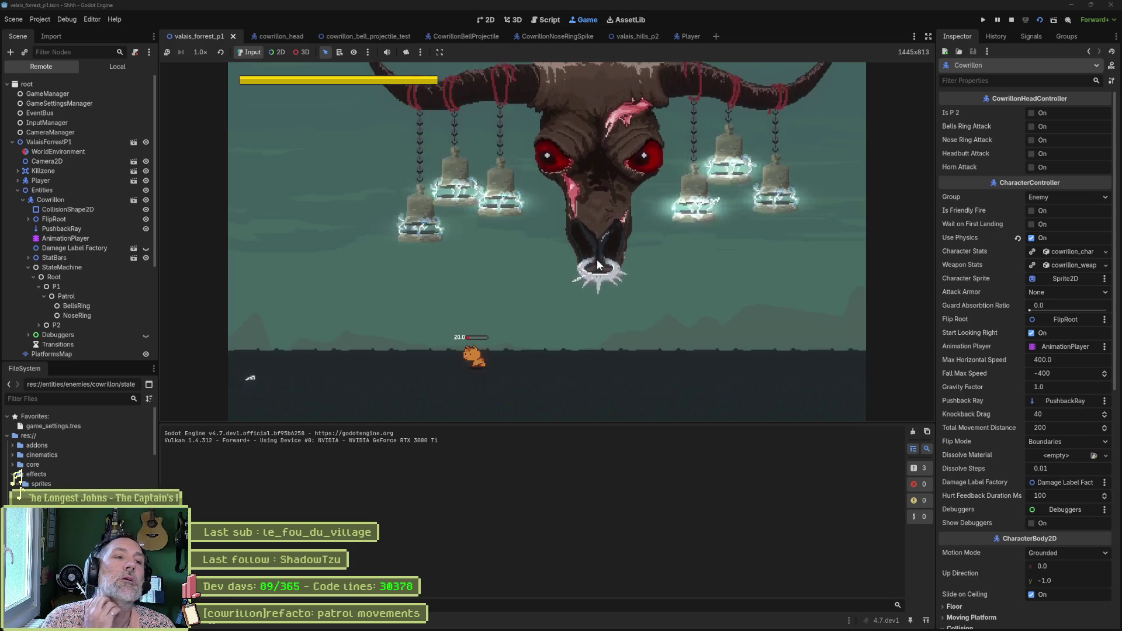
key("F8")
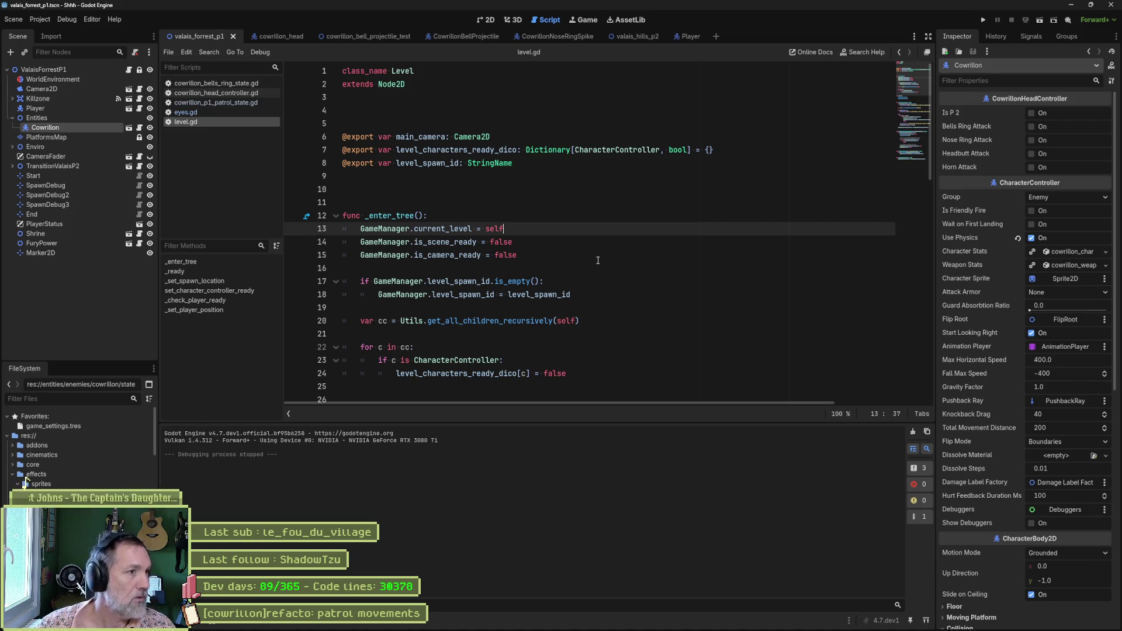
left_click(240, 103)
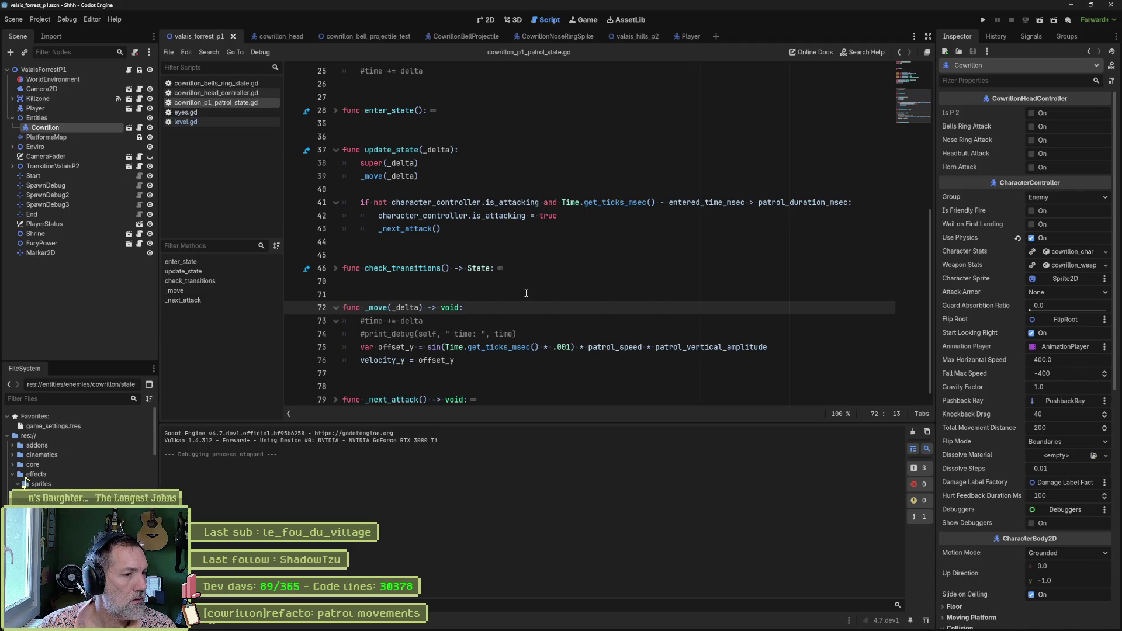
- Retype the * patrol_speed factor on line 75 without the stray space, then run the project
left_click_drag(578, 349, 644, 349)
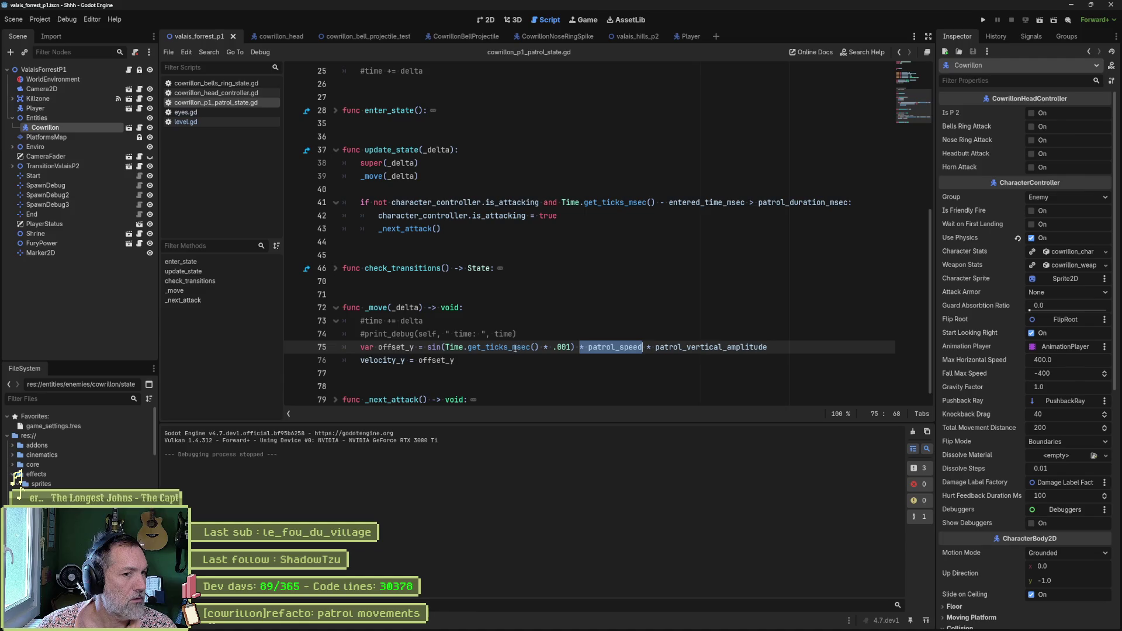
mouse_move(519, 349)
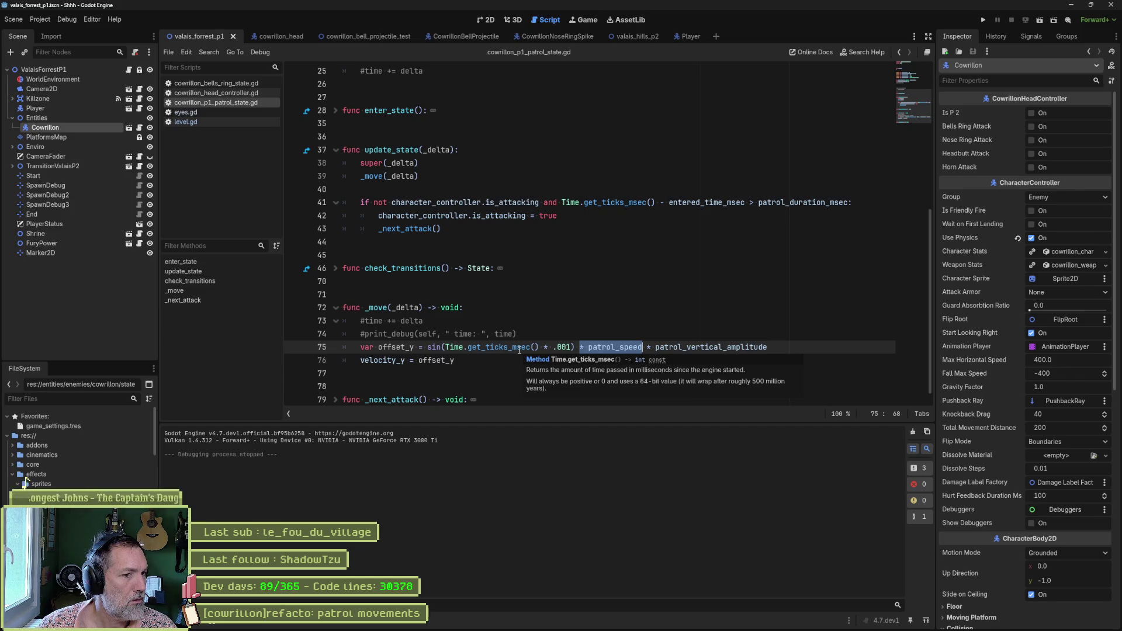
key("BackSpace")
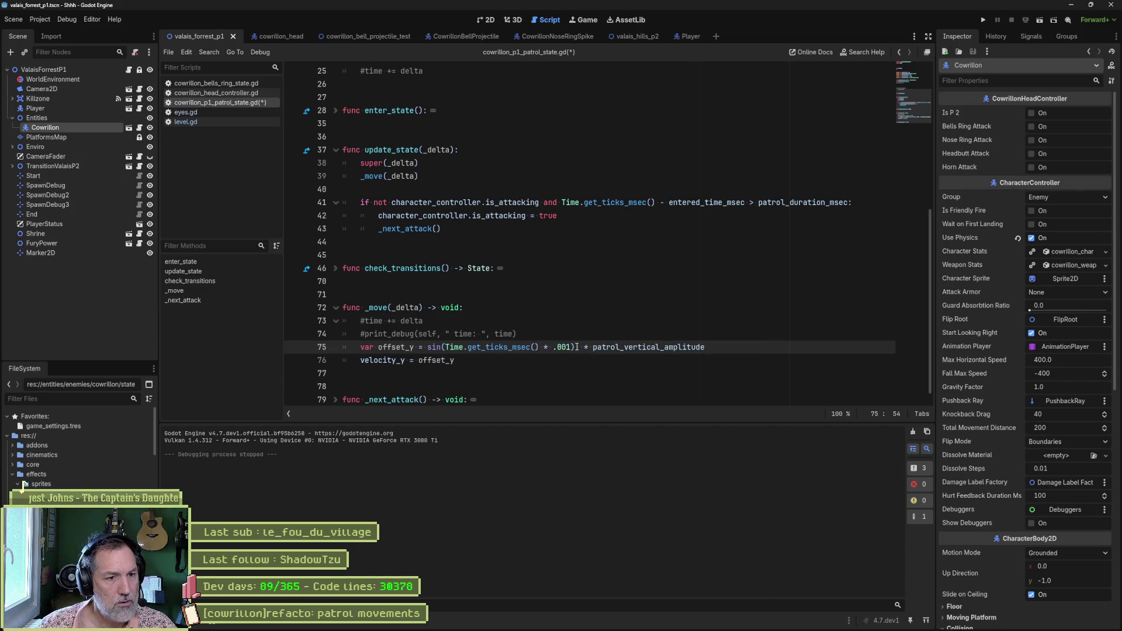
type("* patrol_speed")
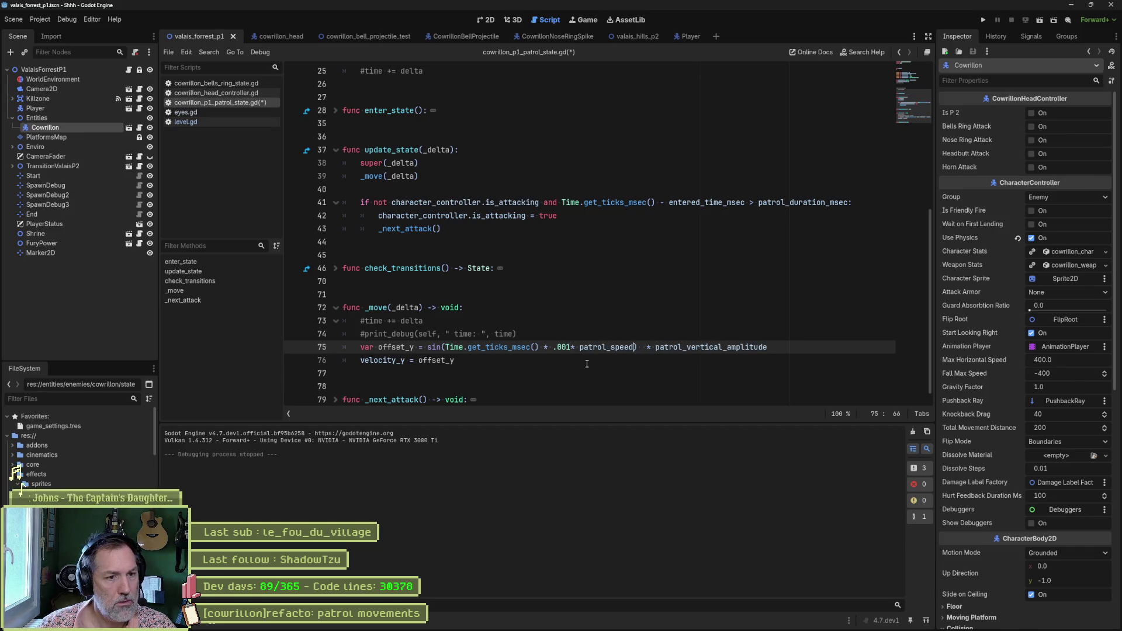
key("Left")
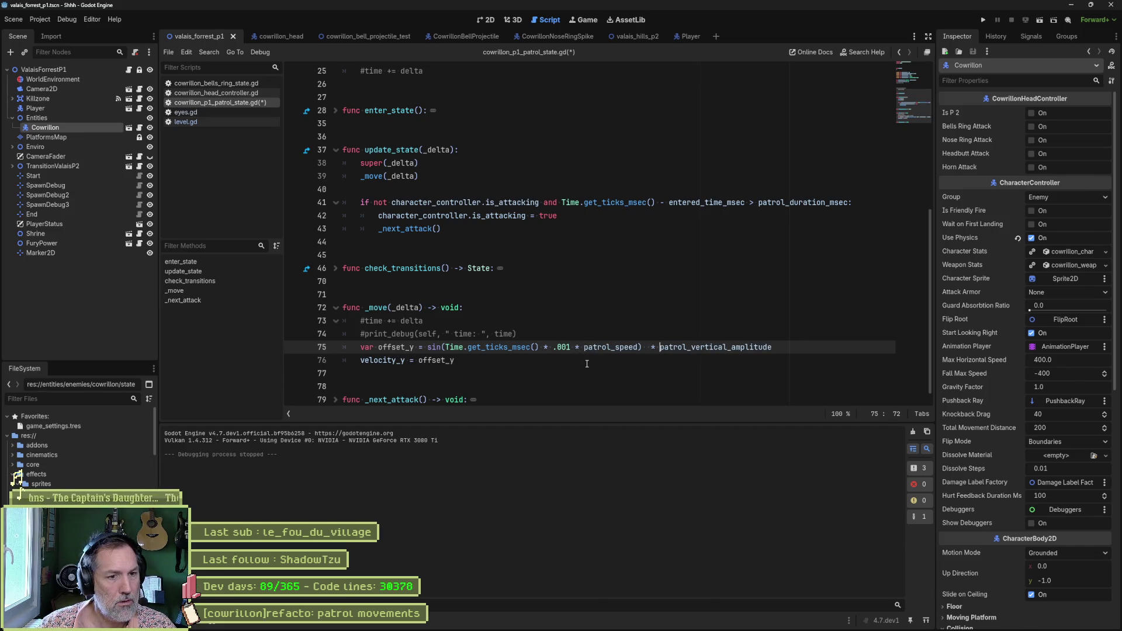
key("Left")
key("BackSpace")
key("F5")
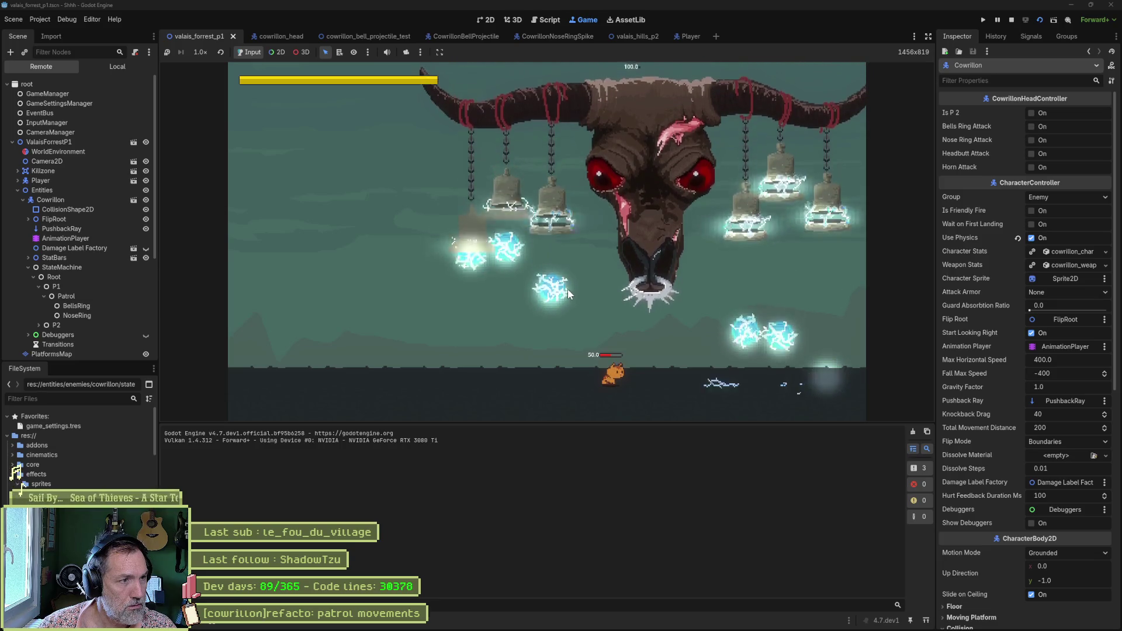
- Change patrol_speed on line 12 to 5.0 and test-run the faster boss motion
key("F8")
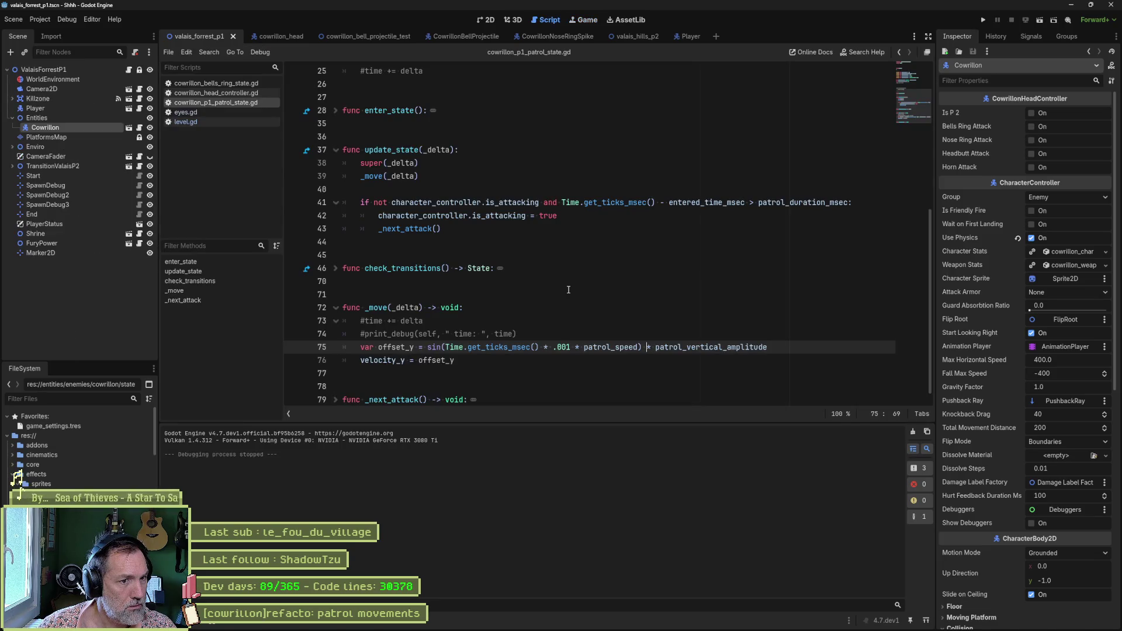
double_click(621, 347)
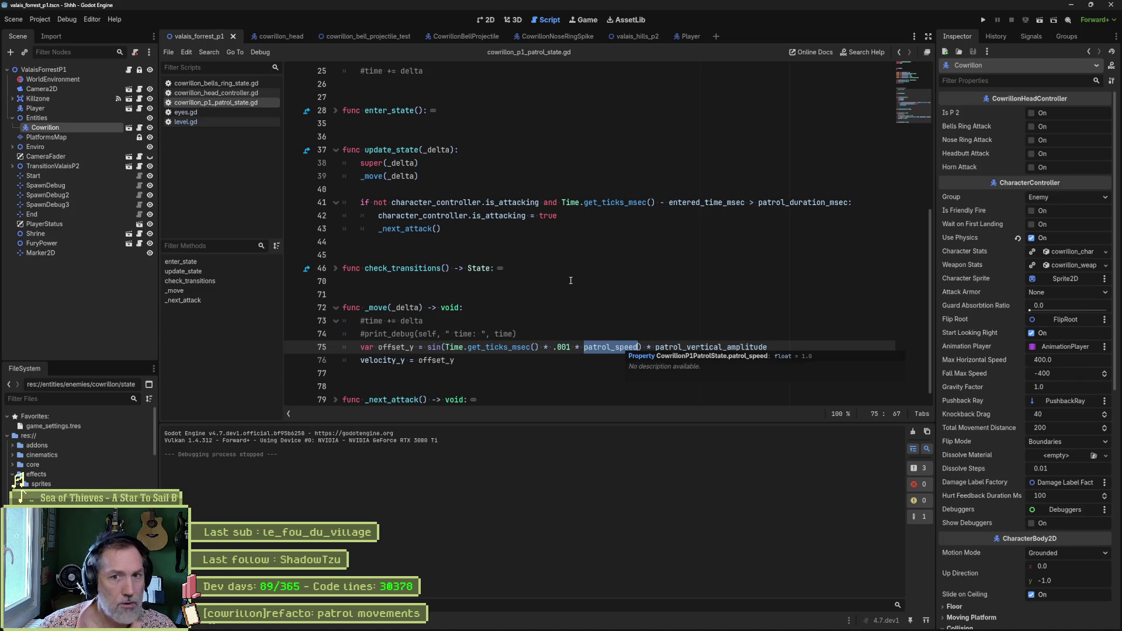
scroll(472, 176, "up", 7)
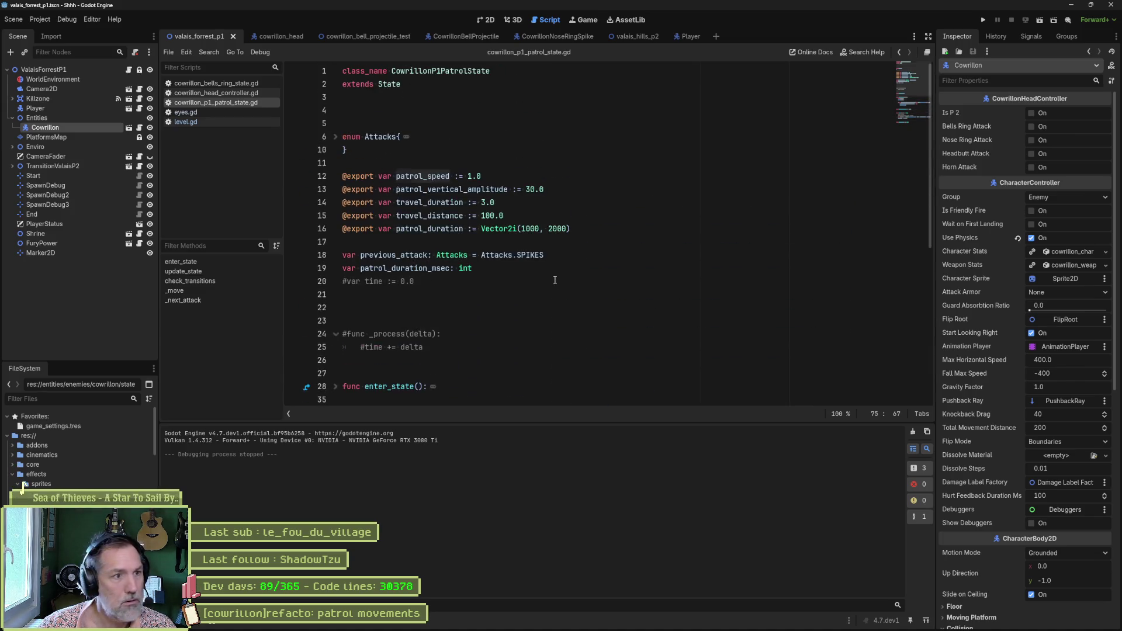
left_click(472, 176)
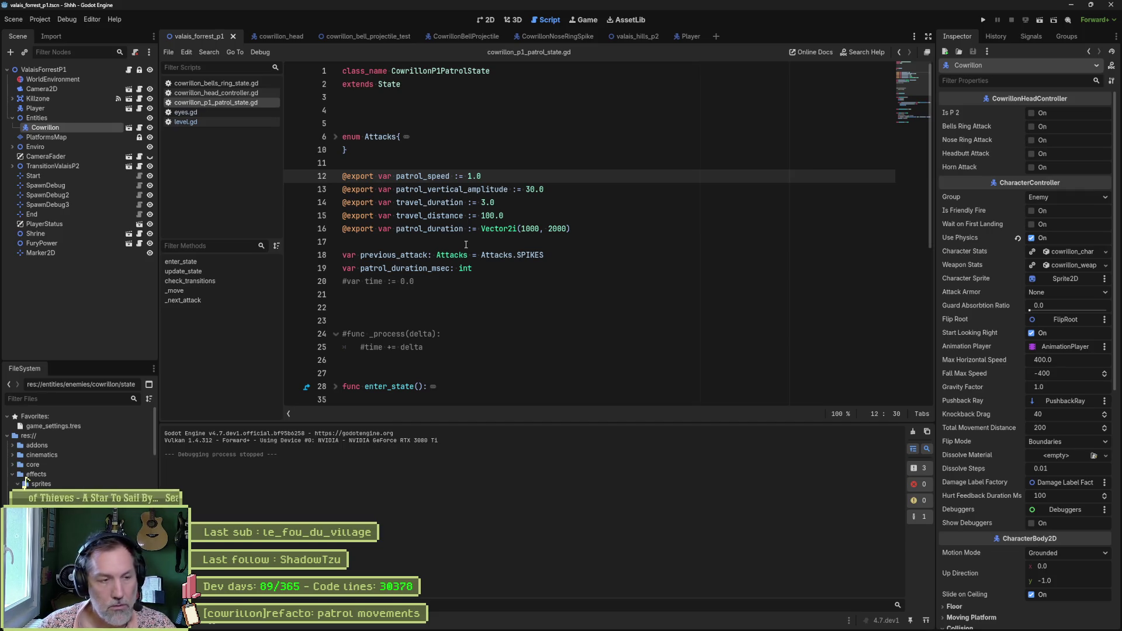
key("BackSpace")
type("5")
key("F5")
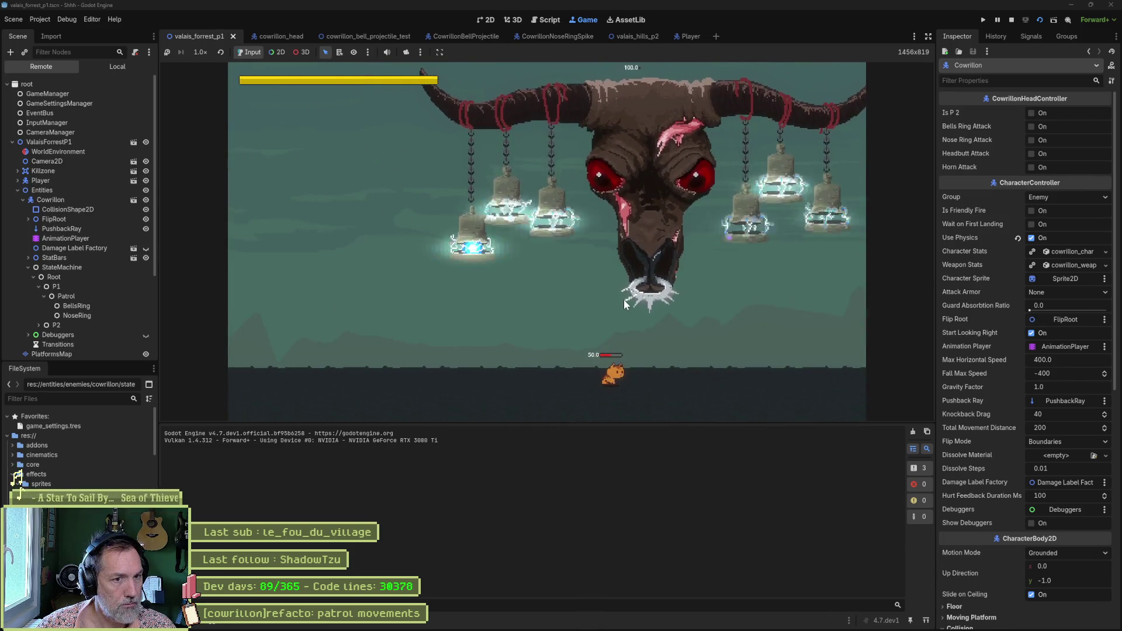
key("F8")
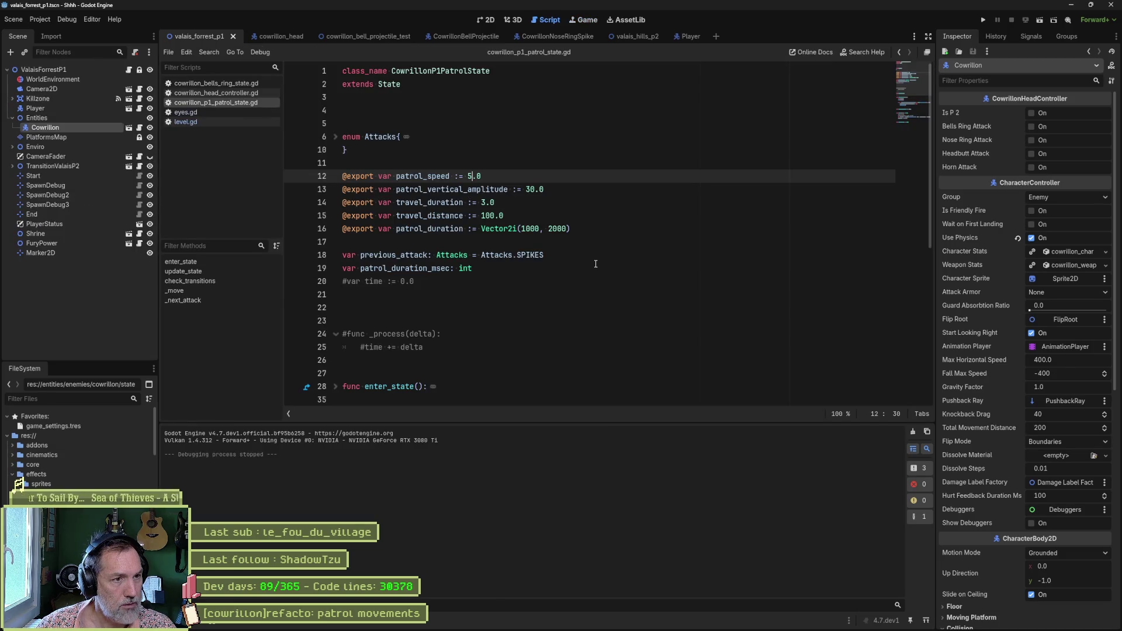
- Select the sine expression on line 75, then go back to the ChatGPT conversation
scroll(596, 264, "down", 7)
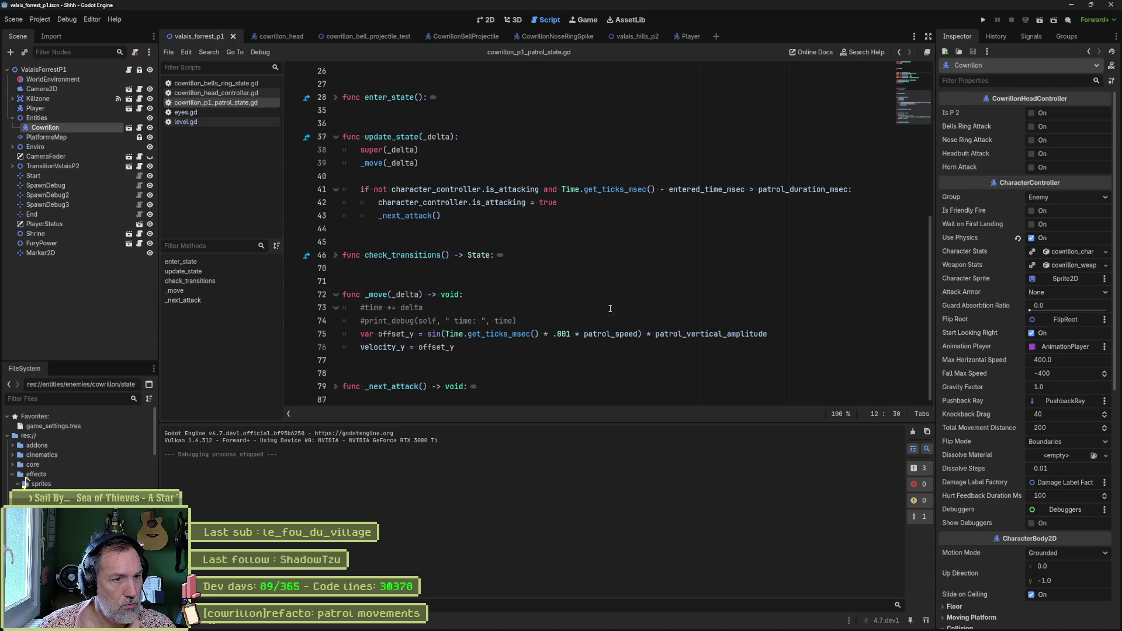
left_click_drag(428, 334, 642, 333)
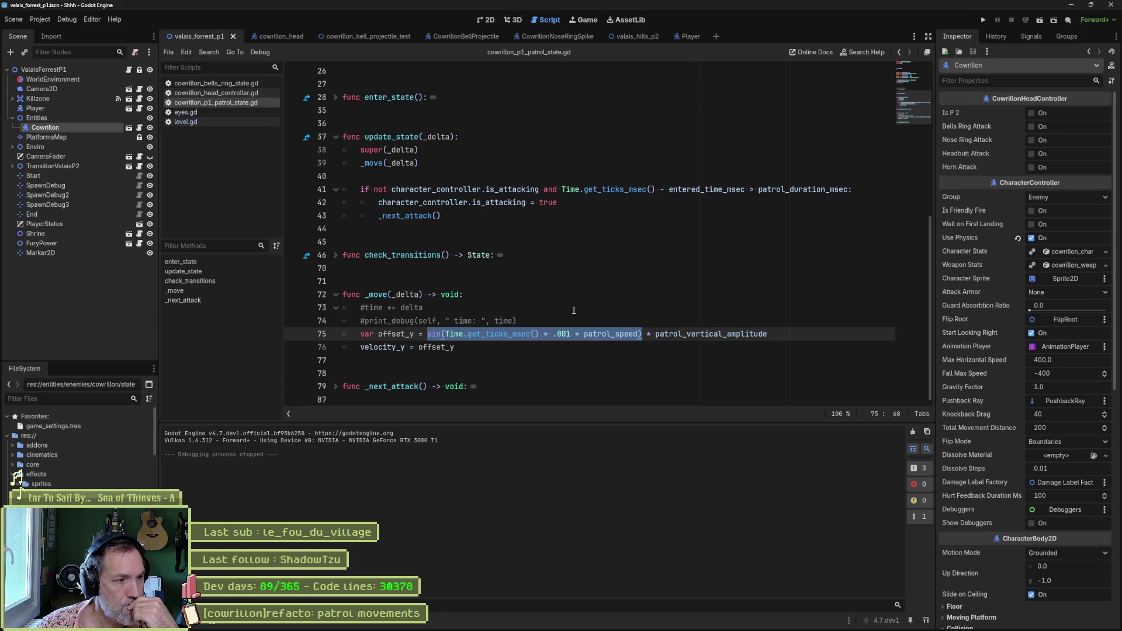
mouse_move(542, 630)
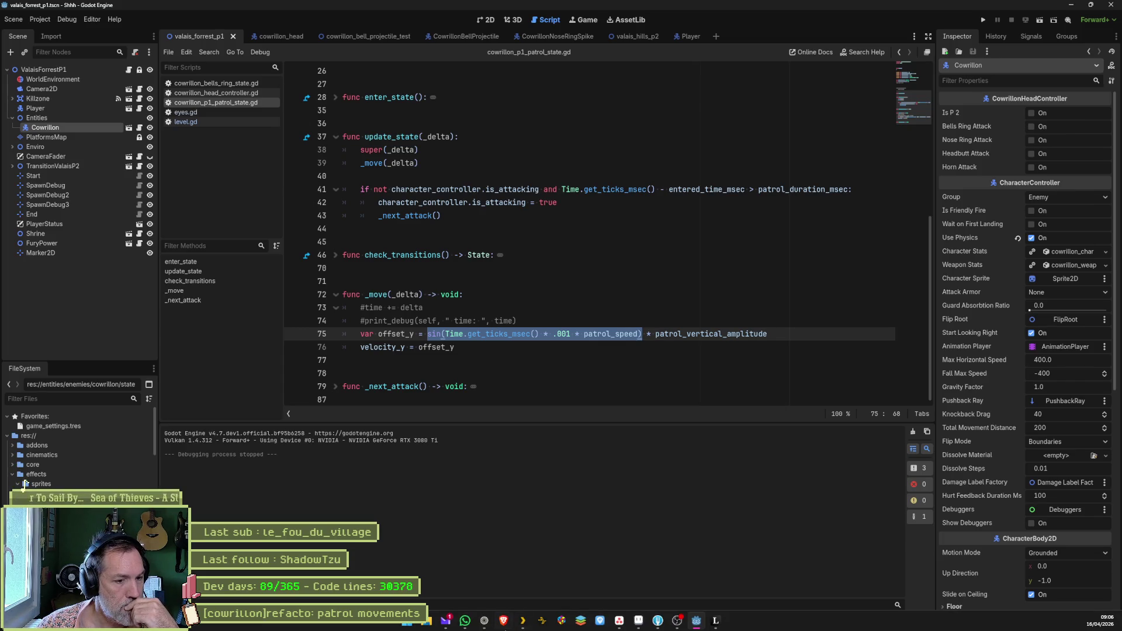
left_click(485, 622)
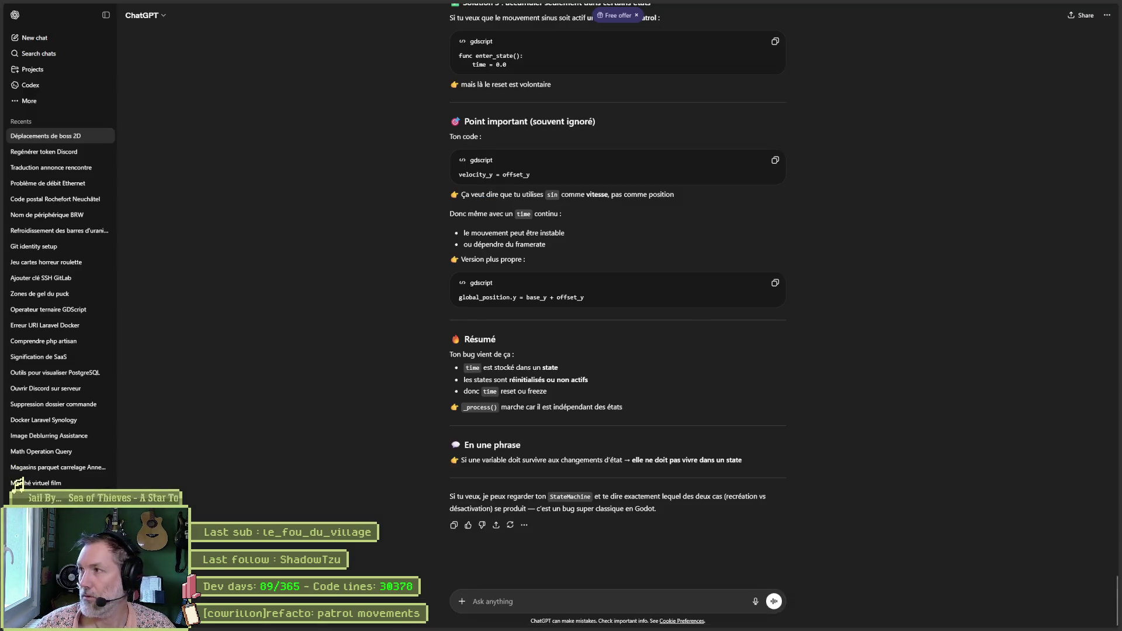
- Tell ChatGPT the states aren't recreated; they sit in the tree and only another state's update runs
left_click(518, 605)
type("mes state en sonc")
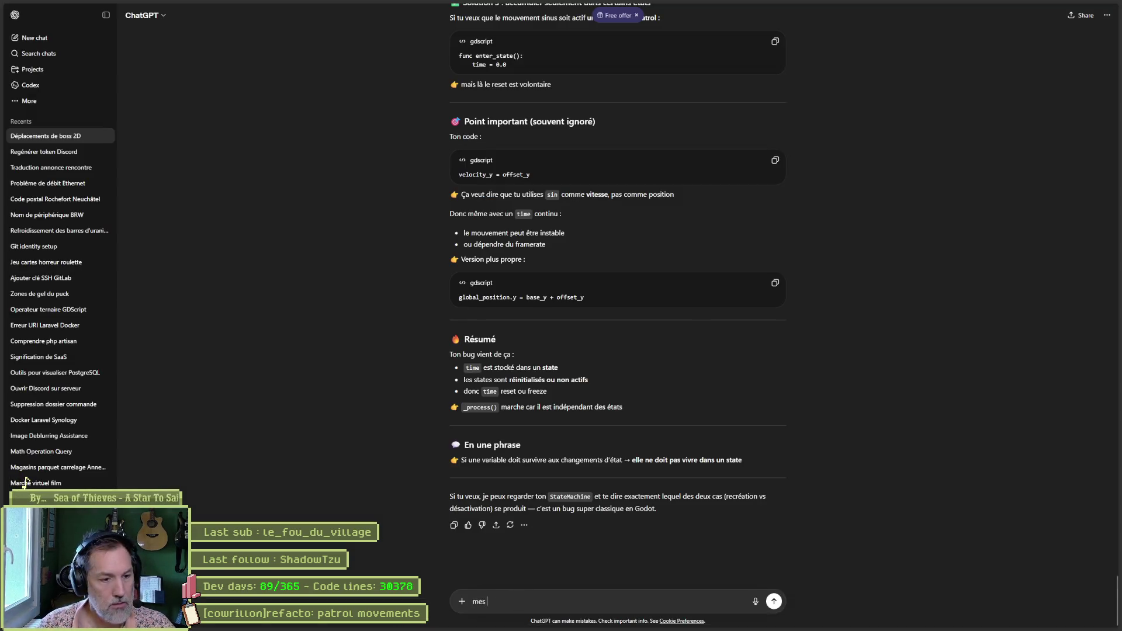
type(" pas")
key("BackSpace")
key("BackSpace")
key("BackSpace")
type("sont pas recrees, ils sont")
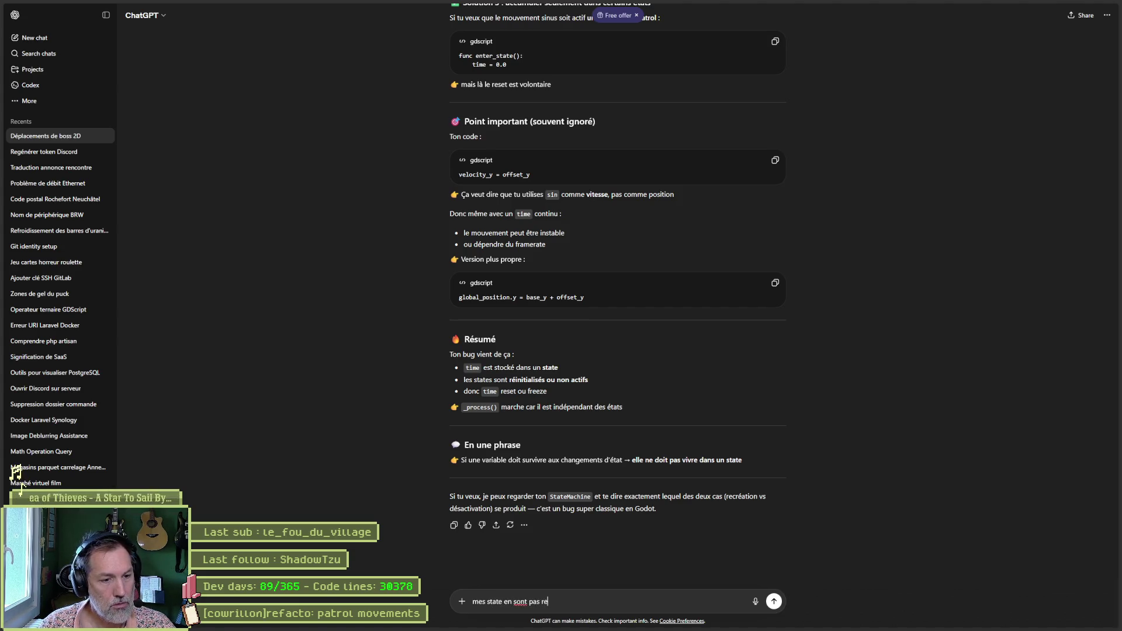
type(" presnets des ")
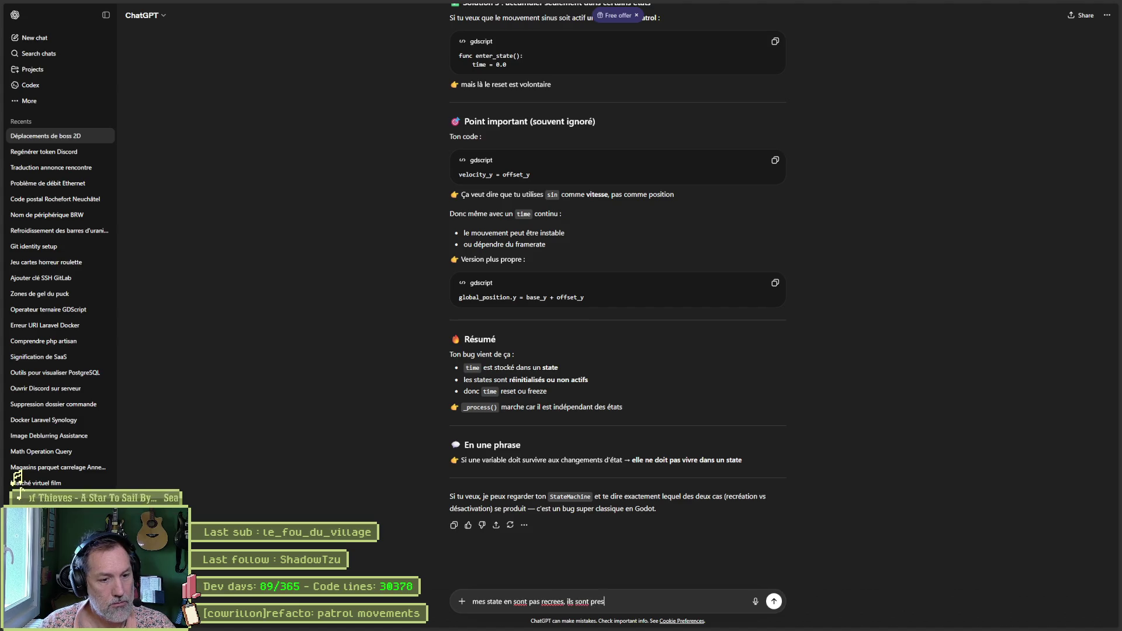
type("le debut dans")
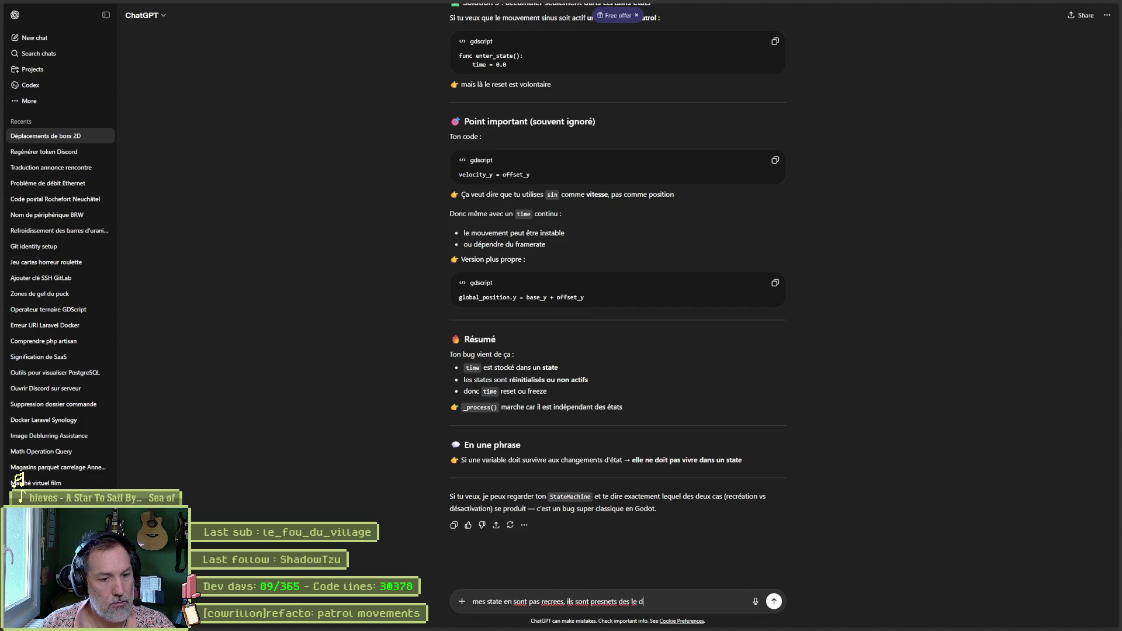
type(" l e")
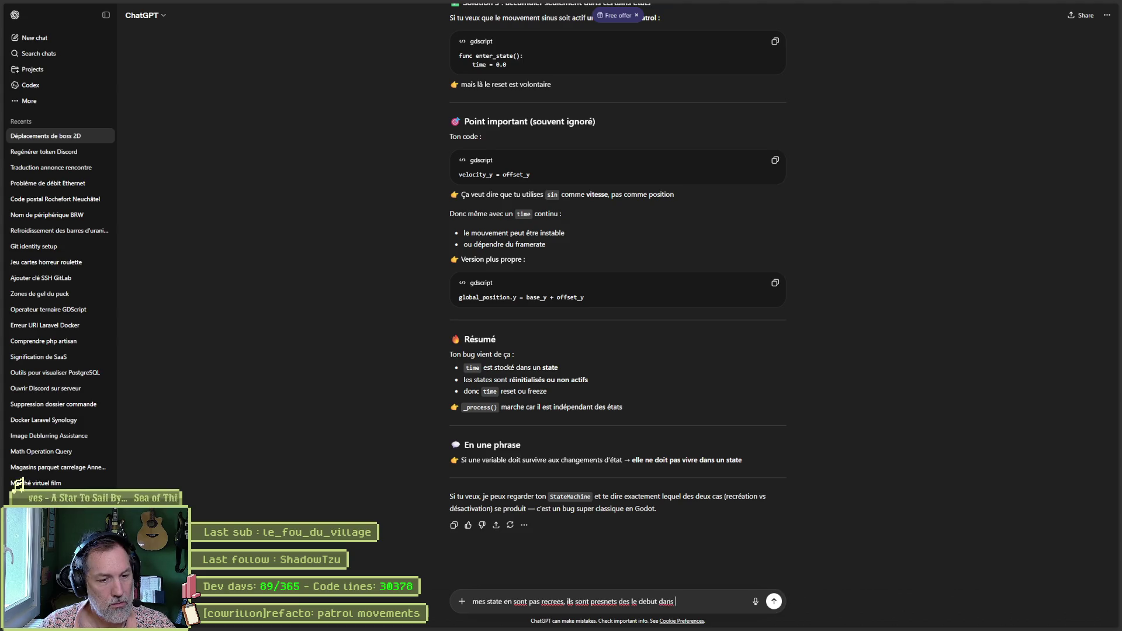
key("BackSpace")
key("BackSpace")
type("e tree")
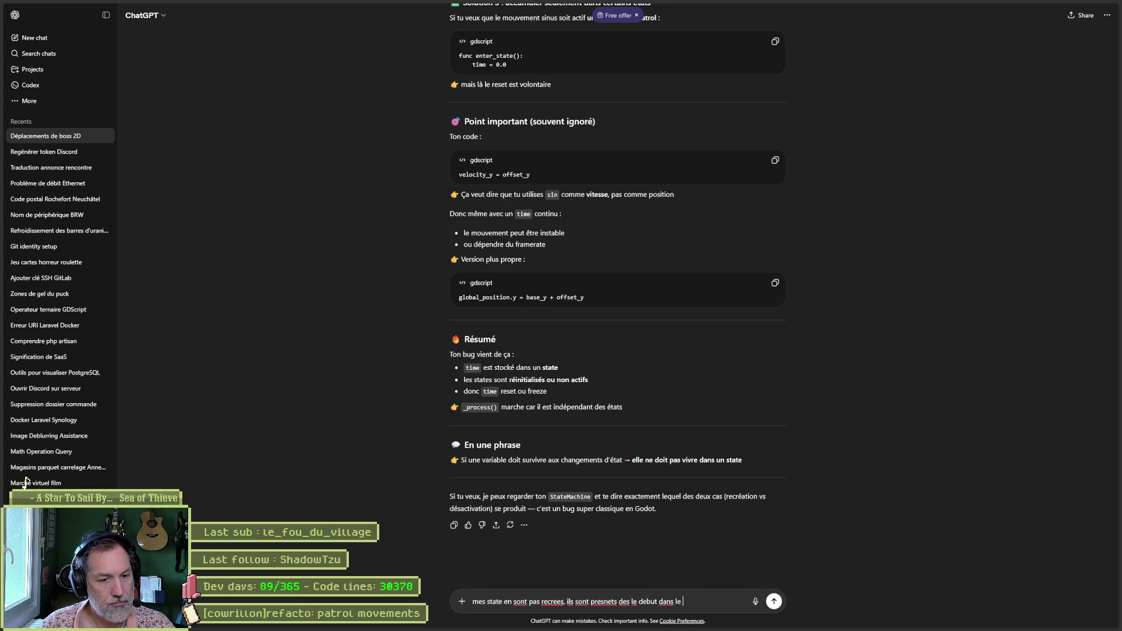
type(", je ne fais qu")
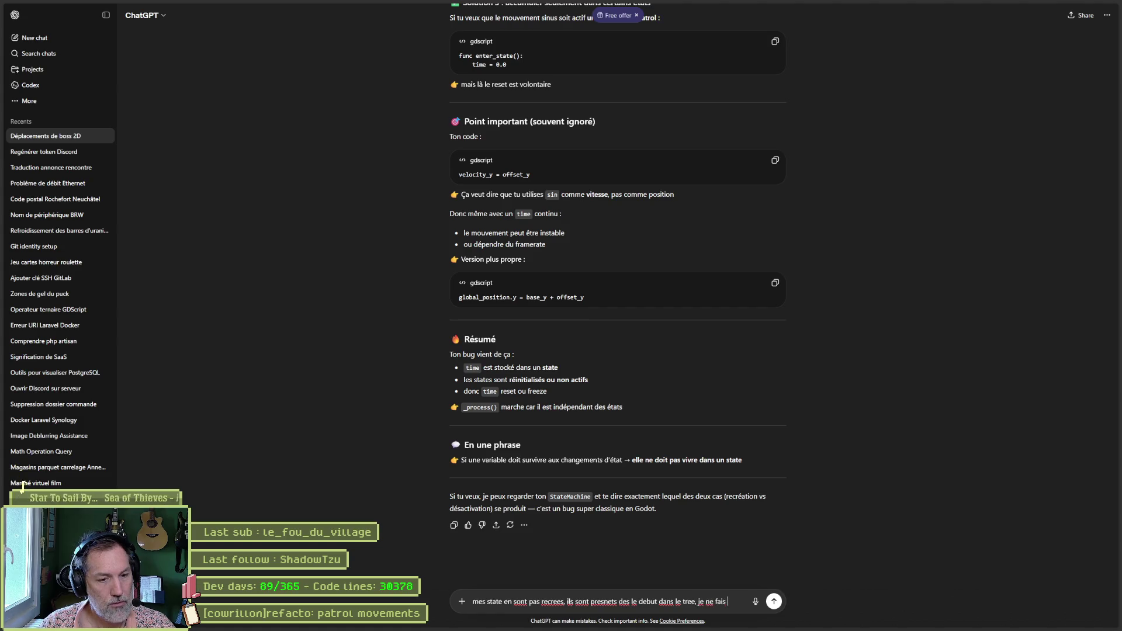
type("'appeler l'upd")
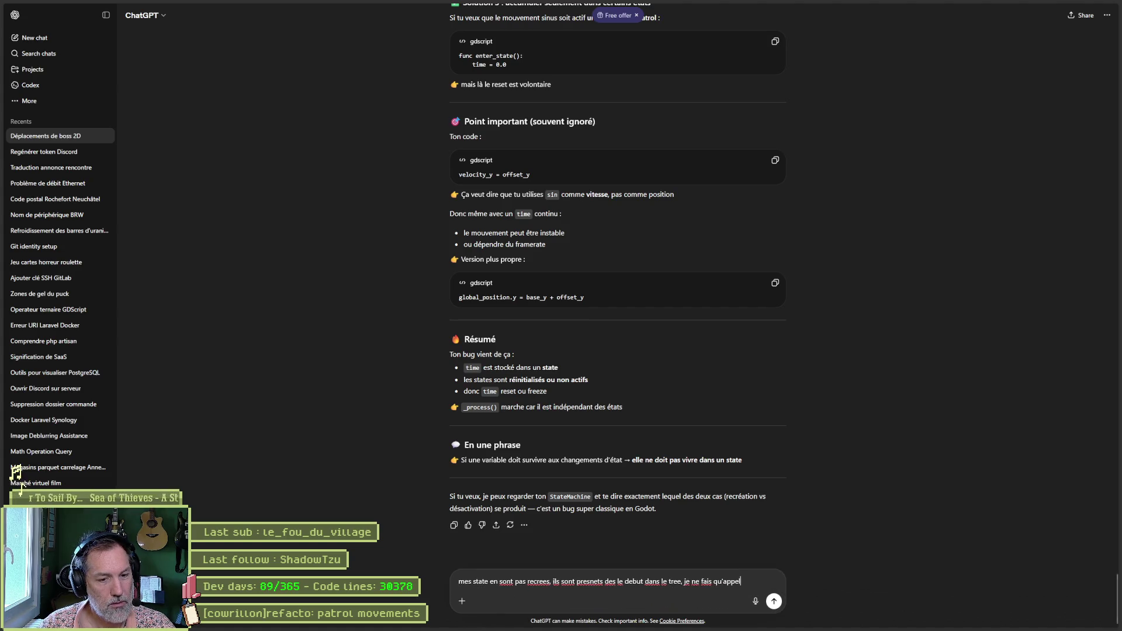
type("ate d'un auter s")
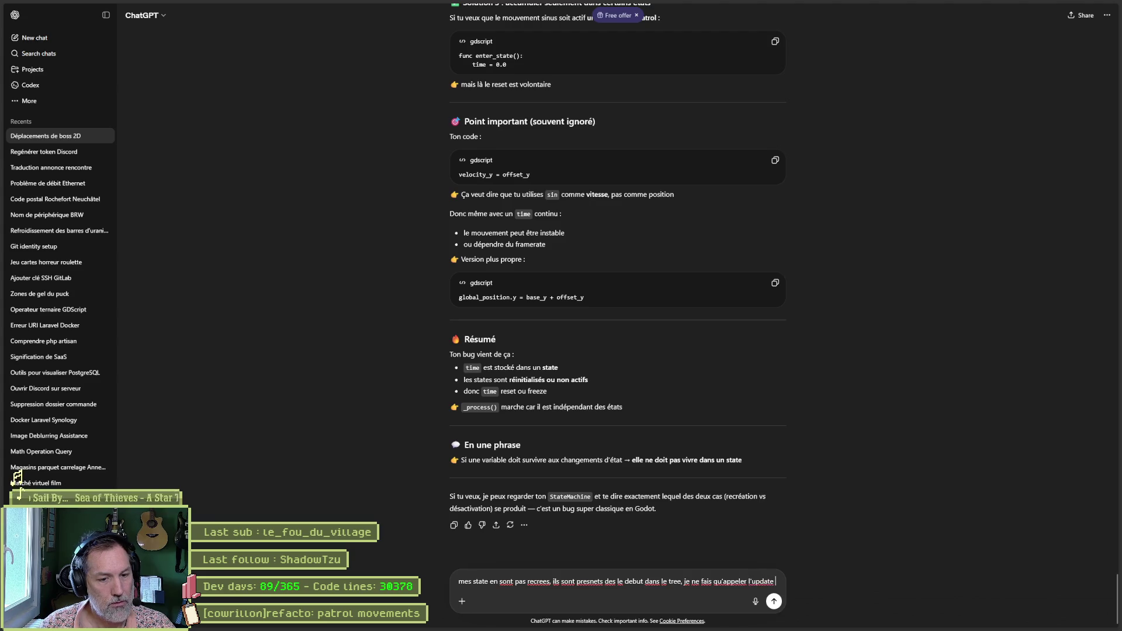
key("BackSpace")
key("BackSpace")
key("BackSpace")
type("state quand je ")
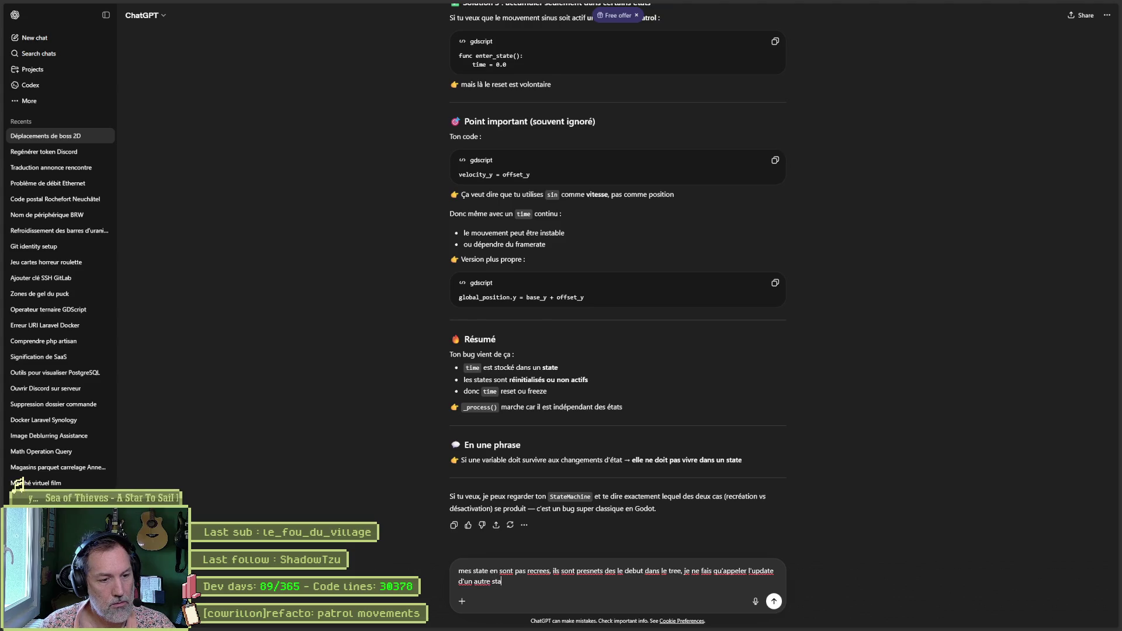
type("switch de state")
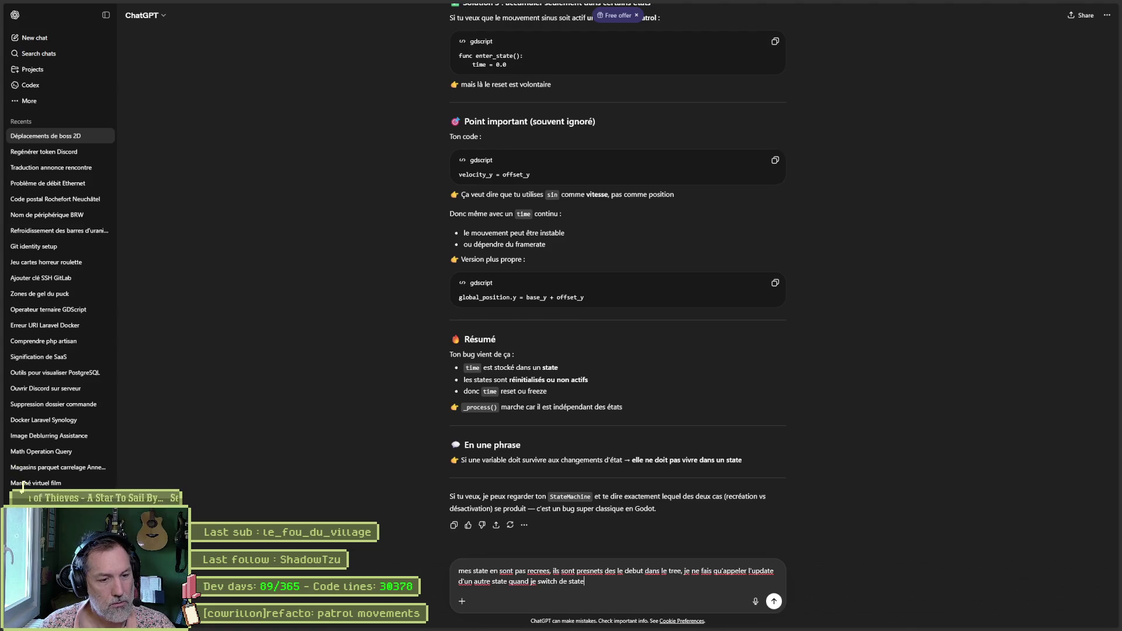
key("Return")
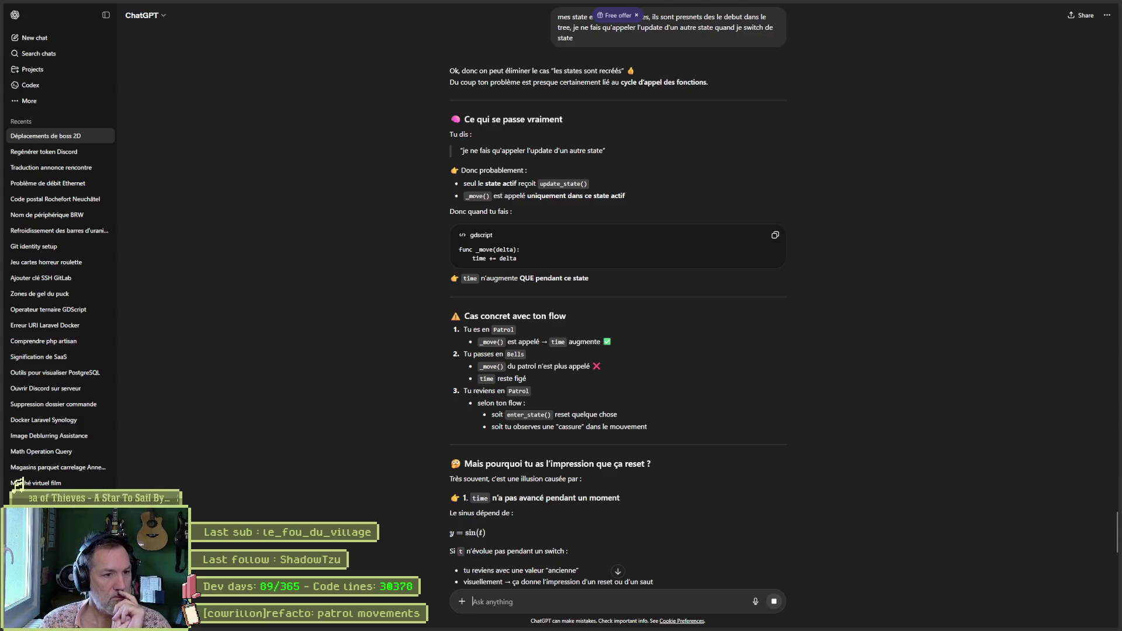
- Send that it's an HFSM, attack inherits patrol's move, yet time resets on switching
type("c-est une hst")
key("BackSpace")
key("BackSpace")
type("fsm, donc le state ")
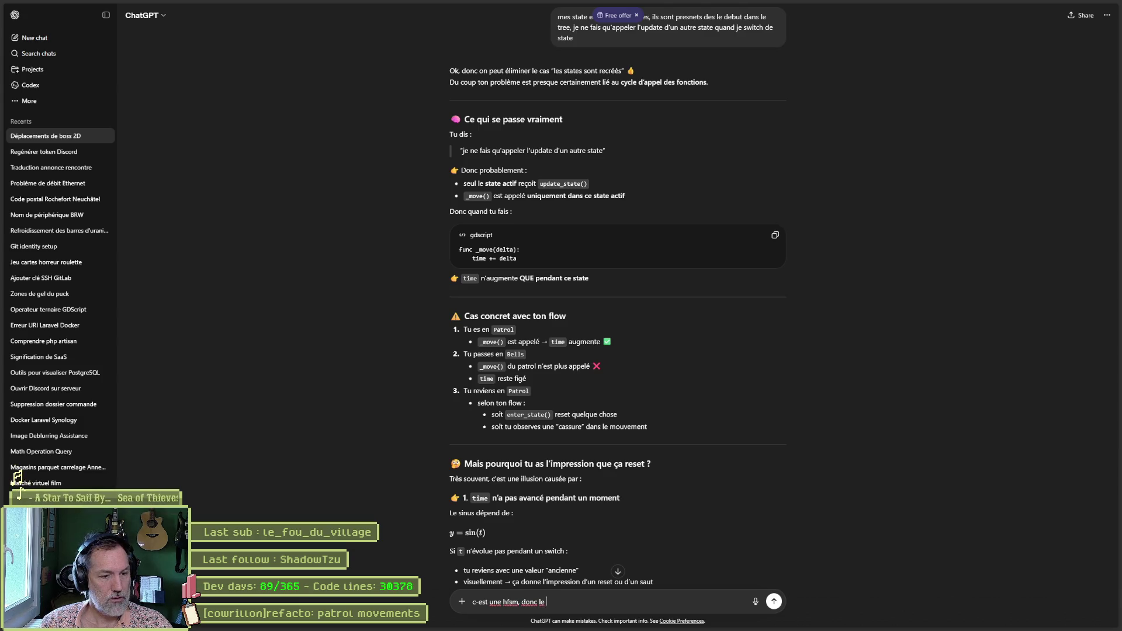
type("attack ")
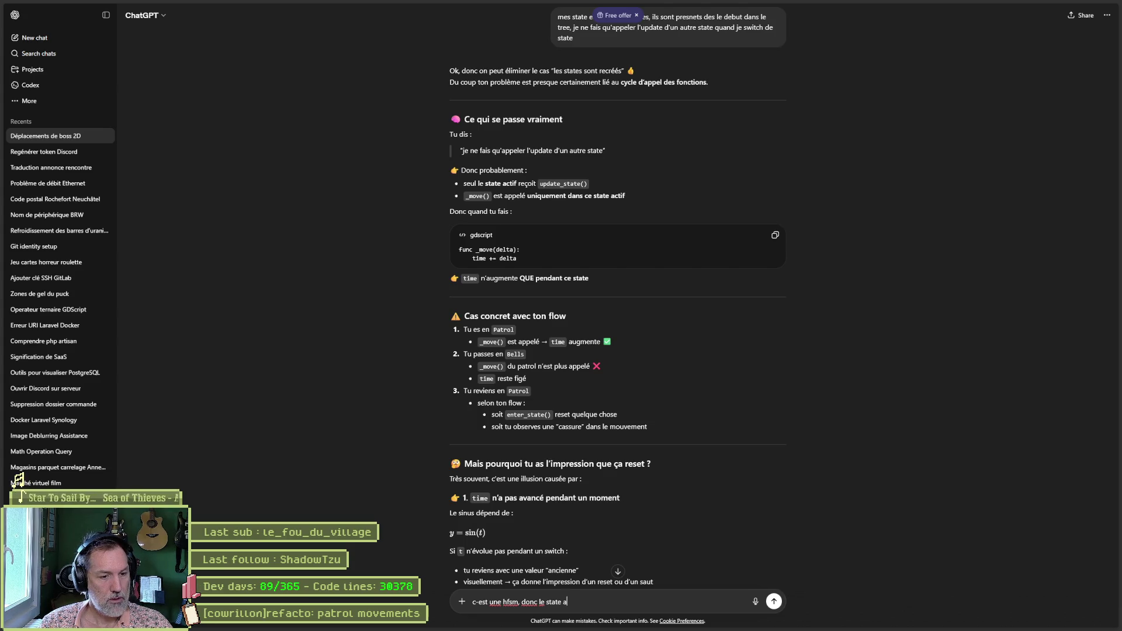
type("herite de")
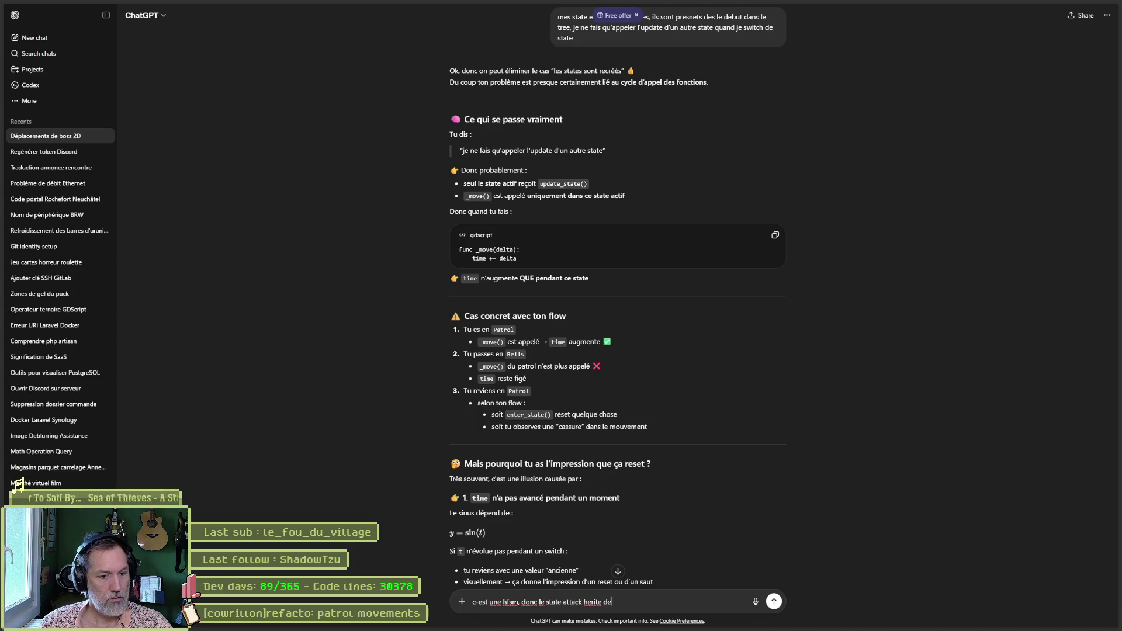
key("BackSpace")
key("BackSpace")
type("u state quia")
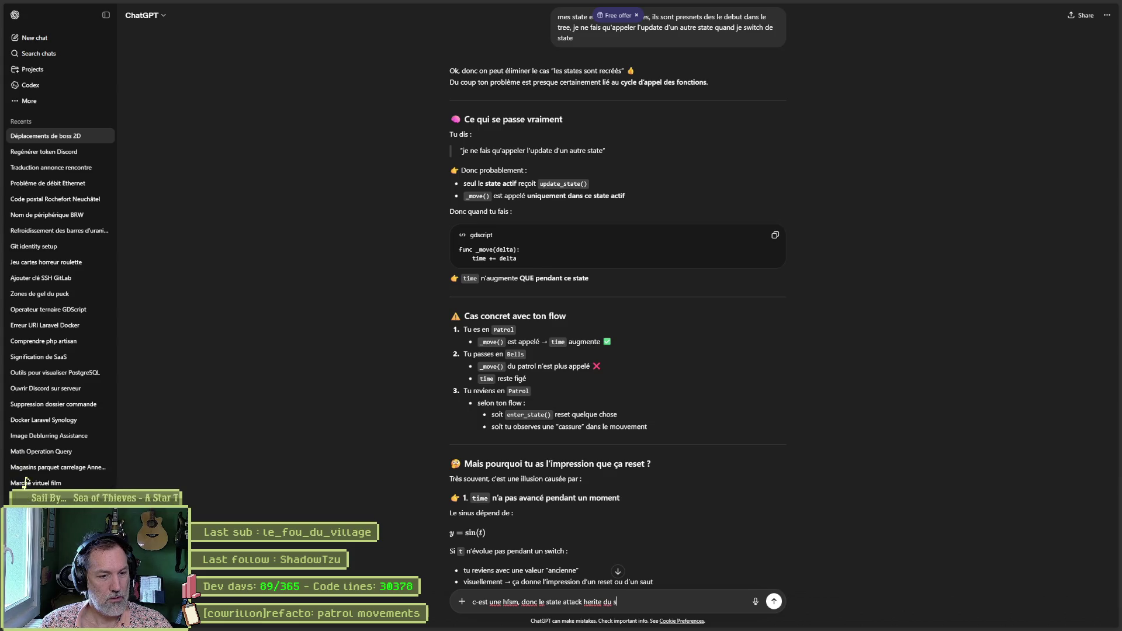
key("BackSpace")
key("BackSpace")
type("a le move")
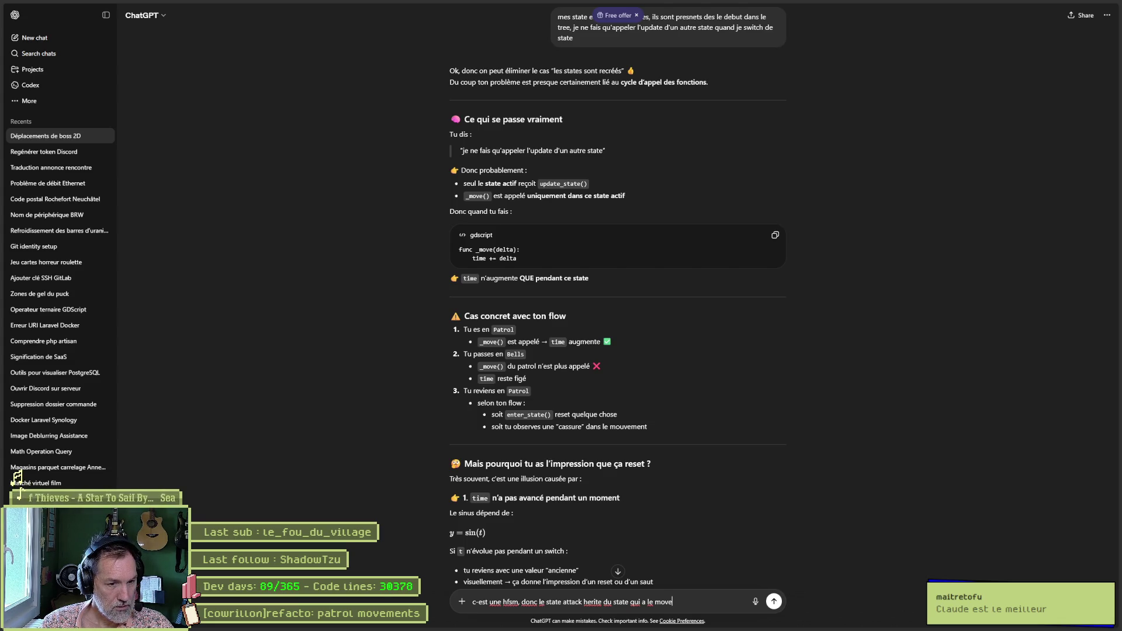
type("et le move est donc toujours app")
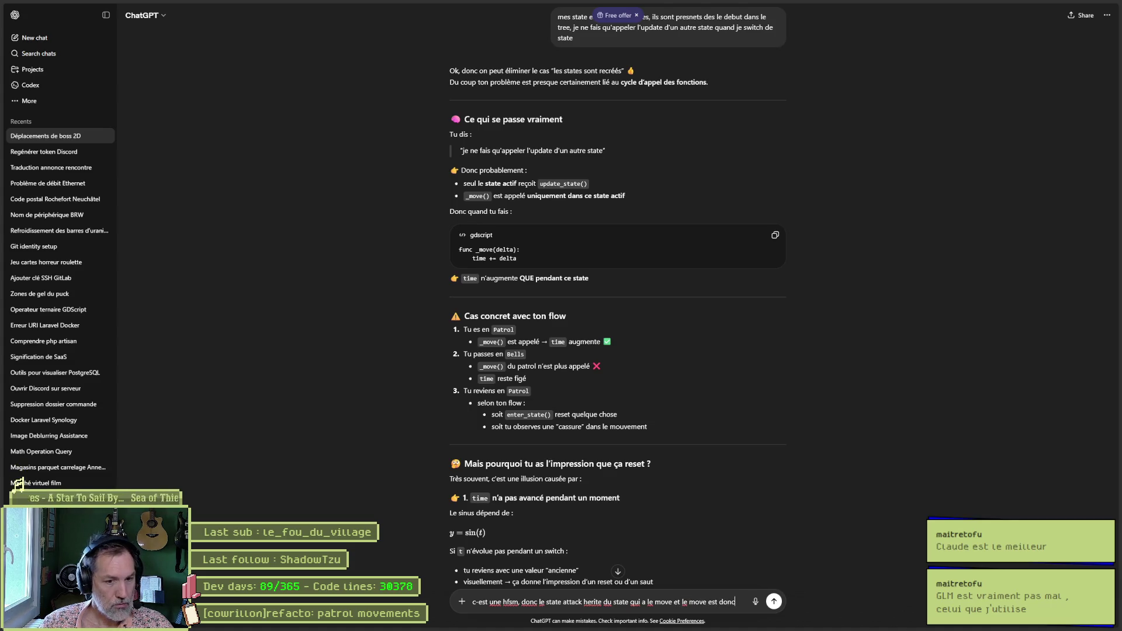
type("ele")
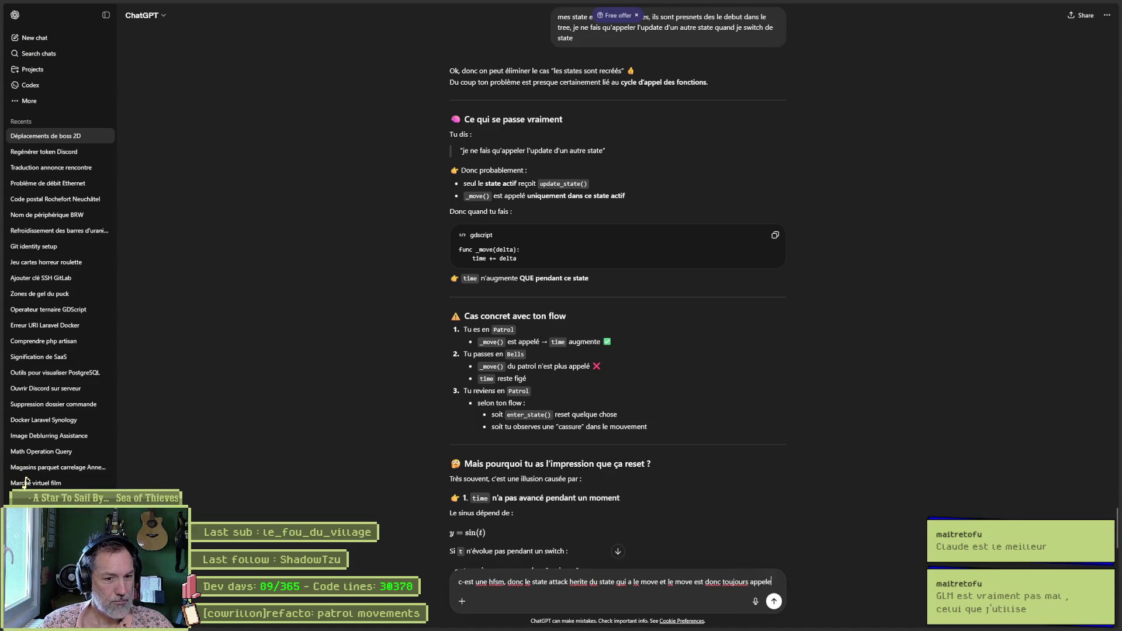
type(". toutefois, la ")
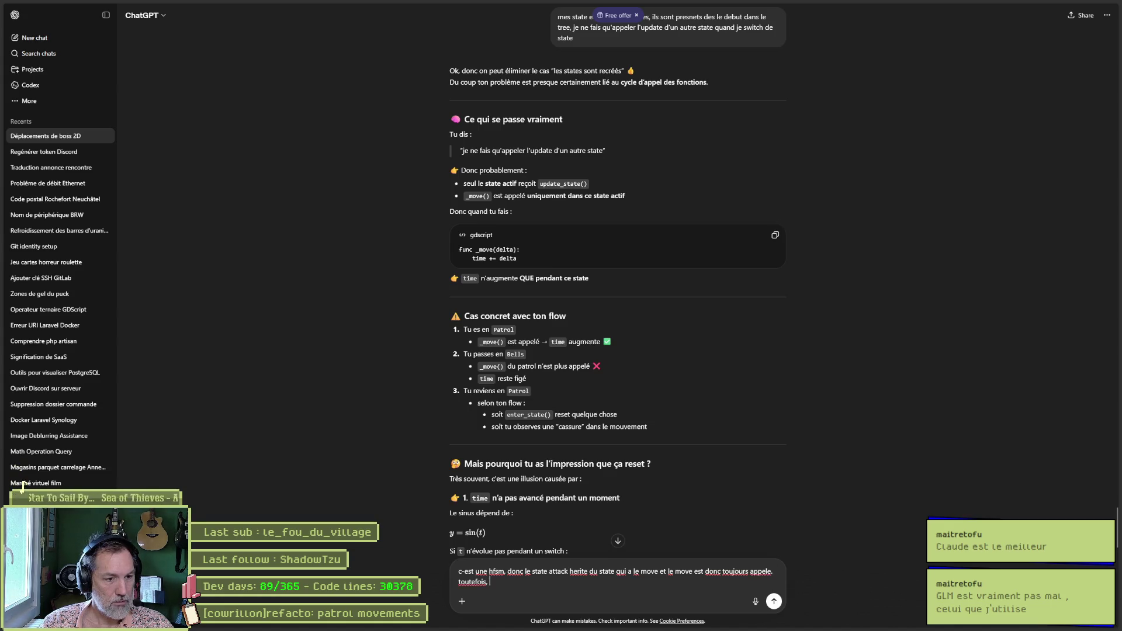
type("variable")
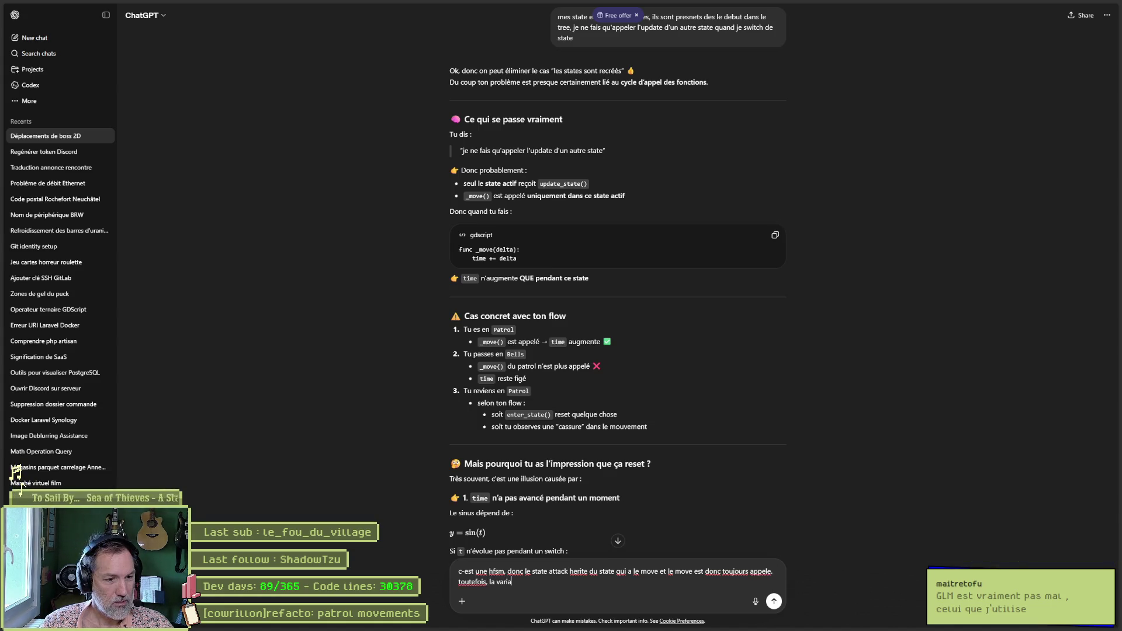
type(" te")
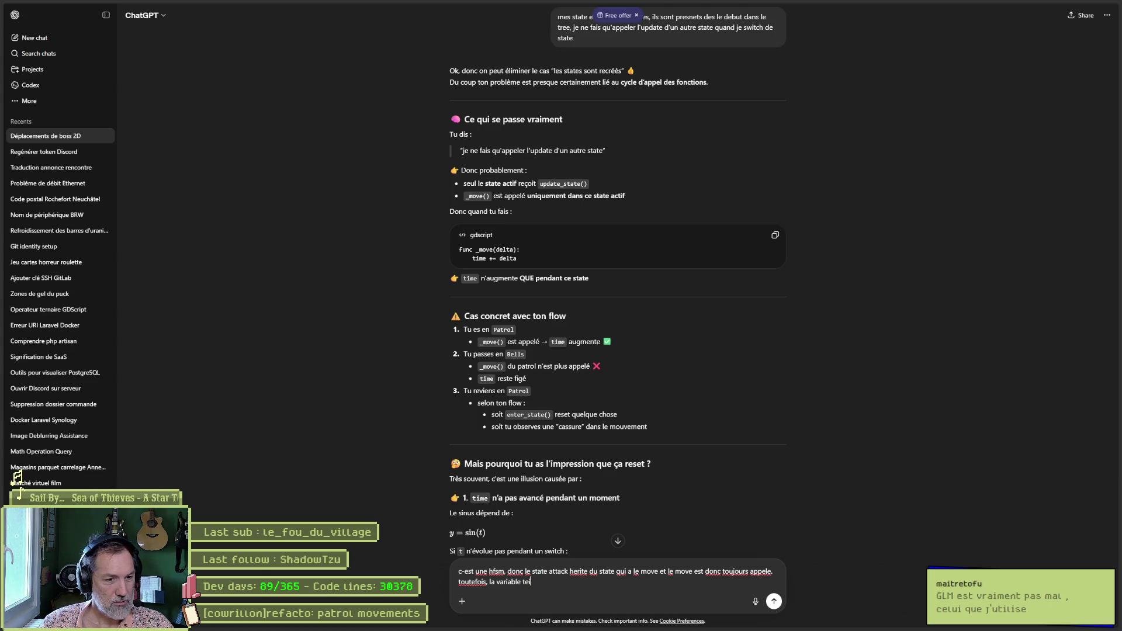
type("ime est res")
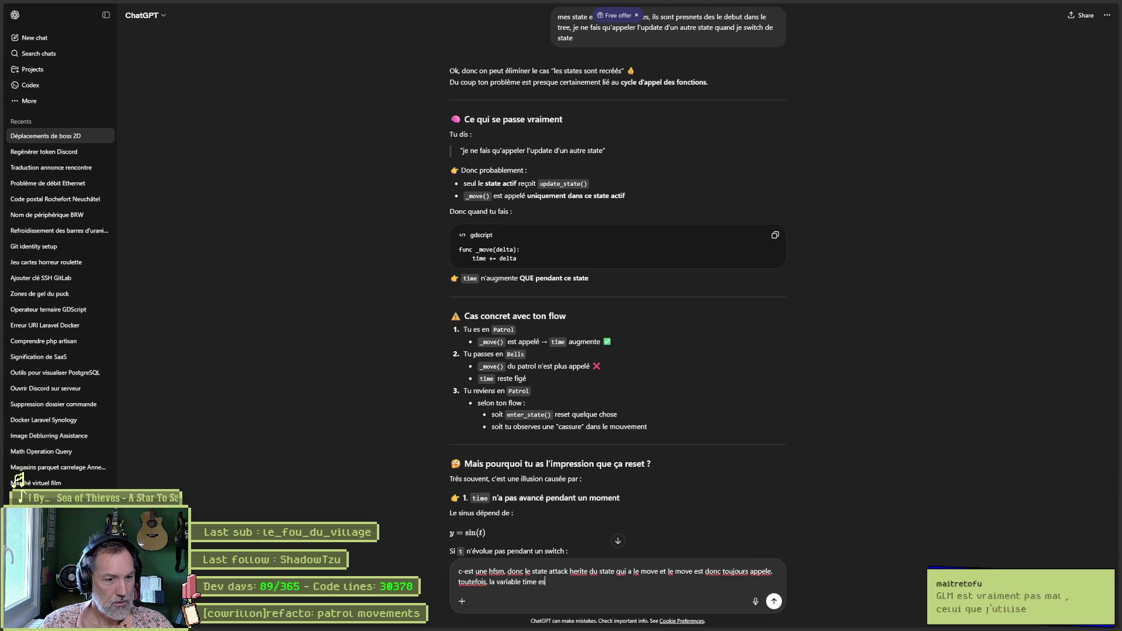
type("et quand on passe au ")
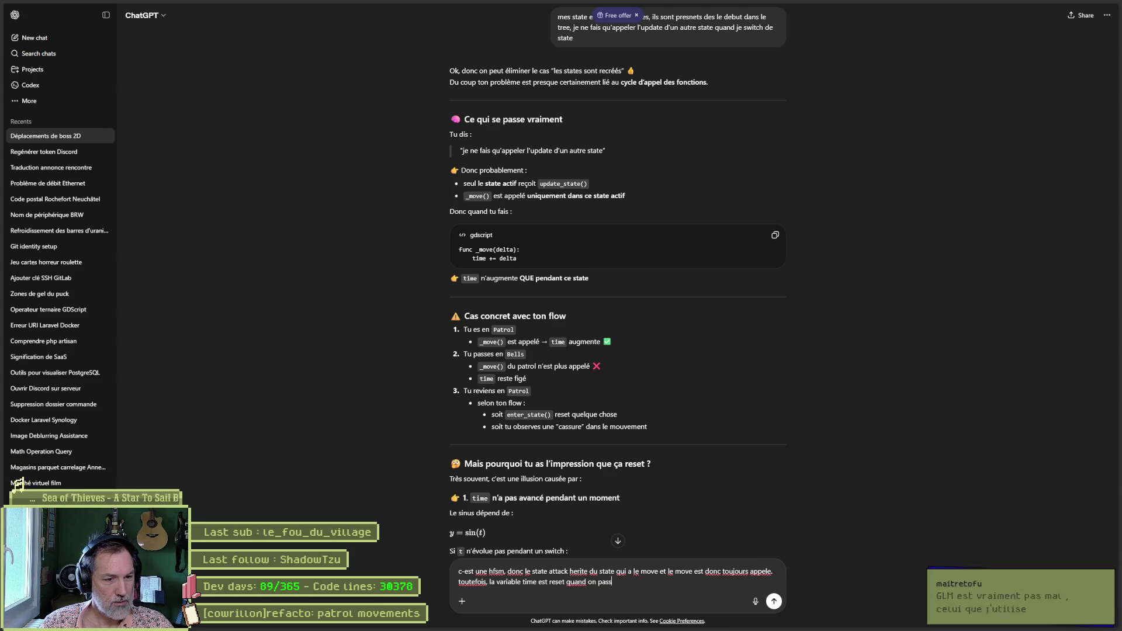
type("state attack")
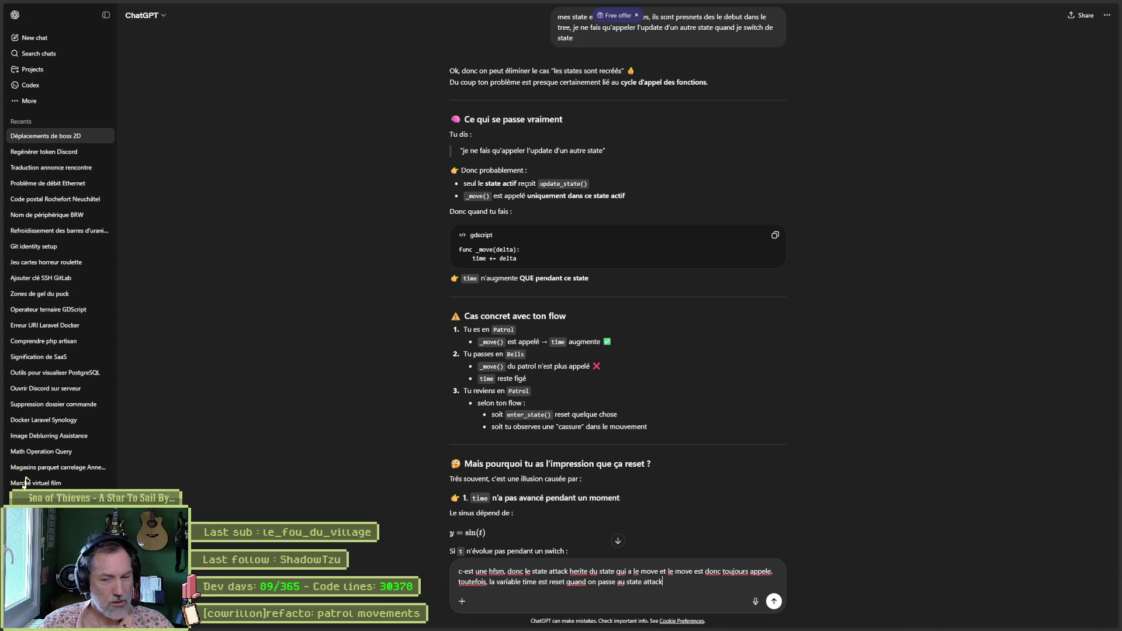
key("Return")
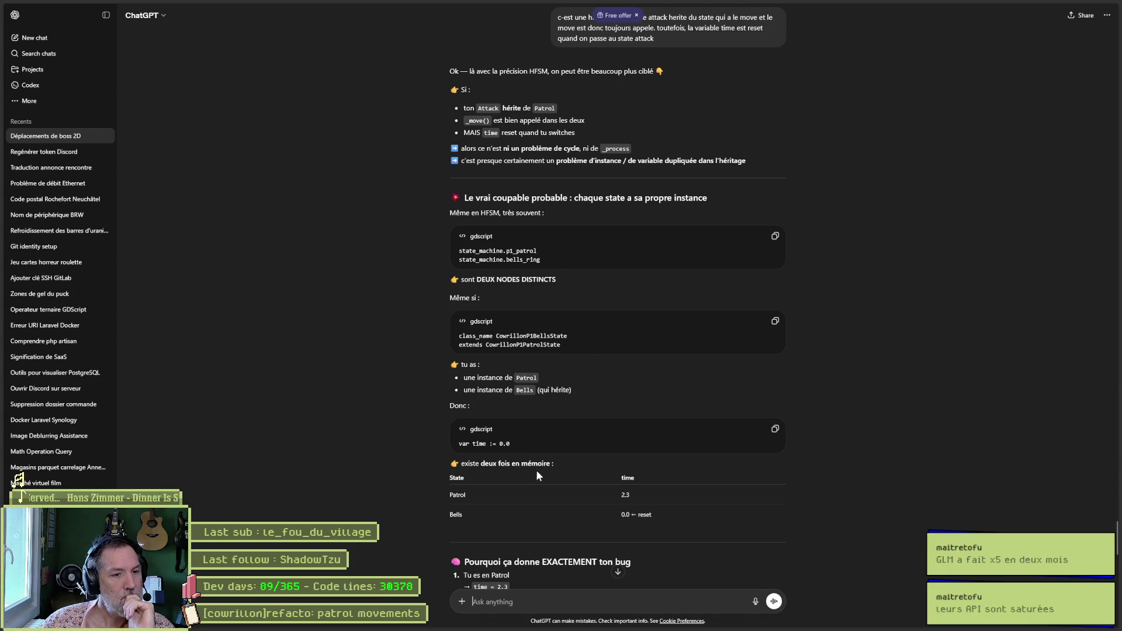
- Scroll through the rest of the reply, then search the web for glm in a new tab
scroll(526, 480, "down", 2)
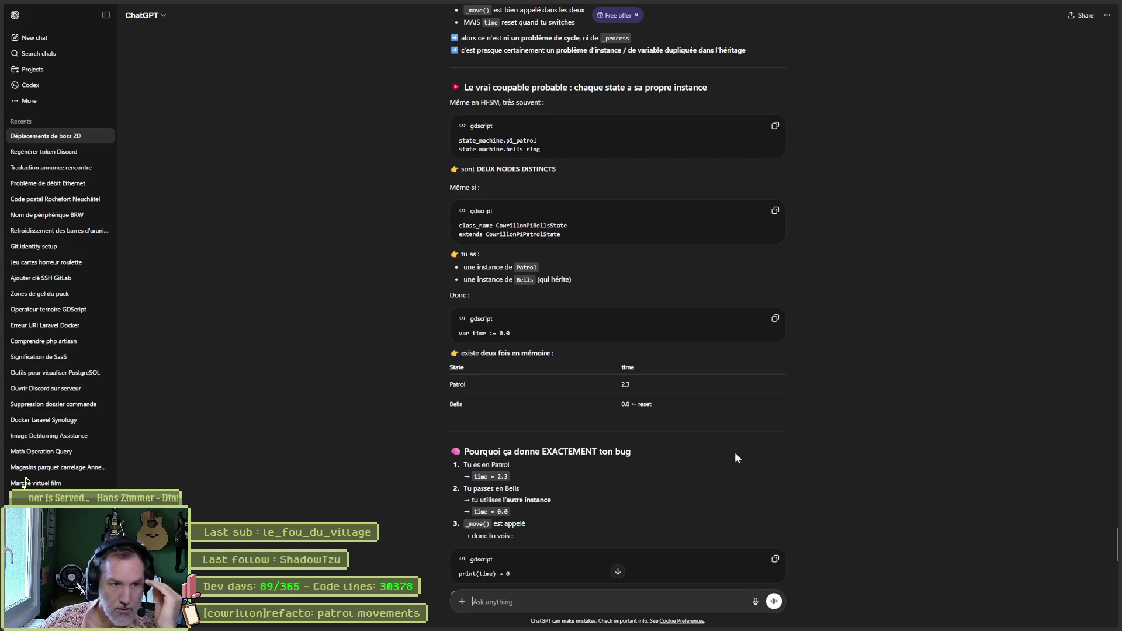
key("ctrl+t")
type("glm")
key("Return")
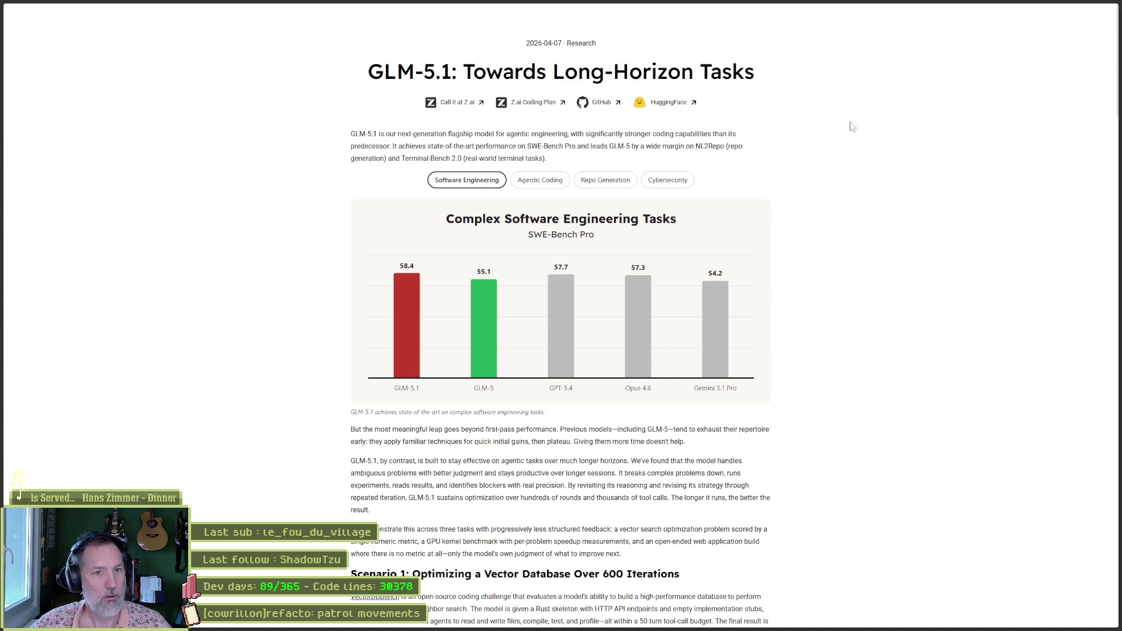
- Open the openlm.ai GLM-5.1 benchmark page, then return to ChatGPT and minimize the browser
key("alt+Left")
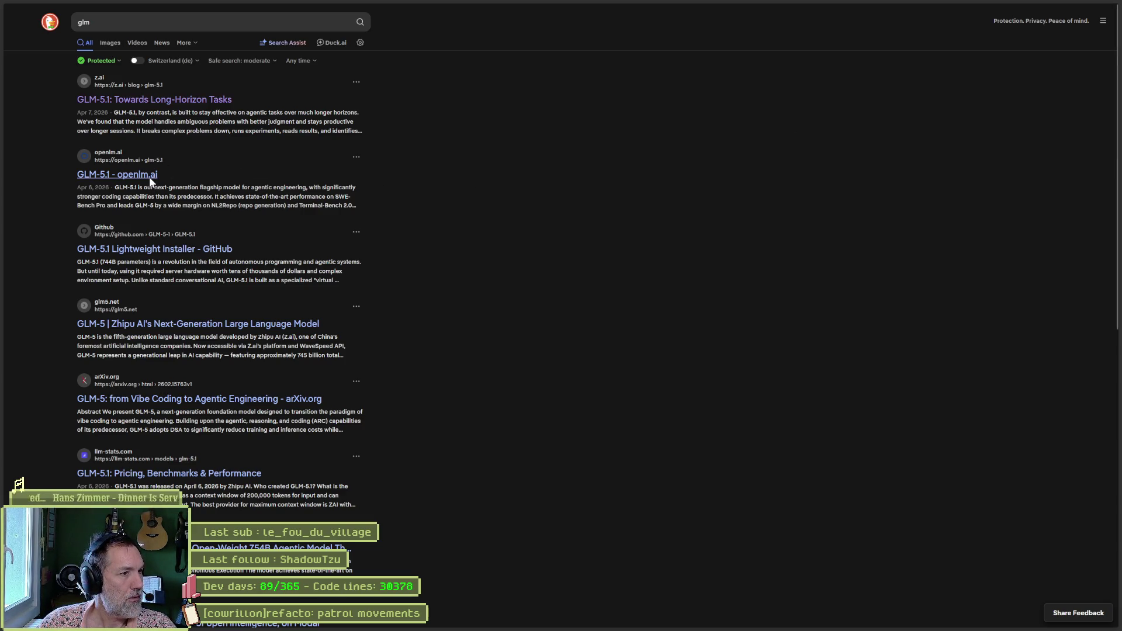
left_click(149, 177)
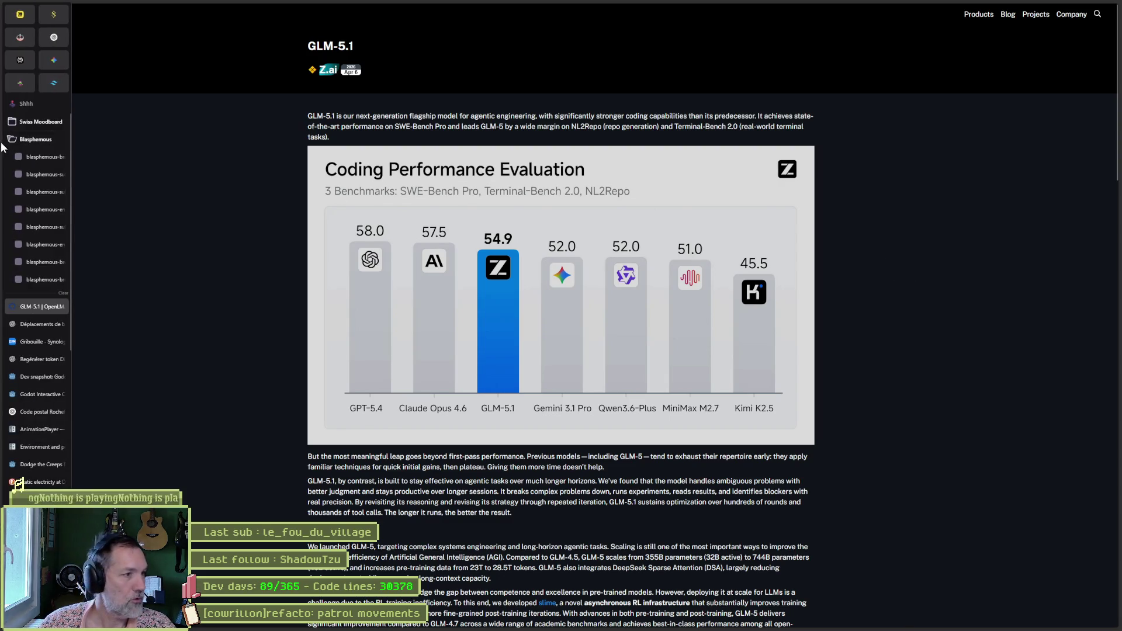
key("ctrl+Tab")
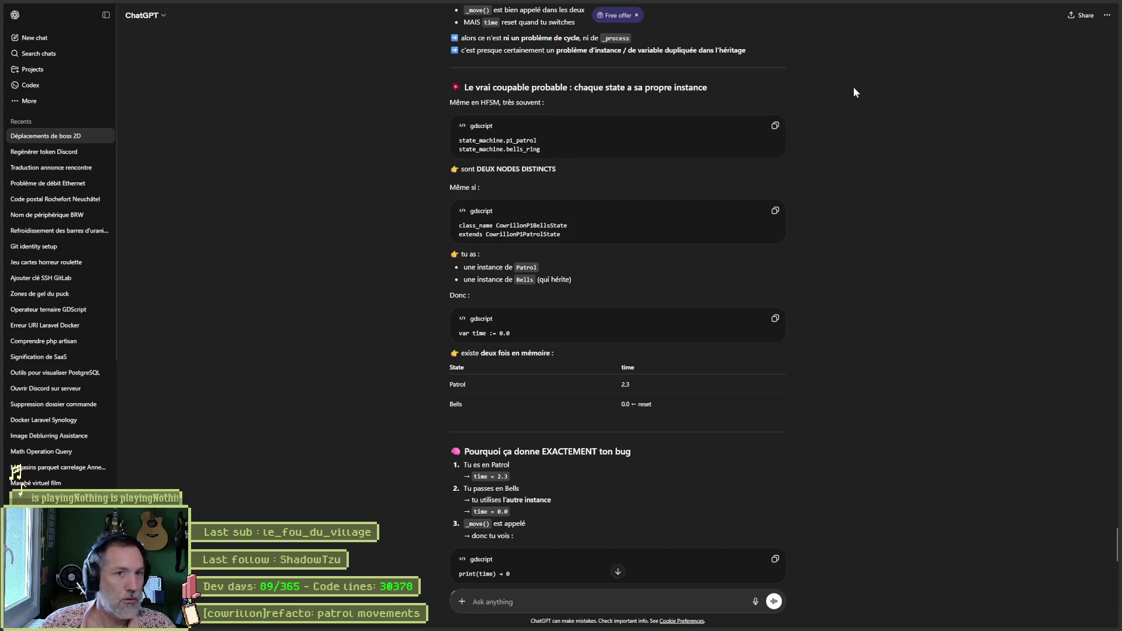
mouse_move(1031, 5)
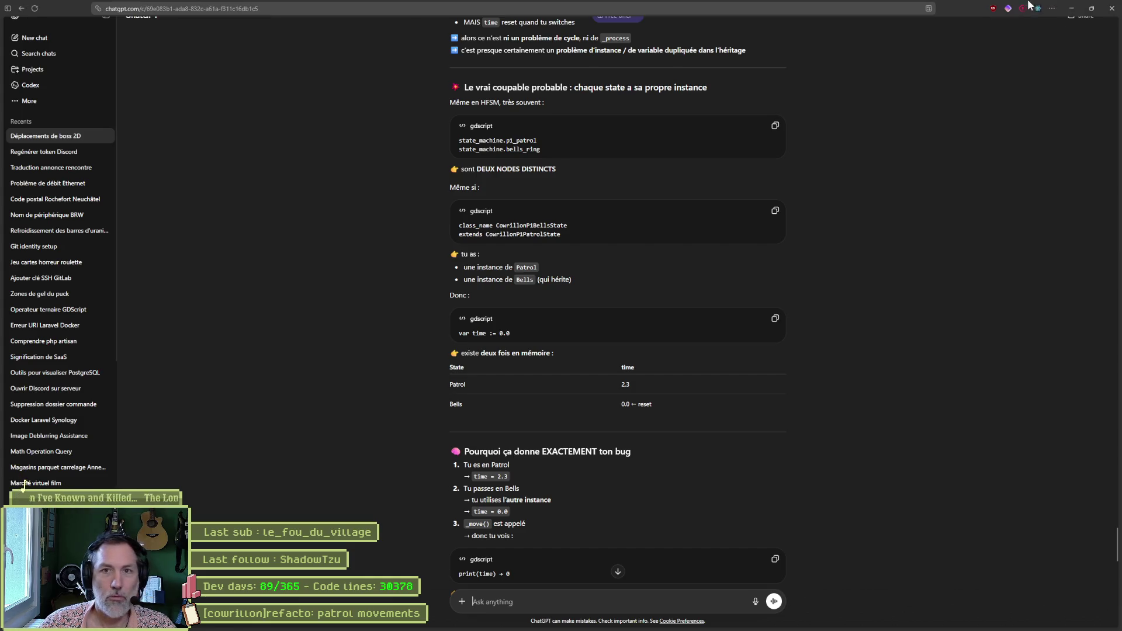
left_click(1072, 7)
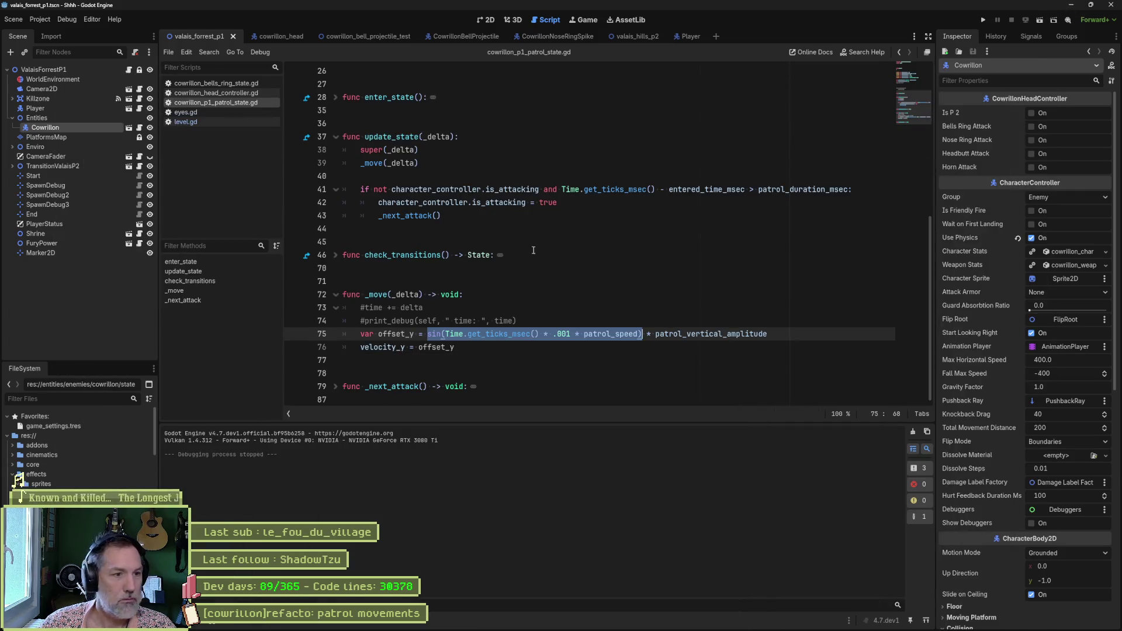
- Check time on line 73 and the line-18 declaration at the script's top, then return to ChatGPT
left_click(522, 283)
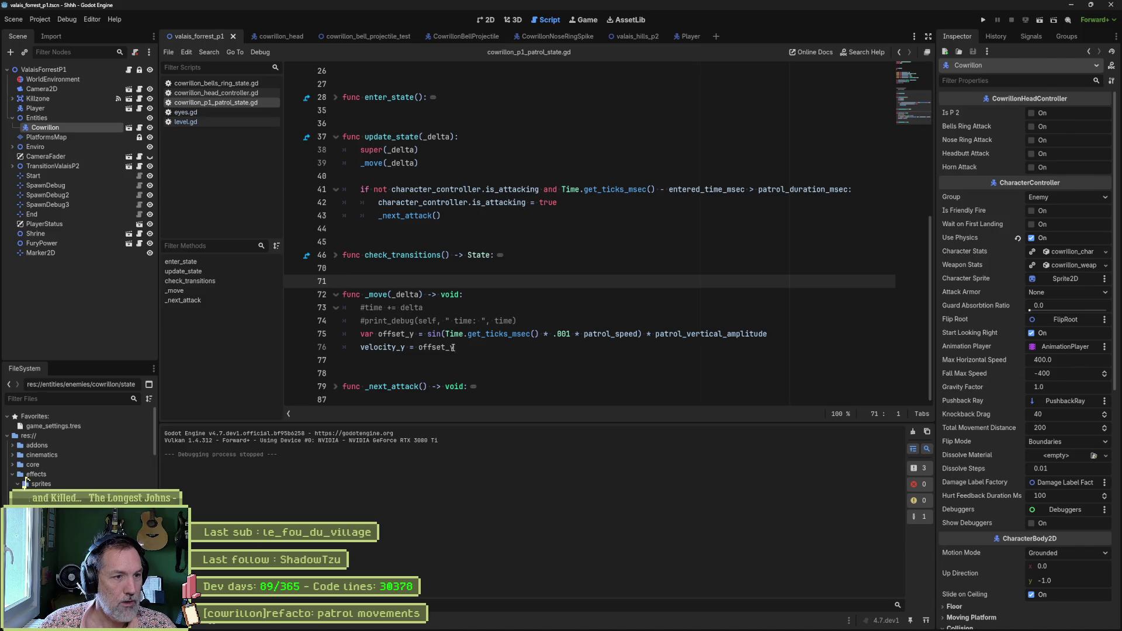
double_click(374, 307)
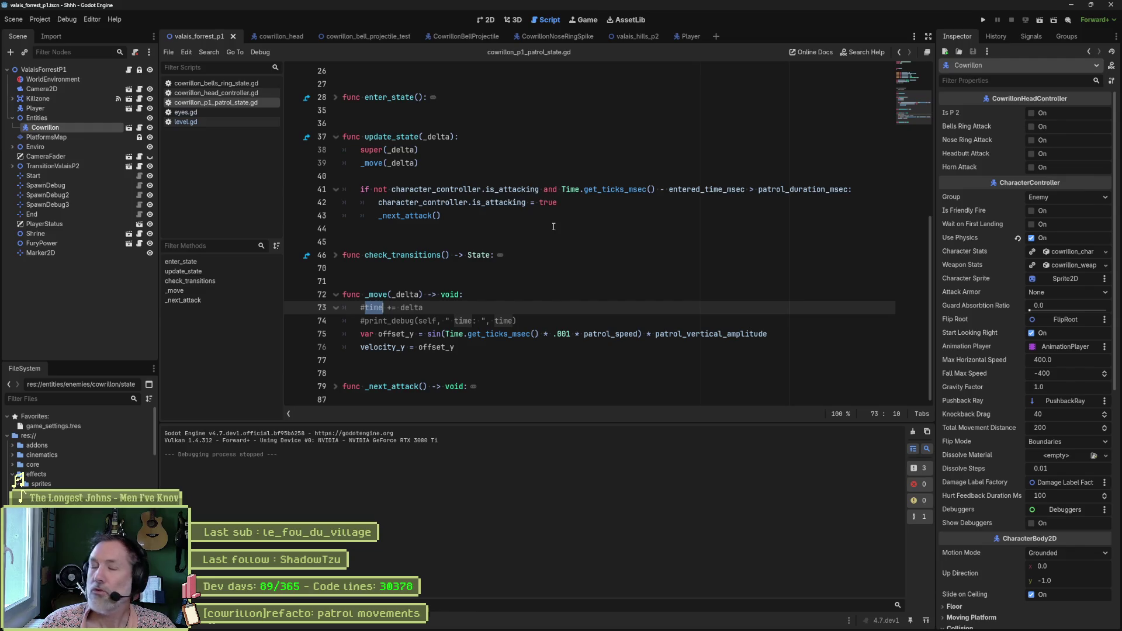
left_click_drag(905, 110, 909, 83)
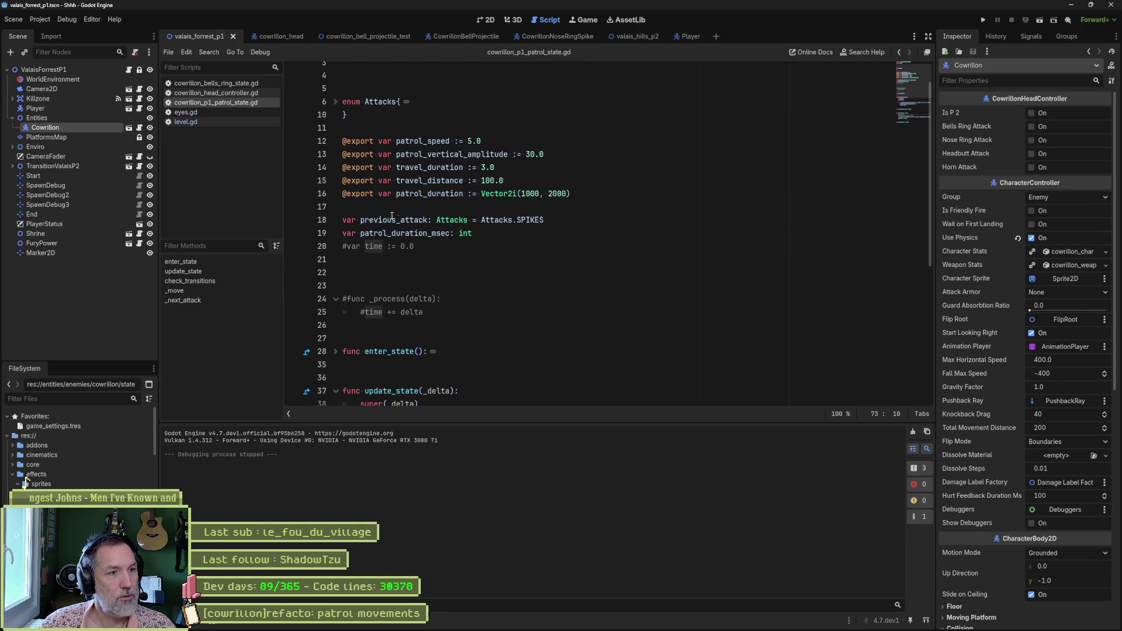
left_click(354, 220)
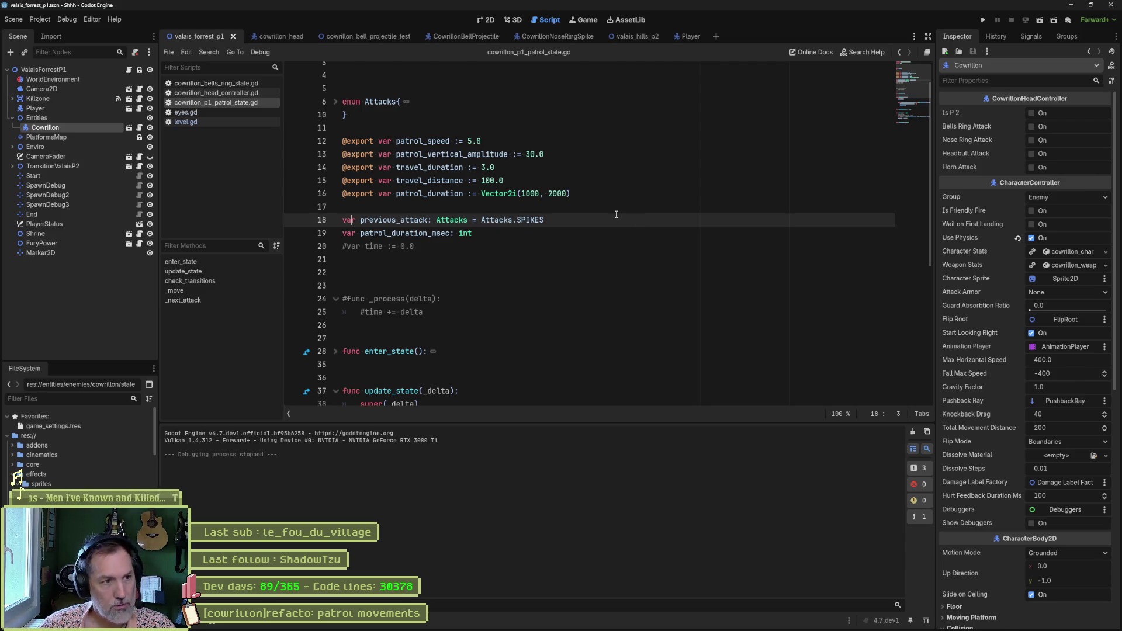
left_click(490, 620)
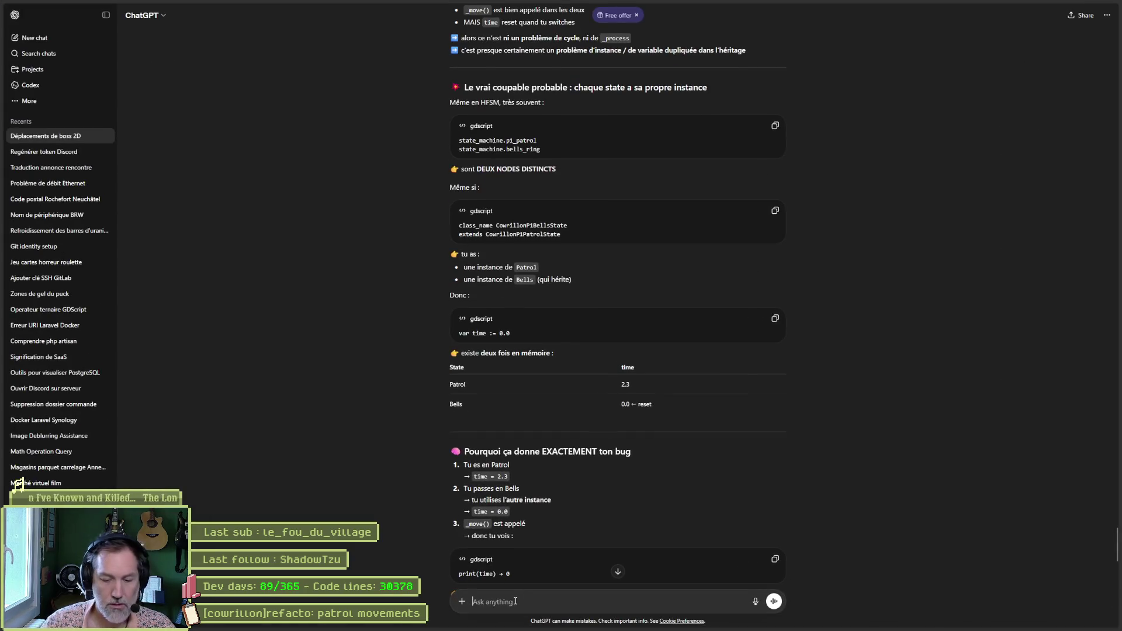
- Ask ChatGPT, in French, whether making a variable private in Godot would avoid this problem
type("dans godot, on peut pas ")
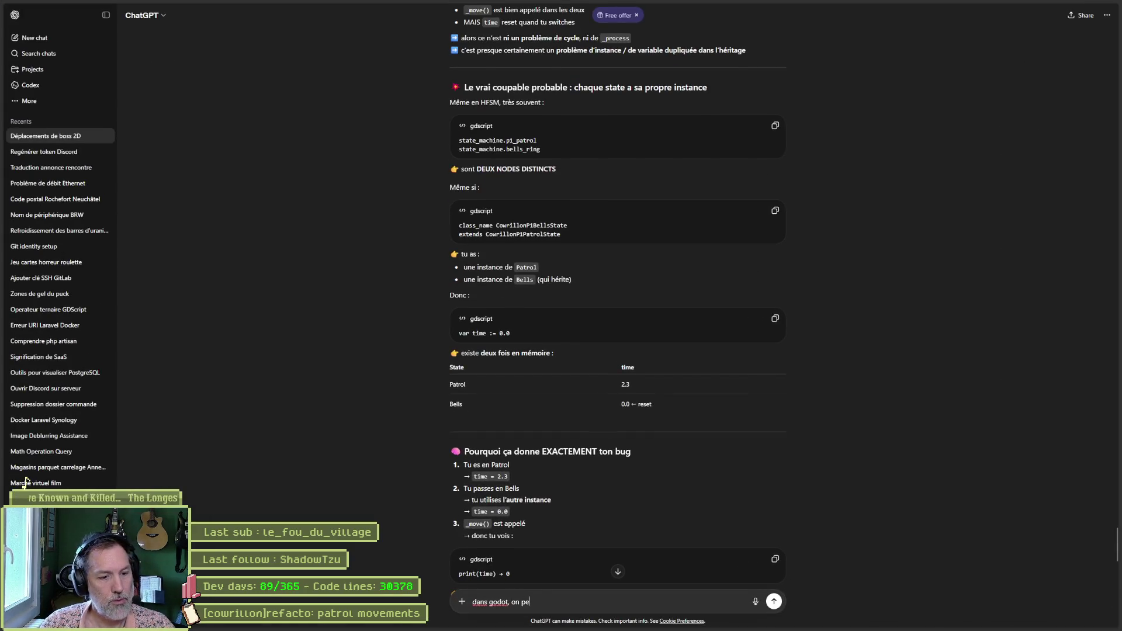
type("mettre une variable")
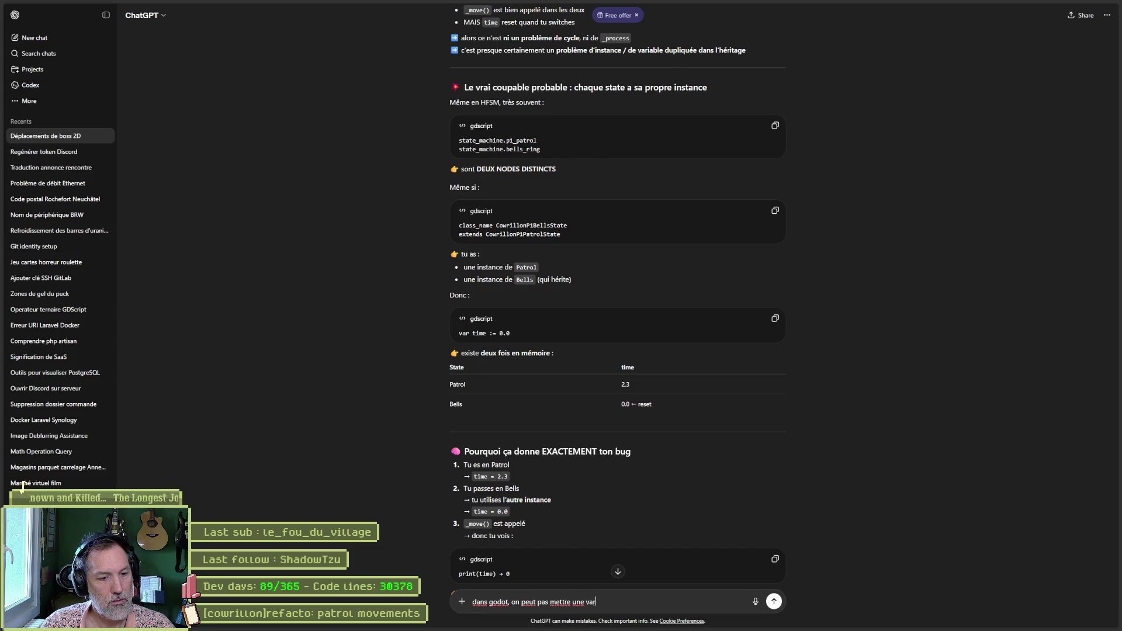
type(" en privé ")
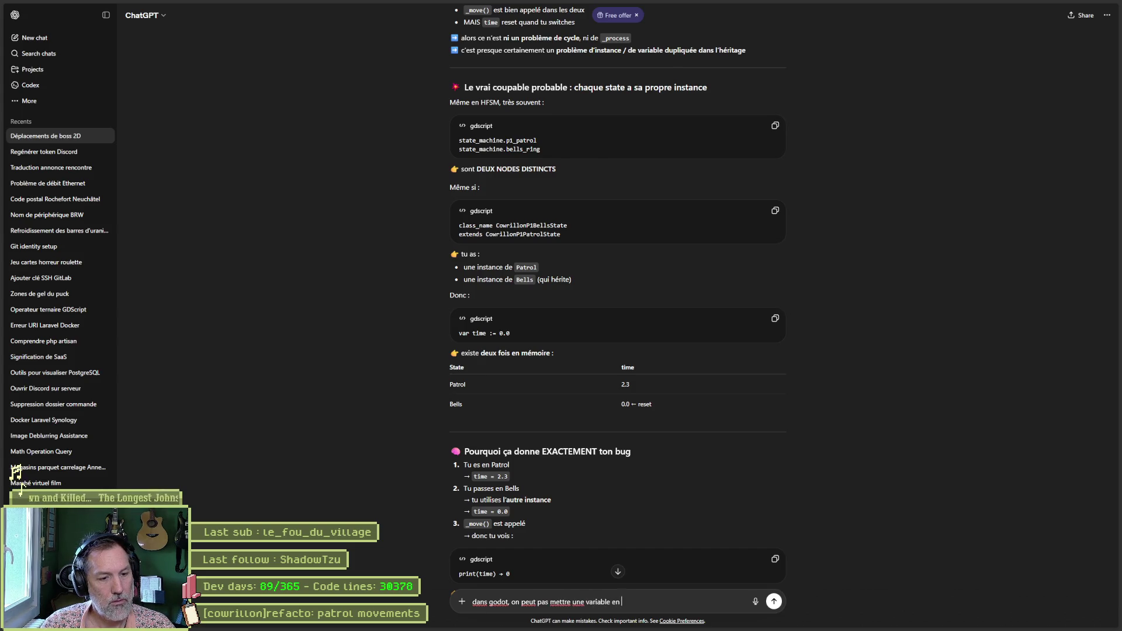
type("e pour v")
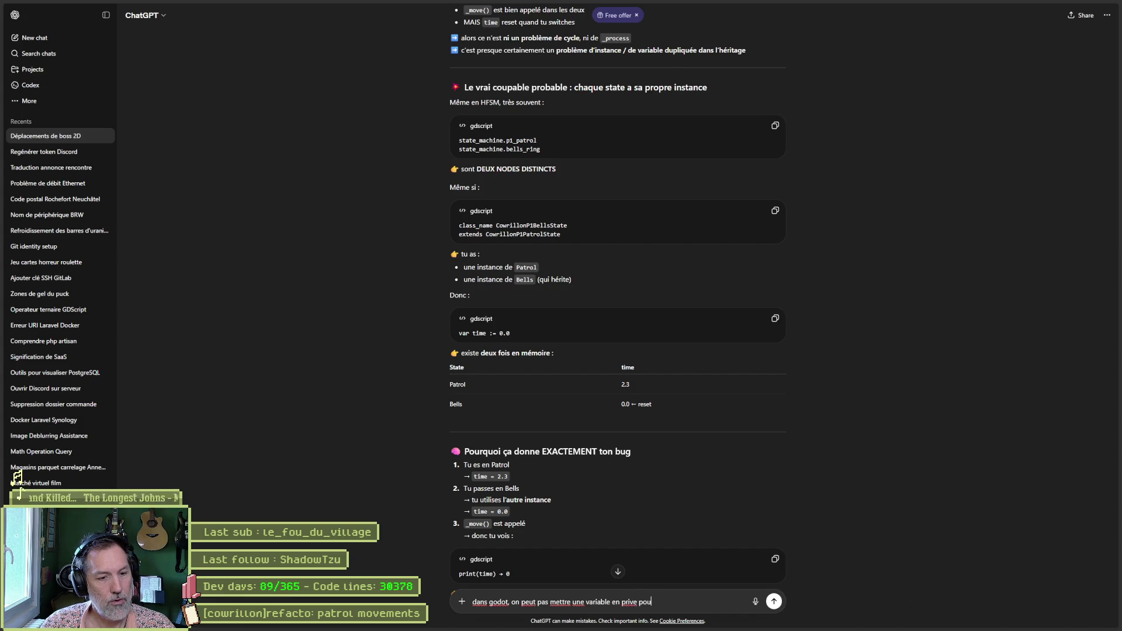
key("BackSpace")
type("eviter ce problem")
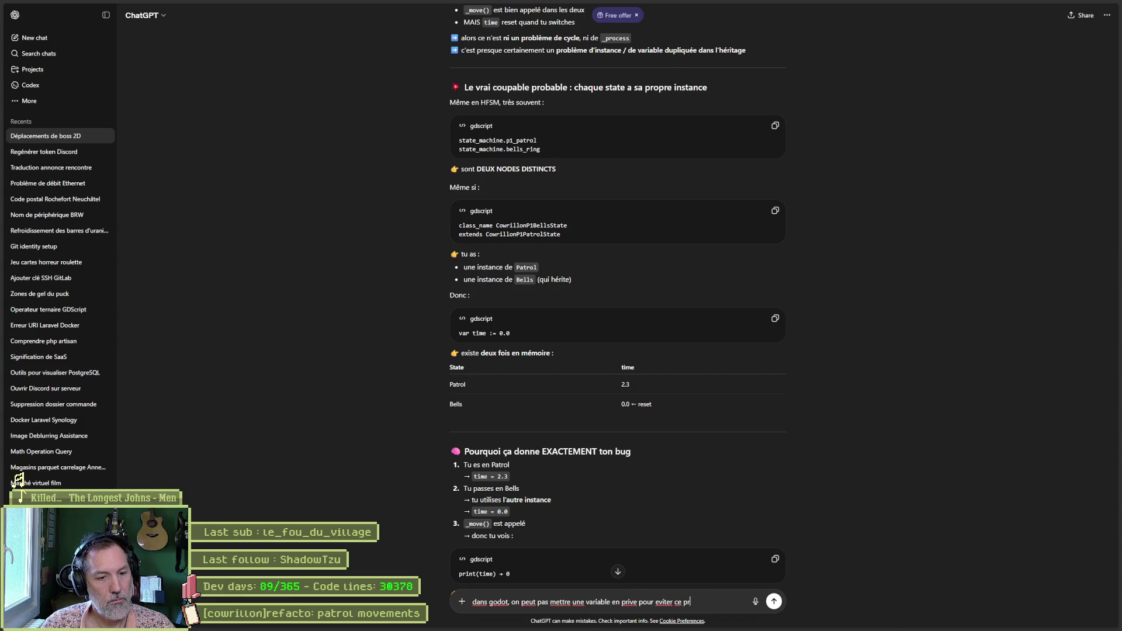
type("e ?")
key("Return")
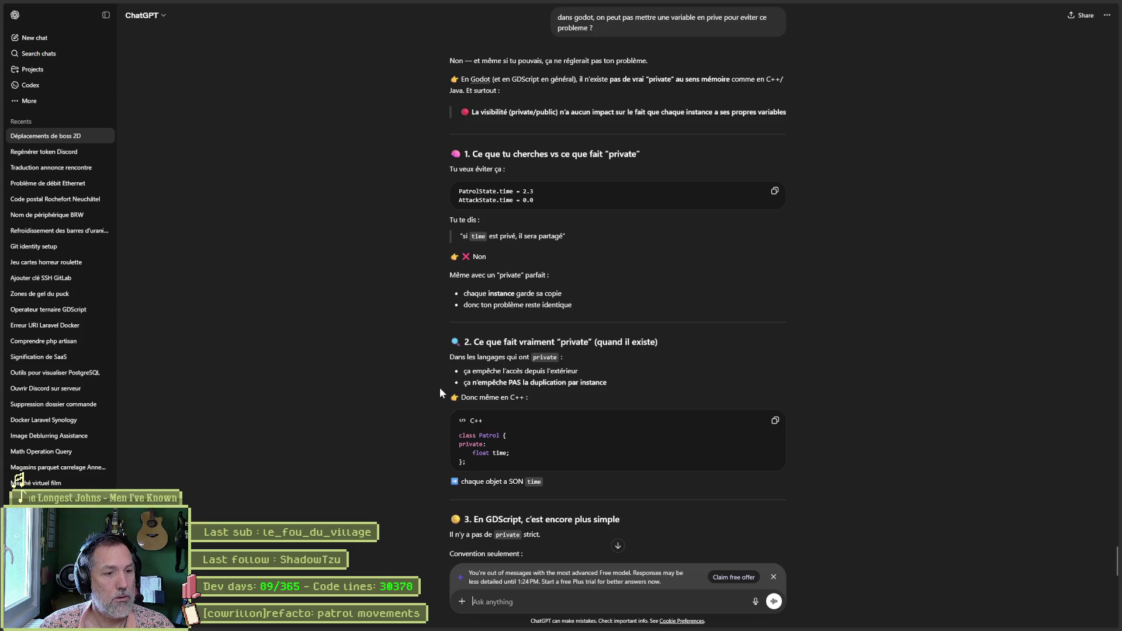
scroll(439, 388, "down", 3)
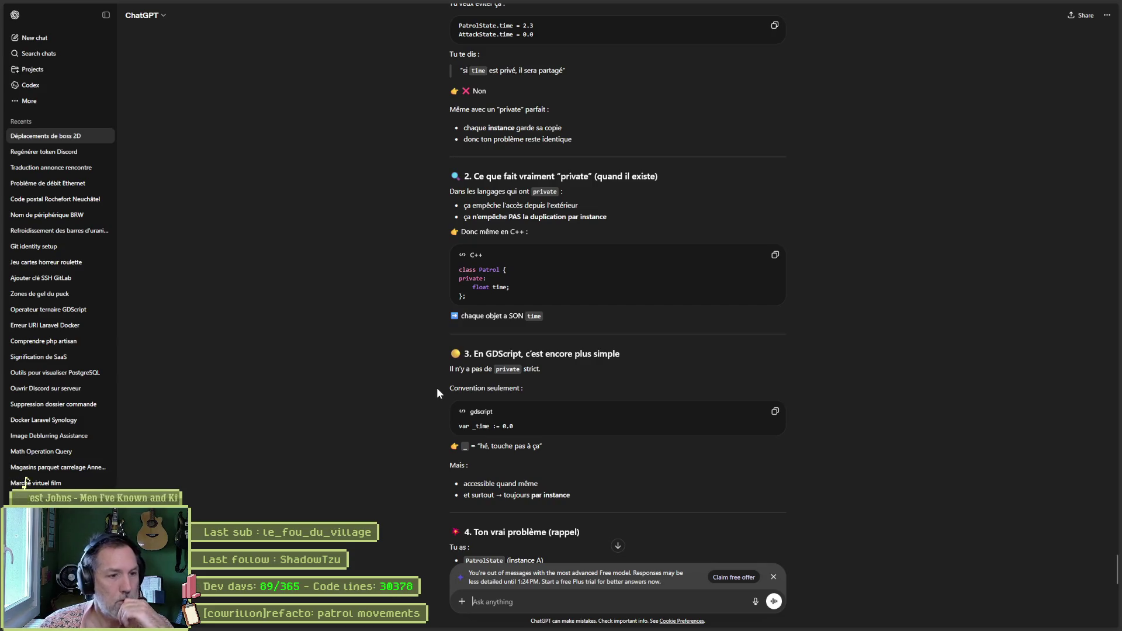
scroll(410, 388, "down", 1)
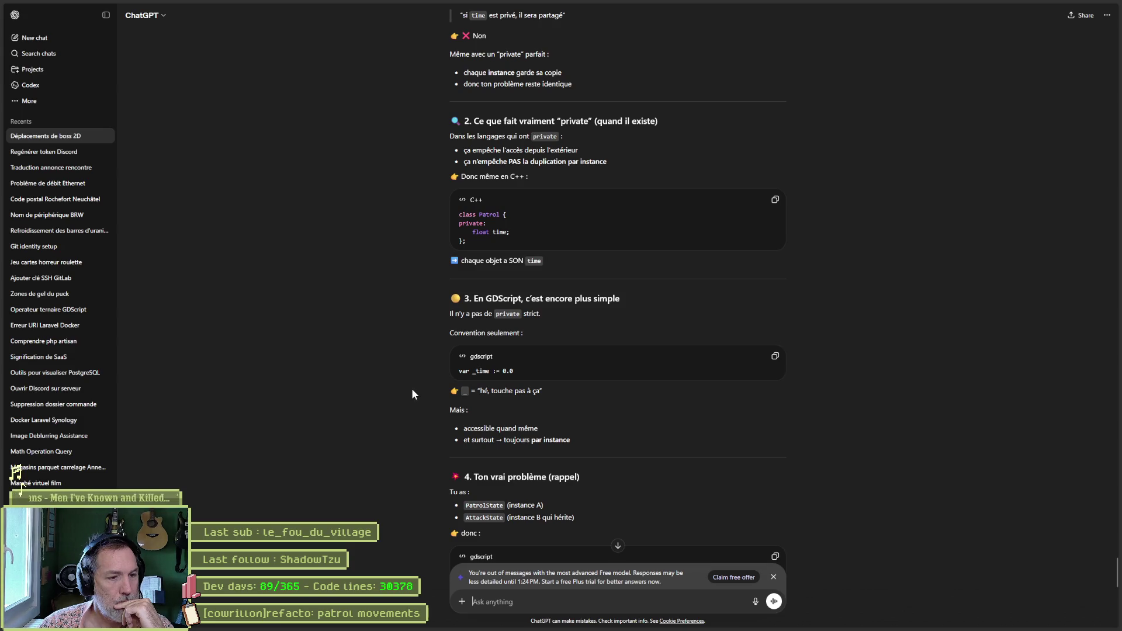
scroll(412, 388, "down", 3)
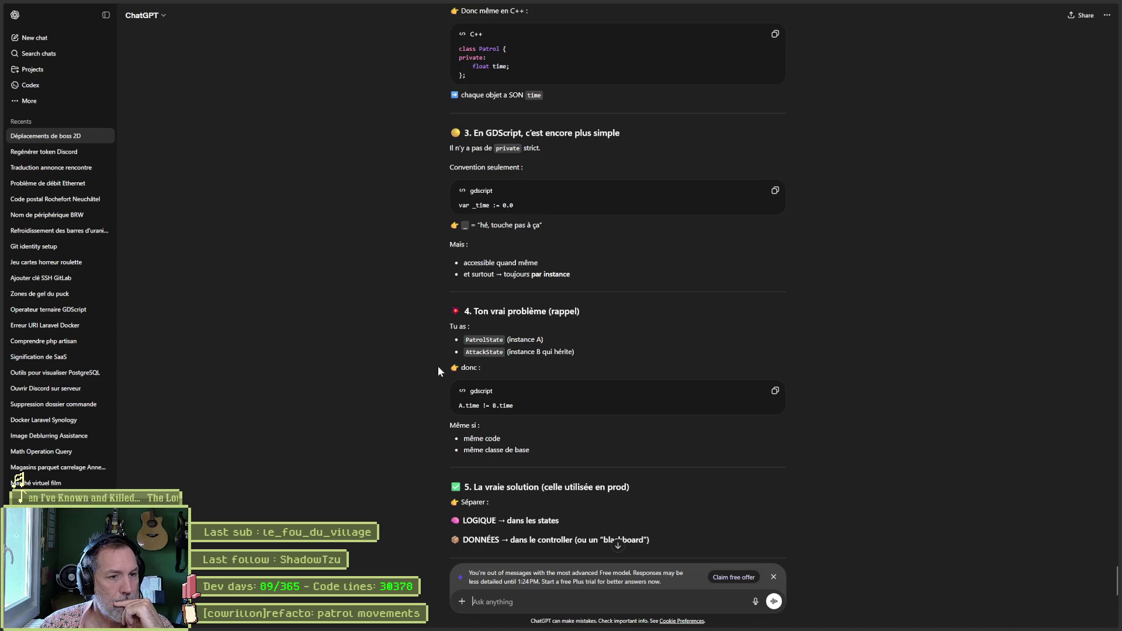
scroll(439, 370, "down", 1)
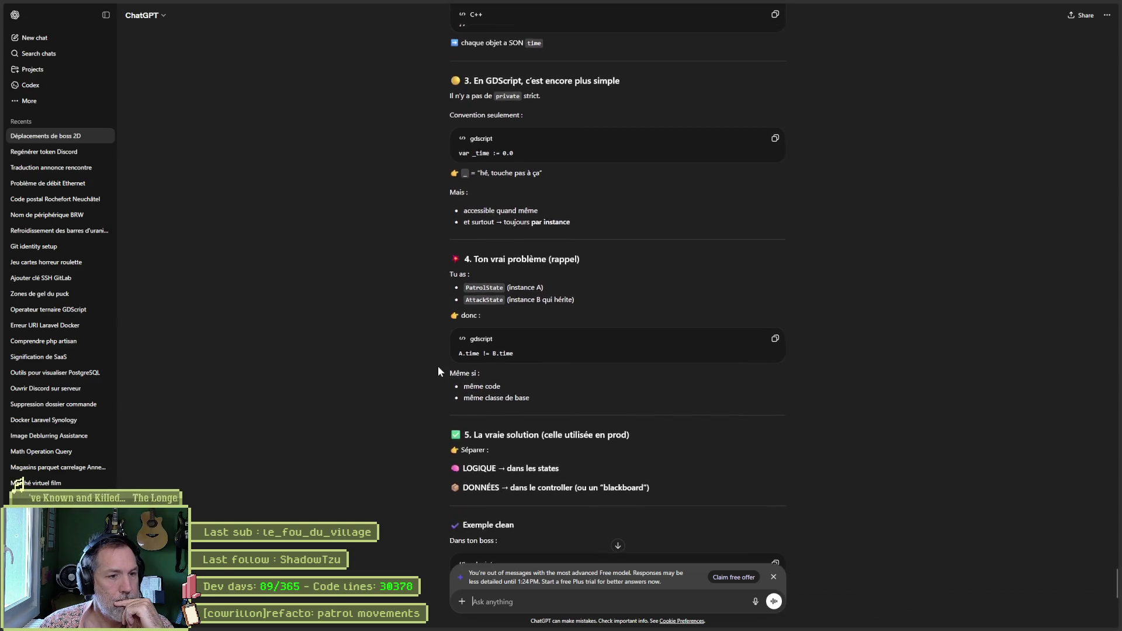
scroll(450, 400, "down", 1)
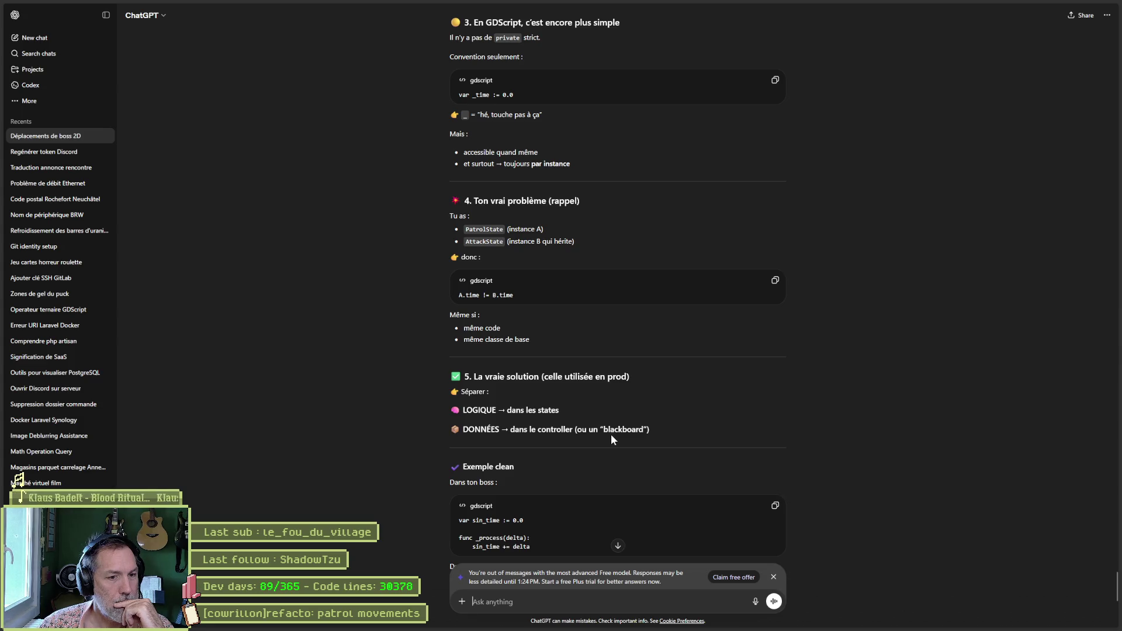
scroll(576, 436, "down", 2)
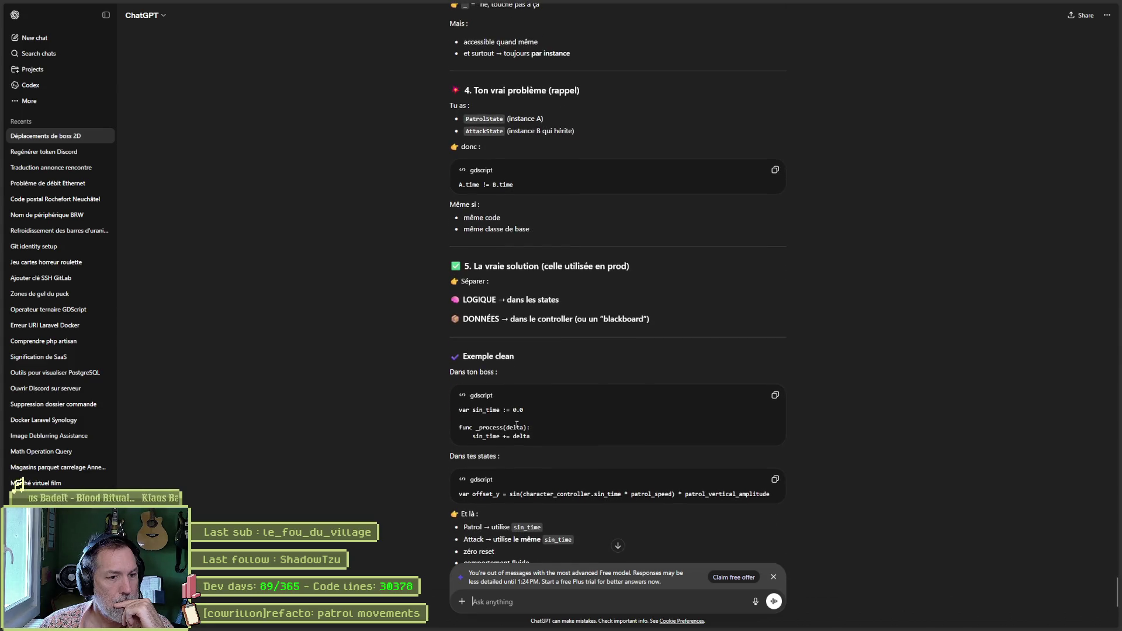
left_click(1068, 11)
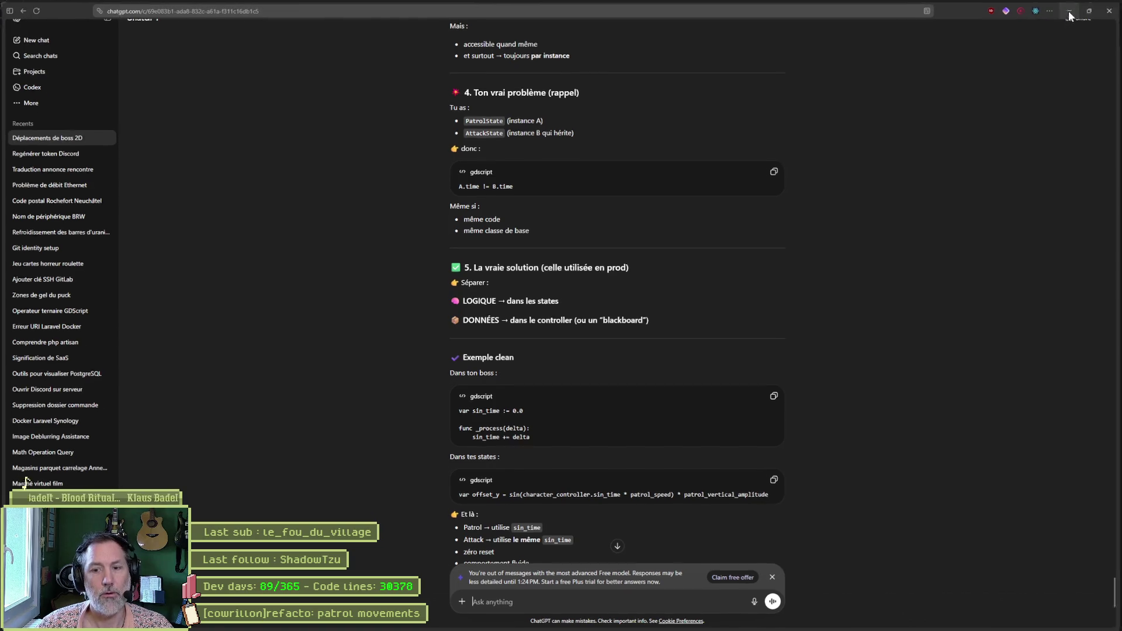
- Delete the commented-out time variable and _process function lines, then save the script
left_click(447, 272)
key("Up")
key("Up")
key("ctrl+shift+k")
left_click(447, 284)
key("ctrl+shift+k")
key("ctrl+shift+k")
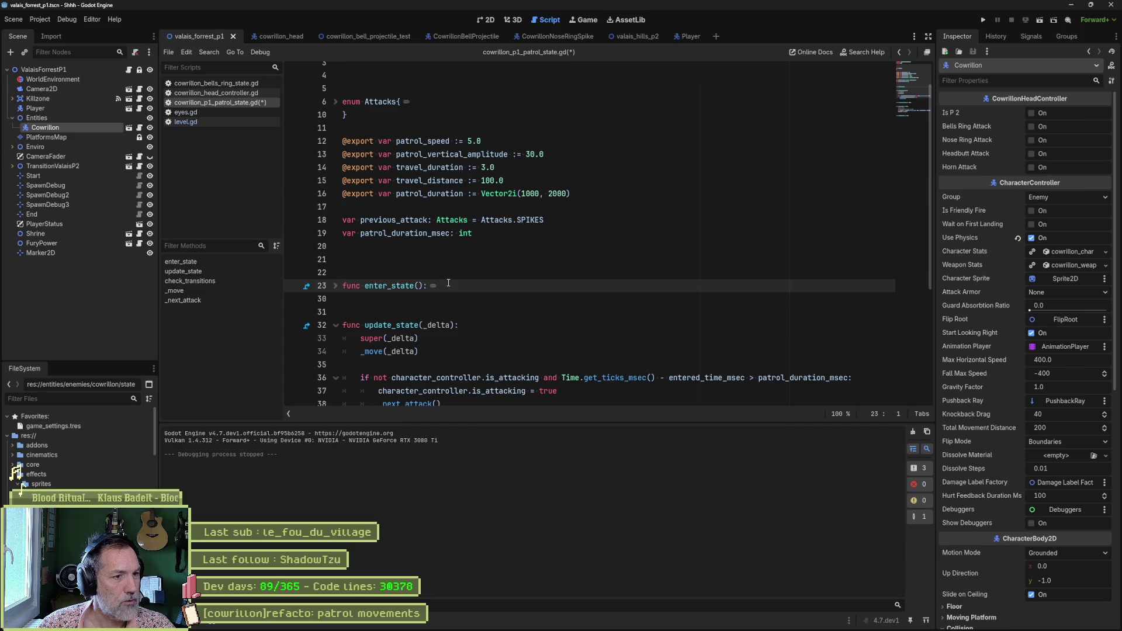
left_click(336, 286)
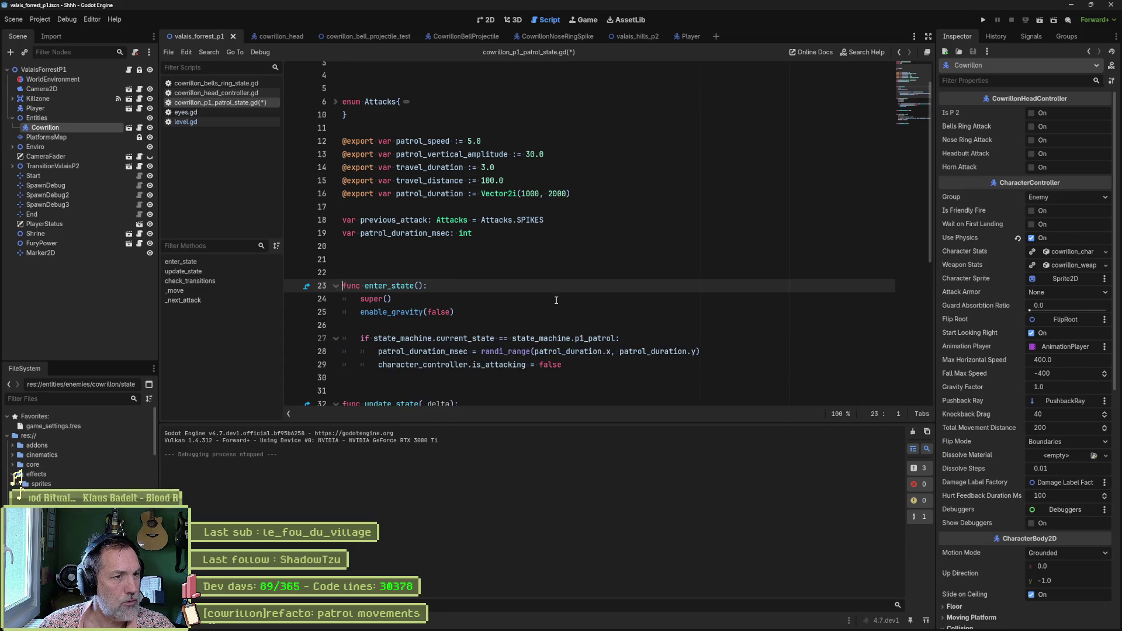
scroll(563, 309, "down", 3)
key("ctrl+s")
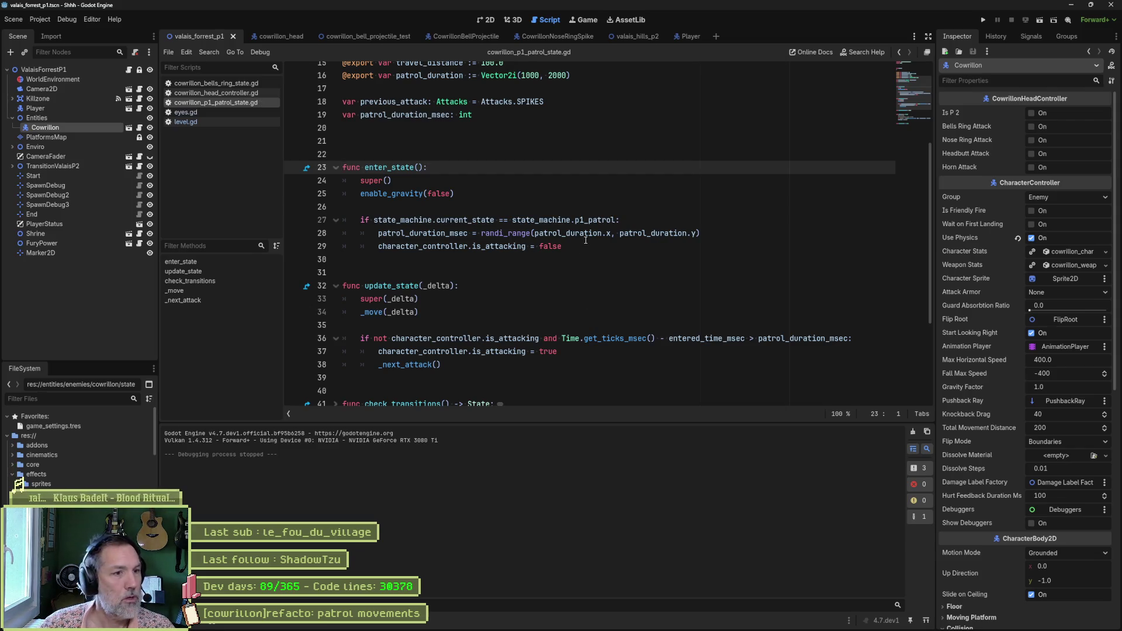
- Remove the commented time and print_debug lines in _move, save, and run the game
scroll(586, 240, "down", 1)
scroll(590, 258, "down", 3)
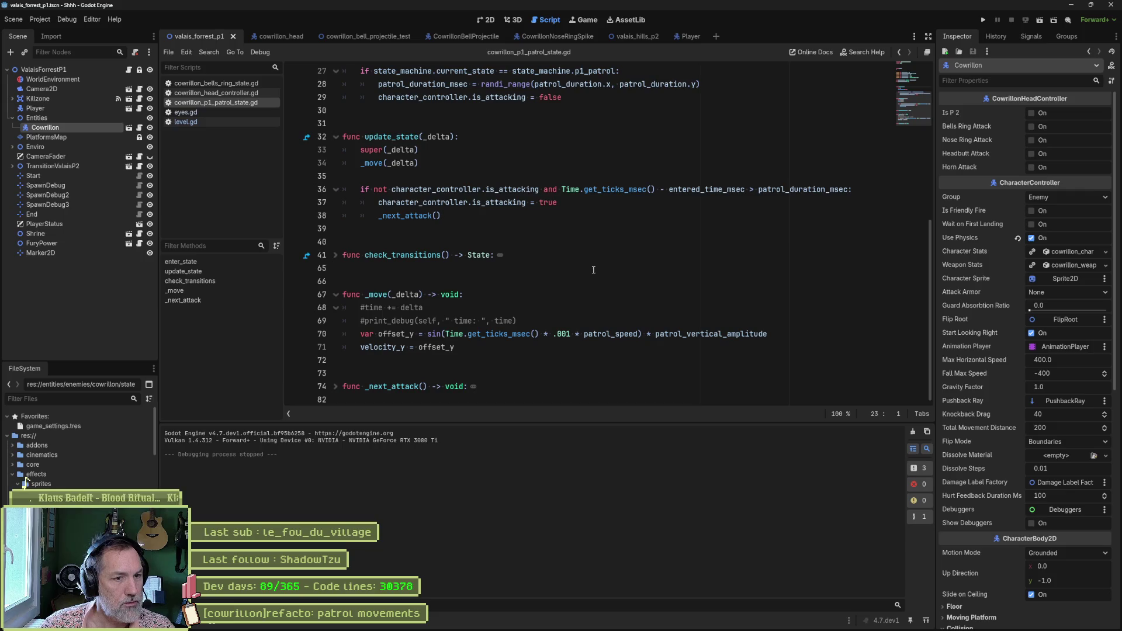
left_click(551, 306)
key("ctrl+shift+k")
key("ctrl+shift+k")
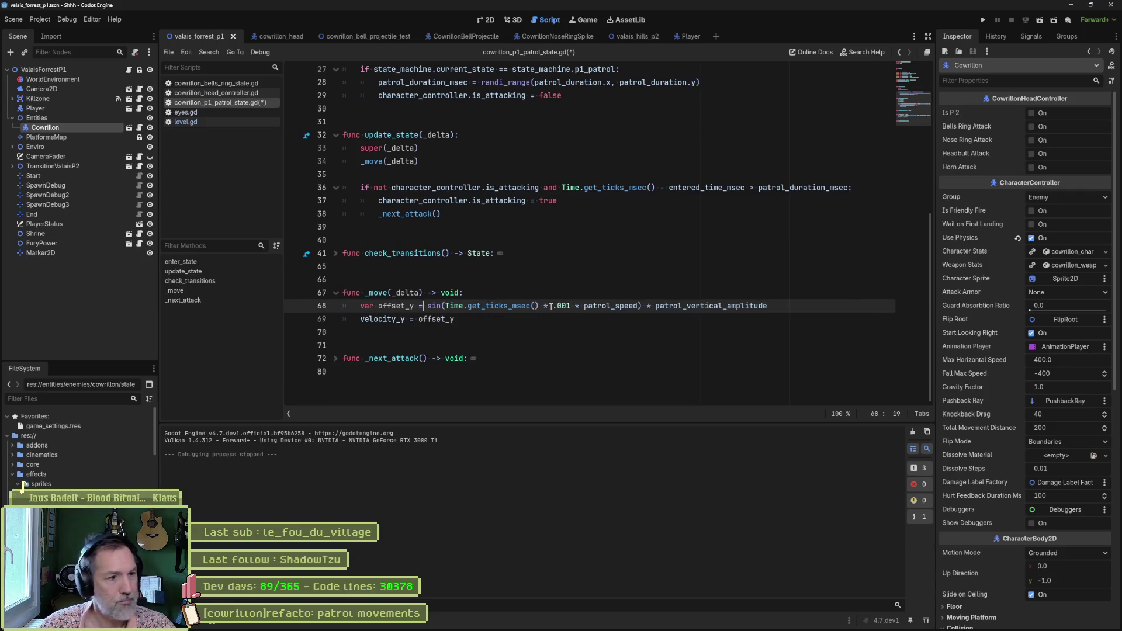
key("ctrl+s")
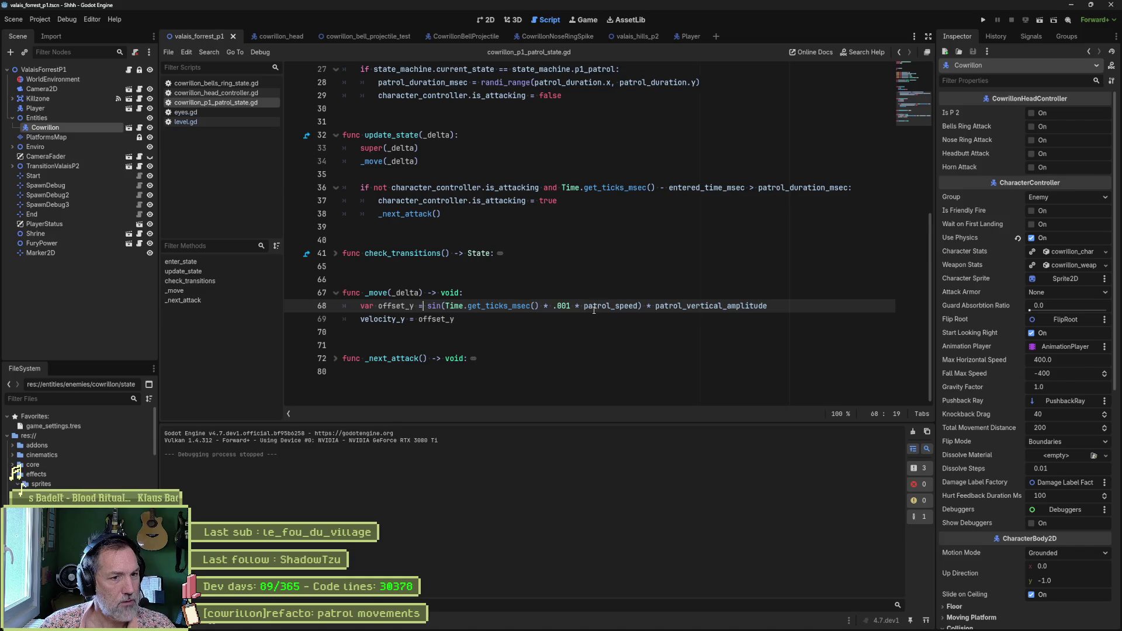
double_click(603, 306)
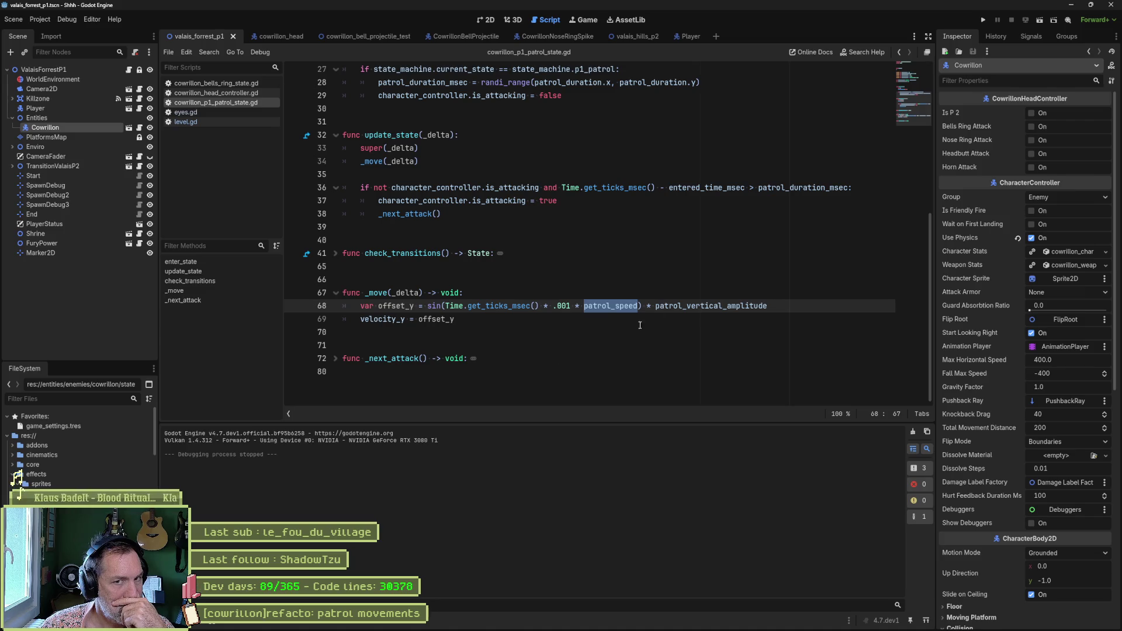
key("F5")
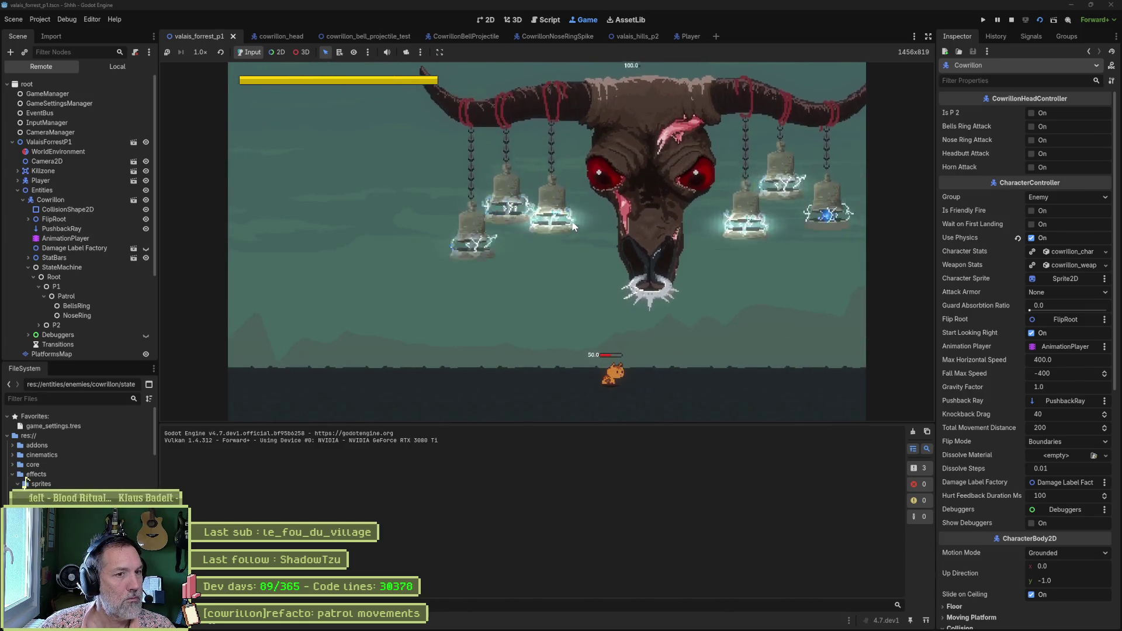
key("F8")
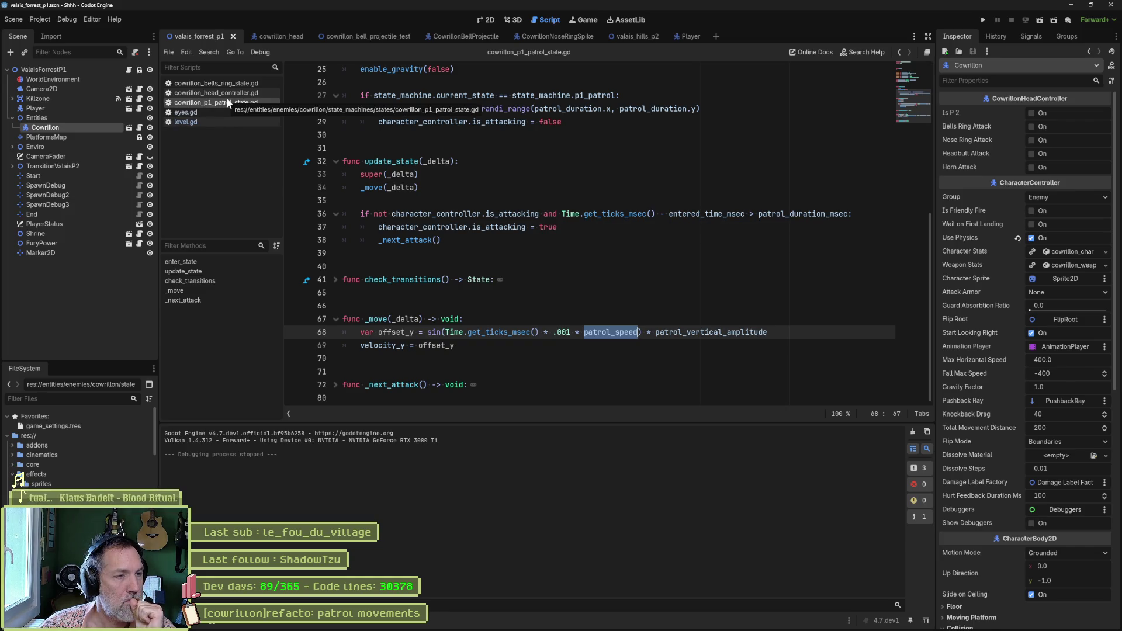
scroll(497, 202, "up", 5)
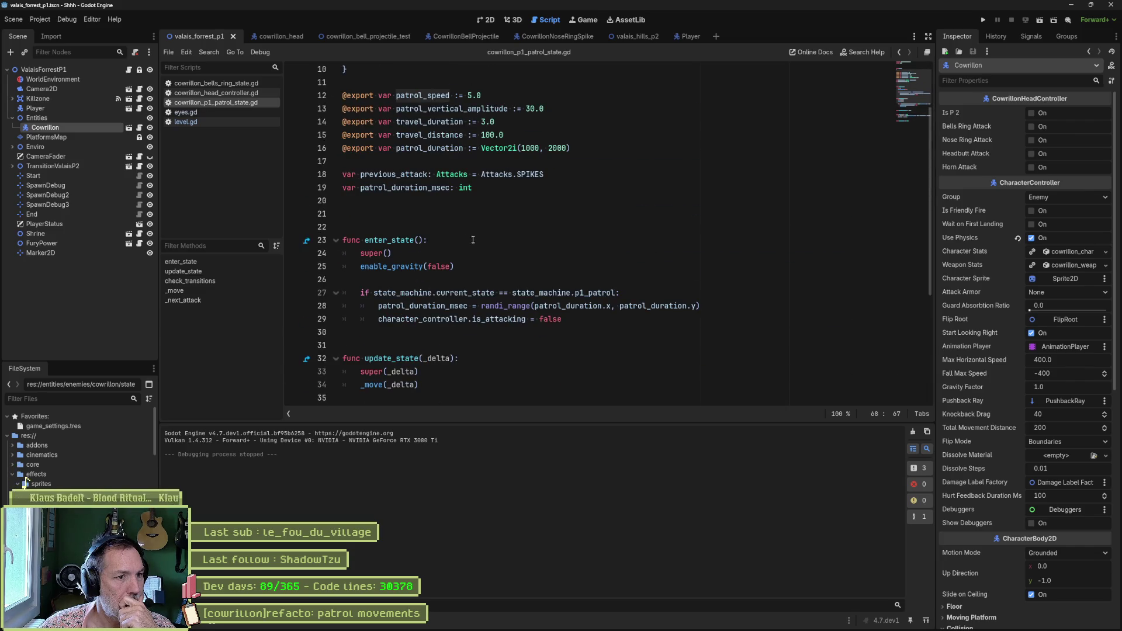
scroll(468, 245, "down", 3)
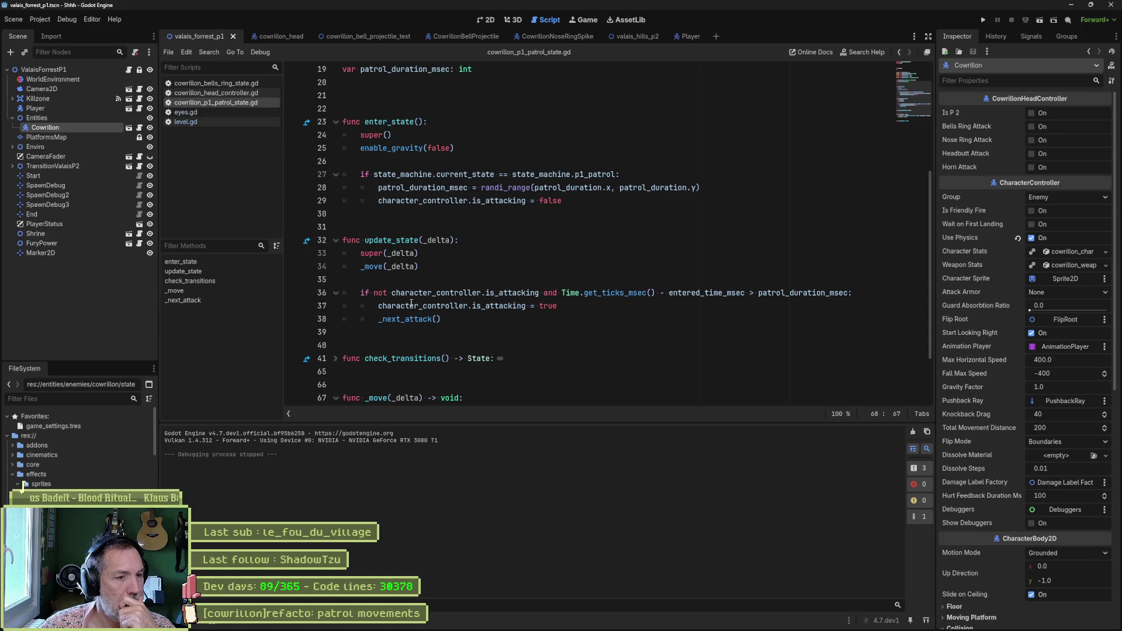
- Try a character_controller prefix on line 36's condition, revert it, and switch to the cowrillon_head controller script
left_click(373, 294)
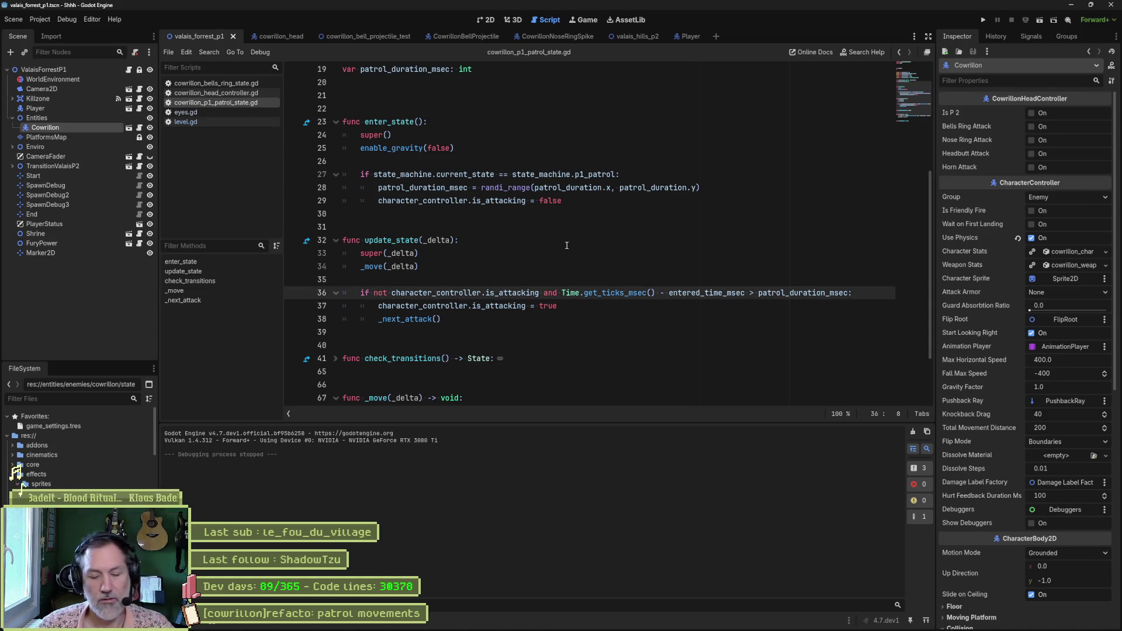
type("att")
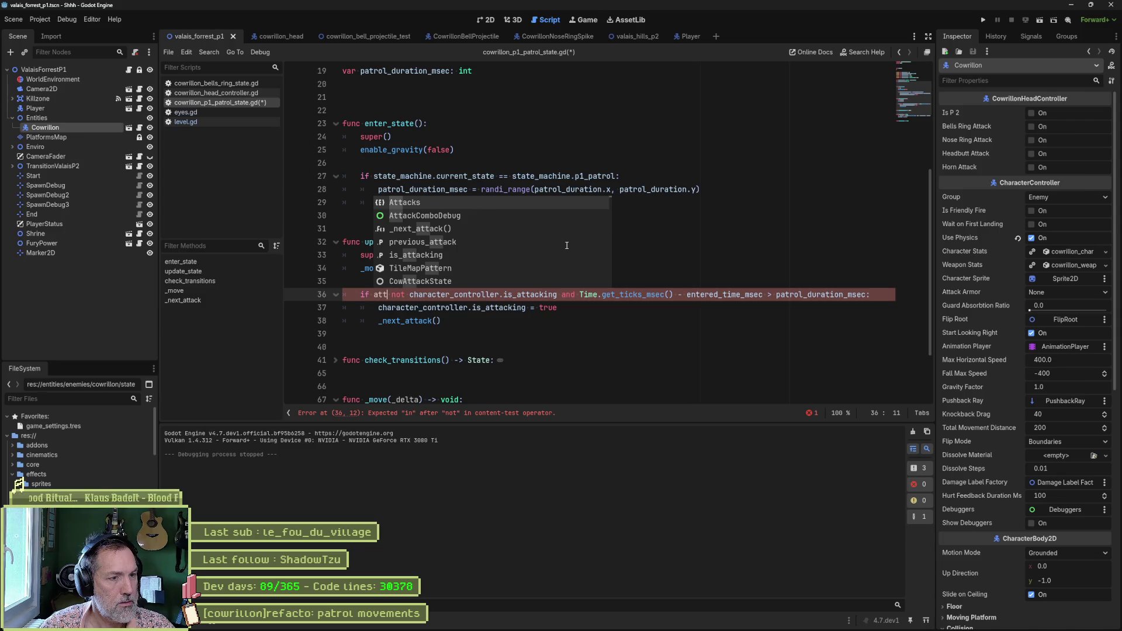
key("BackSpace")
key("BackSpace")
key("BackSpace")
type("cha")
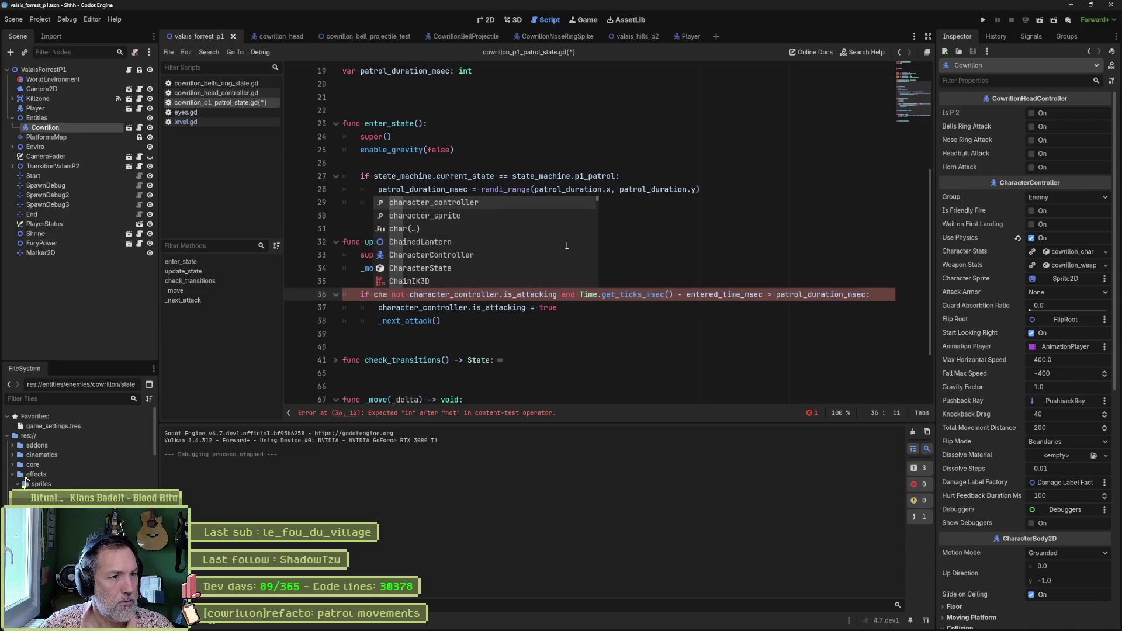
key("Return")
type(".at")
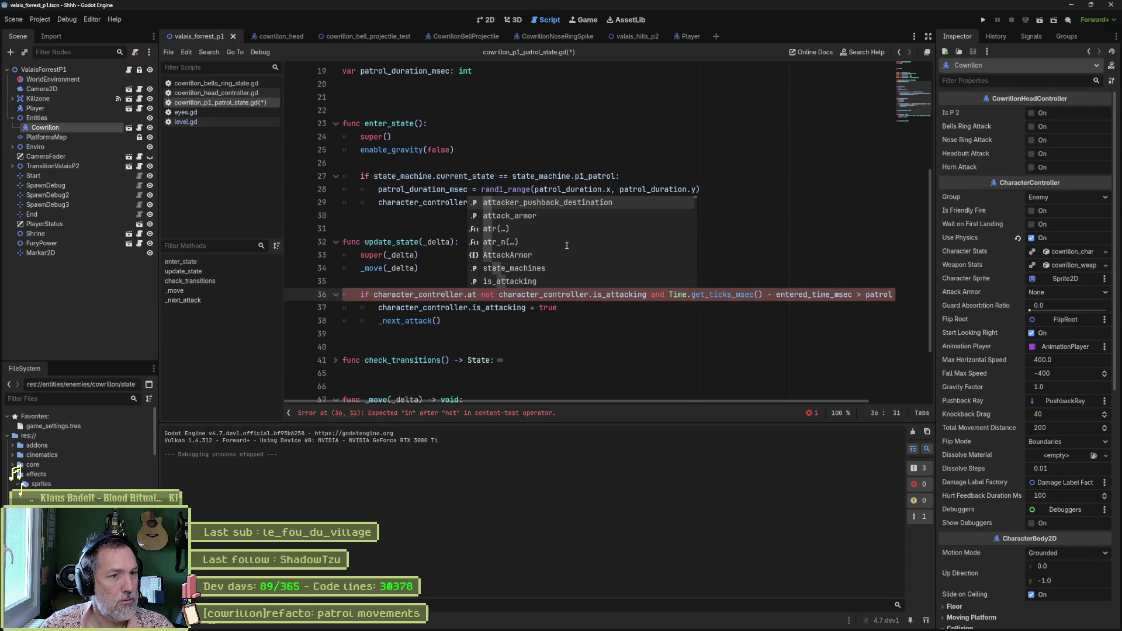
key("ctrl+BackSpace")
key("ctrl+BackSpace")
key("ctrl+BackSpace")
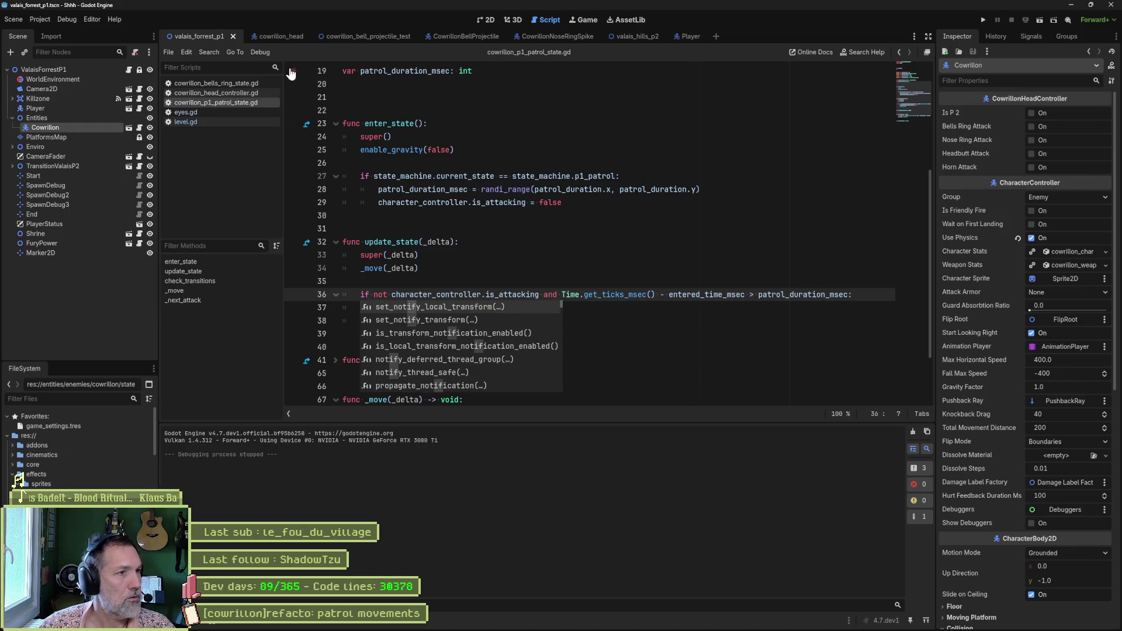
left_click(282, 39)
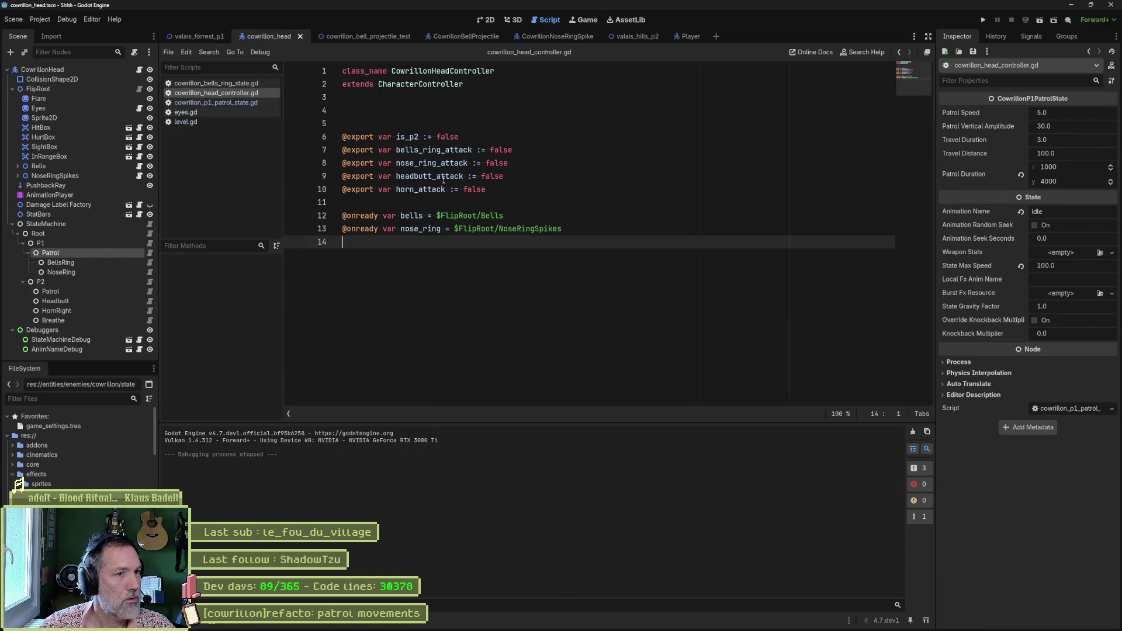
- Inspect the controller's exports, the CharacterController base script and the CowrillonHead node's properties
left_click_drag(433, 228, 436, 137)
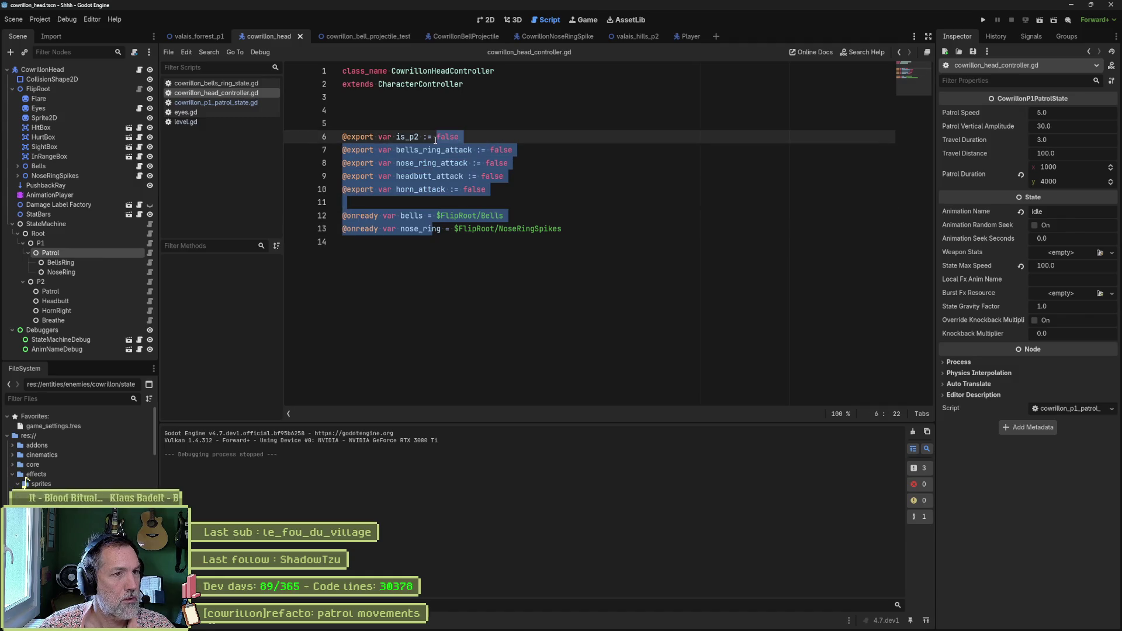
left_click(432, 110)
left_click(418, 84, "ctrl")
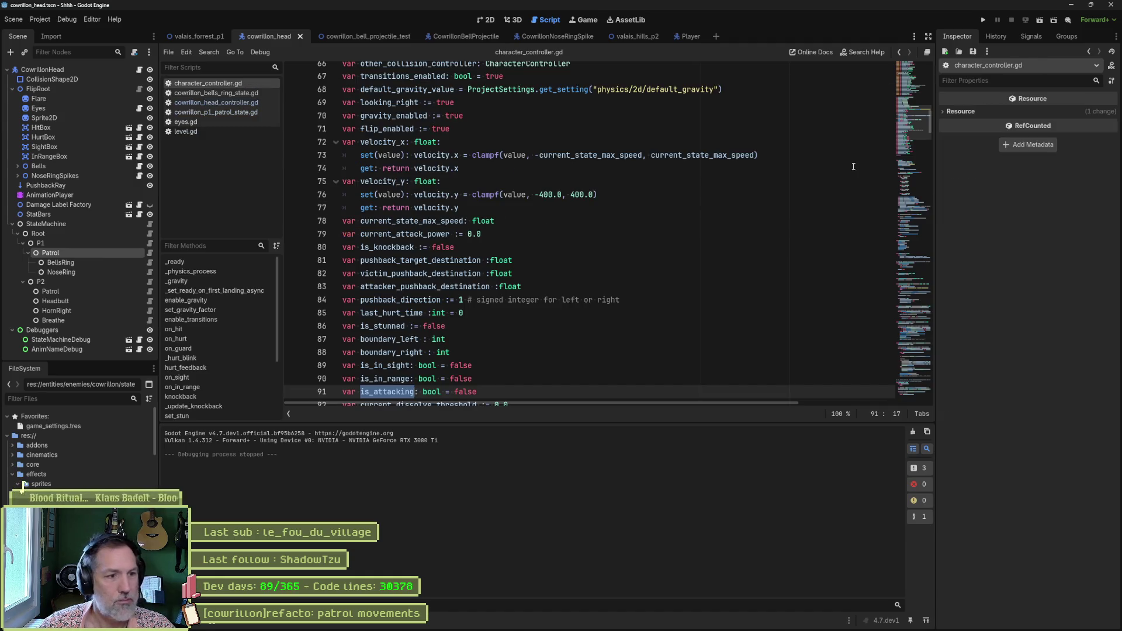
left_click_drag(909, 126, 914, 85)
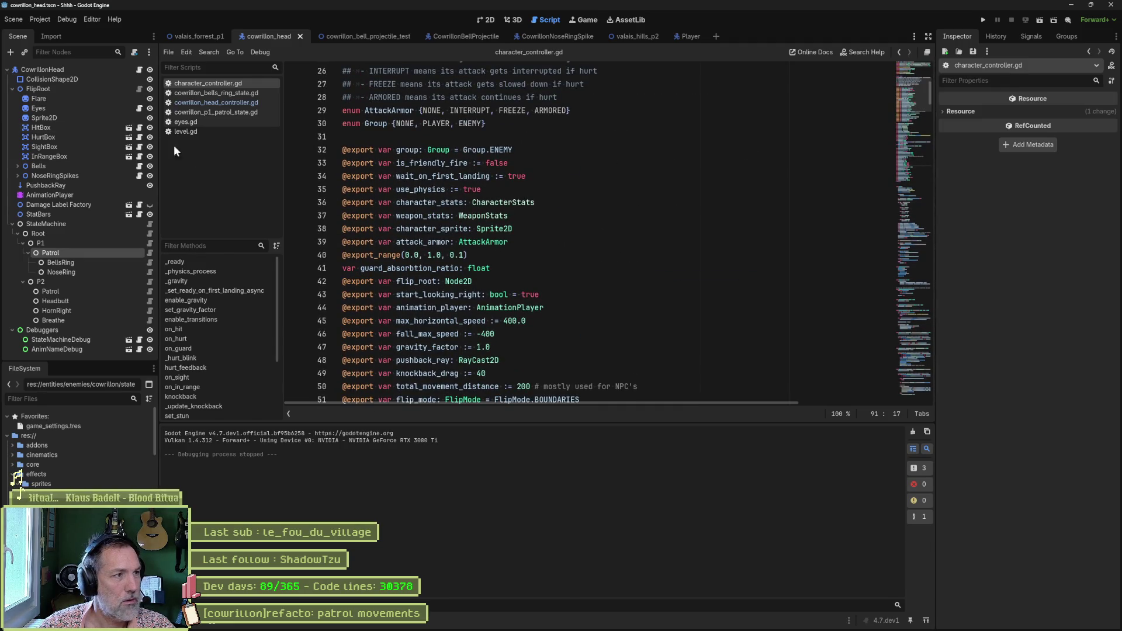
left_click(76, 69)
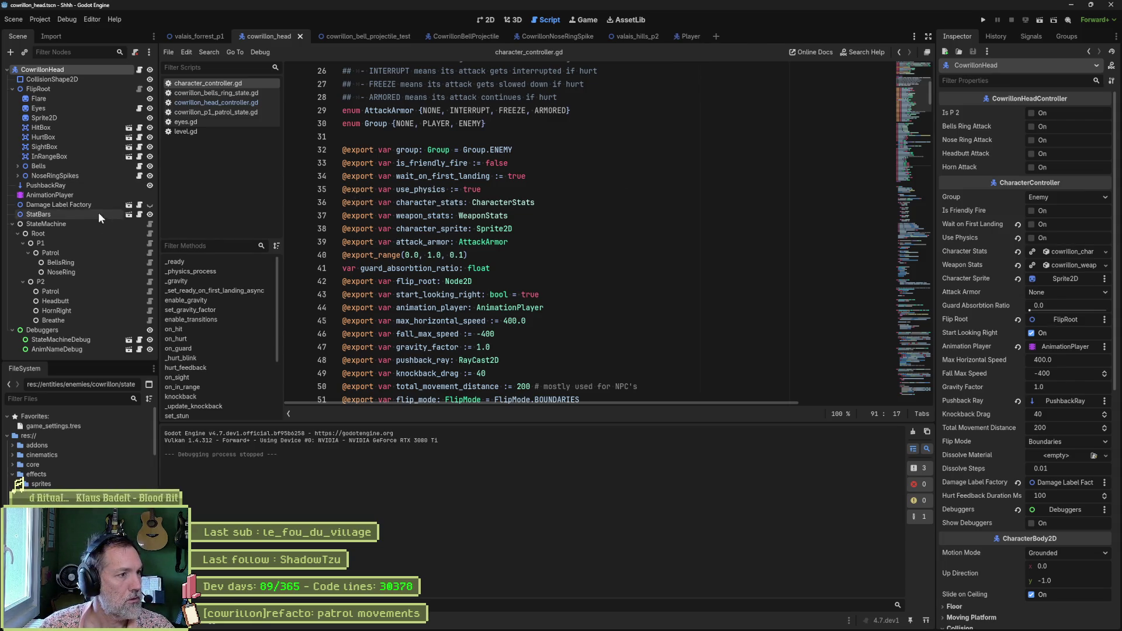
left_click(140, 69)
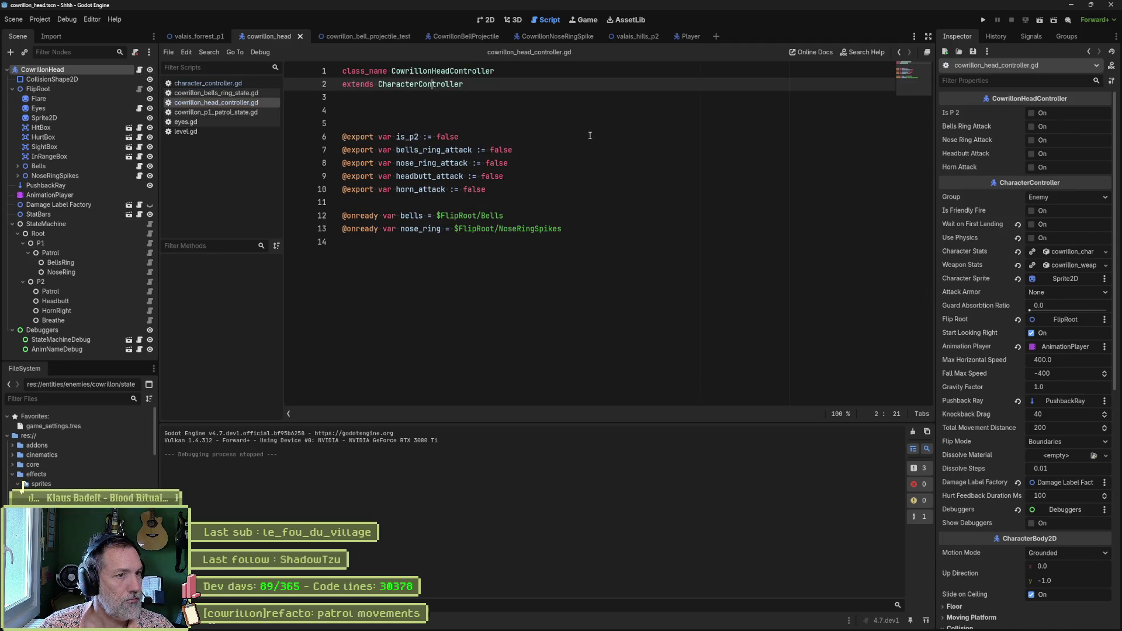
left_click(605, 125)
key("Return")
type("@export var attac")
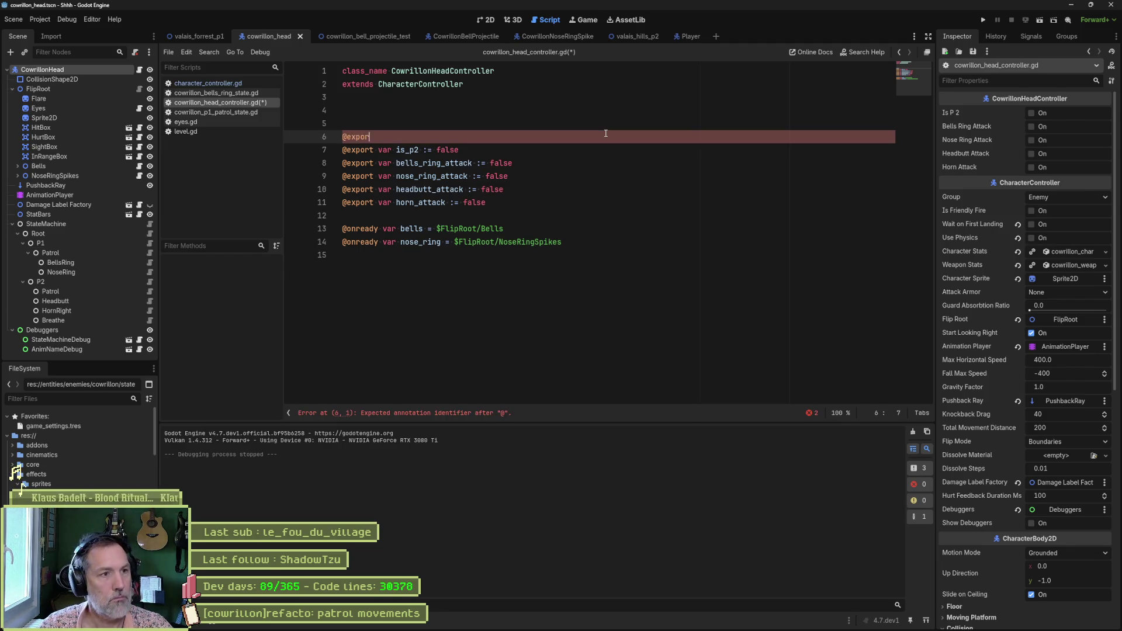
type("k := true")
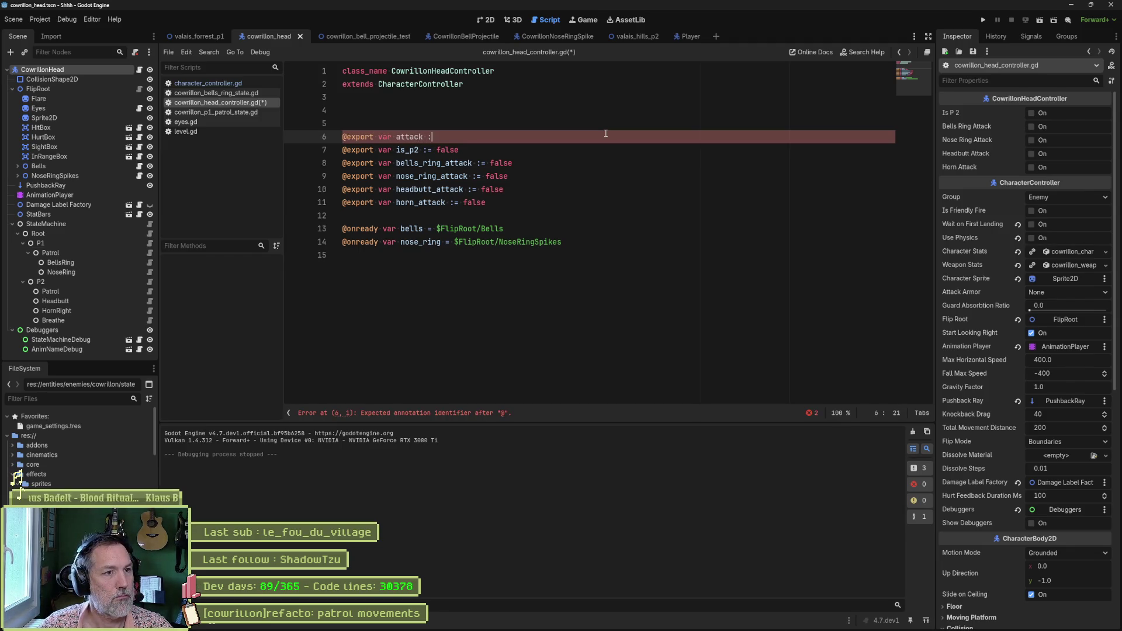
key("ctrl+s")
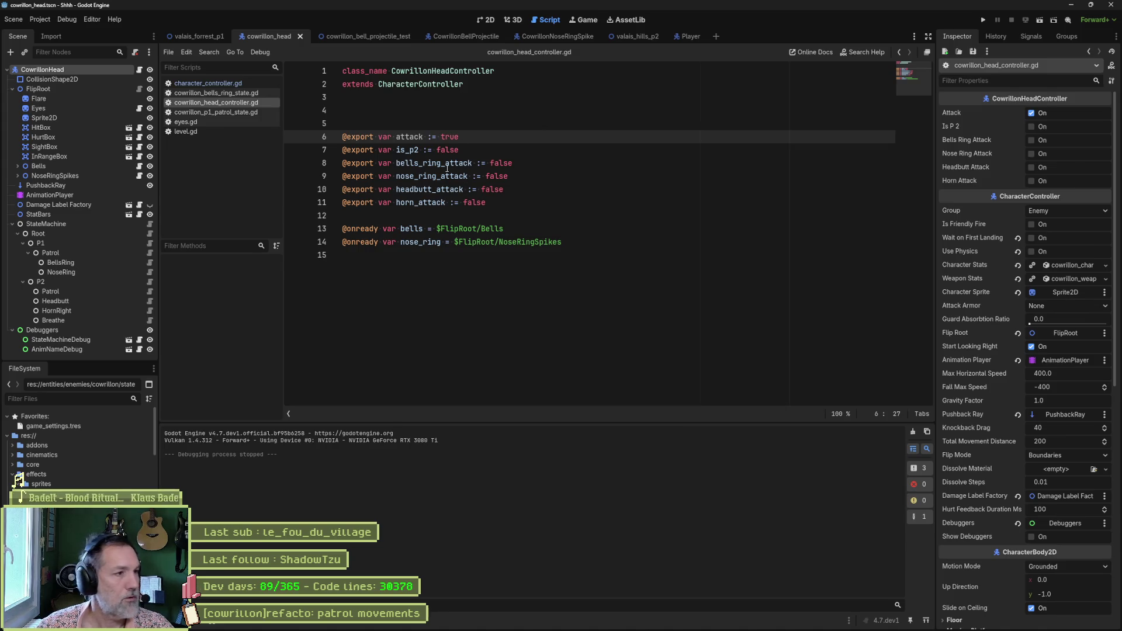
left_click(150, 252)
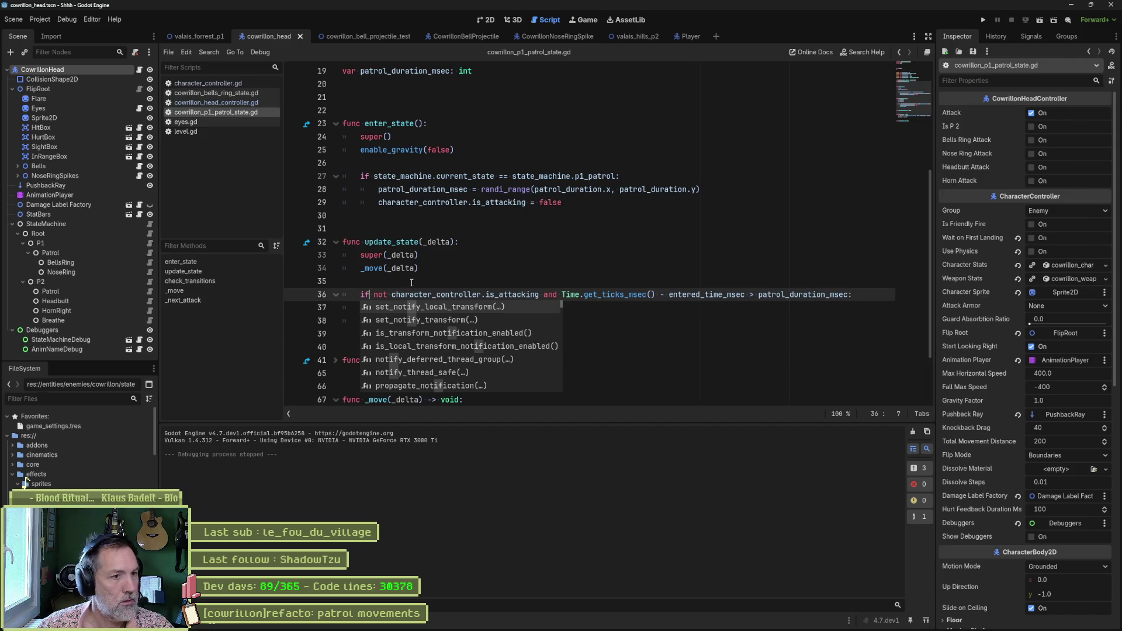
- Add 'character_controller.attack and' to line 36's attack condition, save, and switch to valais_forrest_p1
type("att")
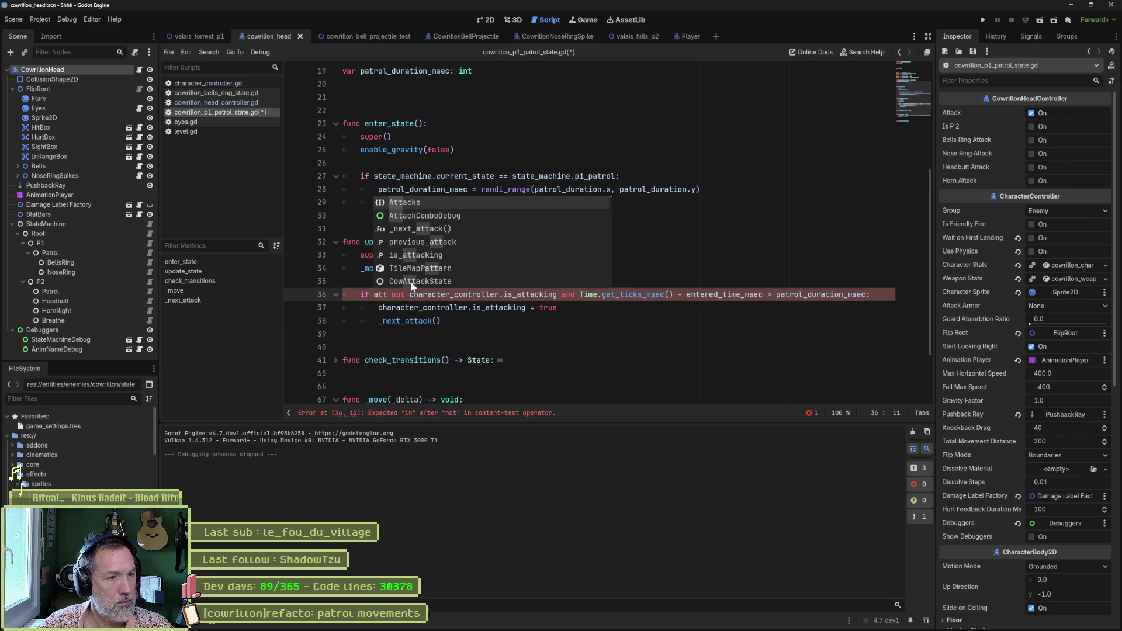
key("BackSpace")
key("BackSpace")
key("BackSpace")
type("char")
key("Return")
type(".attack and")
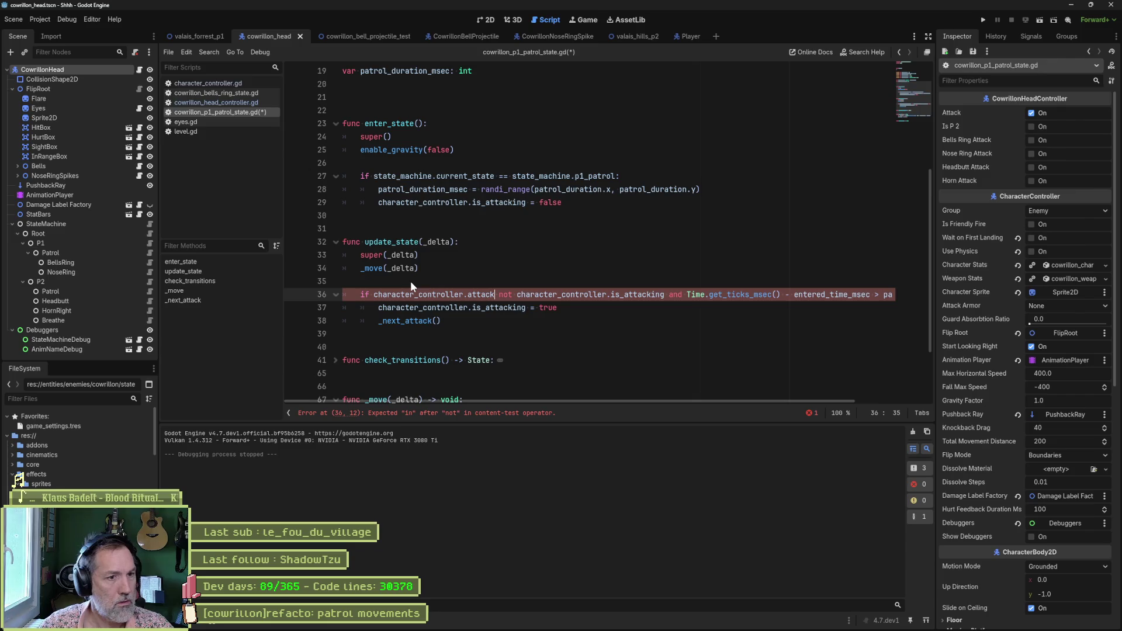
key("ctrl+s")
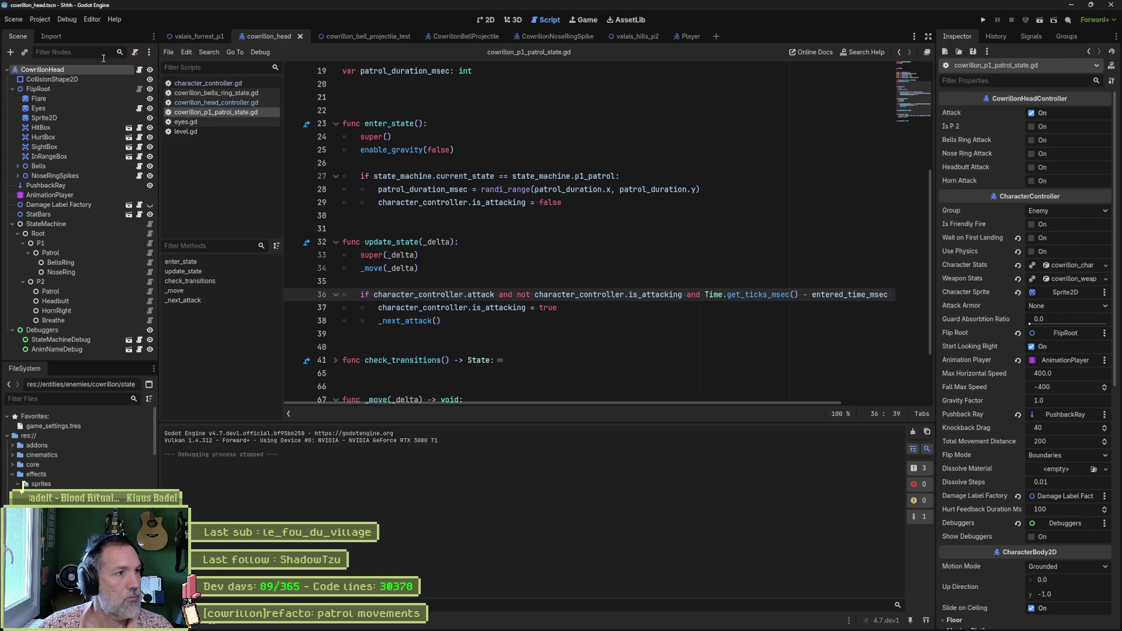
left_click(217, 36)
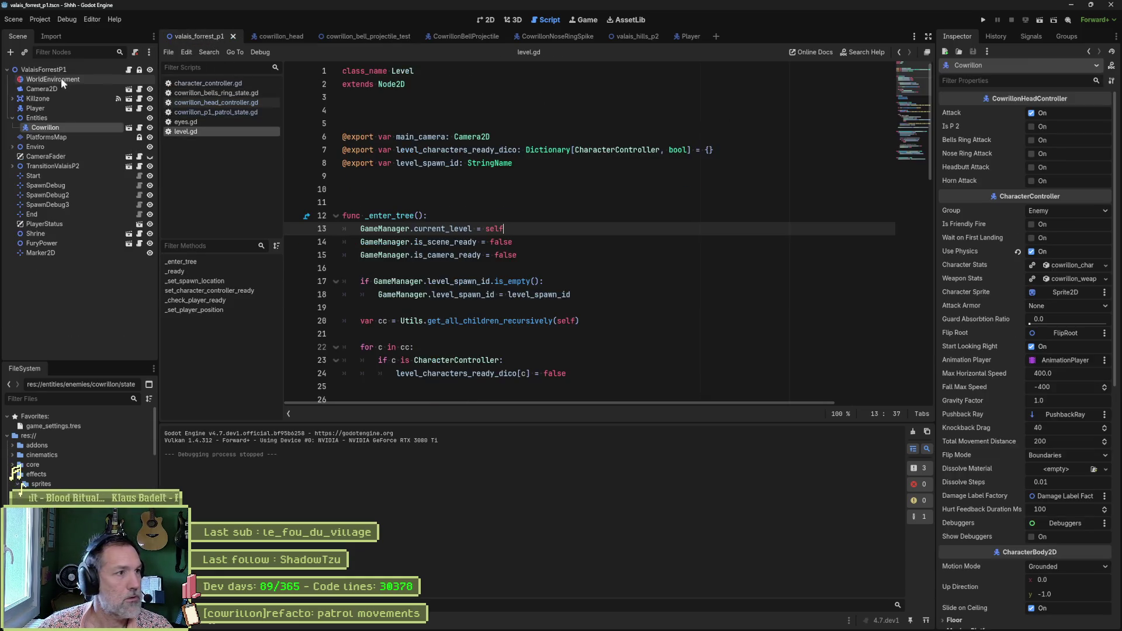
- Turn off the Cowrillon boss's Attack flag and run the level scene
left_click(69, 119)
left_click(75, 126)
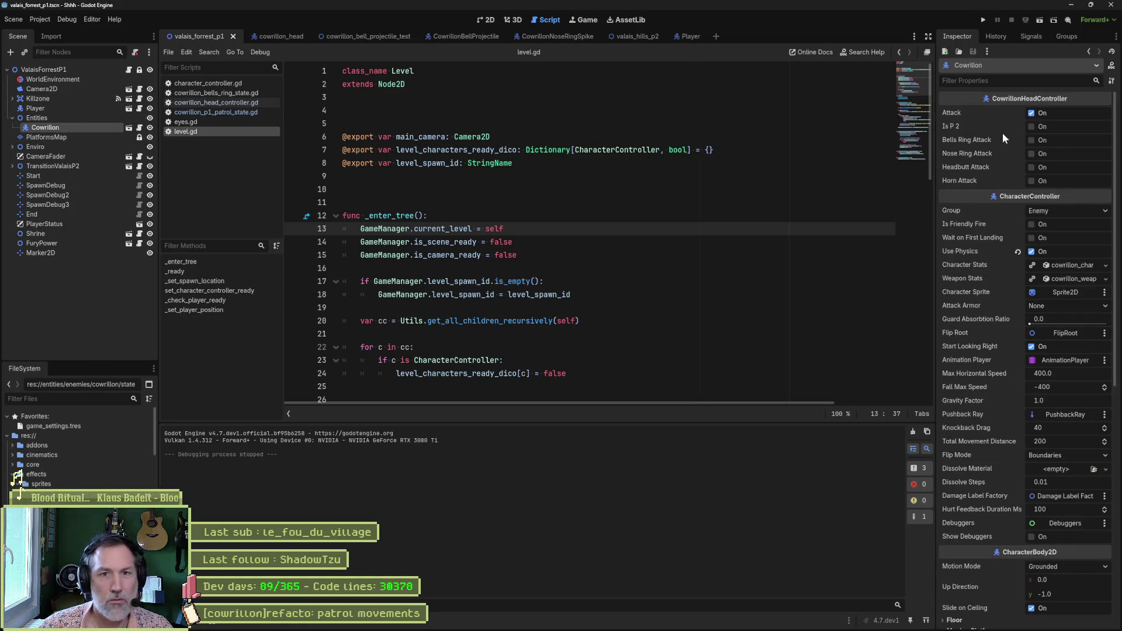
left_click(1044, 114)
key("F6")
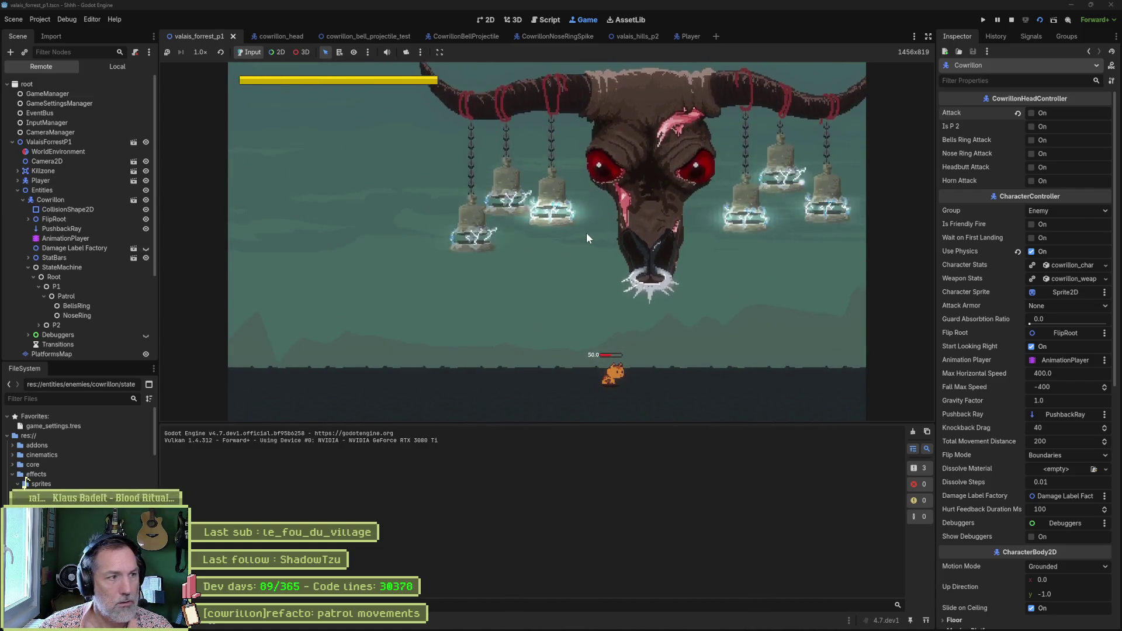
- In the remote Patrol node, try Patrol Vertical Amplitude values 1, 10 and finally 100
left_click(70, 200)
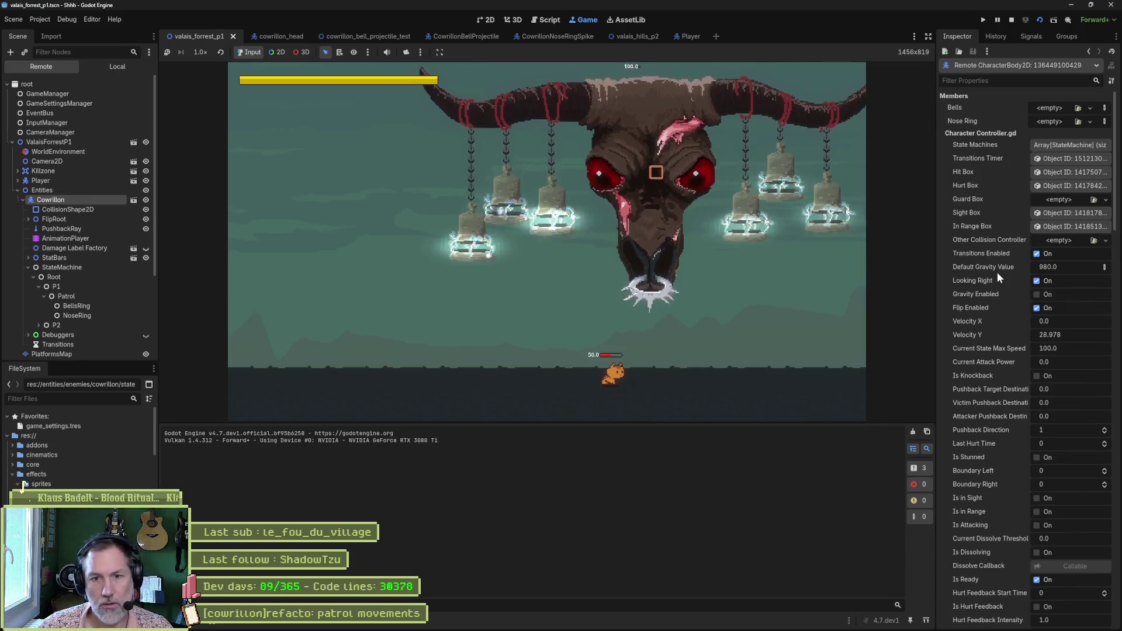
scroll(994, 267, "down", 10)
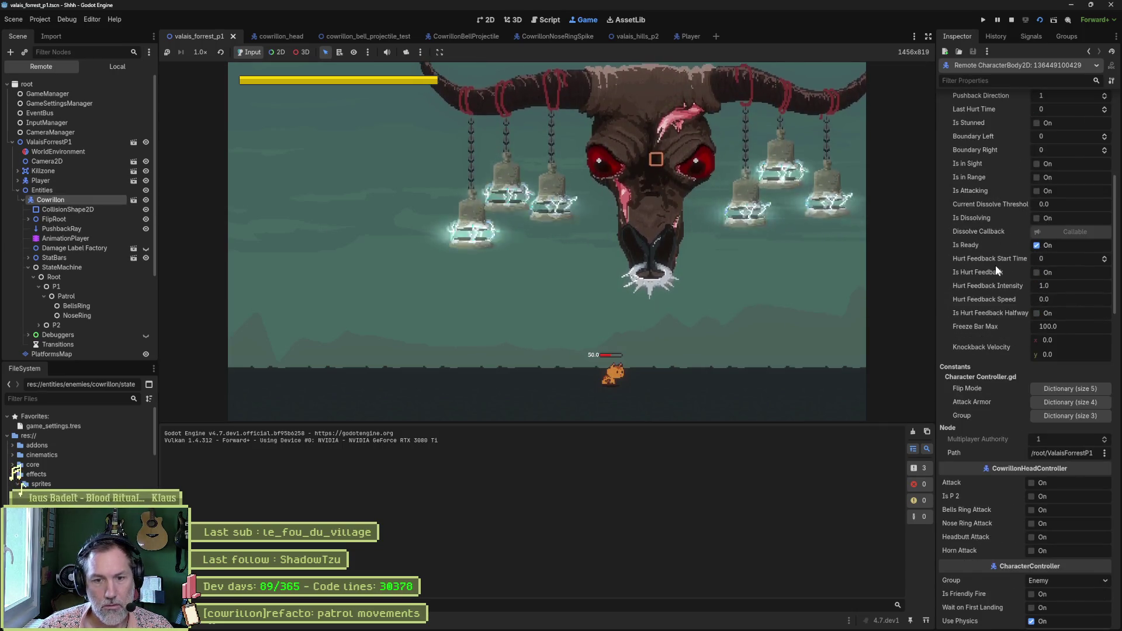
left_click(96, 297)
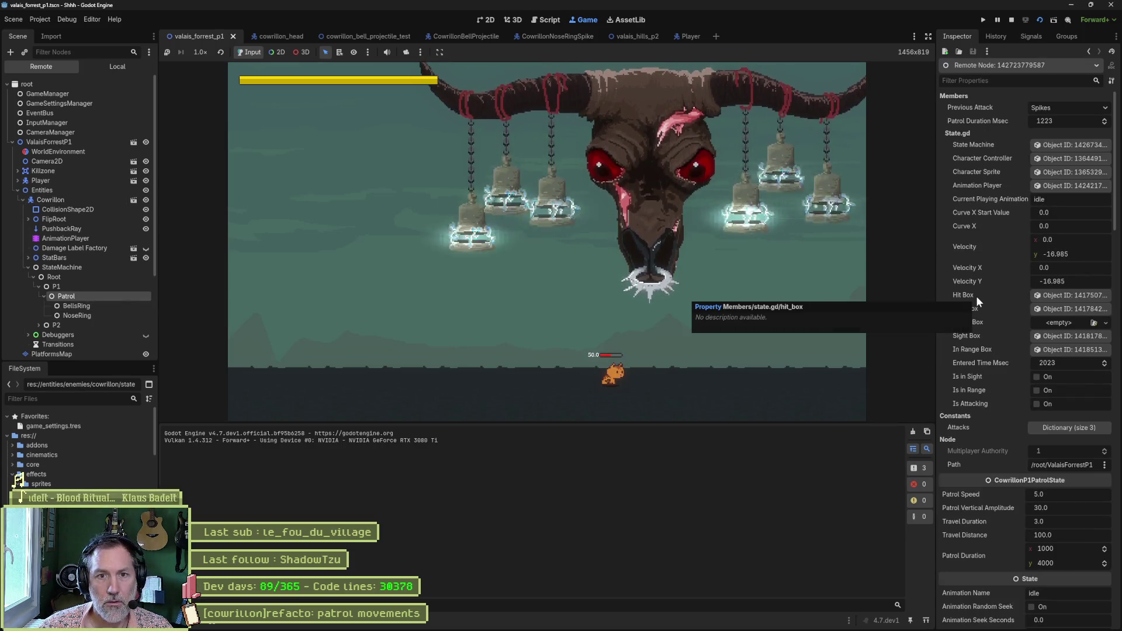
left_click(1068, 512)
type("1")
key("Return")
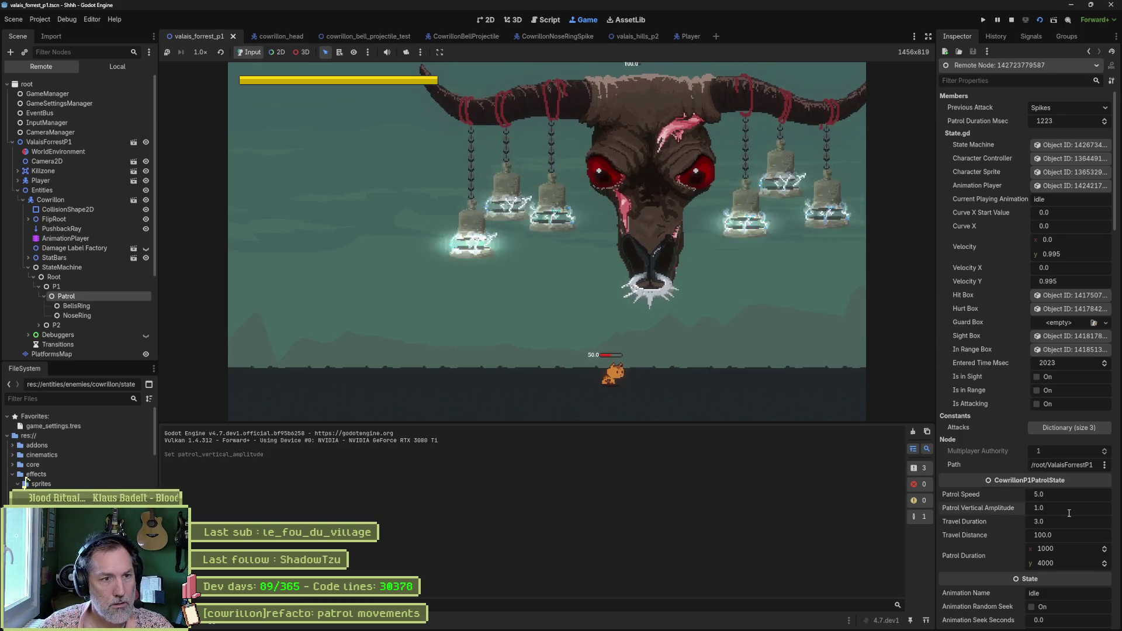
left_click(1069, 508)
type("10")
key("Return")
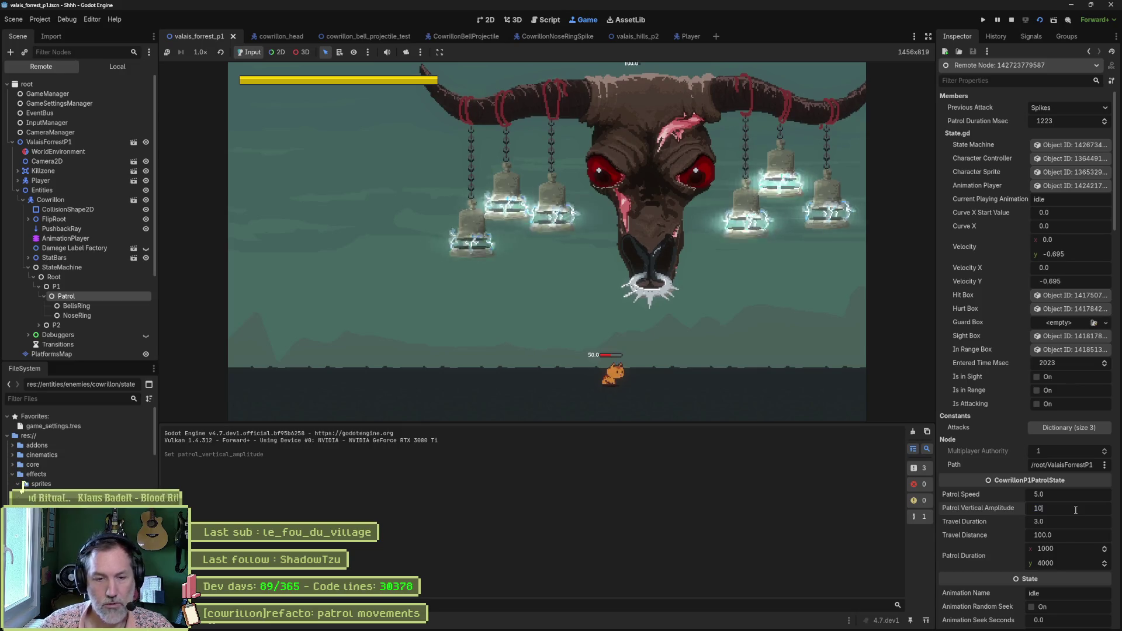
left_click(1075, 509)
type("100")
key("Return")
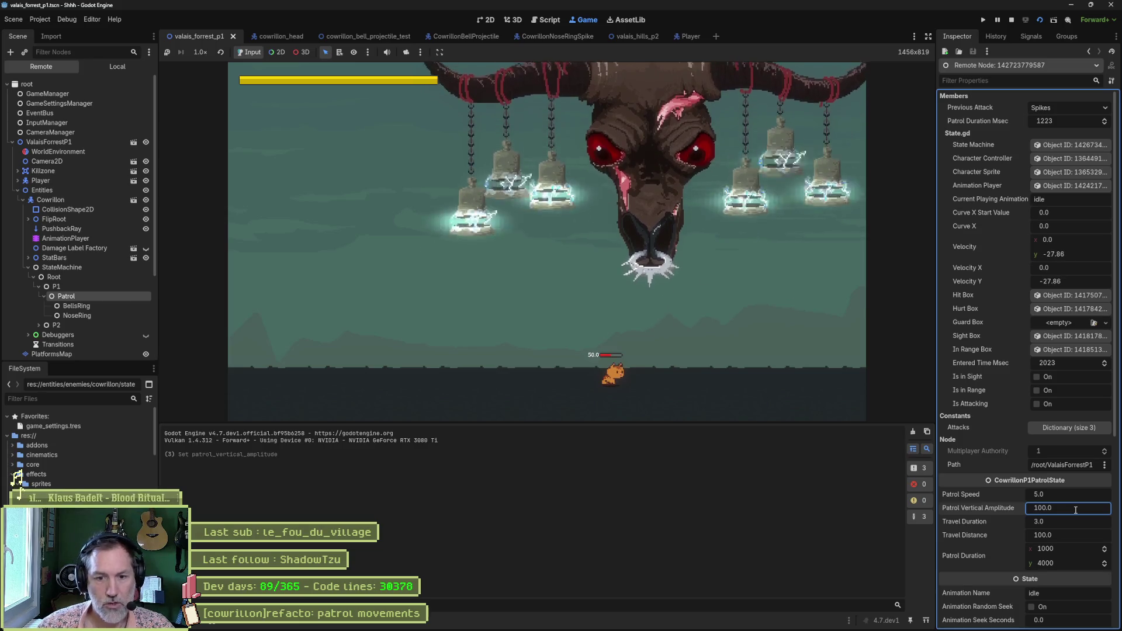
- Set the live Patrol Speed to 1 and stop the game
left_click(1077, 494)
type("1")
key("Return")
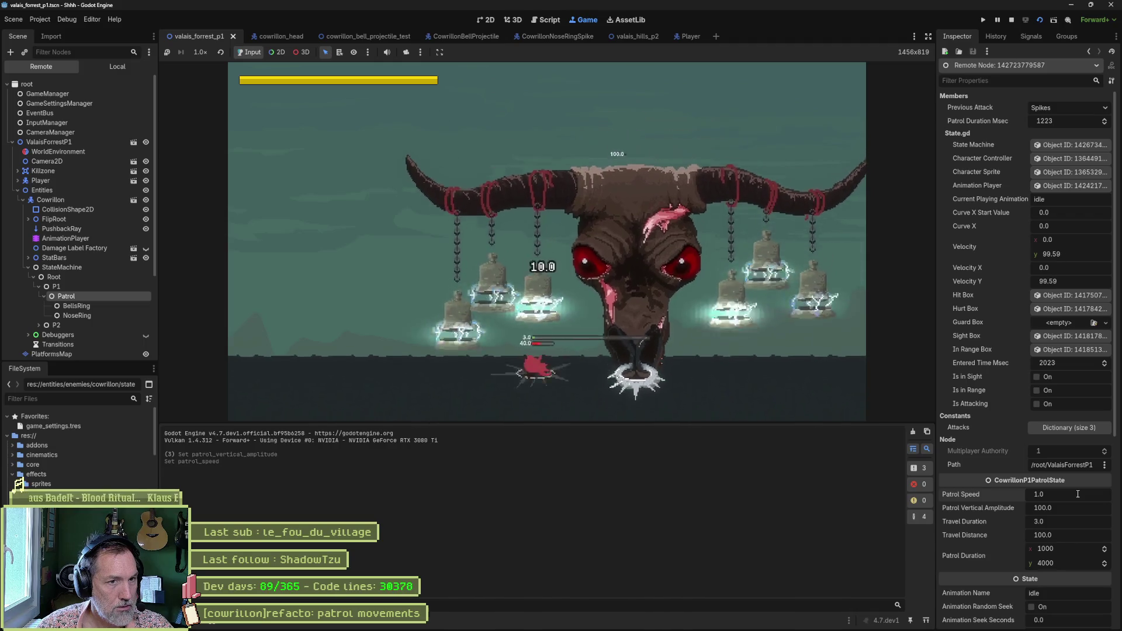
key("F8")
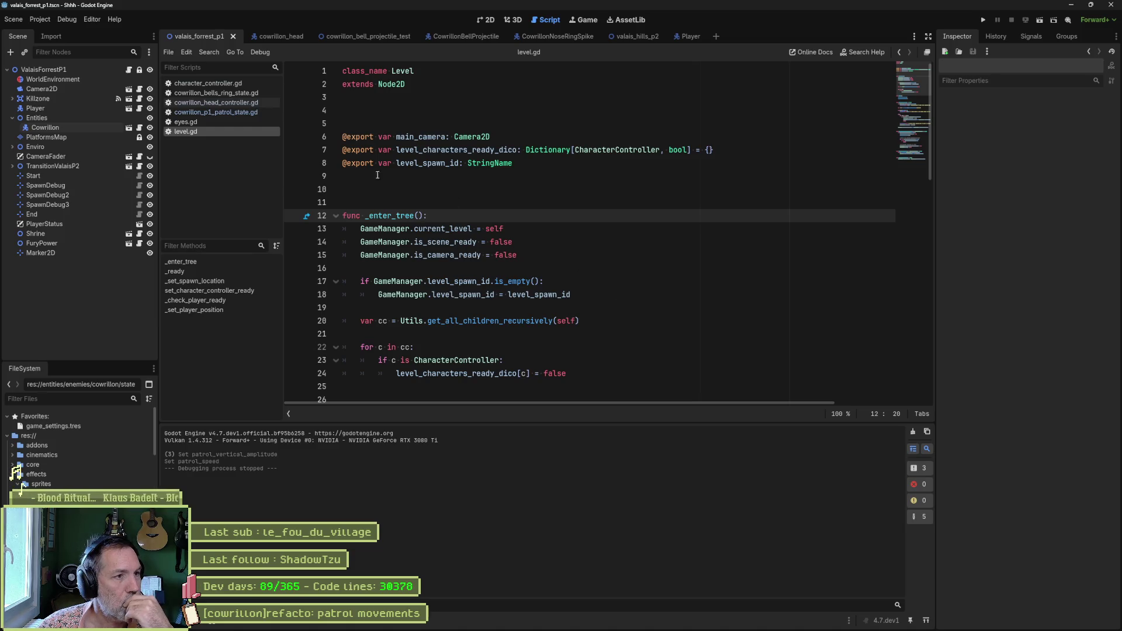
- Jump to _move in cowrillon_p1_patrol_state.gd and examine line 68's sine, patrol_speed and amplitude terms
left_click(237, 112)
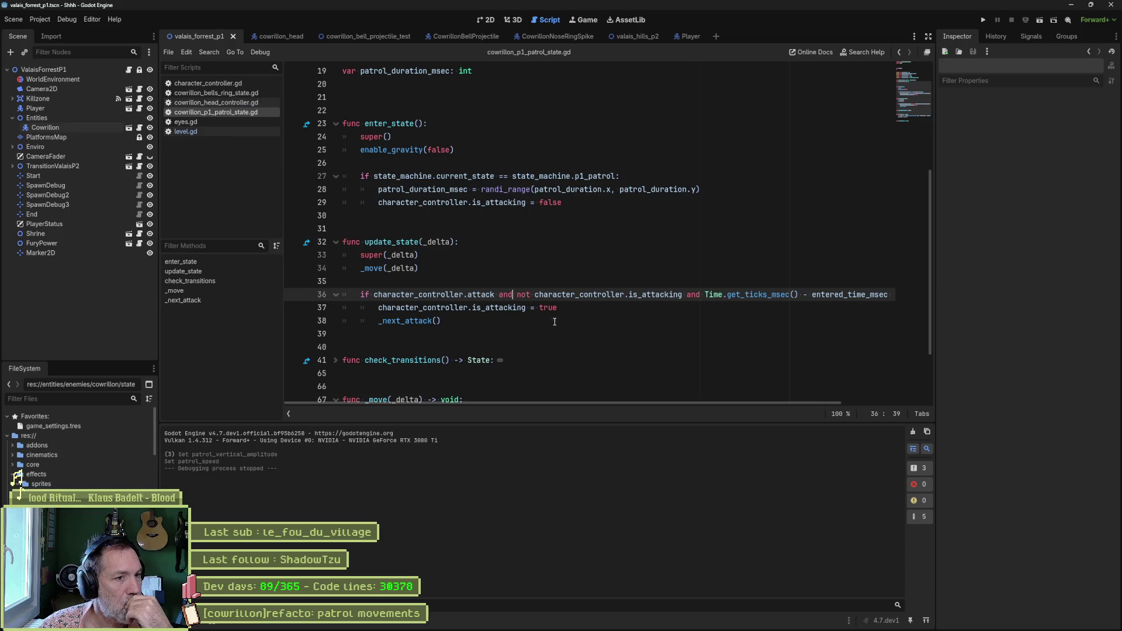
left_click(185, 290)
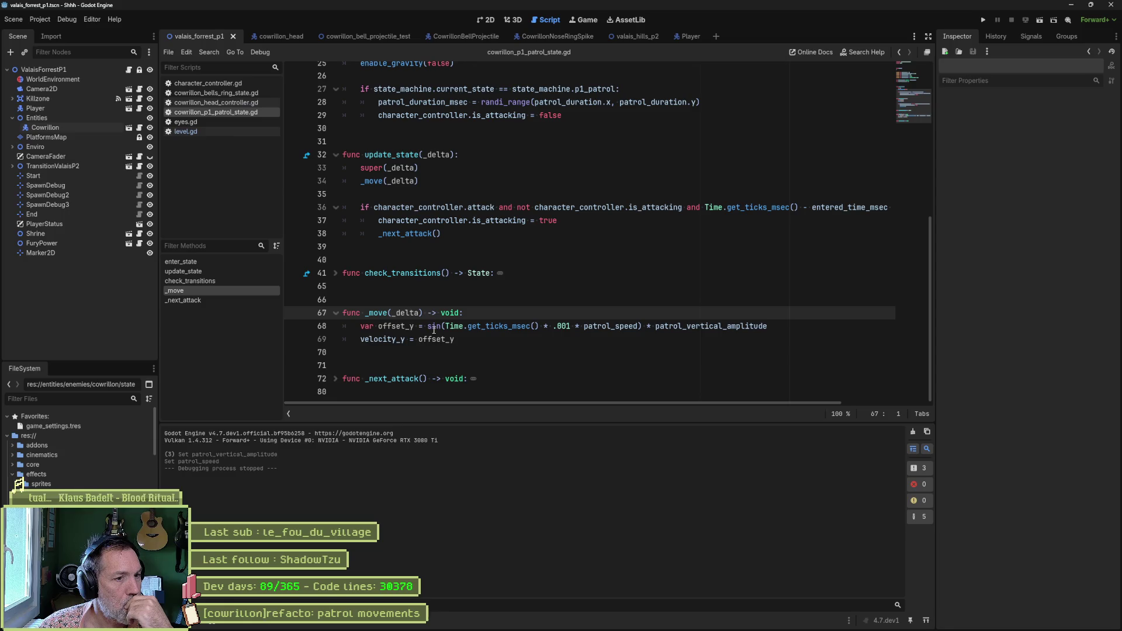
left_click_drag(427, 326, 643, 326)
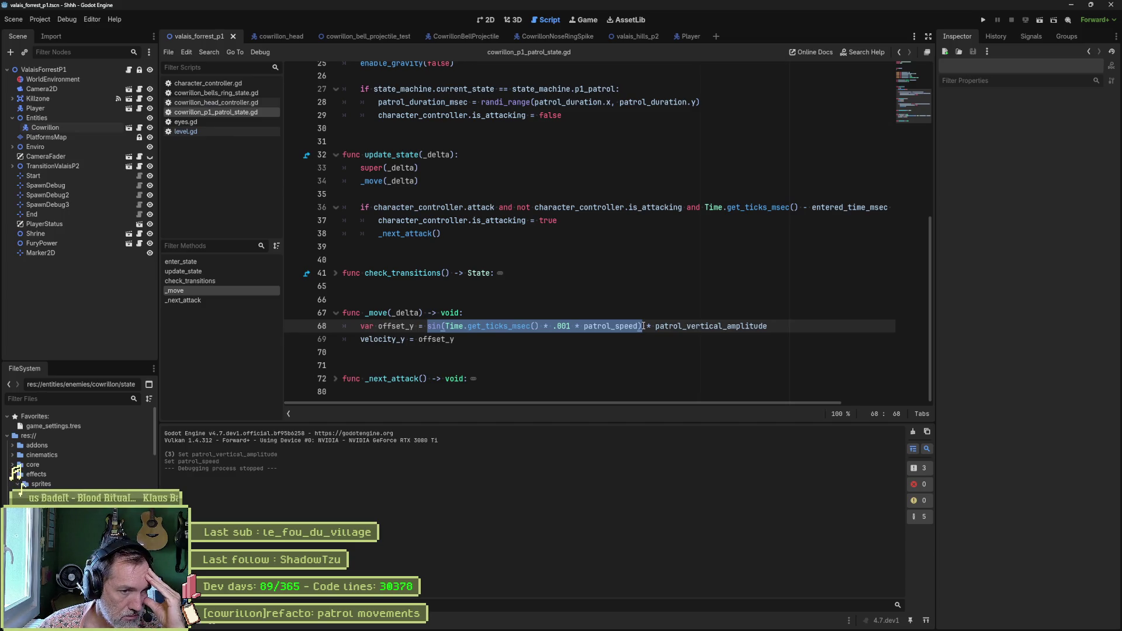
left_click(572, 326)
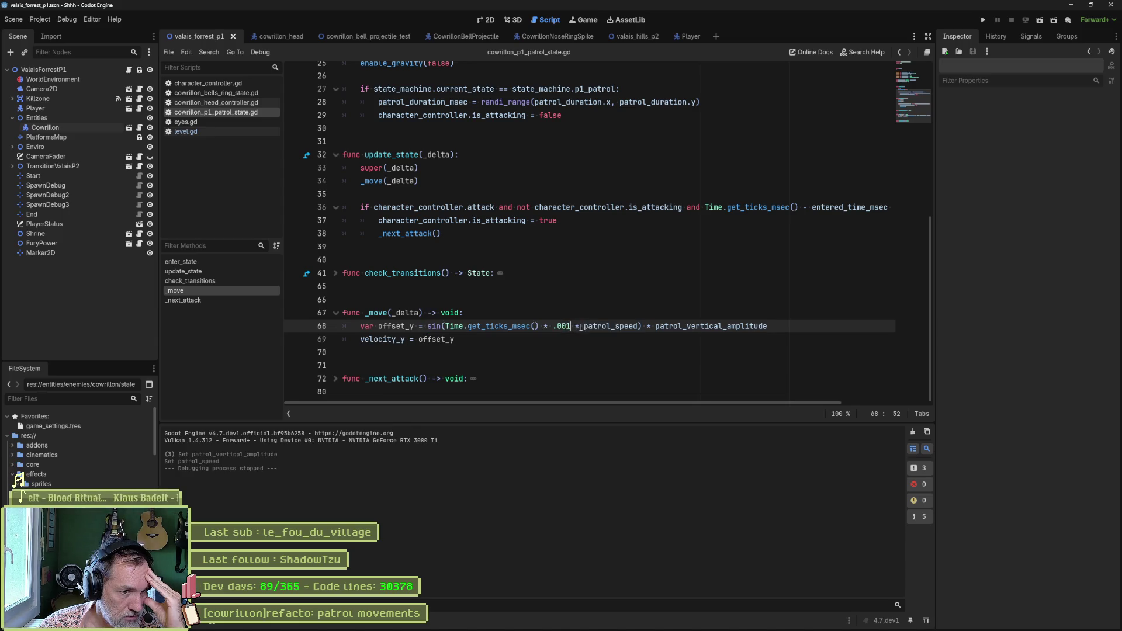
left_click_drag(575, 326, 640, 326)
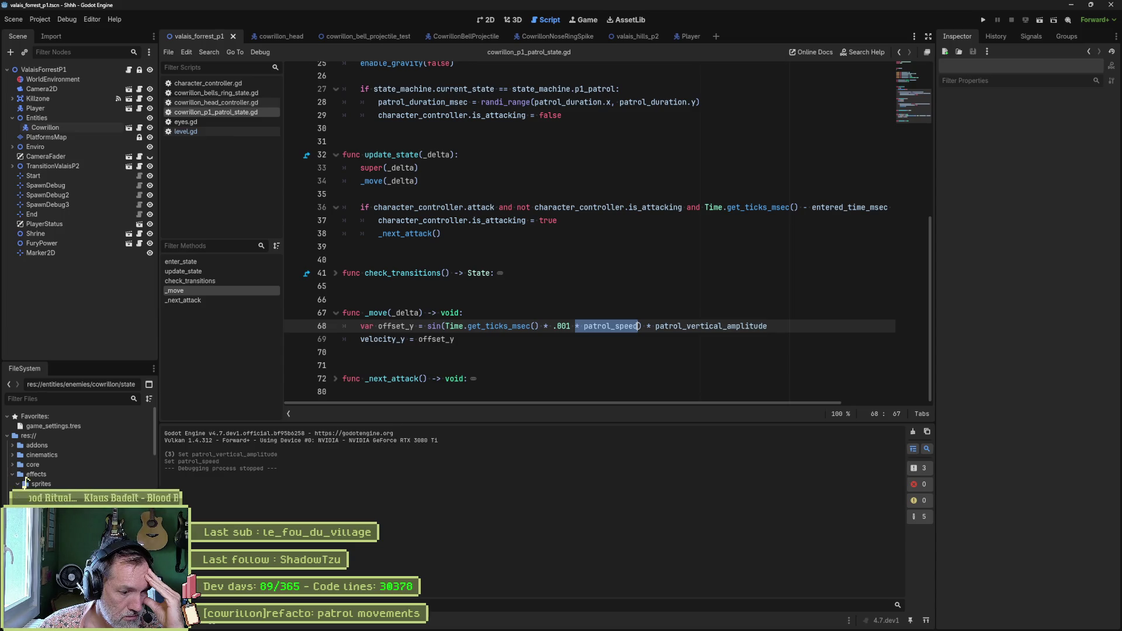
mouse_move(640, 326)
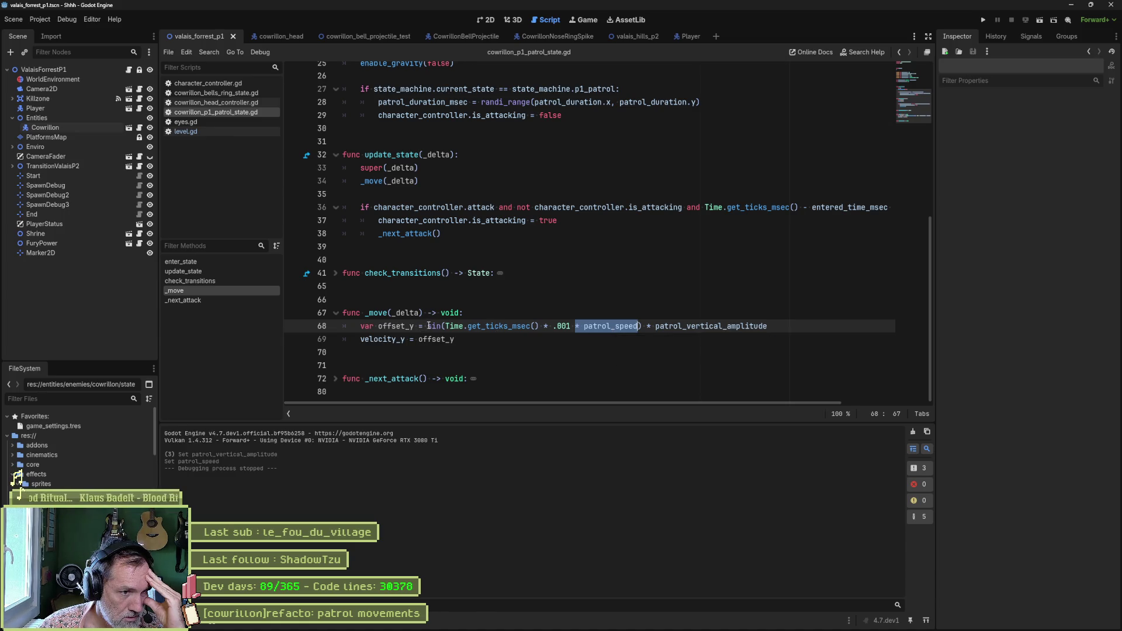
left_click_drag(428, 326, 644, 329)
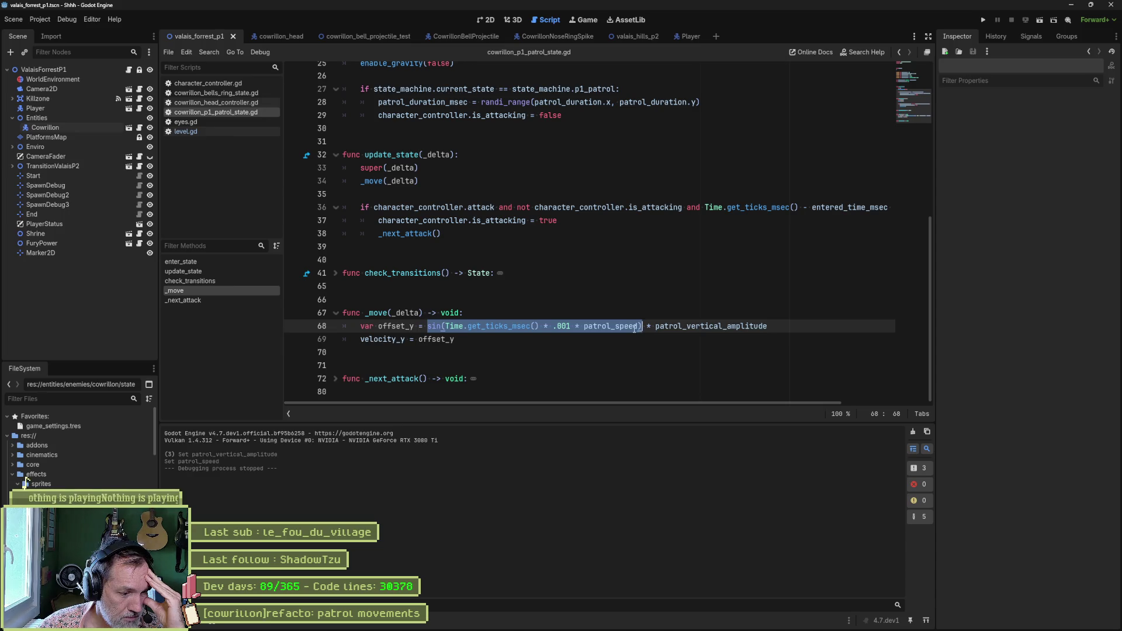
mouse_move(634, 329)
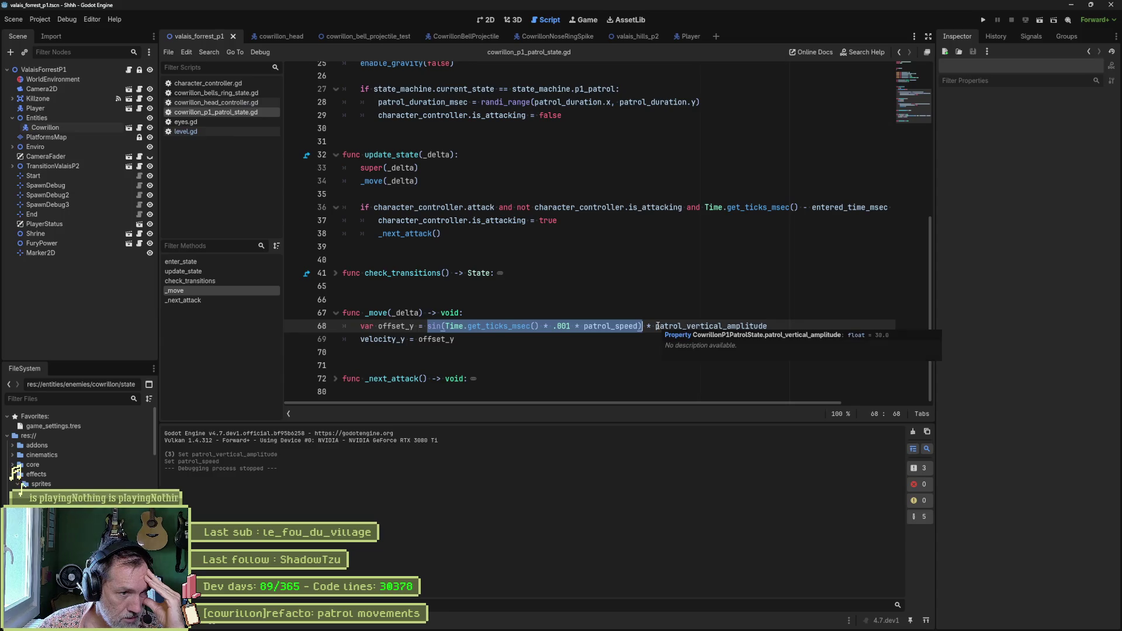
left_click_drag(656, 326, 770, 326)
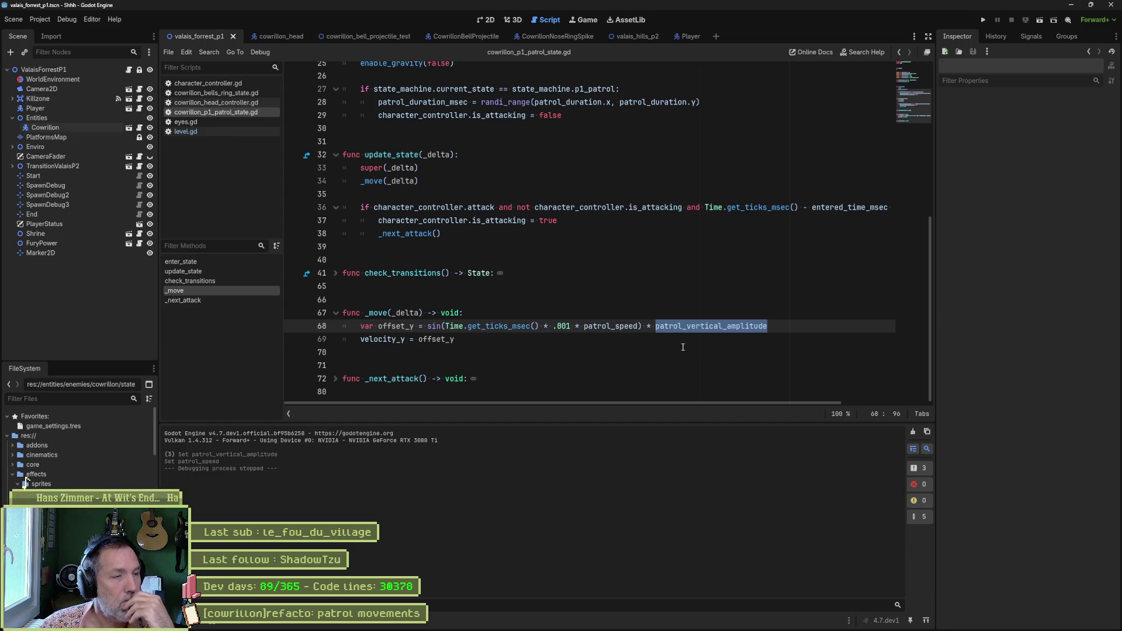
double_click(382, 339)
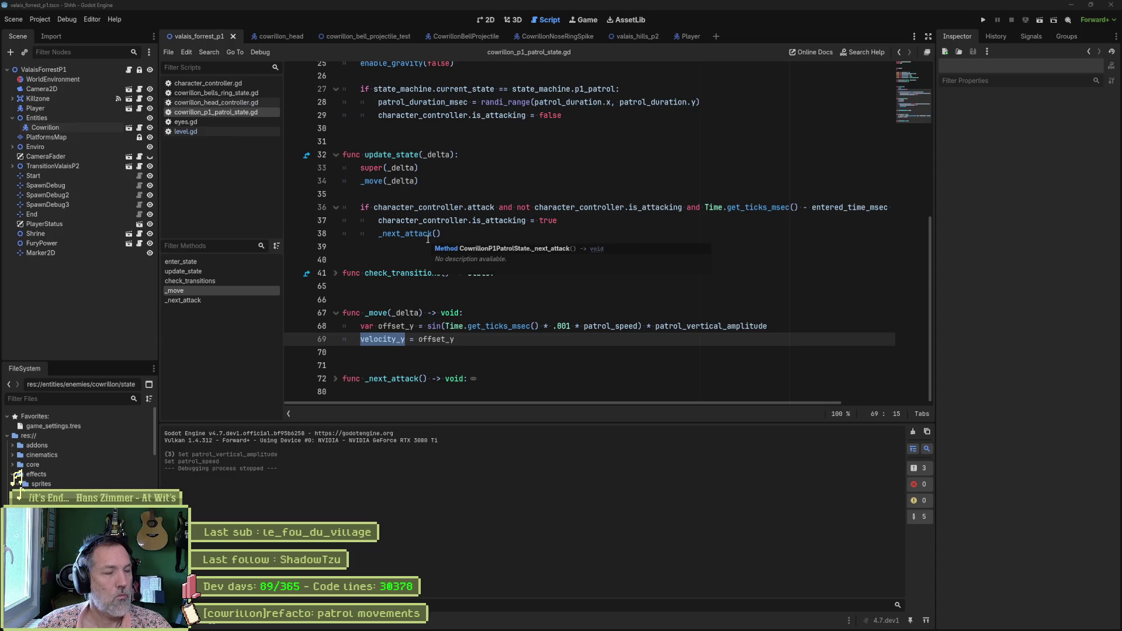
key("F5")
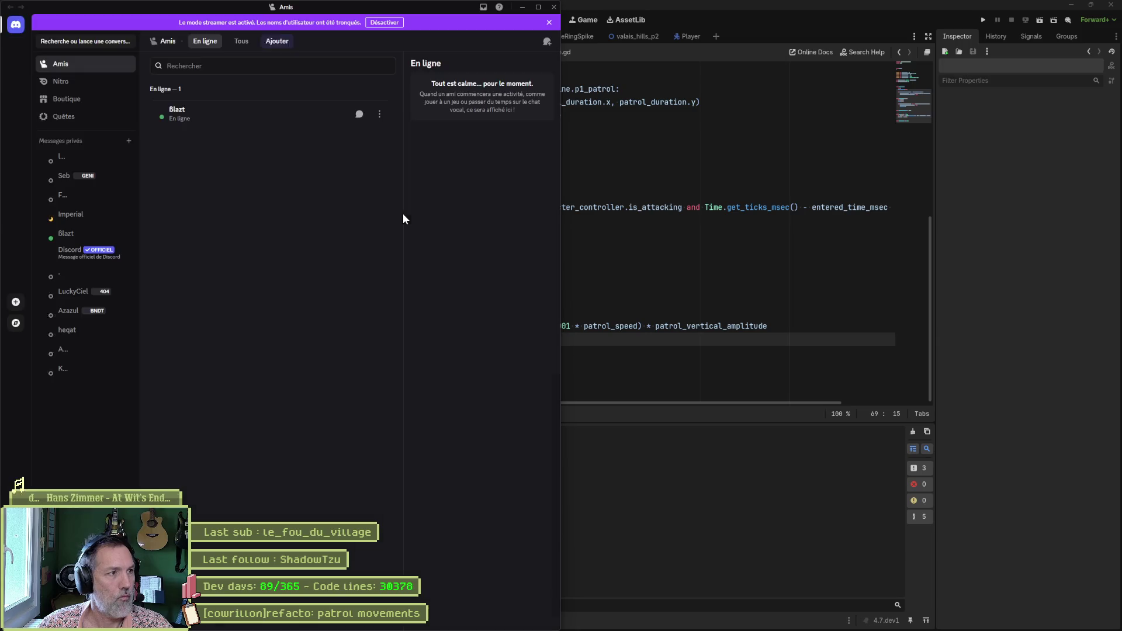
left_click(15, 48)
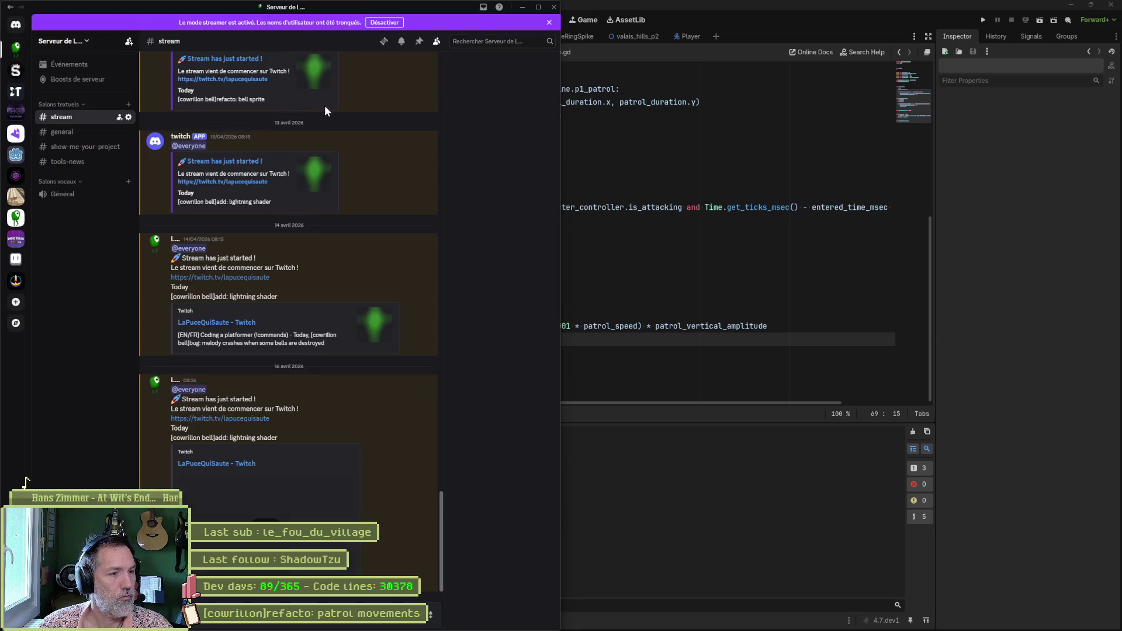
double_click(519, 5)
left_click(528, 39)
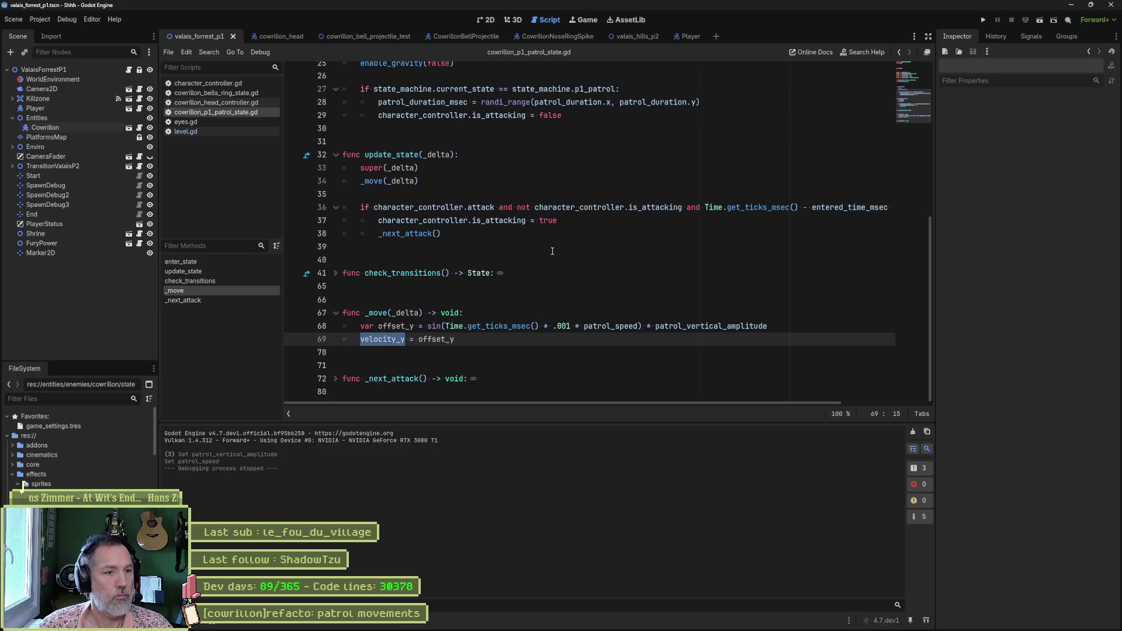
left_click(565, 350)
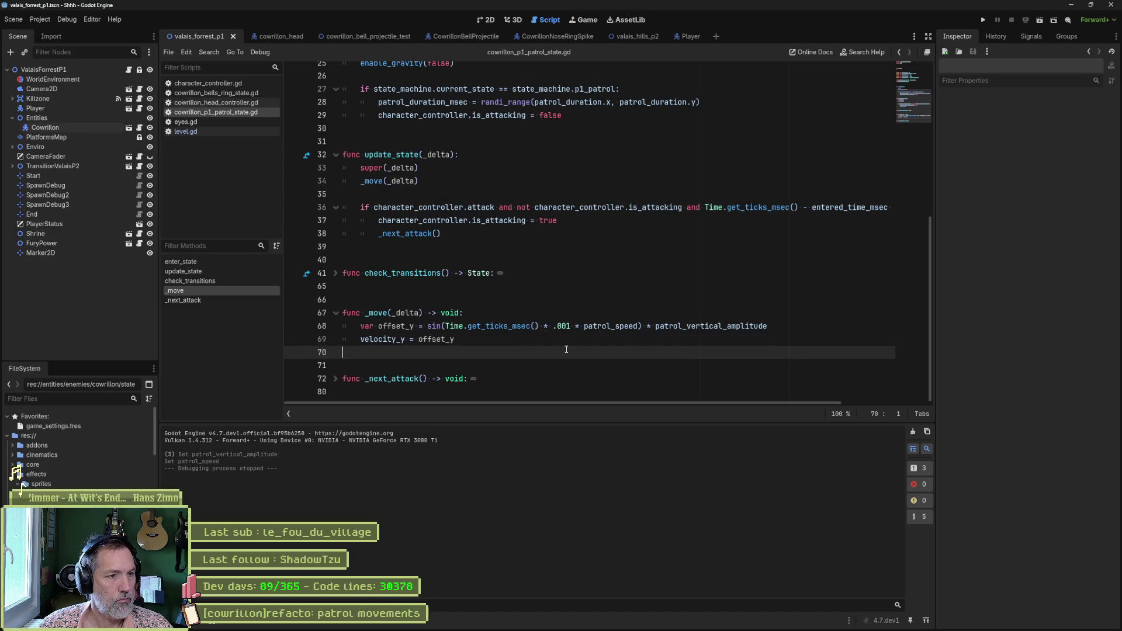
left_click_drag(475, 338, 360, 339)
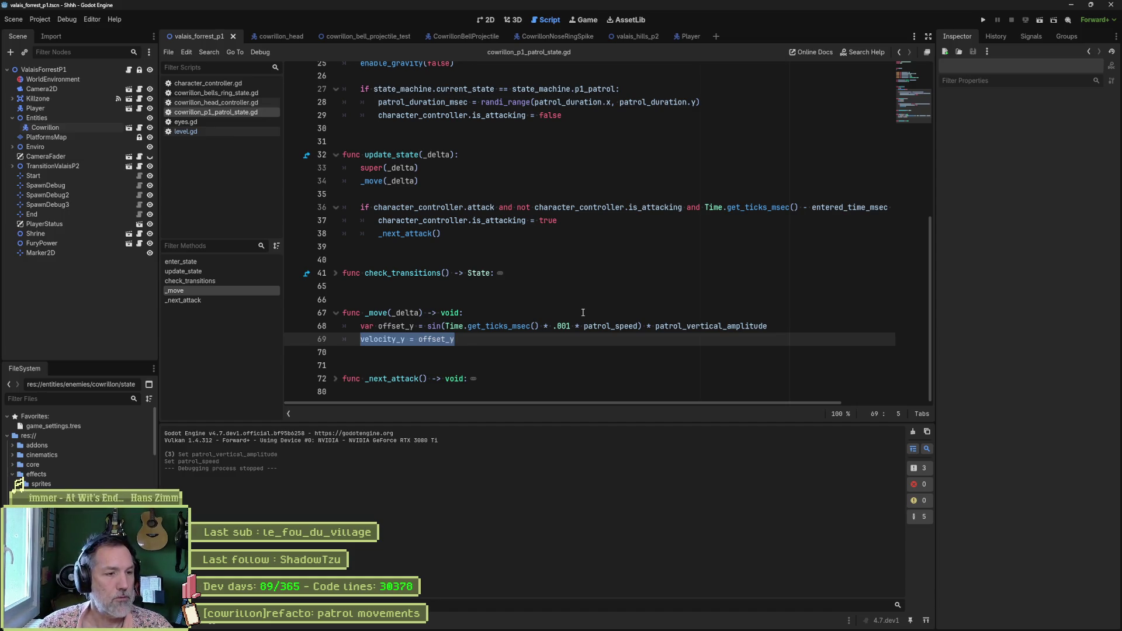
left_click(586, 314)
scroll(498, 172, "up", 5)
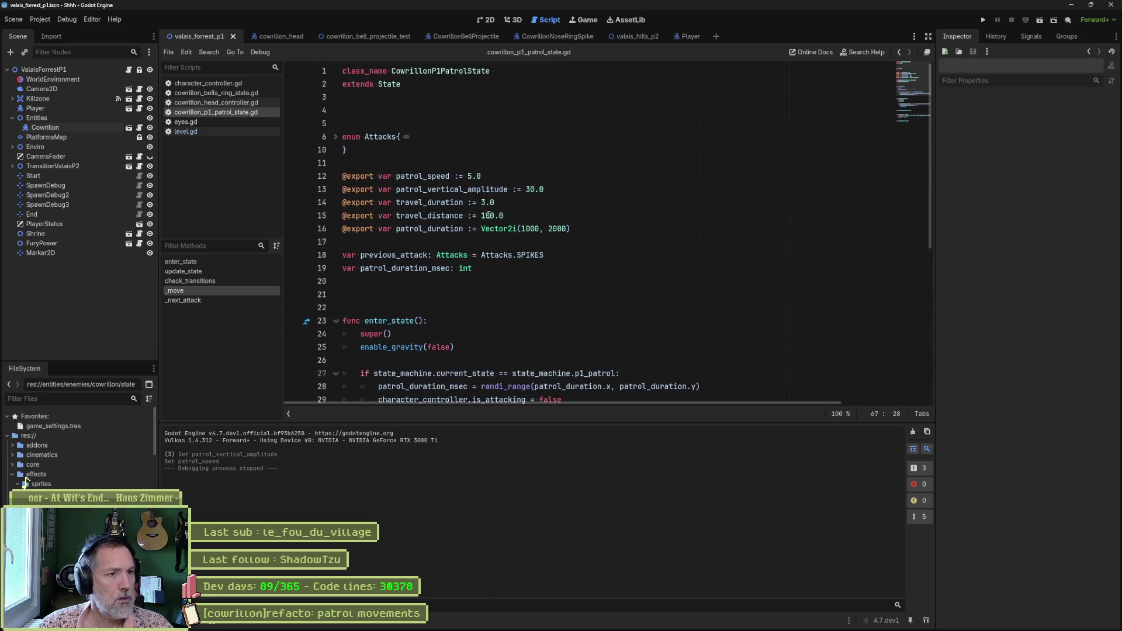
- Turn the duplicated exports into patrol_horizontal_speed and patrol_horizontal_amplitude, fixing the 'vertcal' typo
key("ctrl+z")
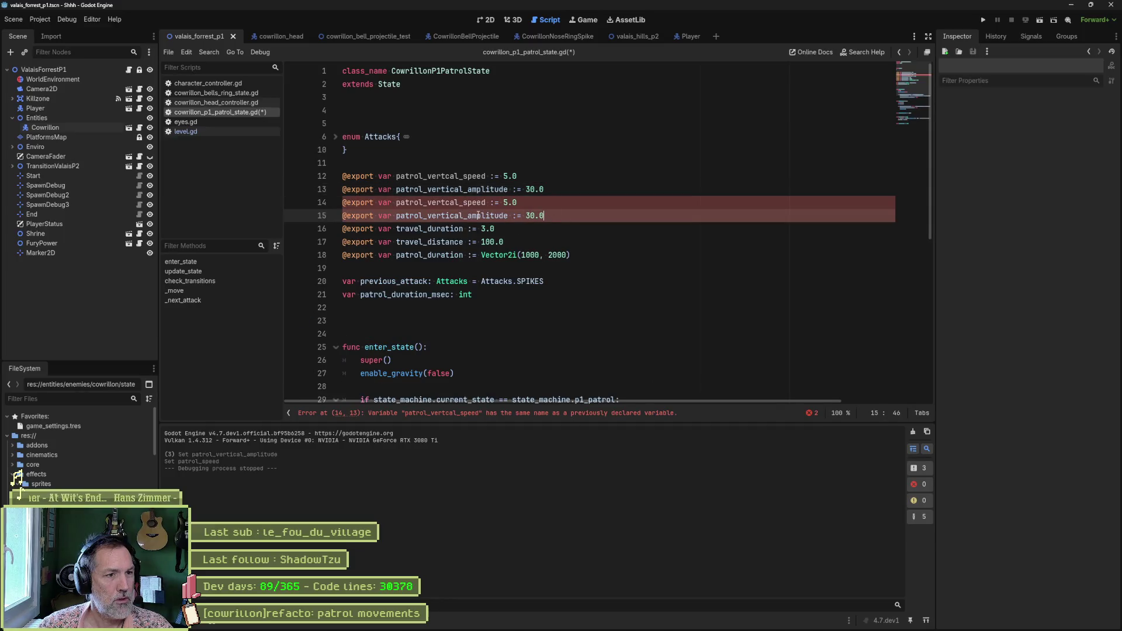
left_click(426, 205)
key("shift+alt+Down")
key("Delete")
key("Delete")
key("Delete")
key("Delete")
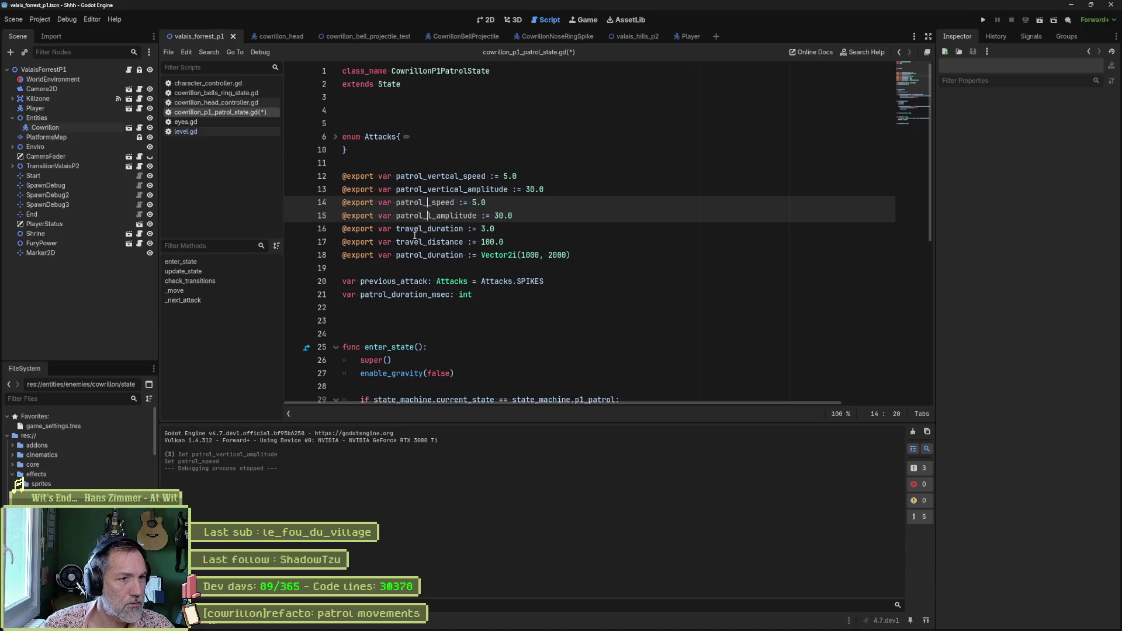
type("horizonta")
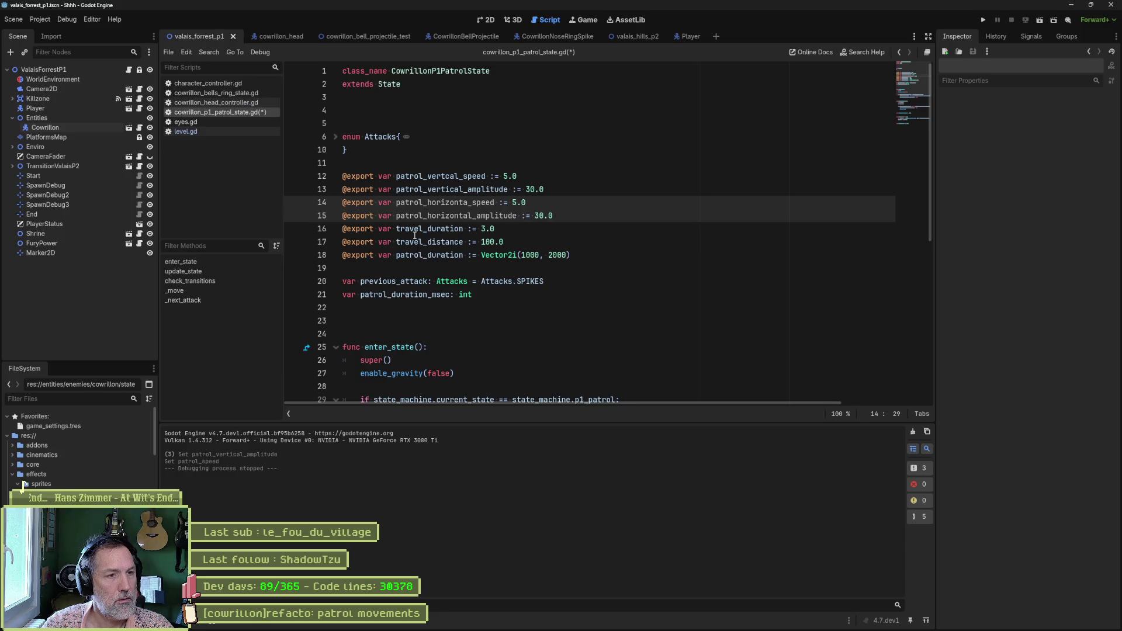
key("Escape")
type("l")
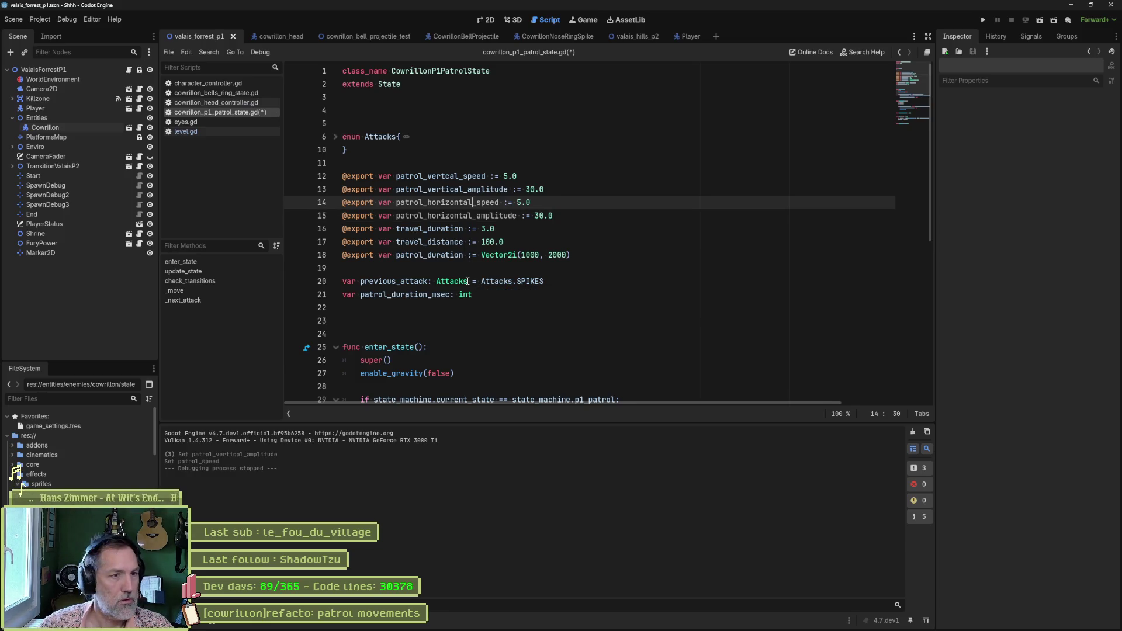
left_click(446, 177)
type("i")
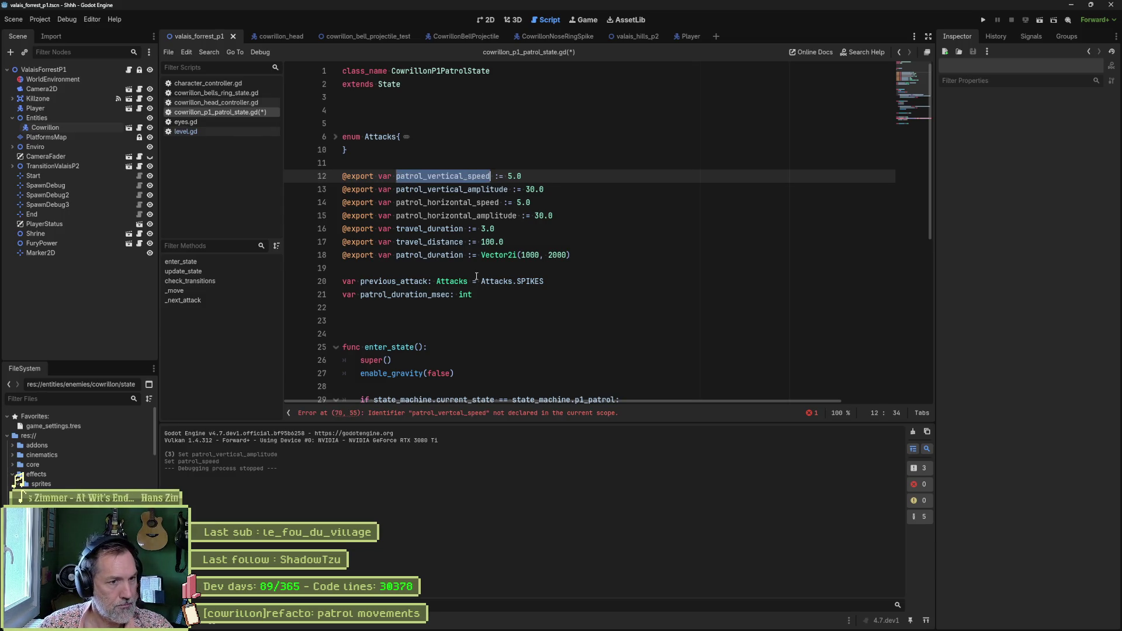
- Replace the misspelled patrol_vertcal_speed on line 70 with patrol_vertical_speed and save
left_click(499, 414)
double_click(736, 324)
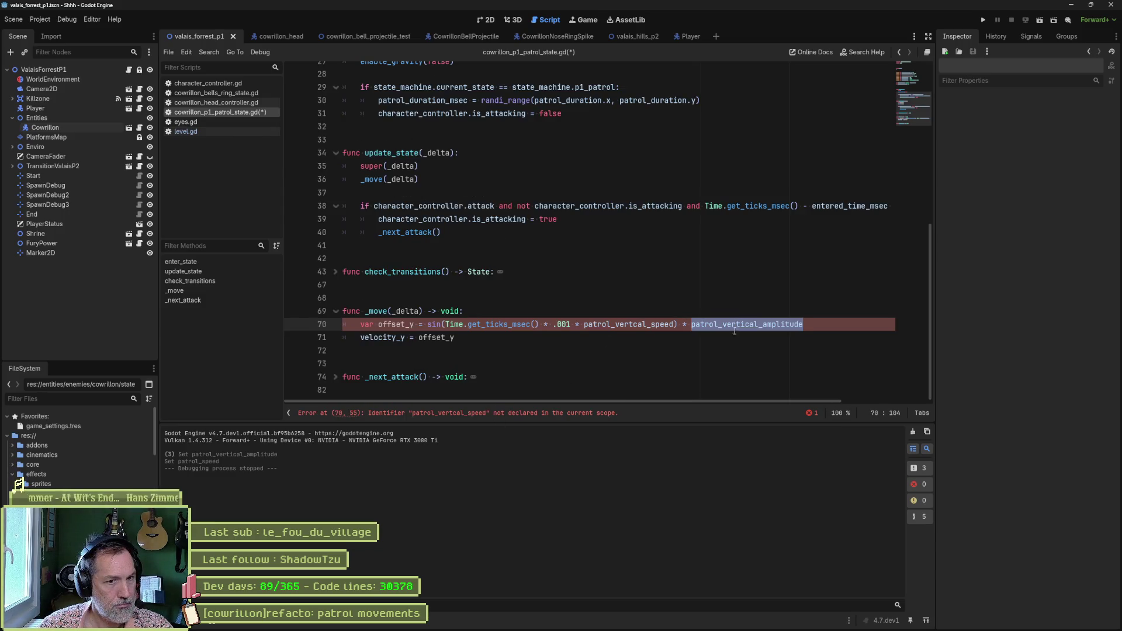
type("patrol_vertical_speed")
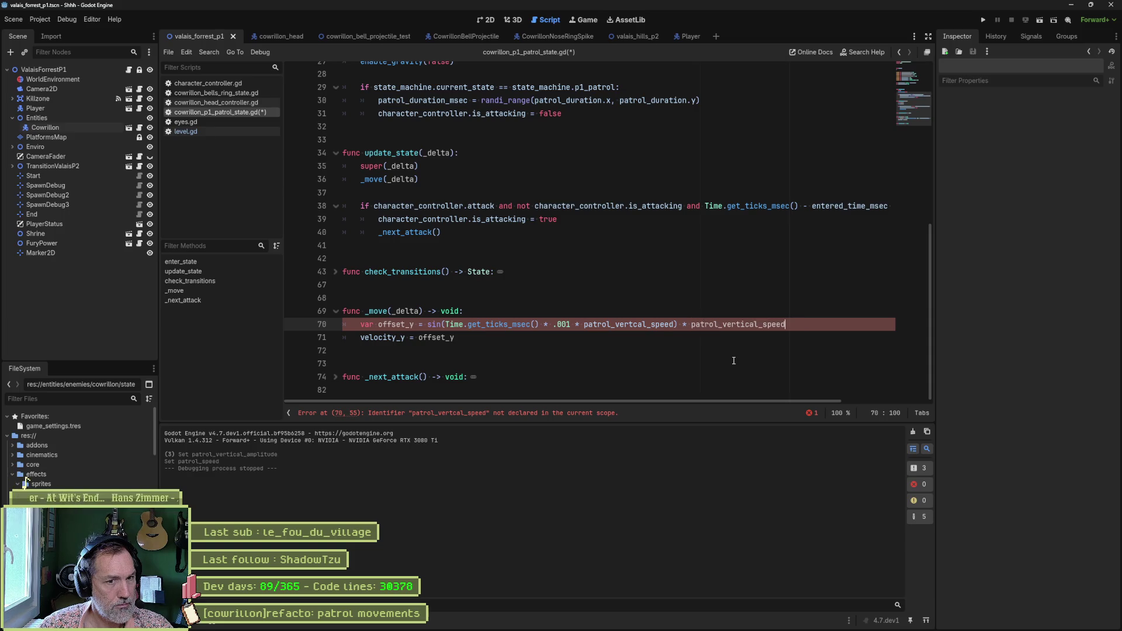
key("ctrl+z")
double_click(665, 324)
type("patrol_vertical_speed")
key("ctrl+s")
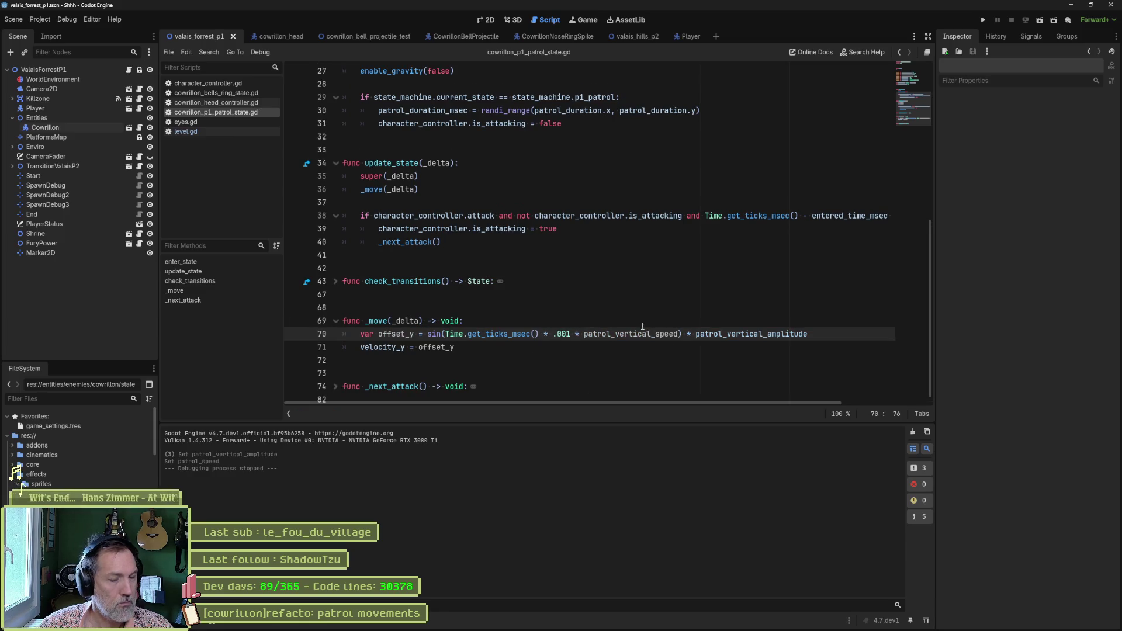
- Inline the sine expression into velocity_y, delete the offset_y variable, and duplicate the velocity_y line
left_click_drag(428, 334, 809, 333)
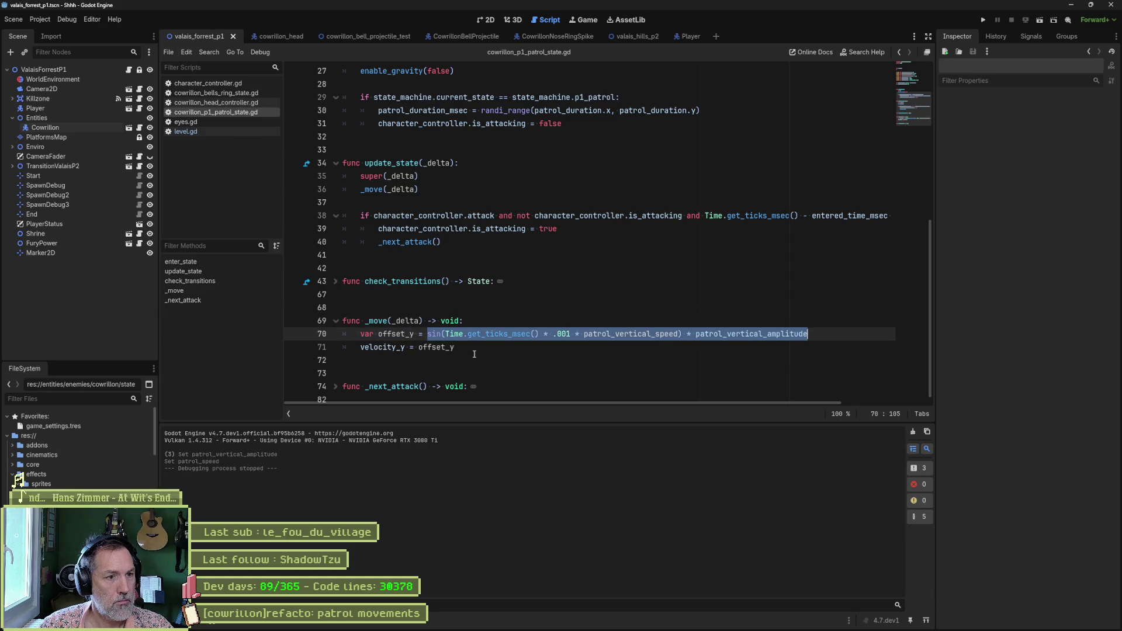
key("ctrl+c")
double_click(436, 347)
key("ctrl+v")
left_click(671, 334)
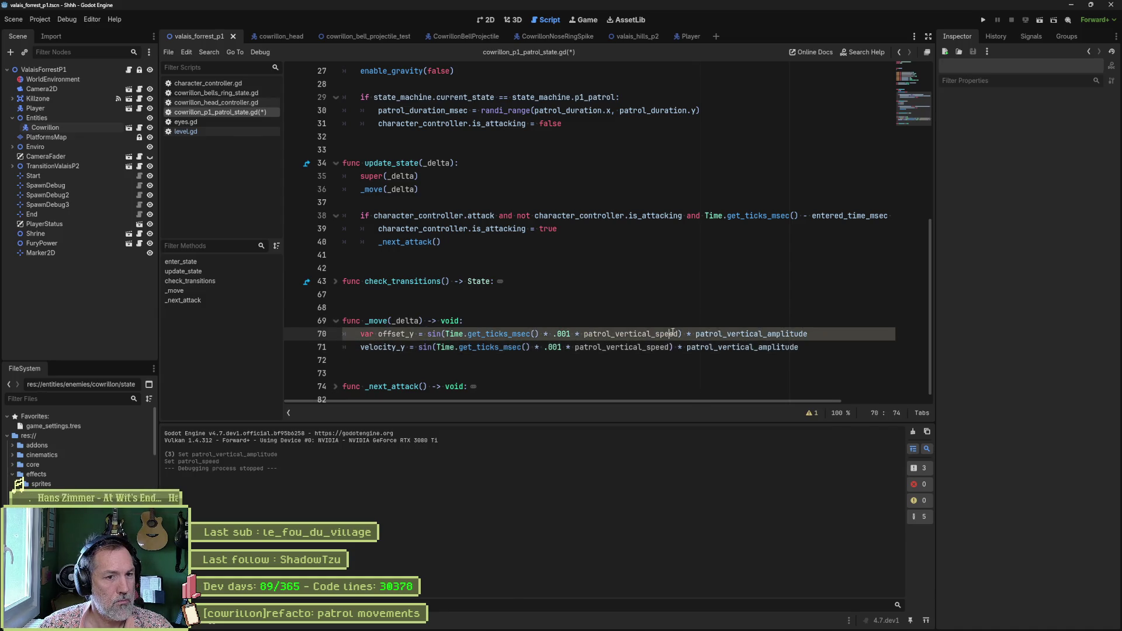
key("ctrl+shift+k")
left_click_drag(807, 339, 808, 331)
key("ctrl+shift+d")
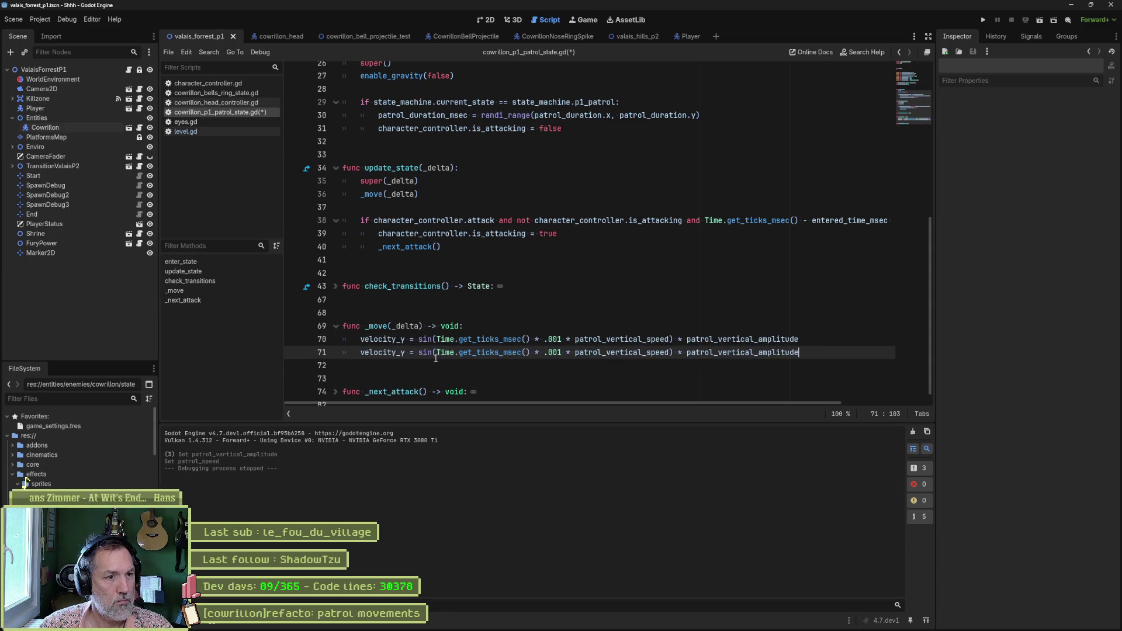
- Make the copy a horizontal sine term with the patrol_horizontal speed and amplitude, save, and run
left_click(405, 339)
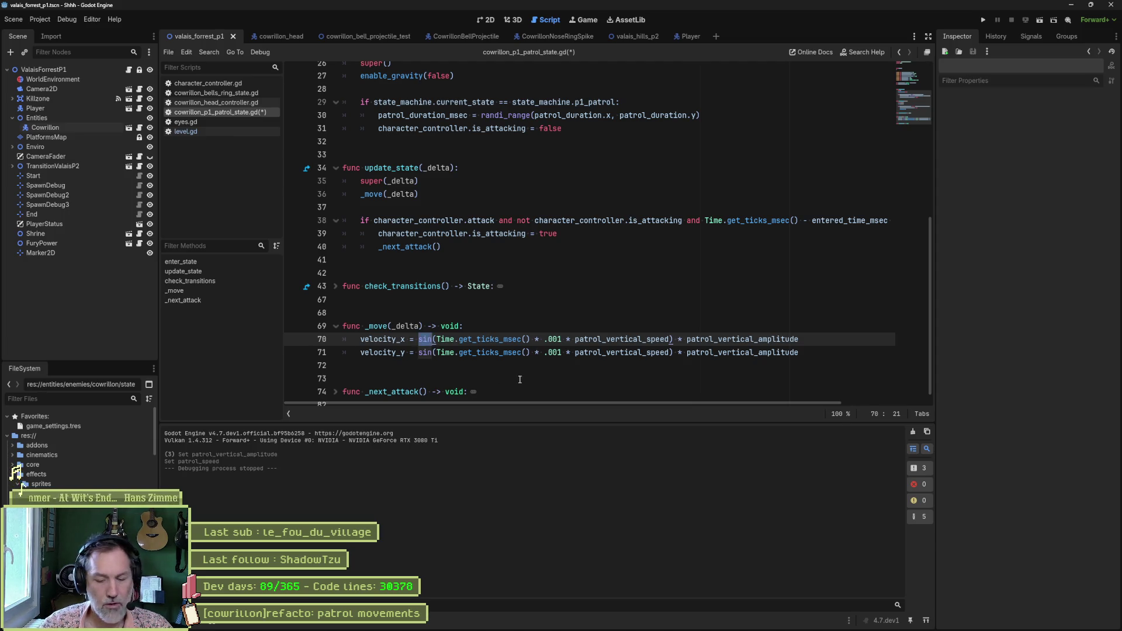
type("cos")
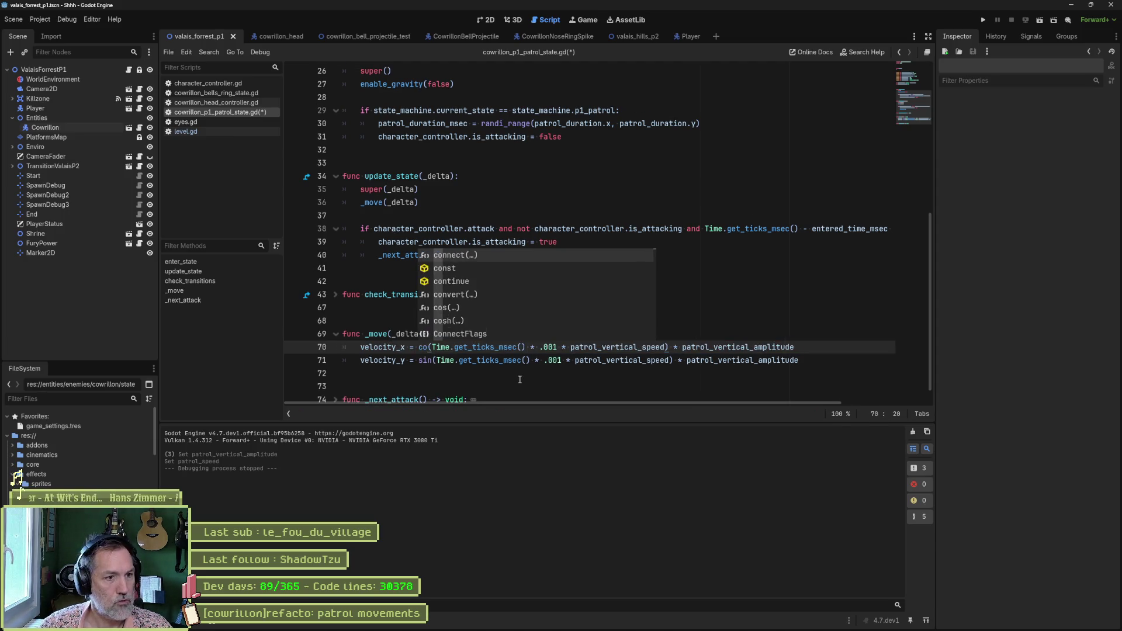
key("ctrl+z")
key("ctrl+z")
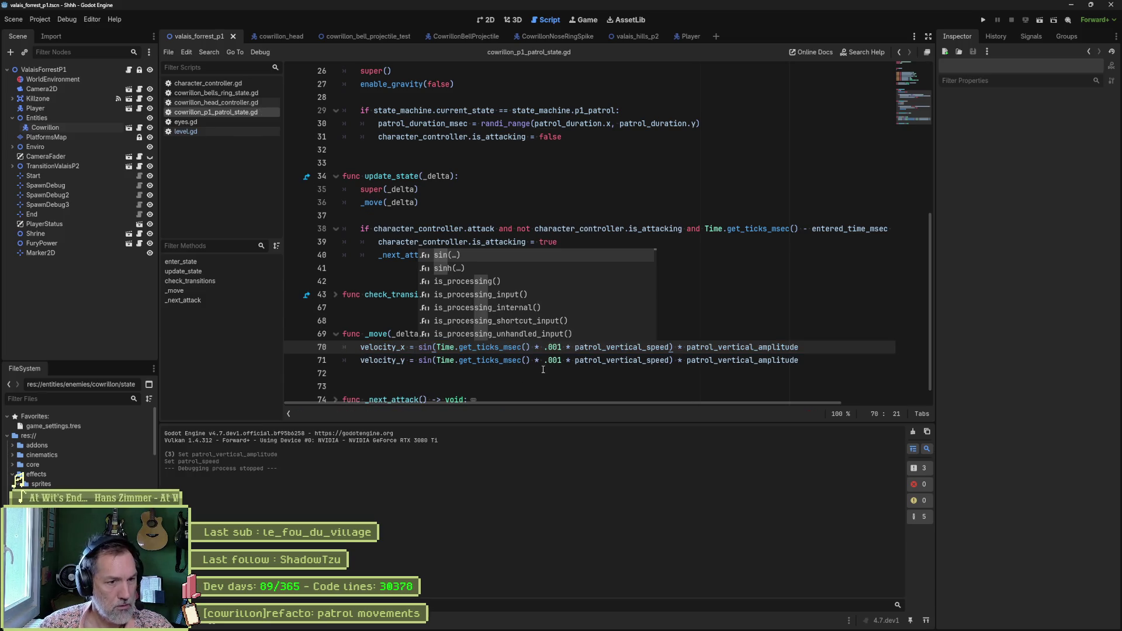
left_click(541, 371)
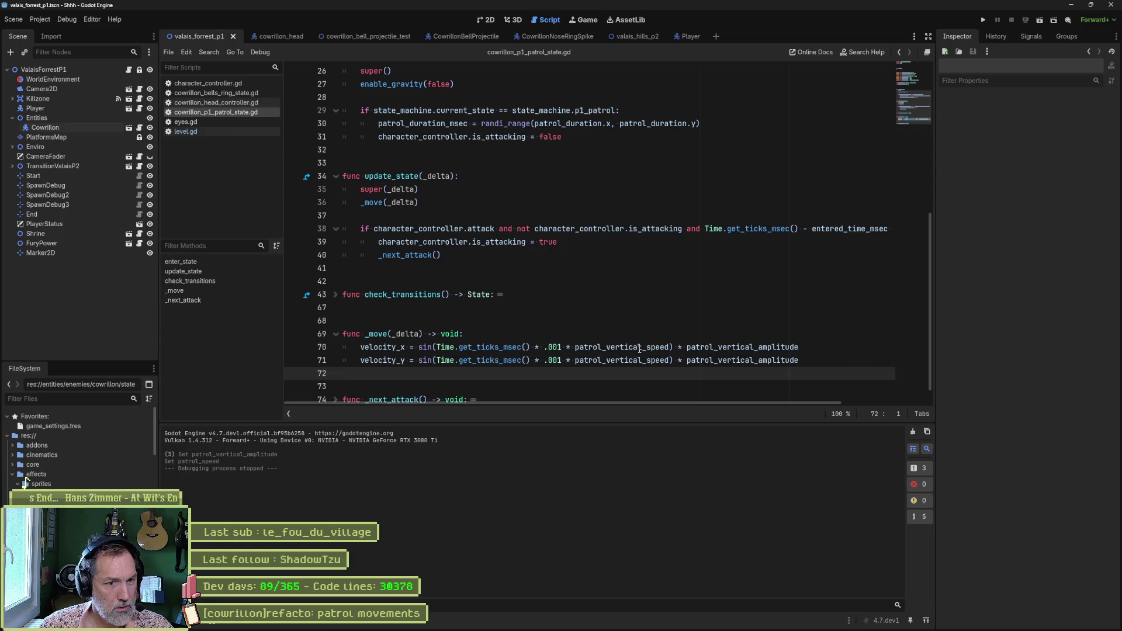
left_click(608, 347)
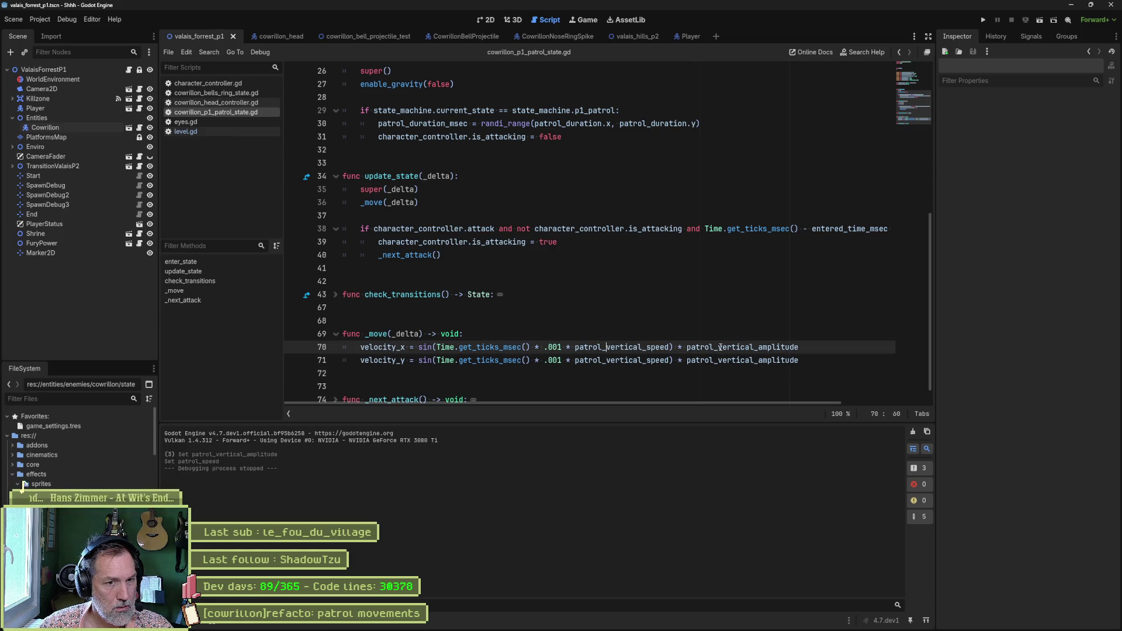
key("Delete")
key("Delete")
key("Delete")
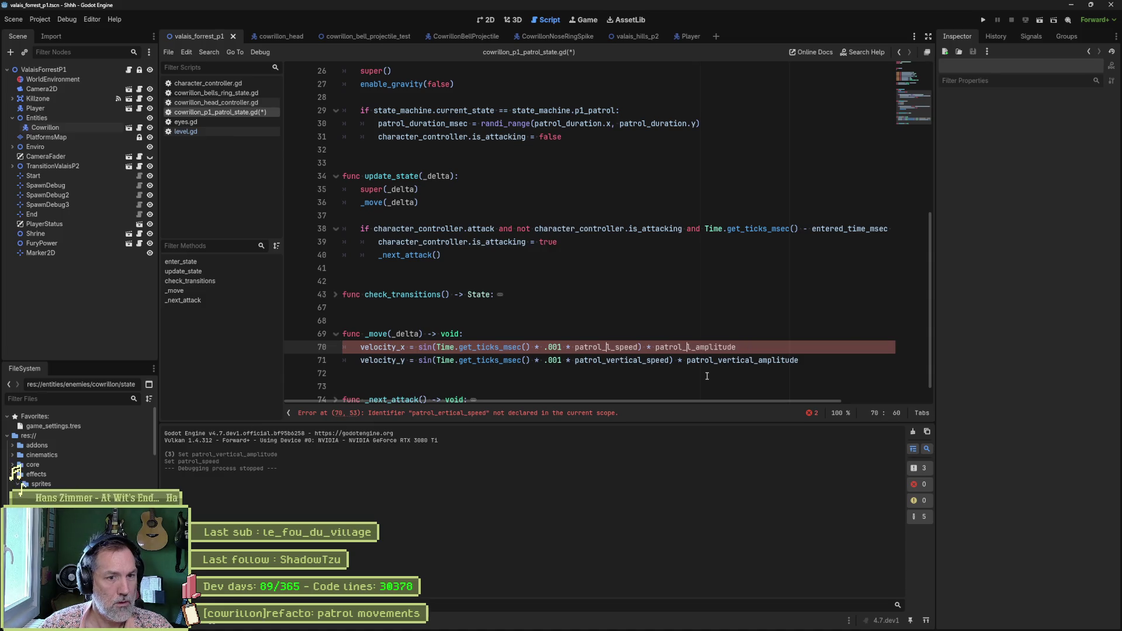
type("izontal")
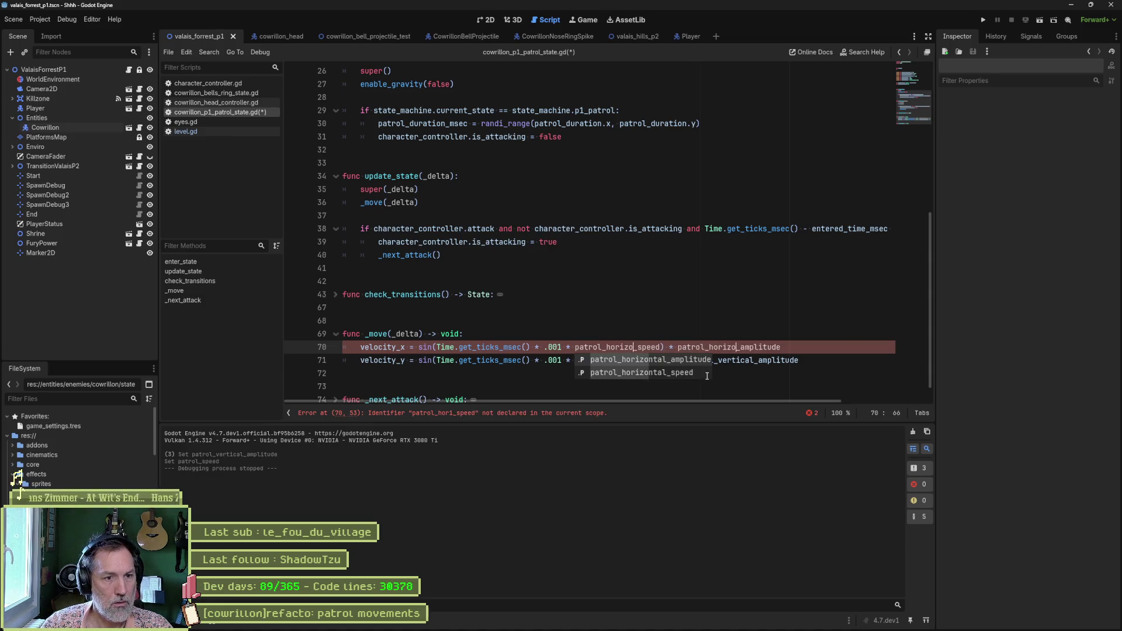
left_click(699, 331)
key("ctrl+s")
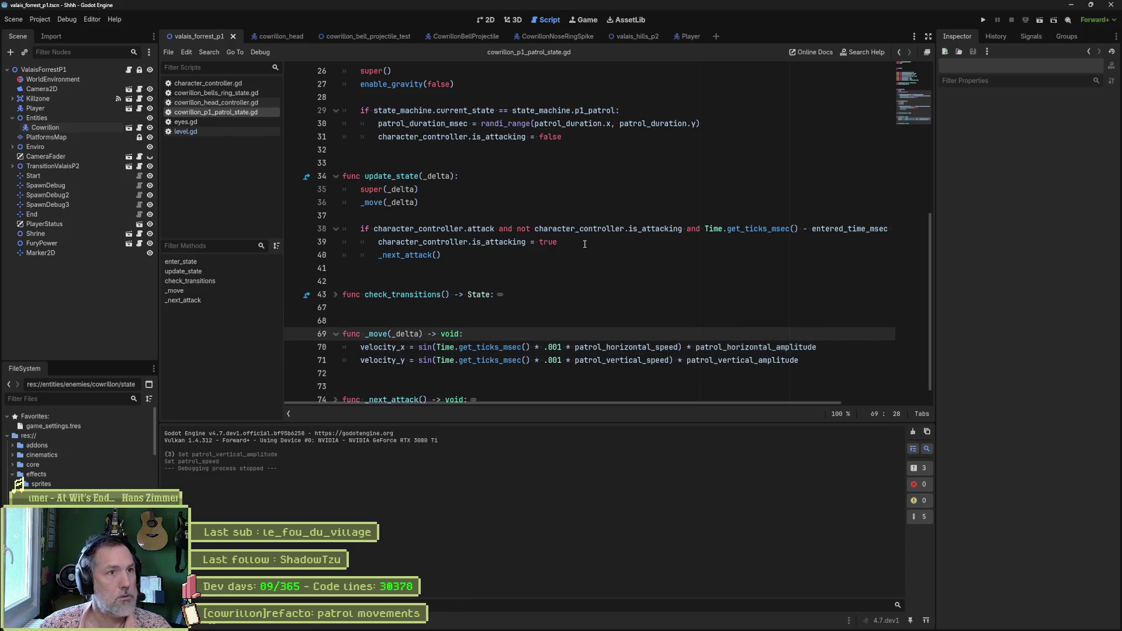
key("F6")
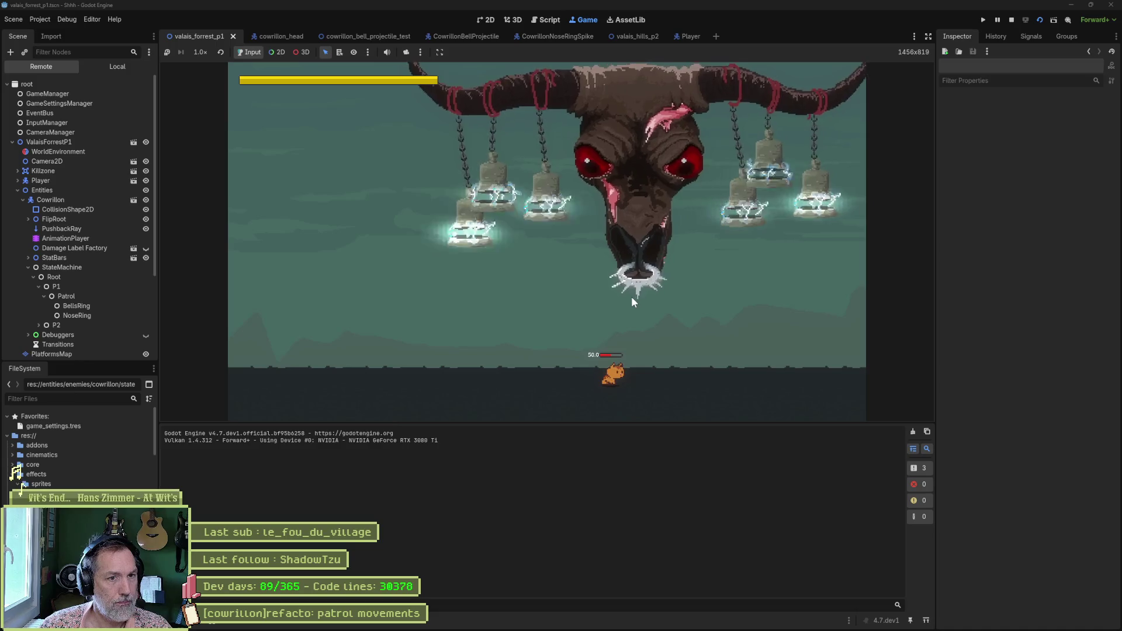
- Raise patrol_horizontal_speed to 15.0 and run the scene to test
key("F8")
scroll(528, 242, "up", 8)
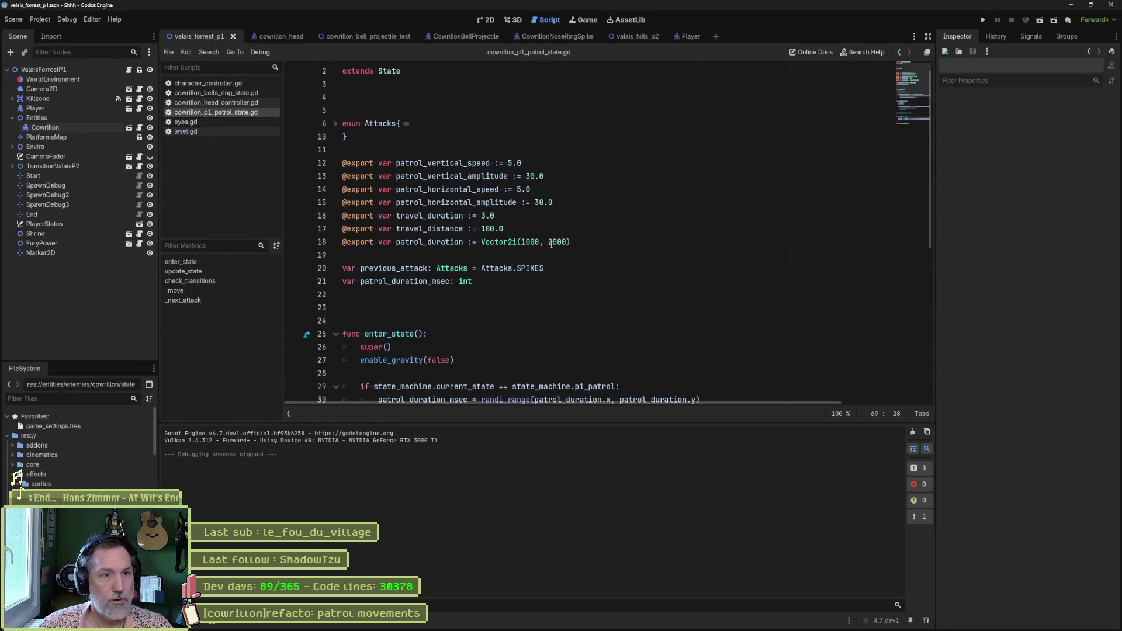
left_click(537, 203)
key("Up")
key("Left")
key("Left")
key("Left")
type("1")
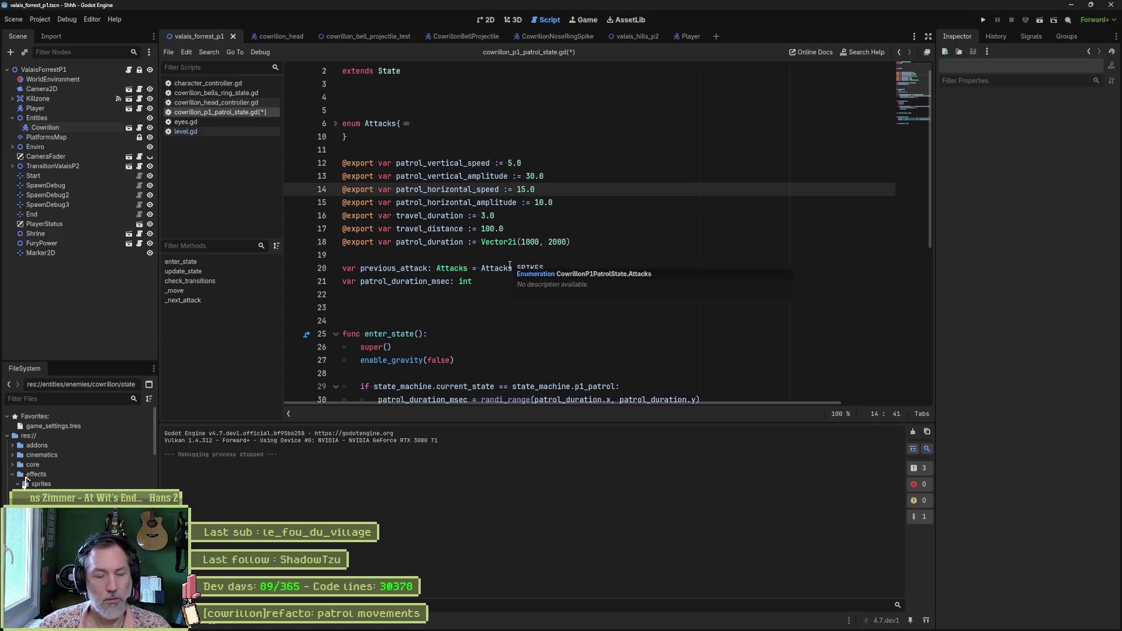
key("F5")
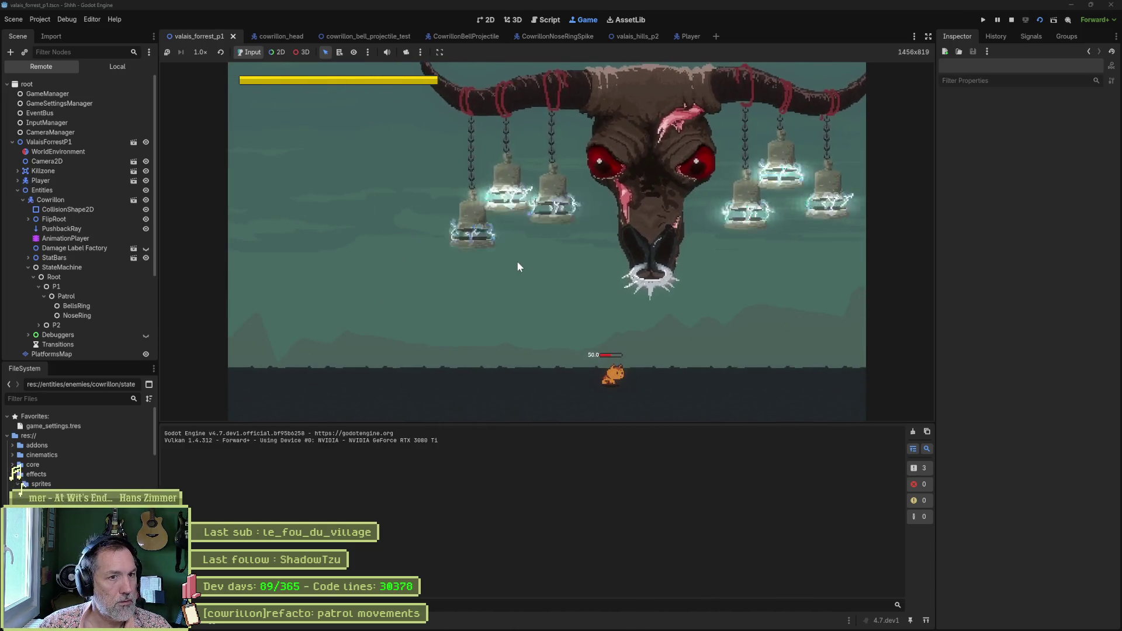
- Retune horizontal speed and amplitude over several test runs, settling on speed 5.0 and amplitude 100.0
key("F8")
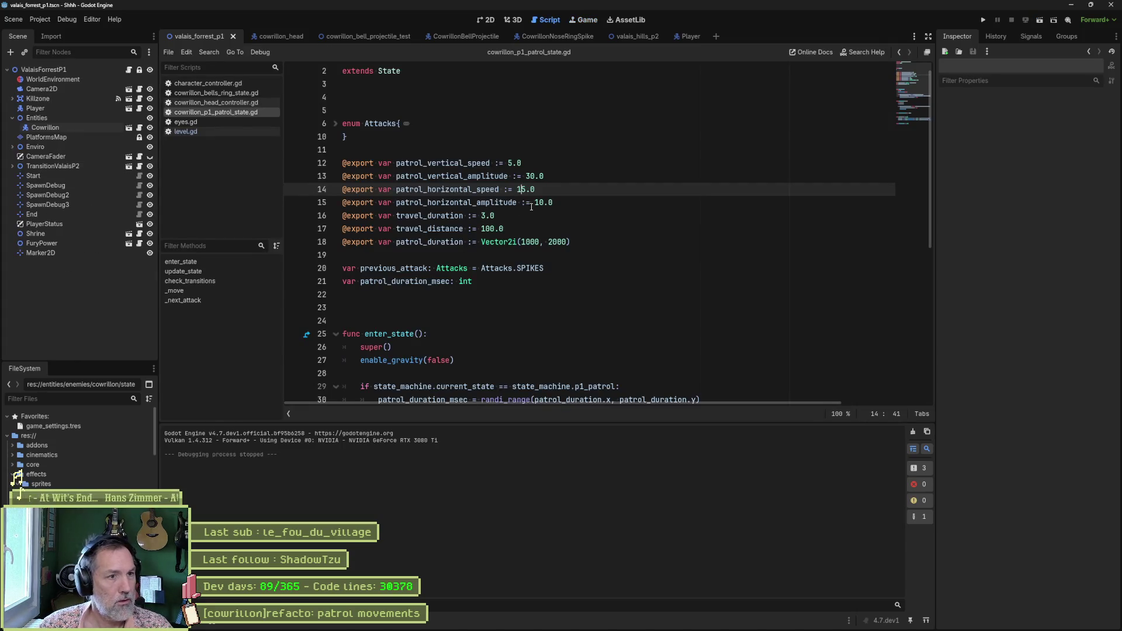
left_click(538, 203)
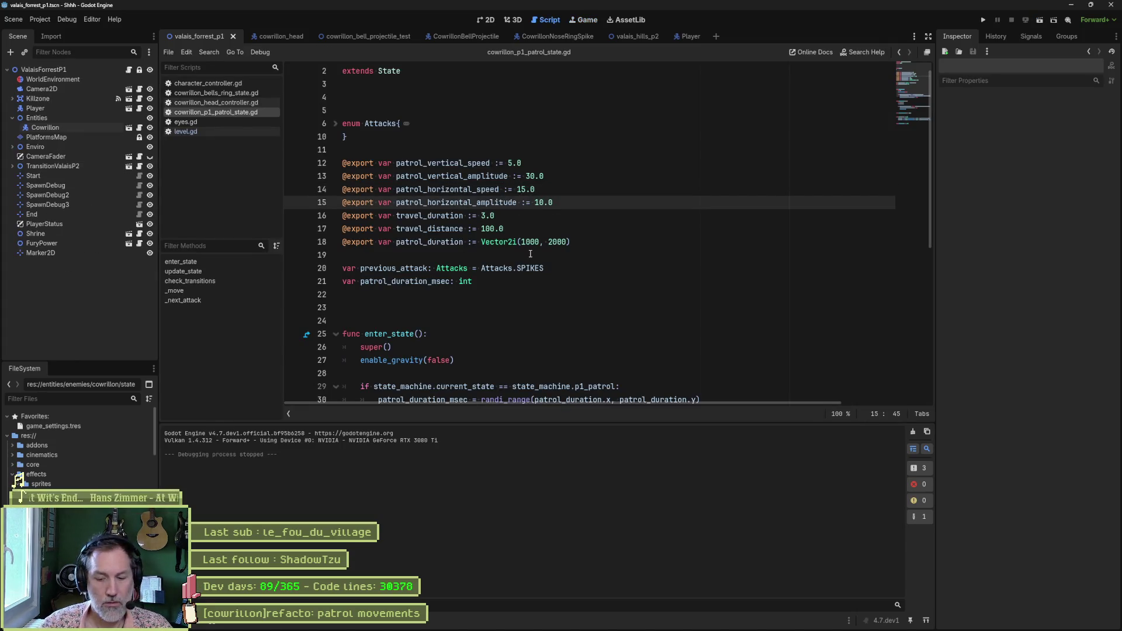
key("F5")
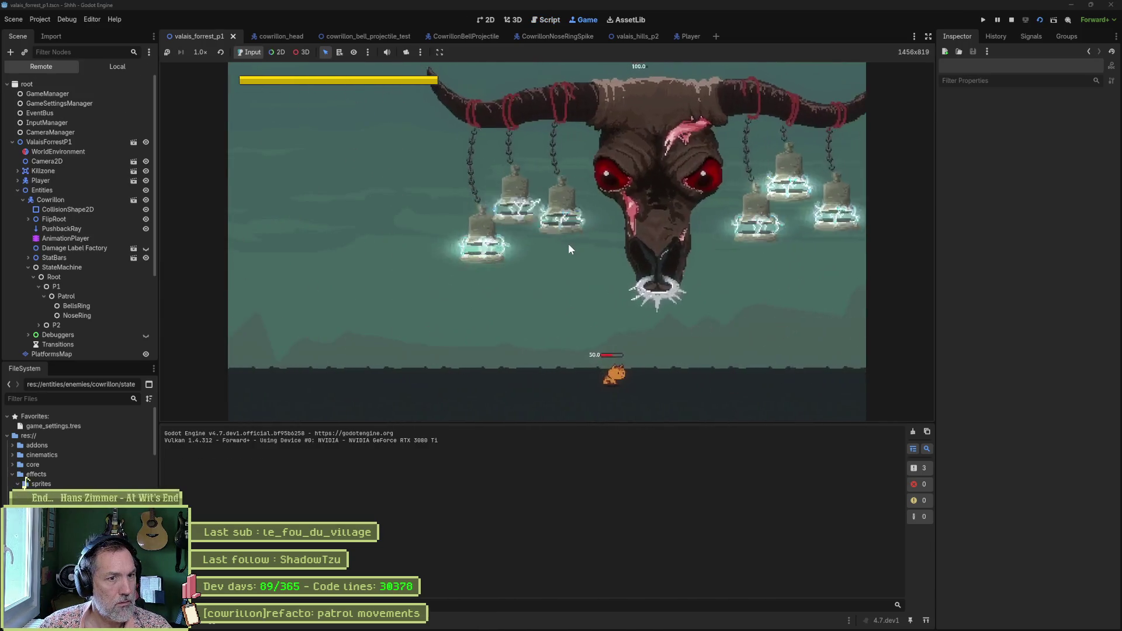
key("F8")
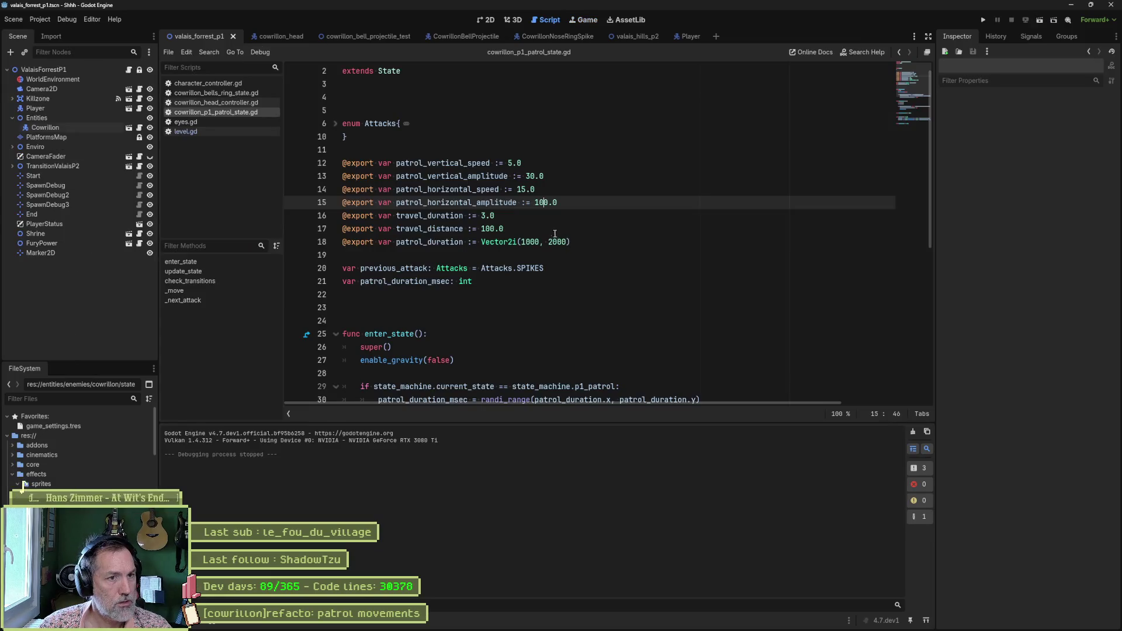
left_click(526, 190)
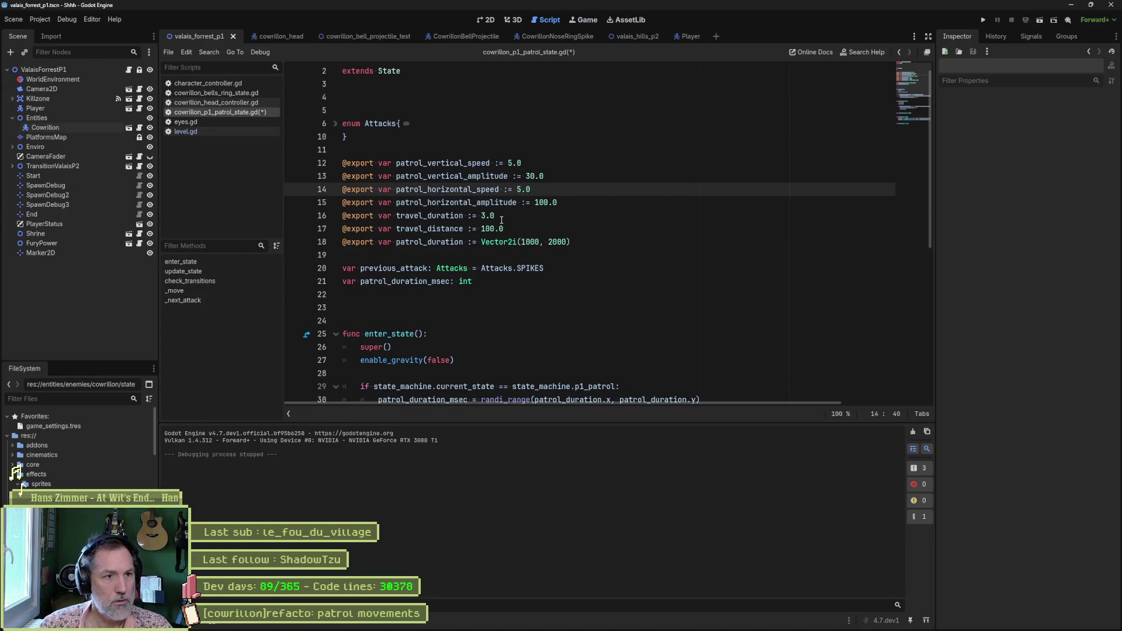
key("F5")
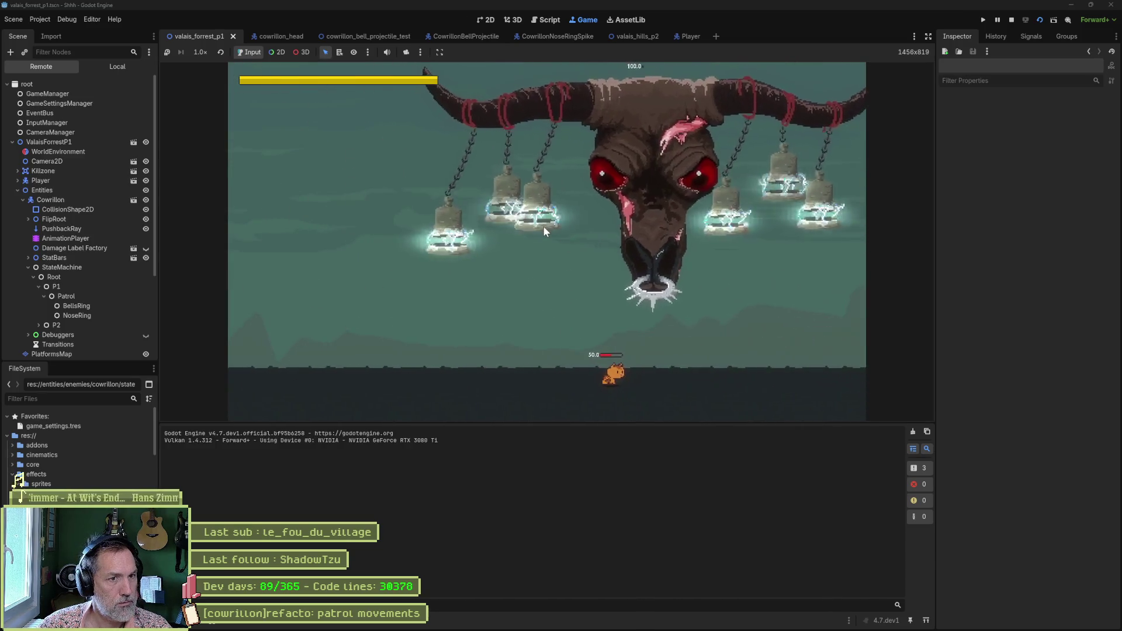
key("F8")
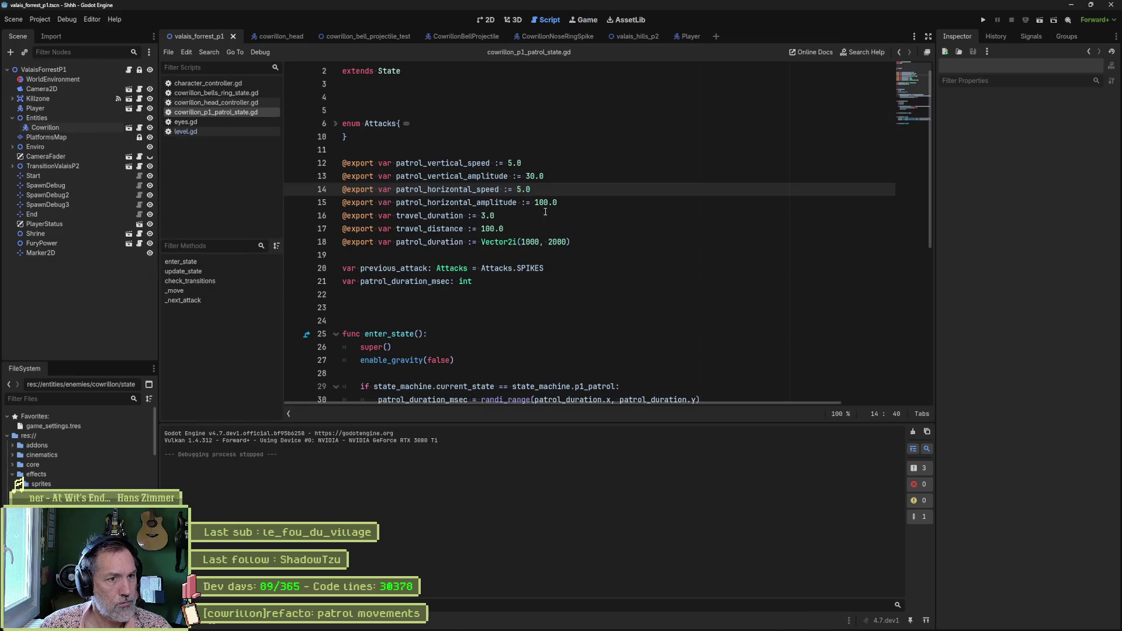
left_click(545, 203)
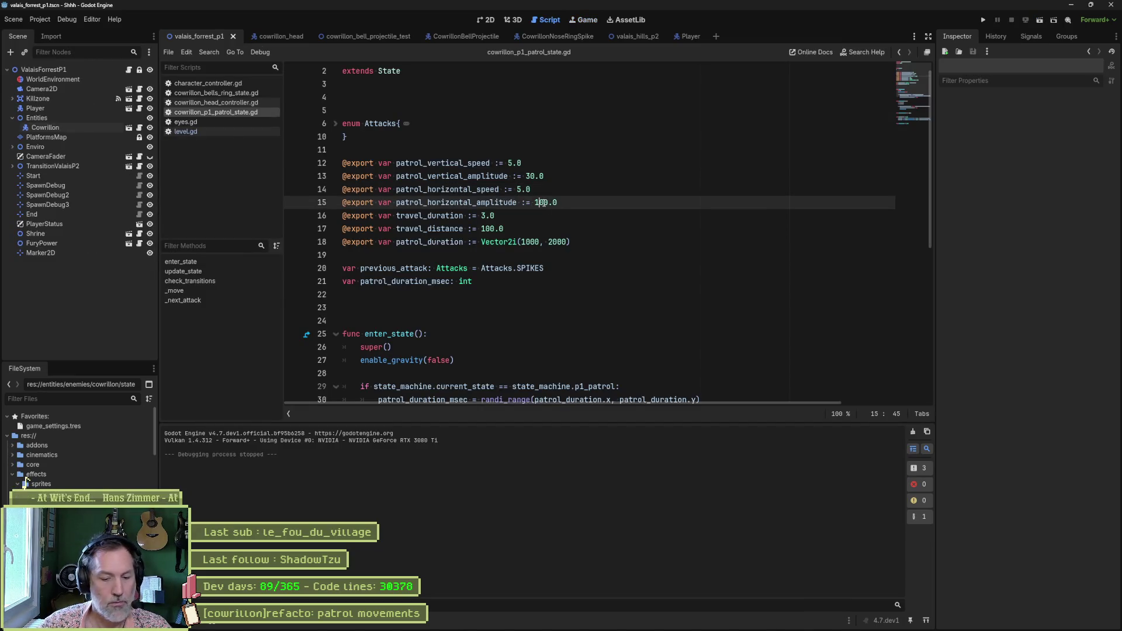
key("F5")
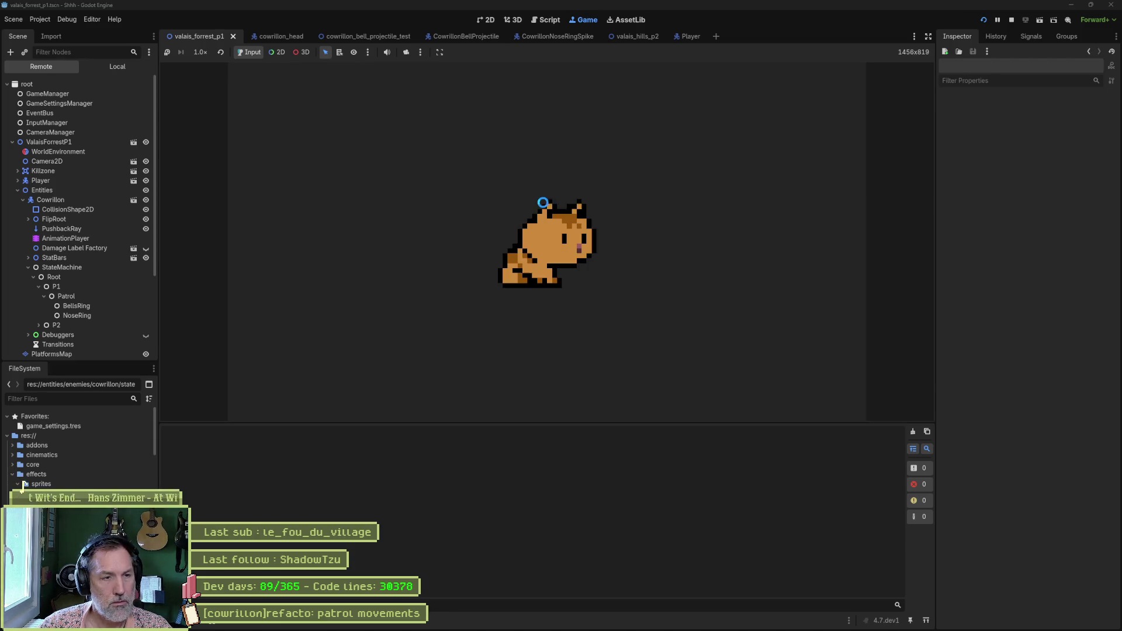
- Set horizontal speed 1.0 and amplitude 300.0, rerunning the scene to watch the wider sway
key("F5")
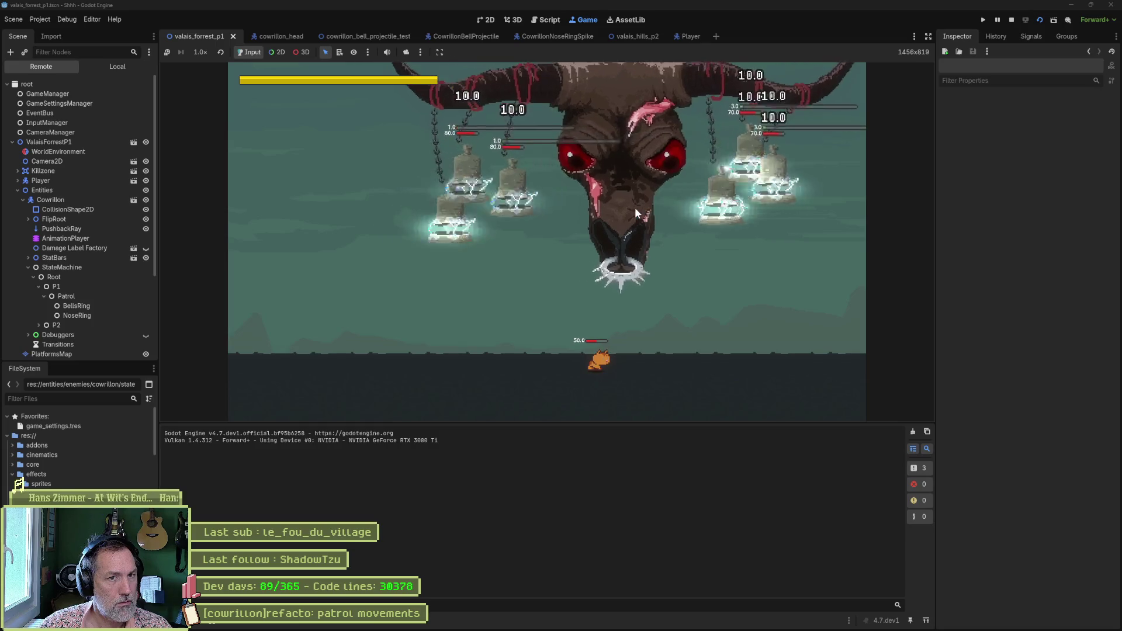
key("F8")
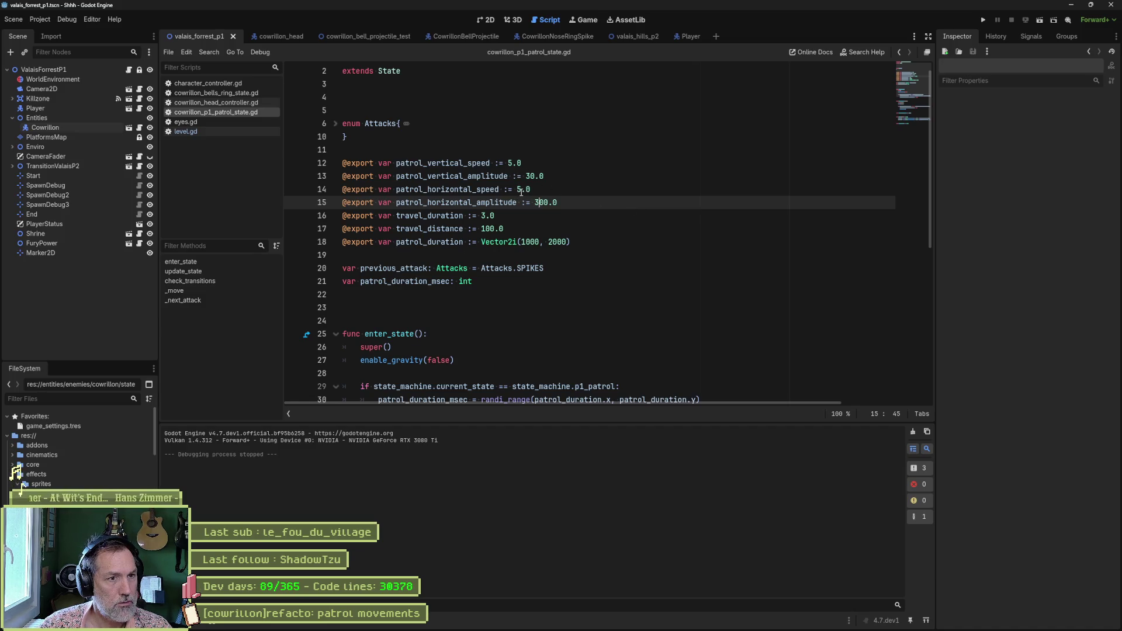
left_click(520, 190)
key("F5")
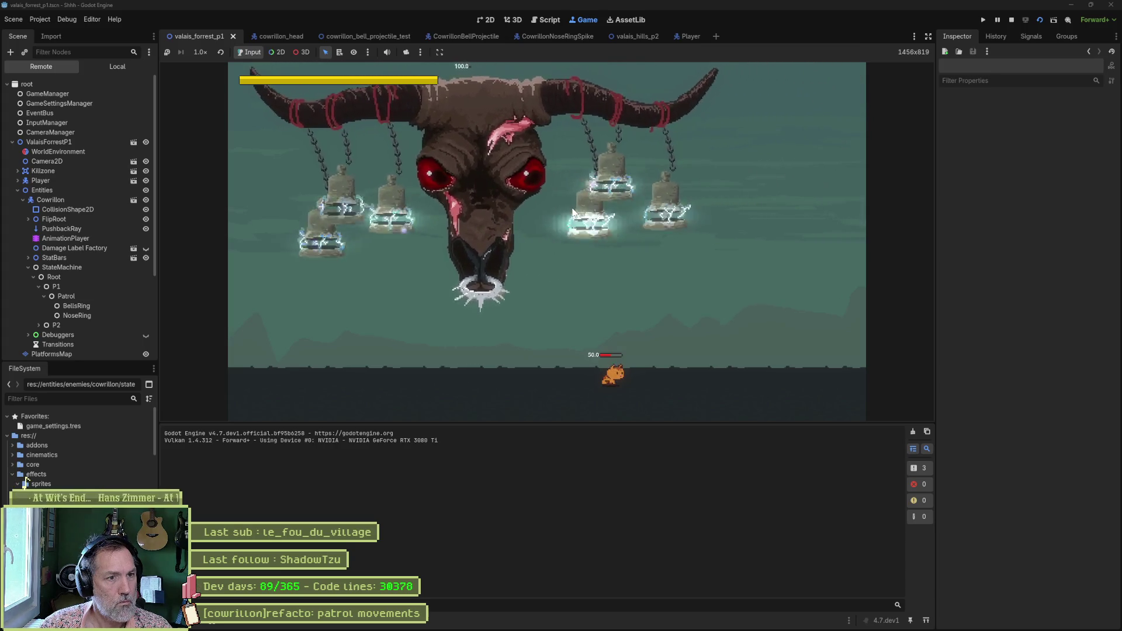
key("F8")
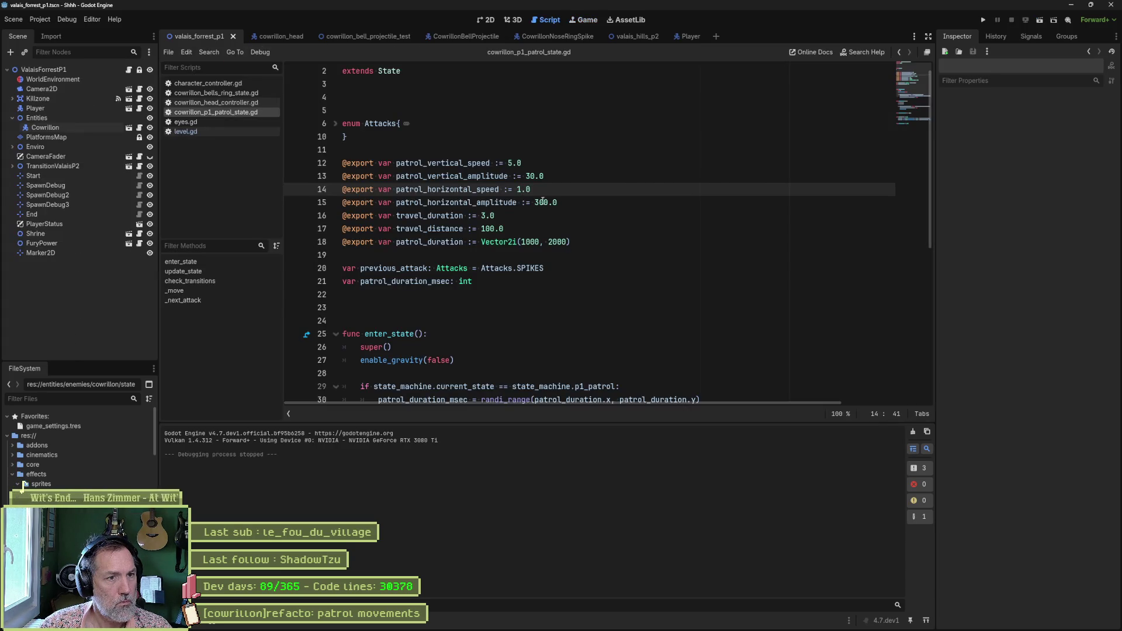
left_click(535, 202)
key("F6")
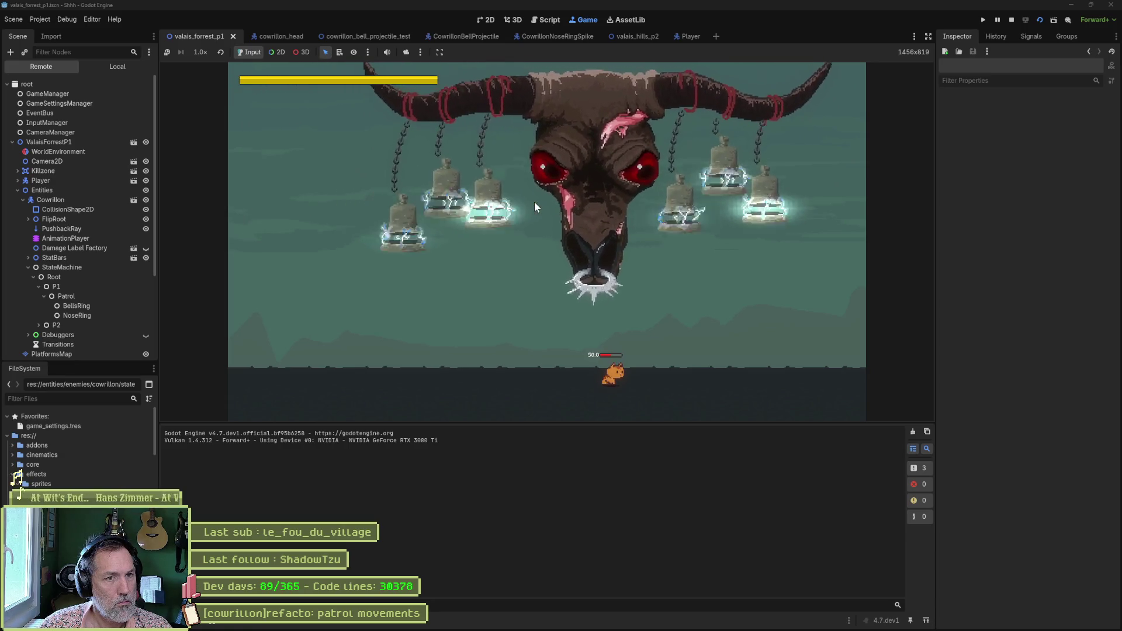
- Reduce the horizontal speed on line 14 from 1.0 to .3 and test-run the game
key("F8")
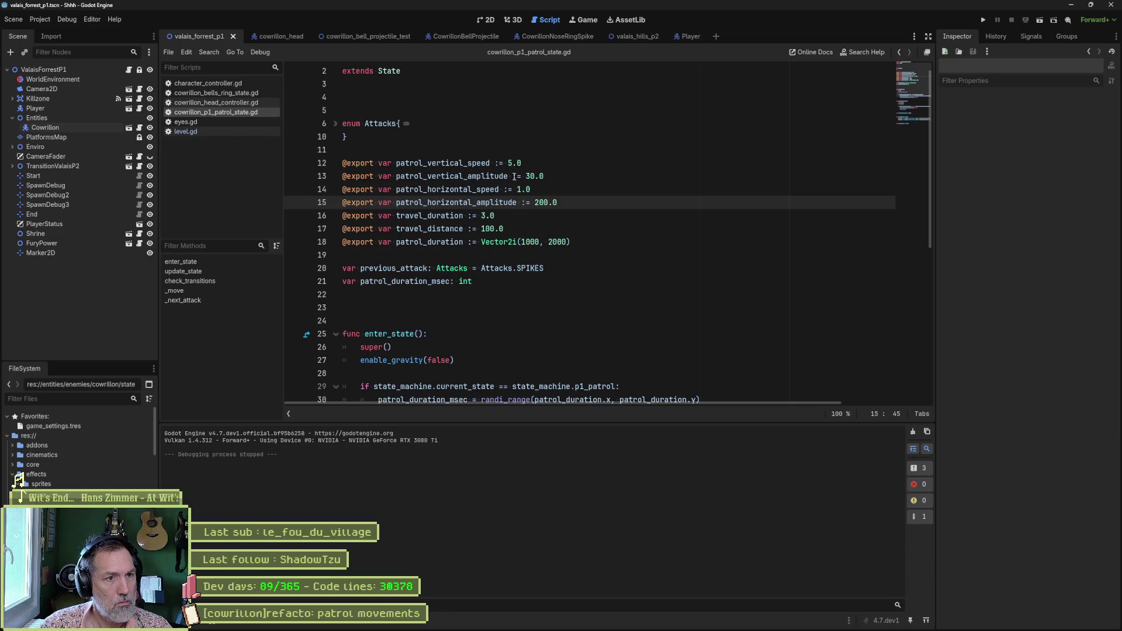
left_click(520, 194)
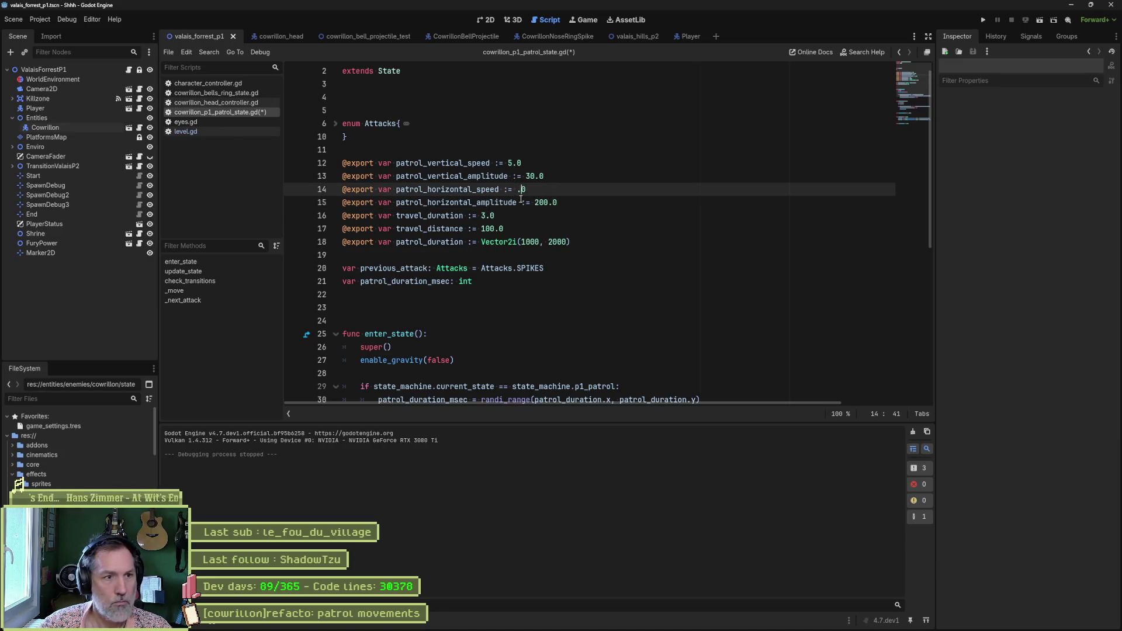
key("Delete")
key("F5")
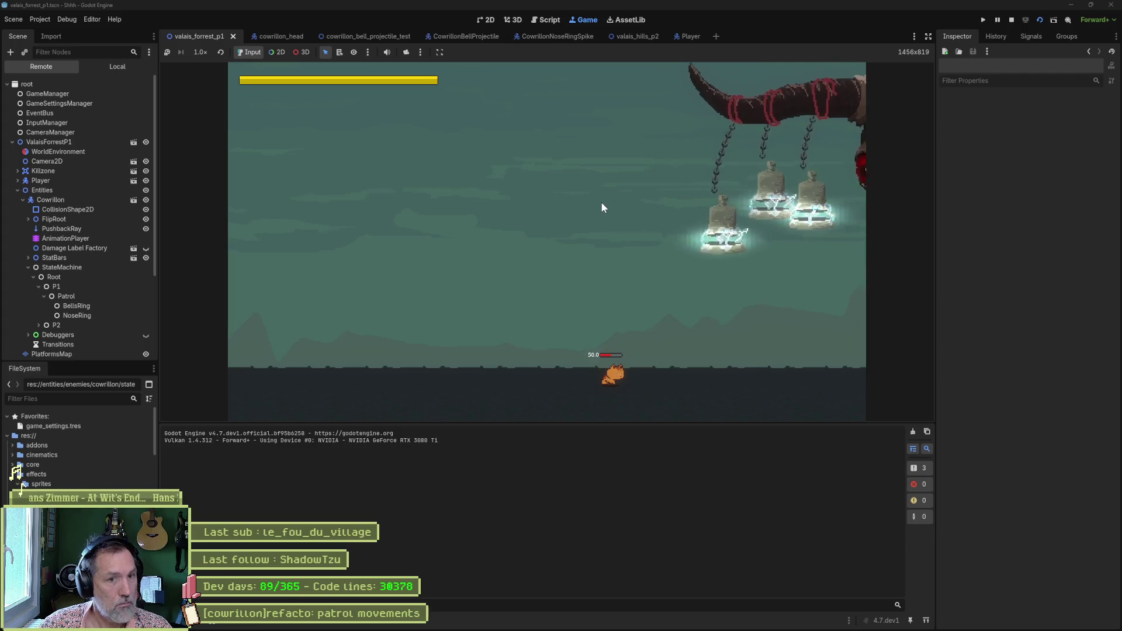
key("F8")
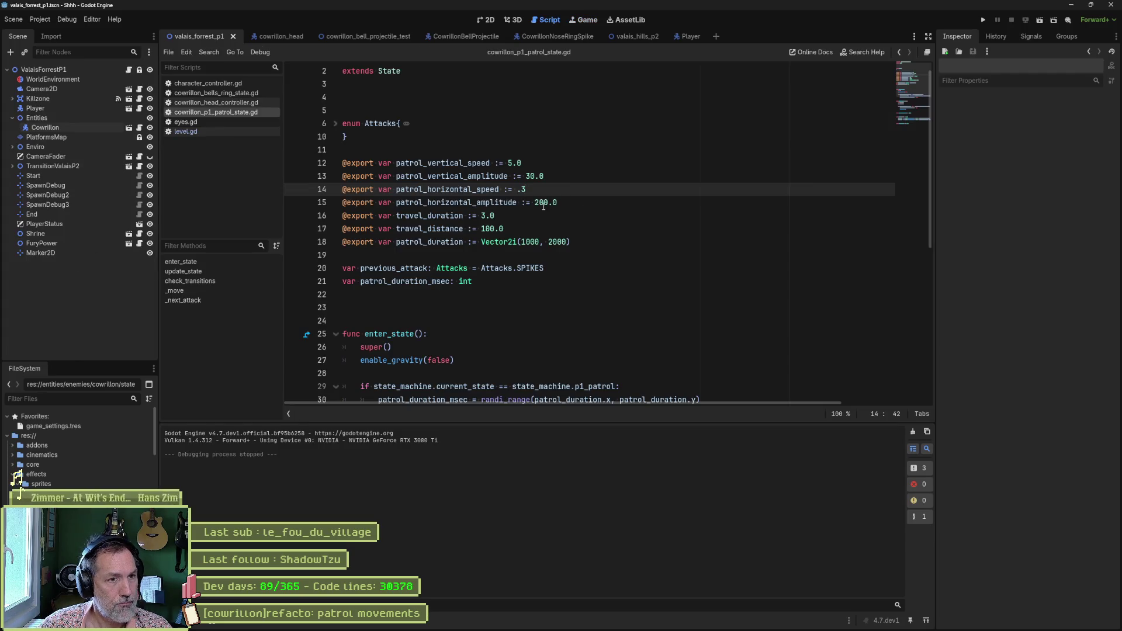
- Change the horizontal amplitude on line 15 from 200.0 to 50.0 and test the scene with F6
left_click(538, 203)
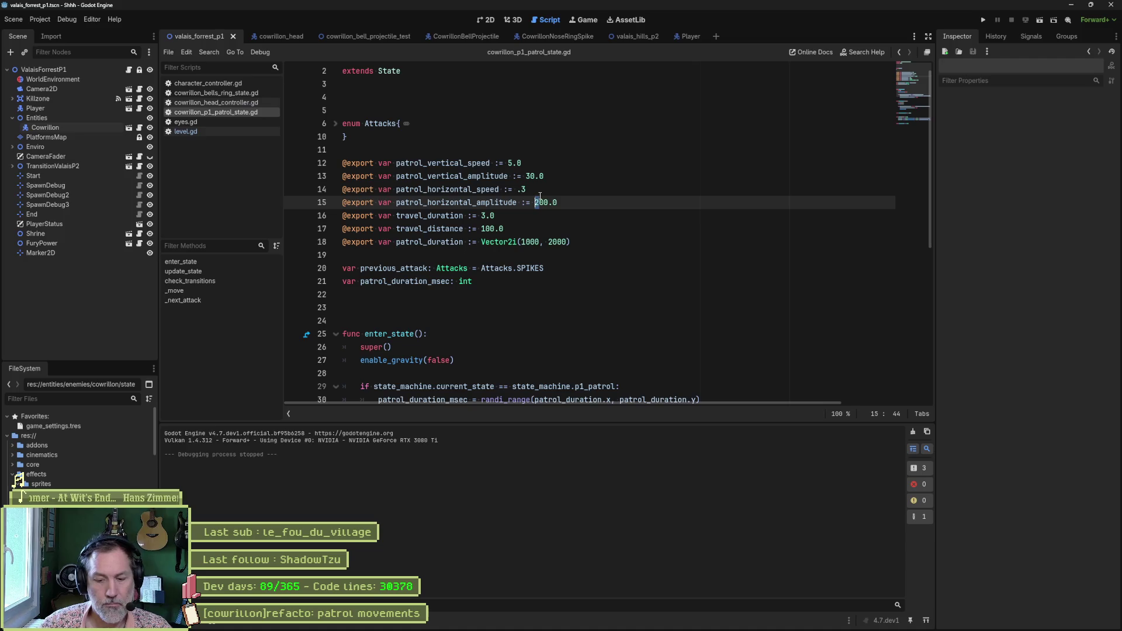
key("F6")
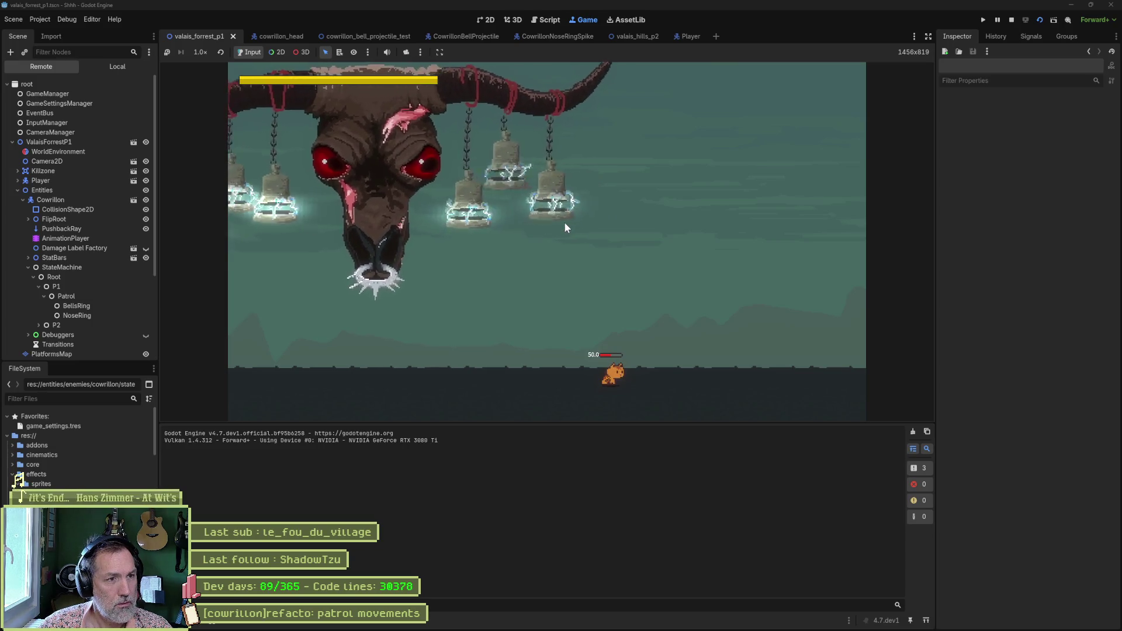
key("F8")
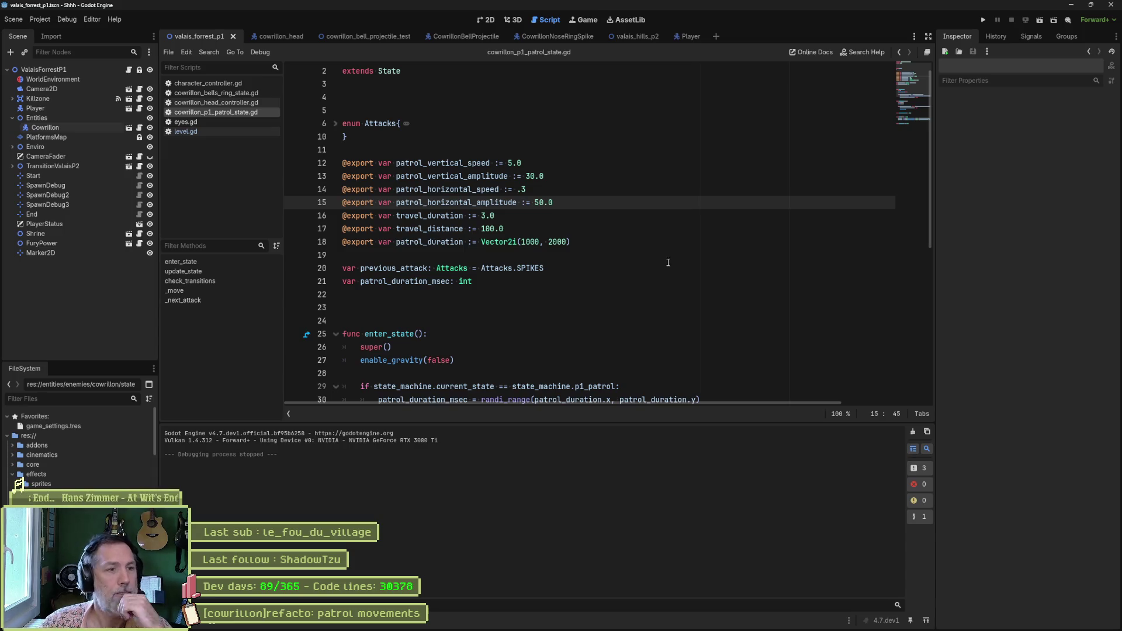
- Select the entire patrol script and bring the browser window forward
scroll(541, 311, "down", 7)
left_click(537, 311)
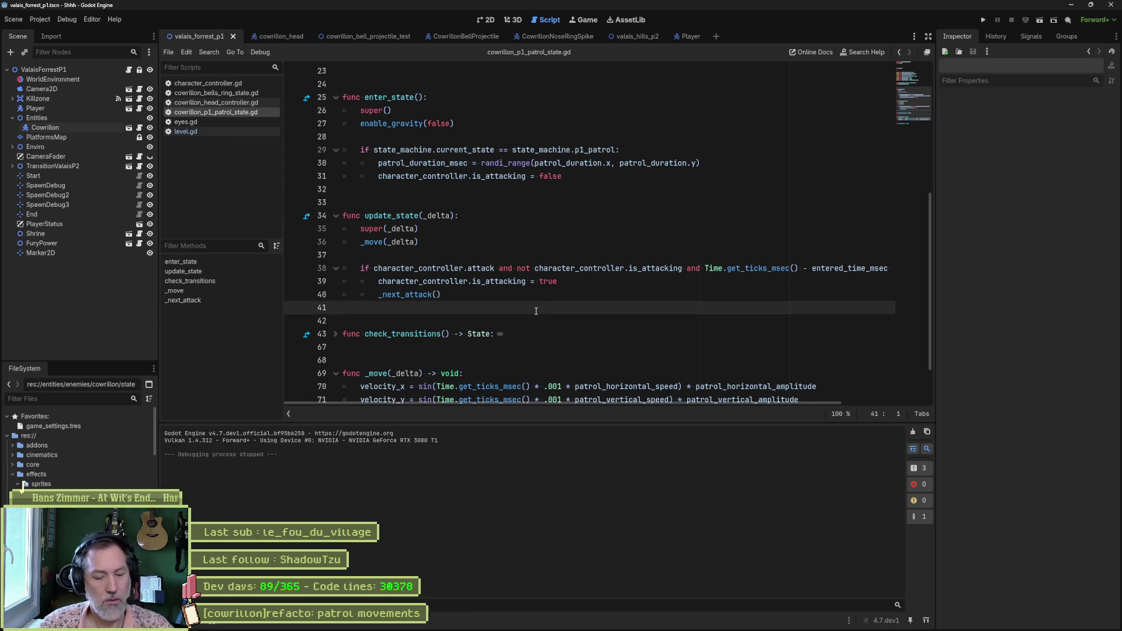
key("ctrl+a")
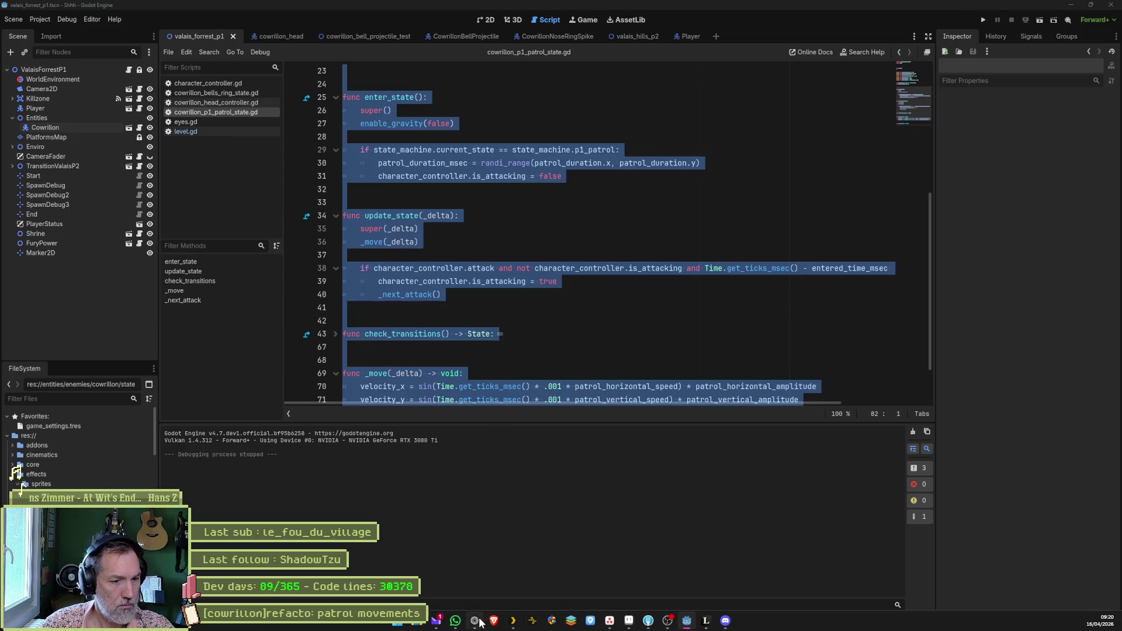
left_click(476, 620)
key("ctrl+l")
key("Escape")
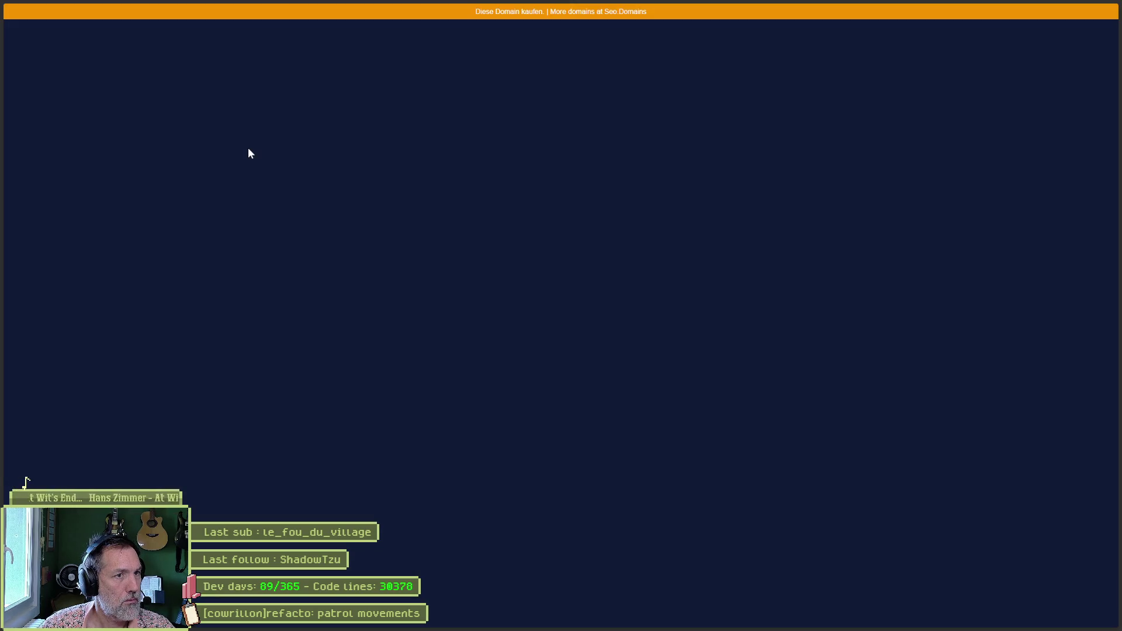
- Search 'claude' on DuckDuckGo, open the claude.ai sign-in page, then switch to Gemini
key("ctrl+l")
type("claude")
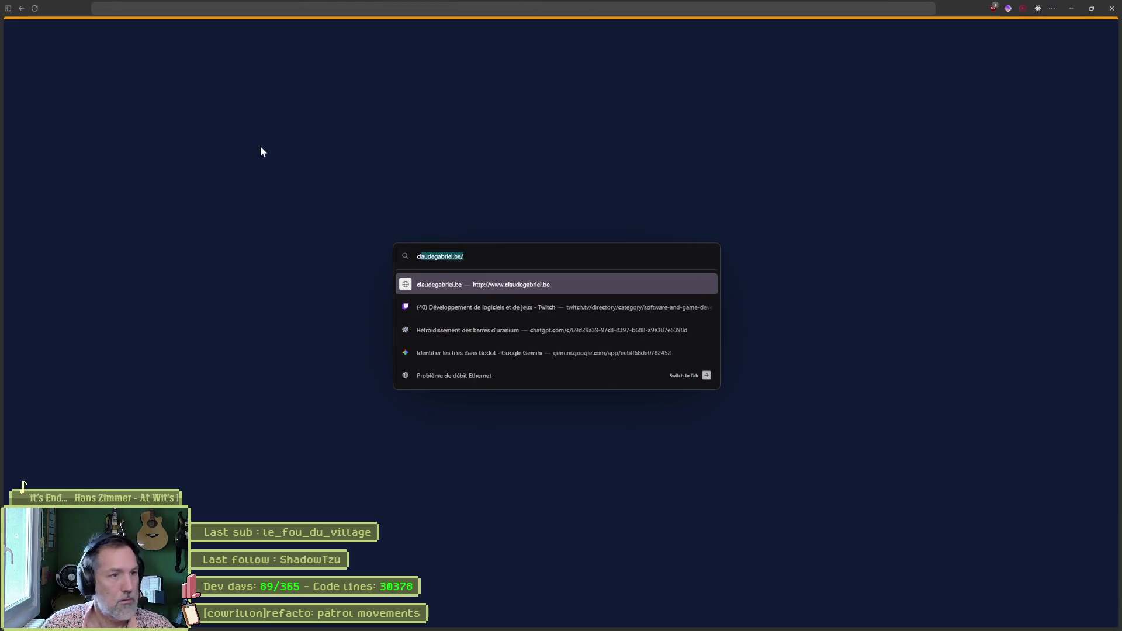
key("Delete")
key("Return")
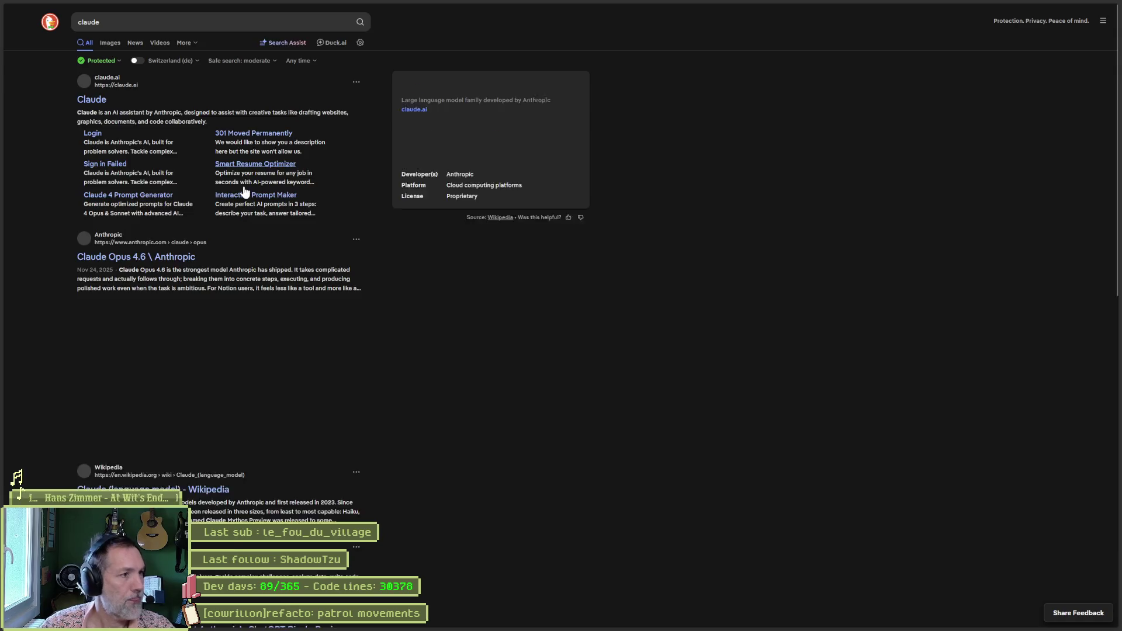
left_click(308, 171)
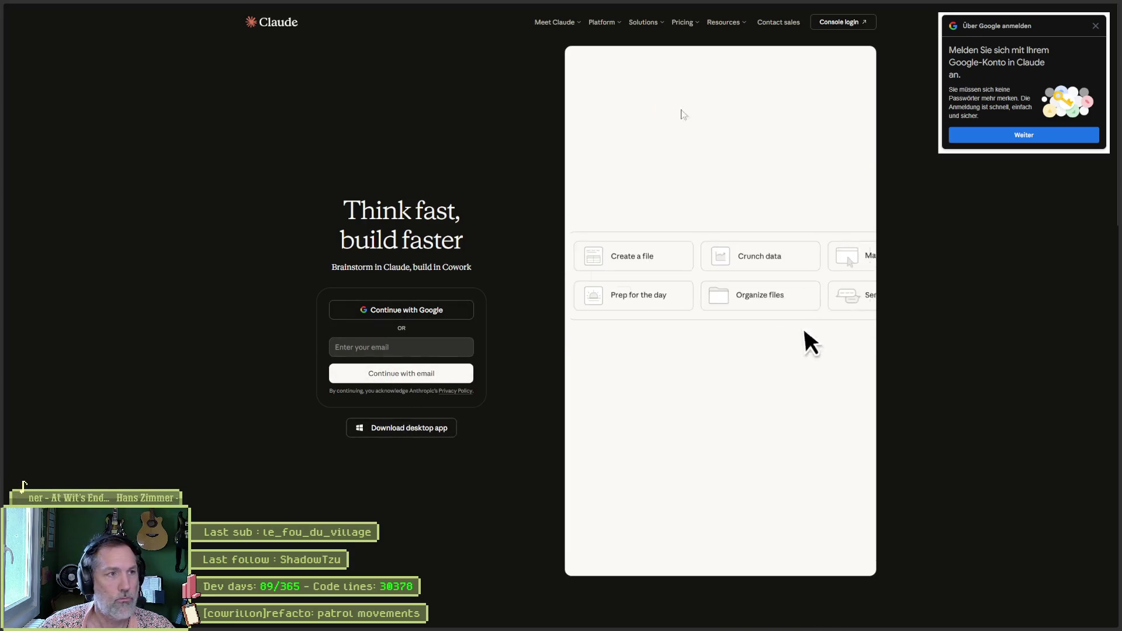
left_click(53, 61)
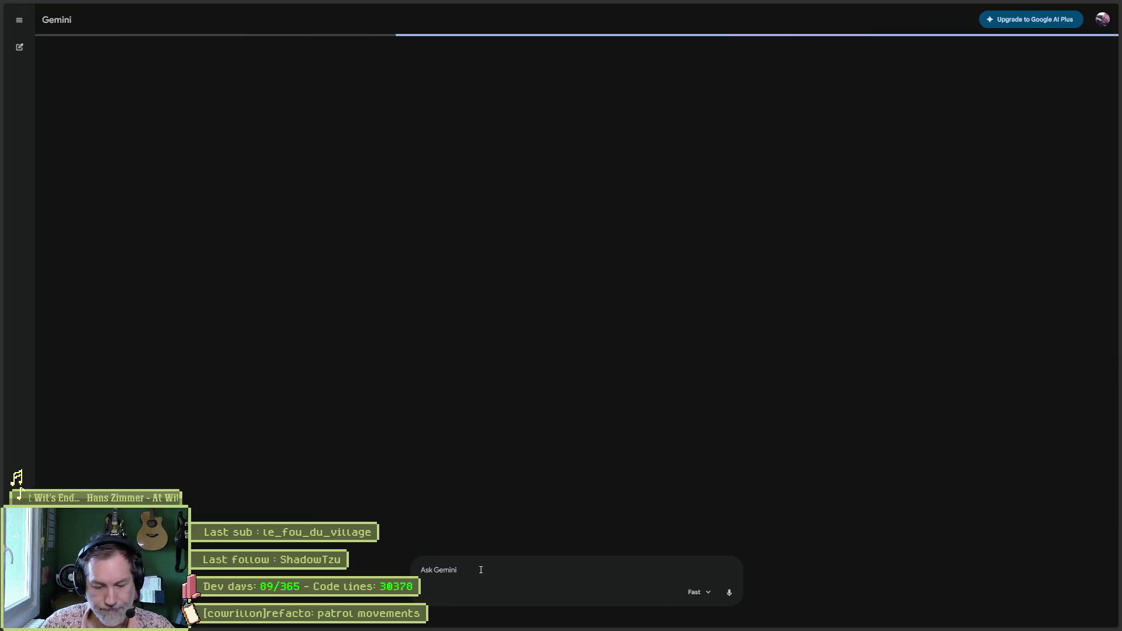
- Ask Gemini in French to control the movement's speed and amplitude, with the pasted patrol script
type("je veux controller la")
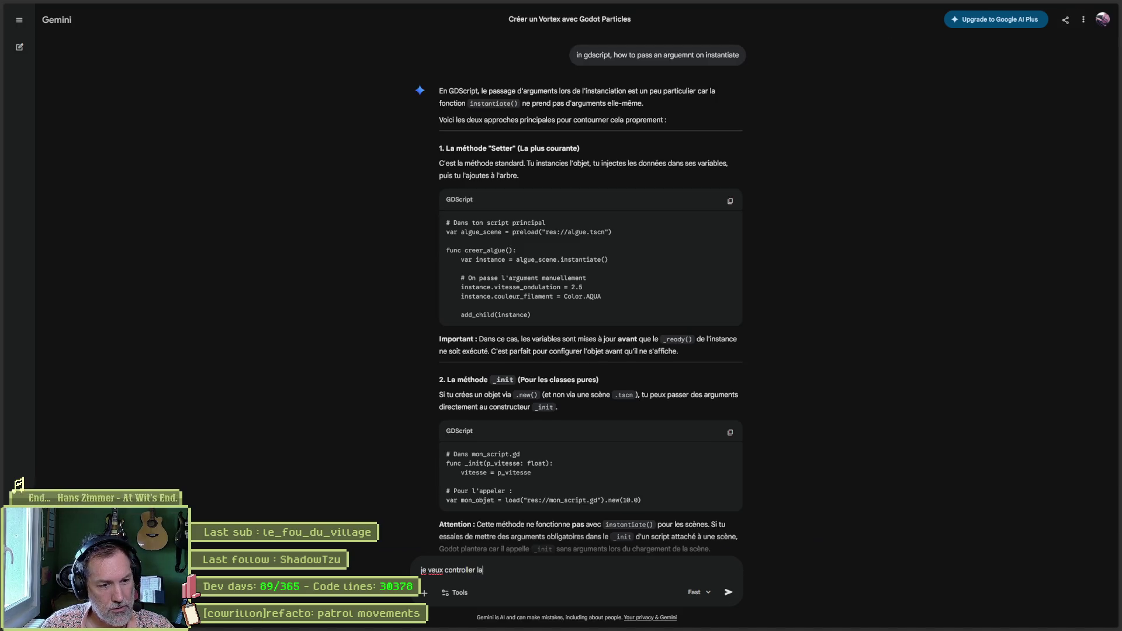
type("sse et l'a")
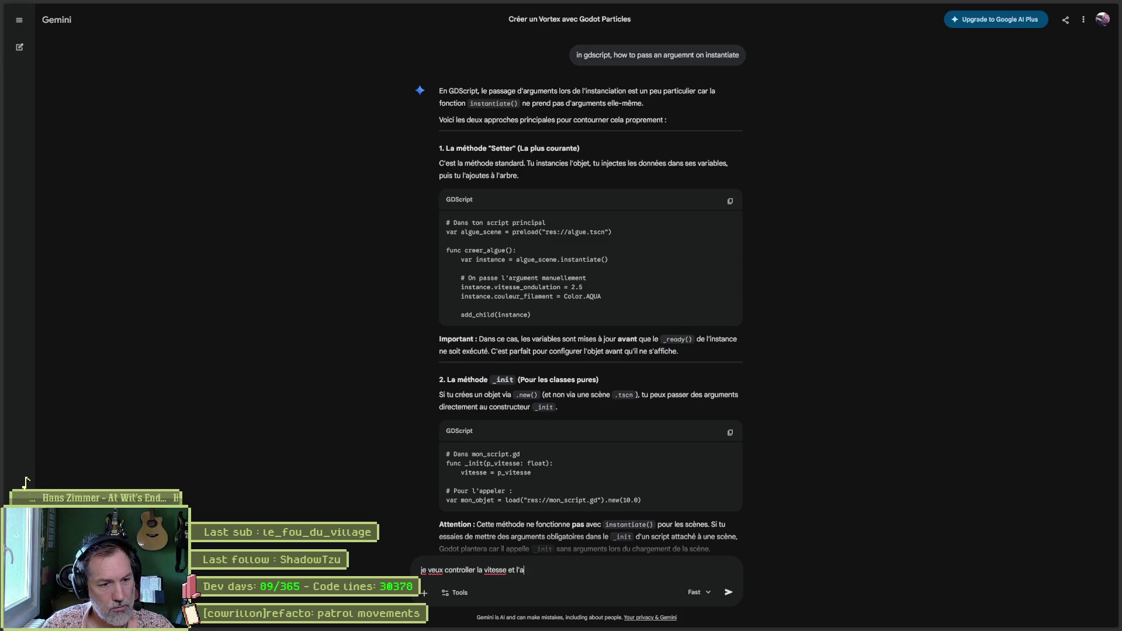
type("ude du mouvement :")
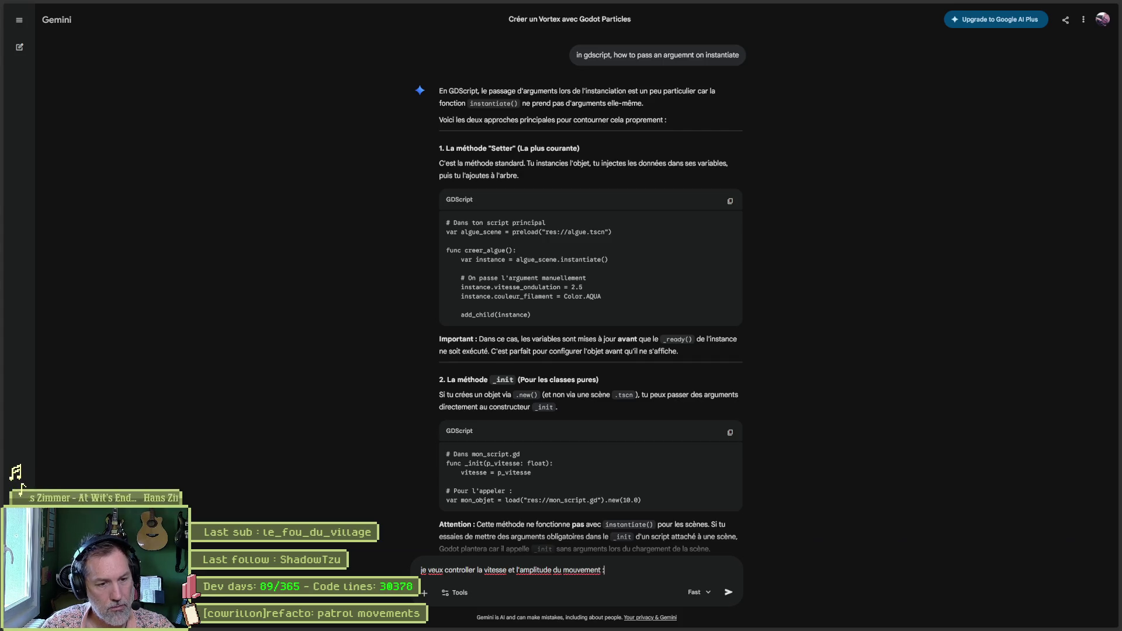
key("shift+Return")
key("ctrl+v")
key("Return")
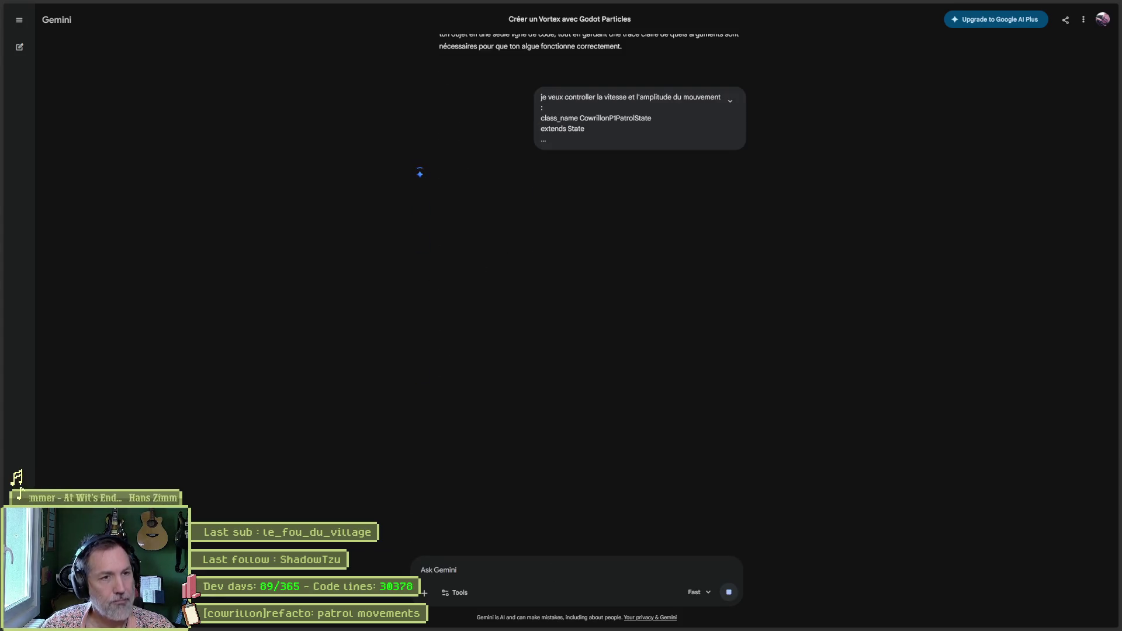
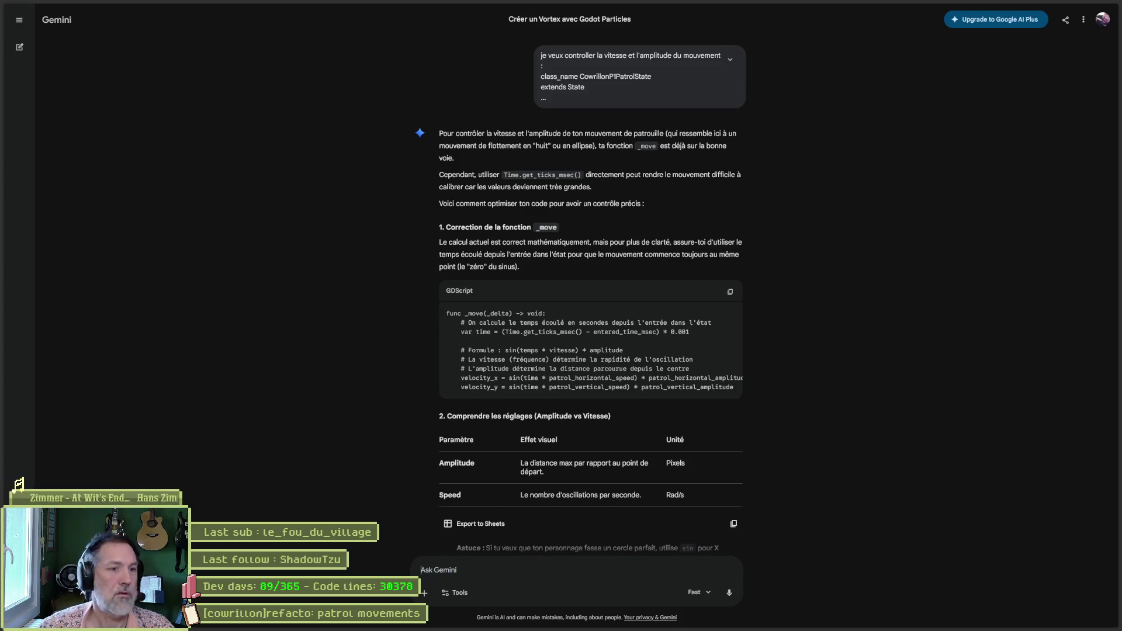
- Copy Gemini's suggested _move code and return to the Godot patrol-state script
left_click(730, 291)
key("alt+Tab")
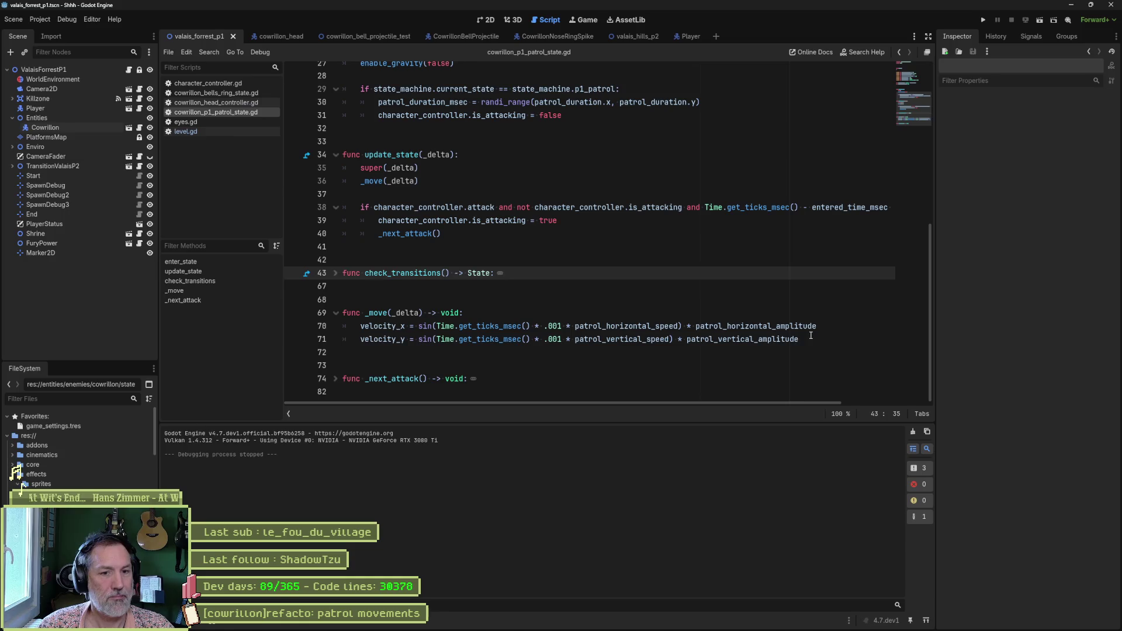
- Paste the sine-based _move code after line 71, removing the duplicate func line and re-indenting it
left_click(735, 338)
key("Return")
type("func _move(_delta) -> void:     # On calcule le temps écoulé en secondes depuis l'entrée dans l'état     var time = (Time.get_ticks_msec() - entered_time_msec) * 0.001          # Formule : sin(temps * vitesse) * amplitude     # La vitesse (fréquence) détermine la rapidité de l'oscillation     # L'amplitude détermine la distance parcourue depuis le centre     velocity_x = sin(time * patrol_horizontal_speed) * patrol_horizontal_amplitude     velocity_y = sin(time * patrol_vertical_speed) * patrol_vertical_amplitude")
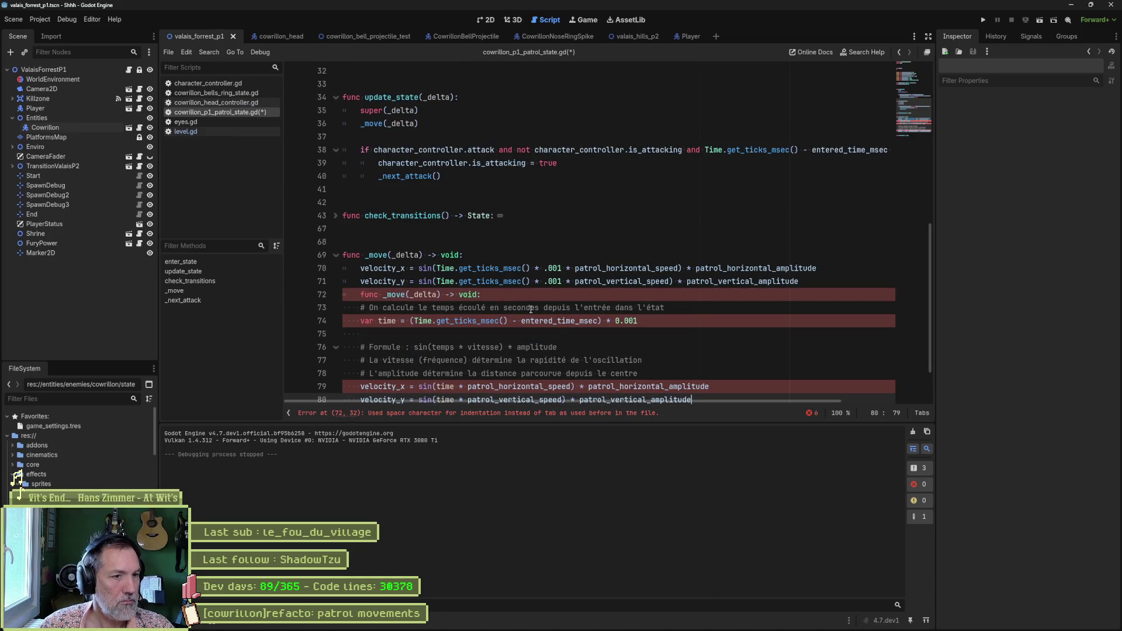
left_click(533, 298)
key("ctrl+shift+k")
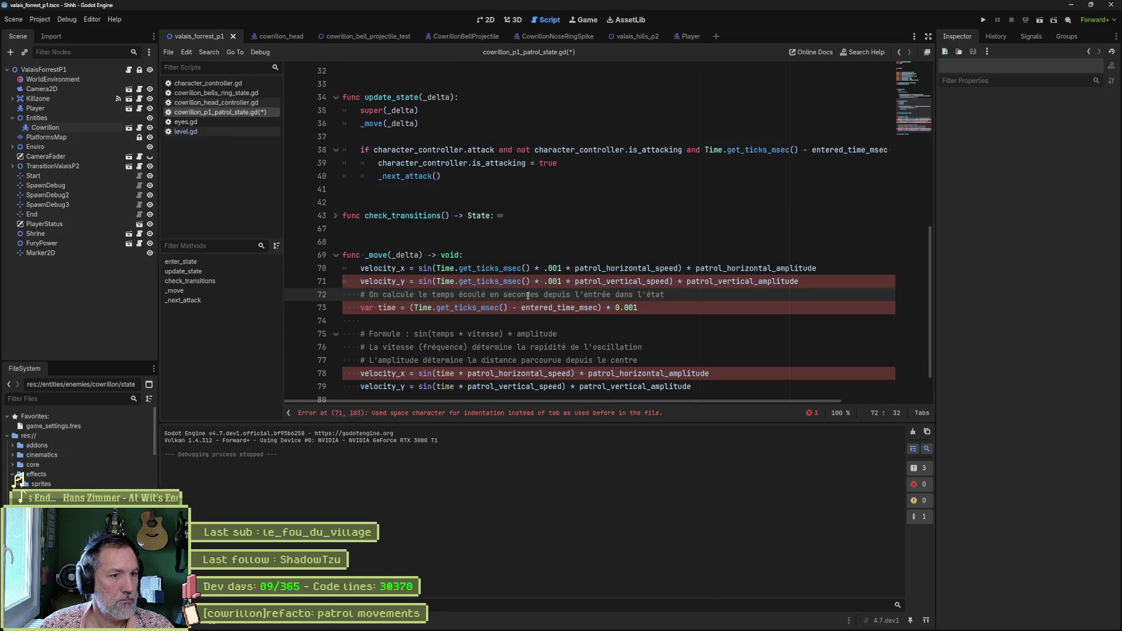
left_click_drag(526, 295, 523, 386)
key("ctrl+shift+i")
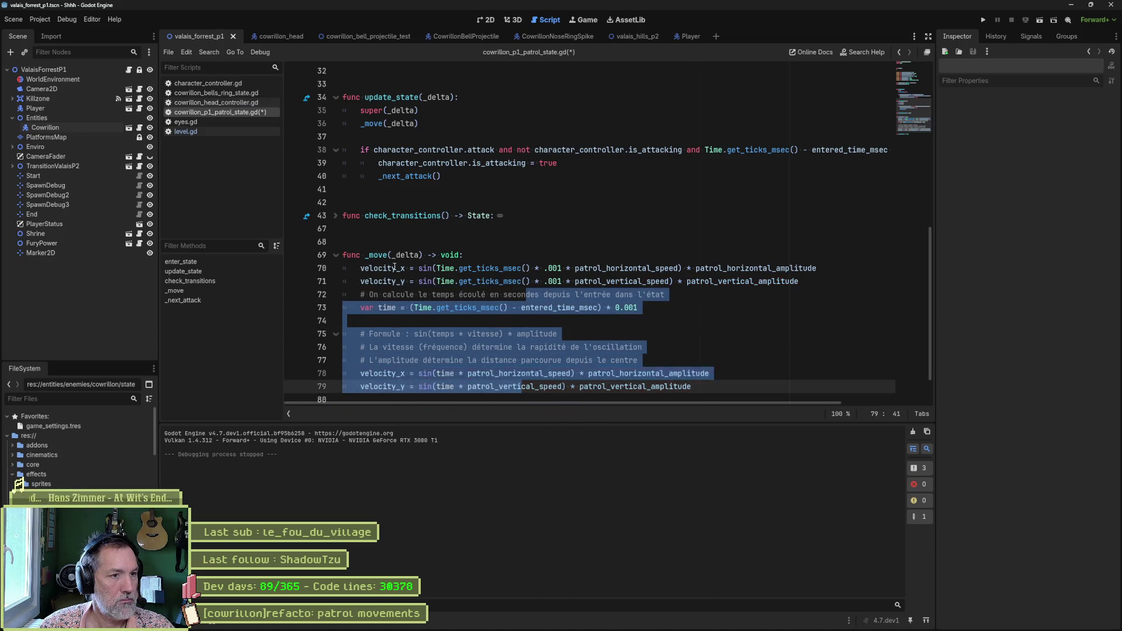
- Comment out the old velocity lines 70–71 and run the game
left_click_drag(396, 267, 395, 281)
key("ctrl+k")
key("F5")
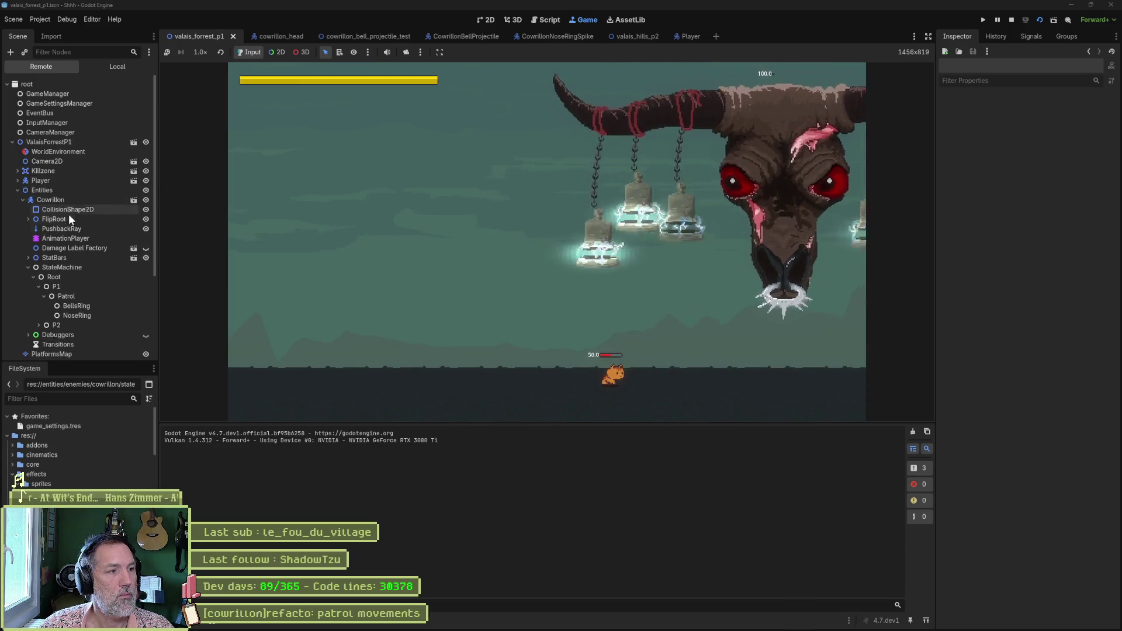
- Tune the live Patrol state's Patrol Vertical Speed down to 1.0 in the Remote Inspector
left_click(70, 297)
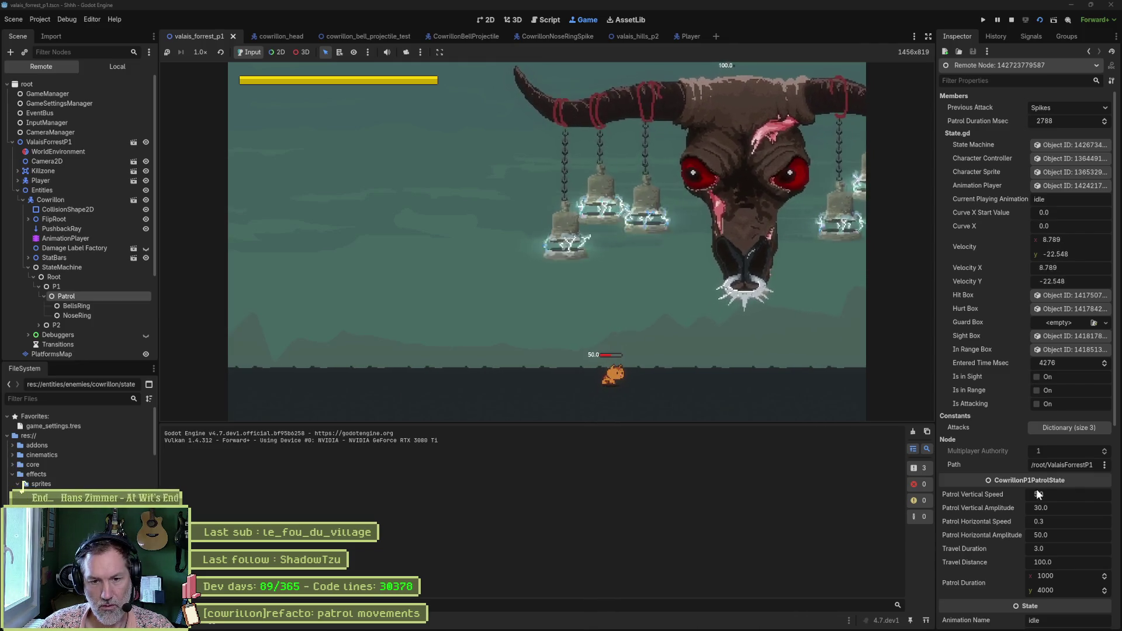
left_click_drag(1061, 496, 1085, 504)
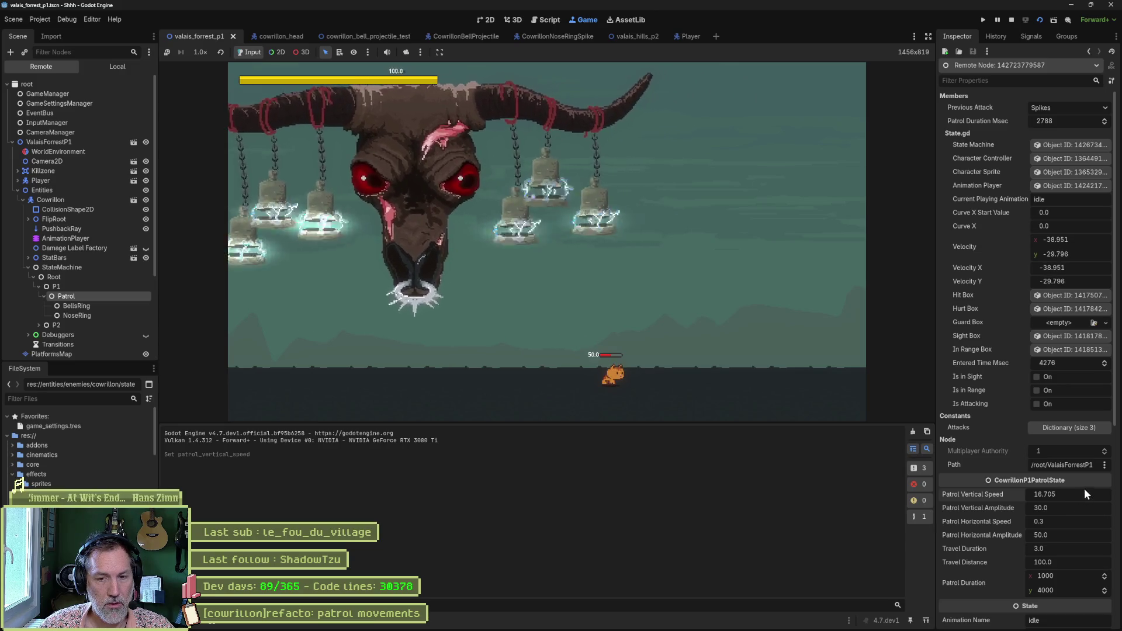
left_click_drag(1062, 495, 1028, 494)
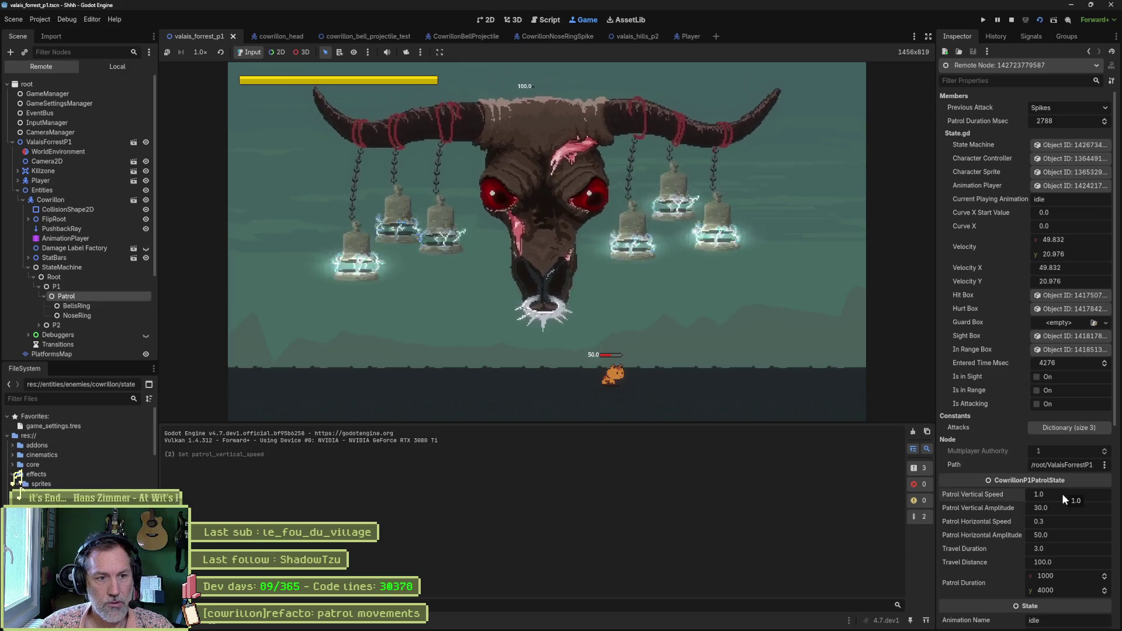
scroll(1061, 493, "down", 5)
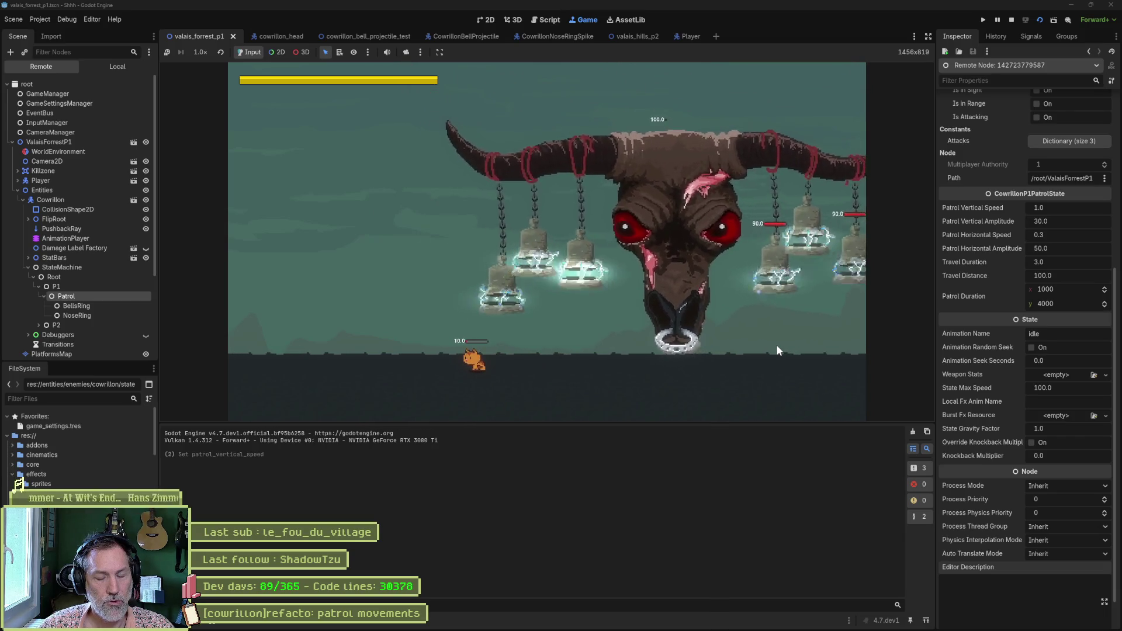
- Stop the game and start typing a follow-up question in Gemini
key("F8")
left_click(666, 349)
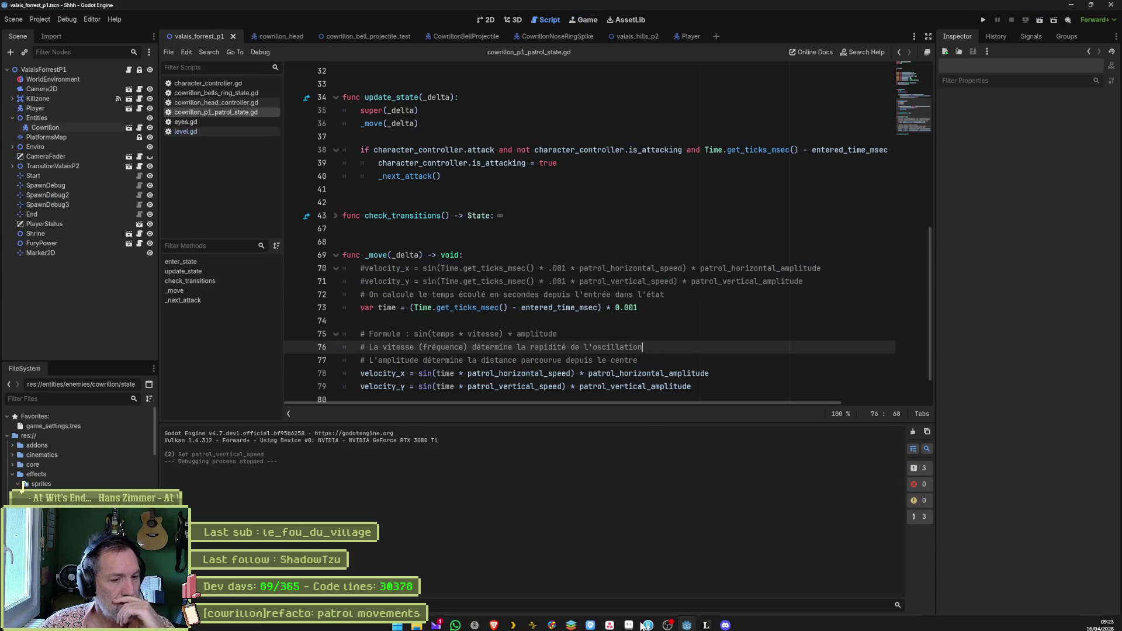
left_click(474, 620)
left_click(528, 578)
type("en general dans")
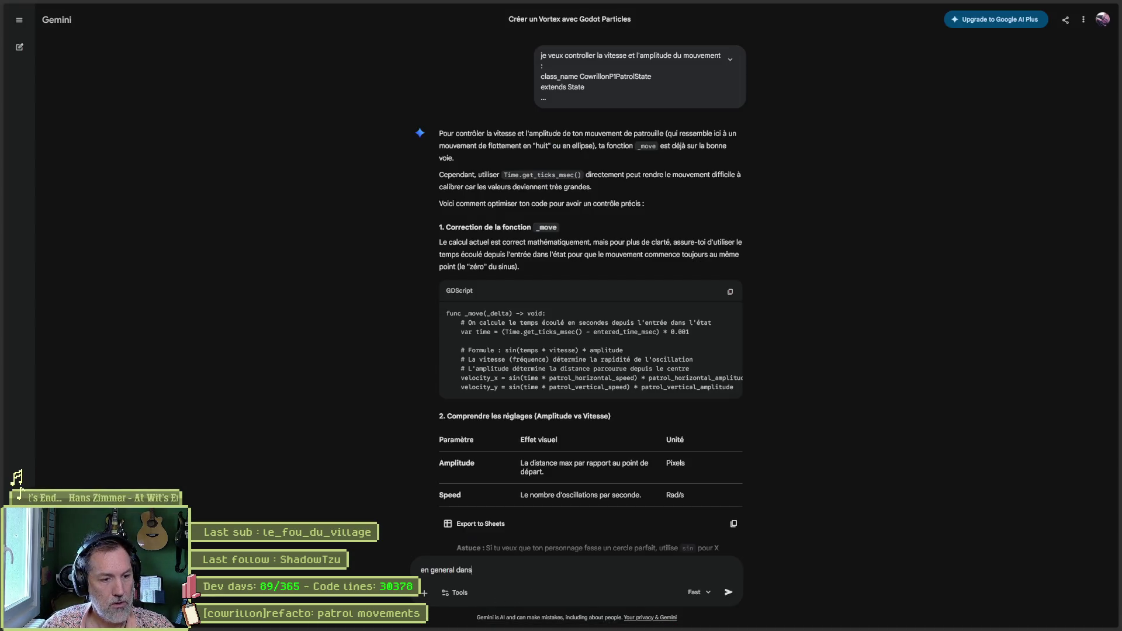
type("e genre de cas, comment an")
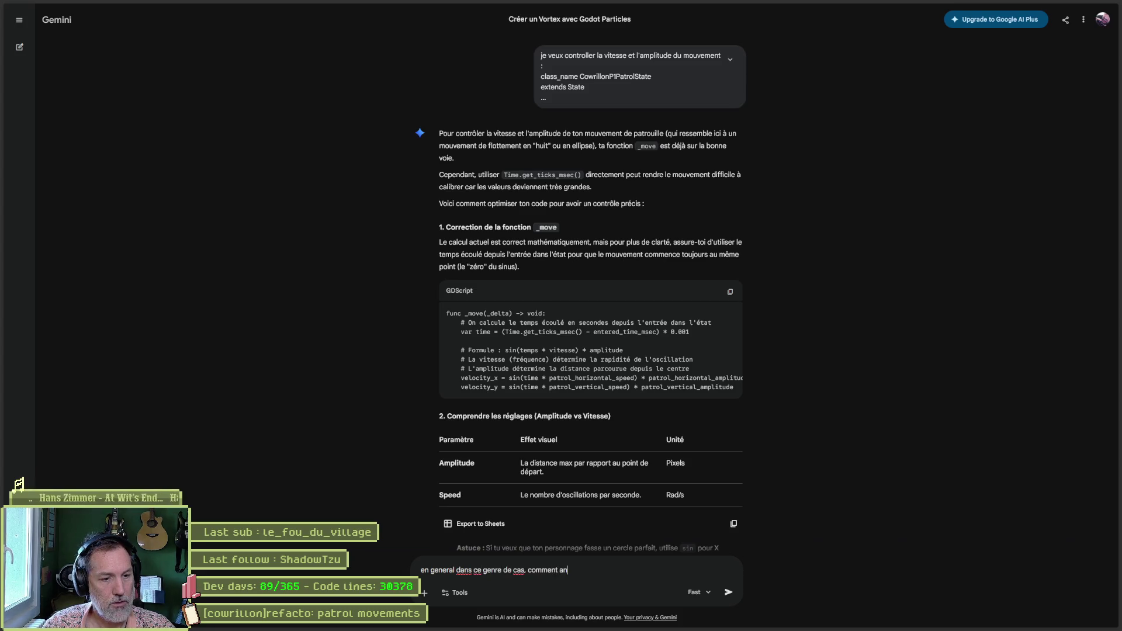
type("un boss ? ave")
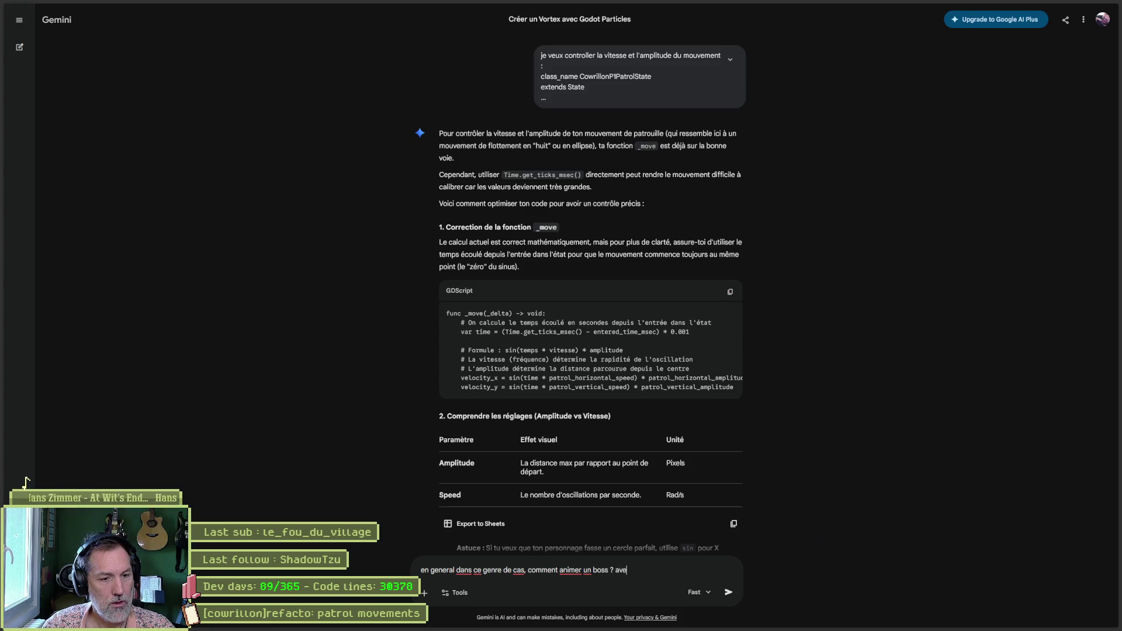
type("n, des sin(")
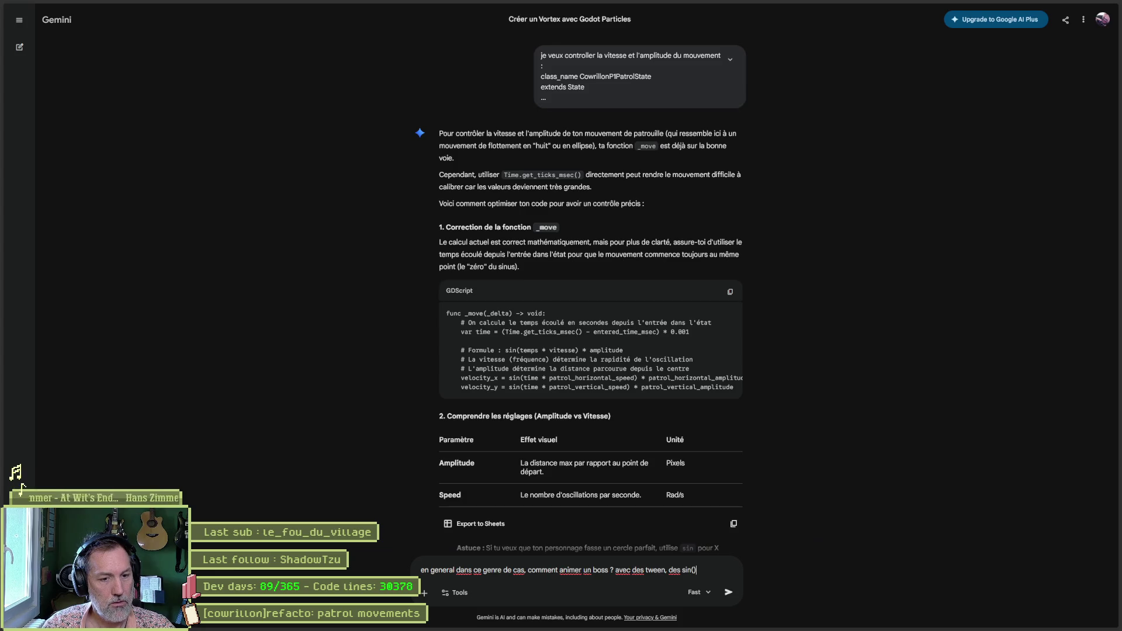
type(", de ")
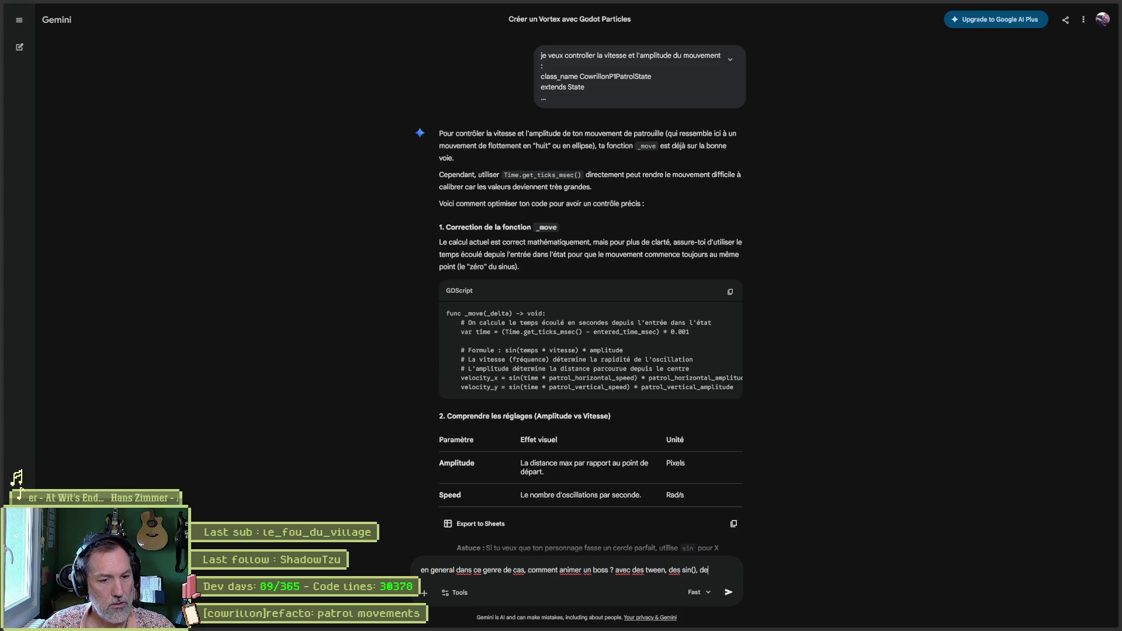
type("eckpoints ? je veux pou")
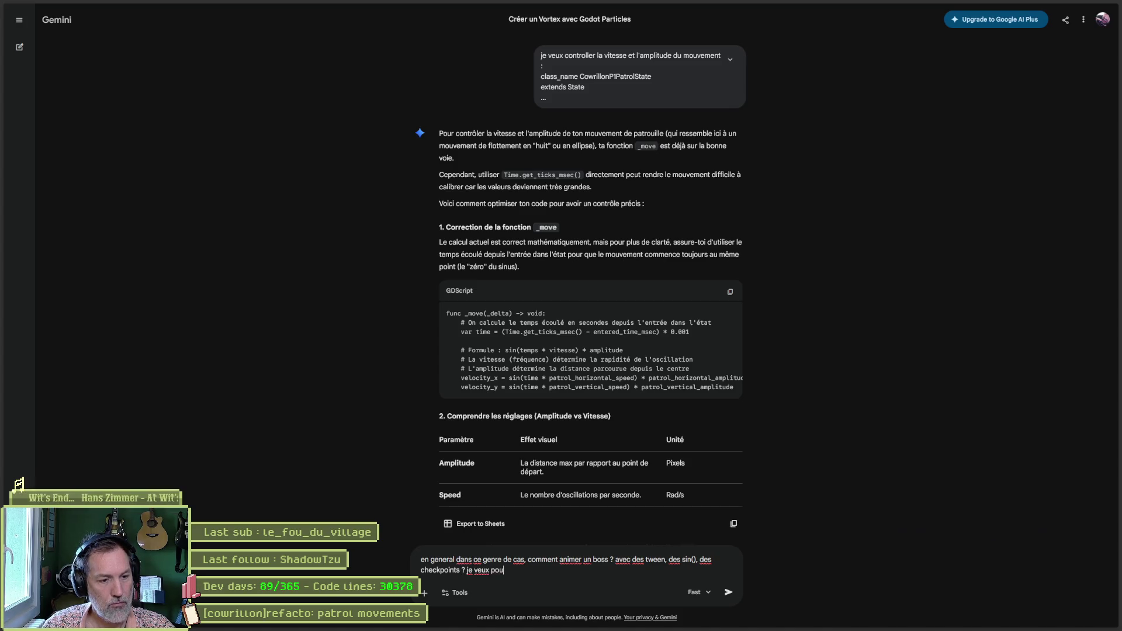
type("ontrolerfinement")
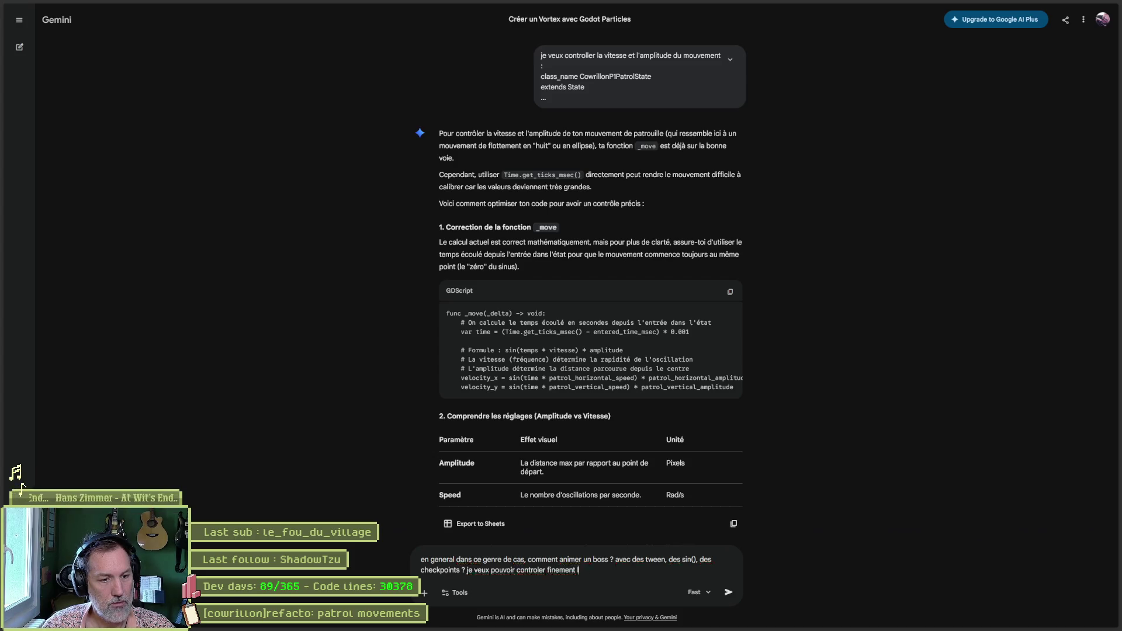
- Finish and send the question about animating a boss with tweens, sin() or checkpoints within left/right limits
key("BackSpace")
type("e ")
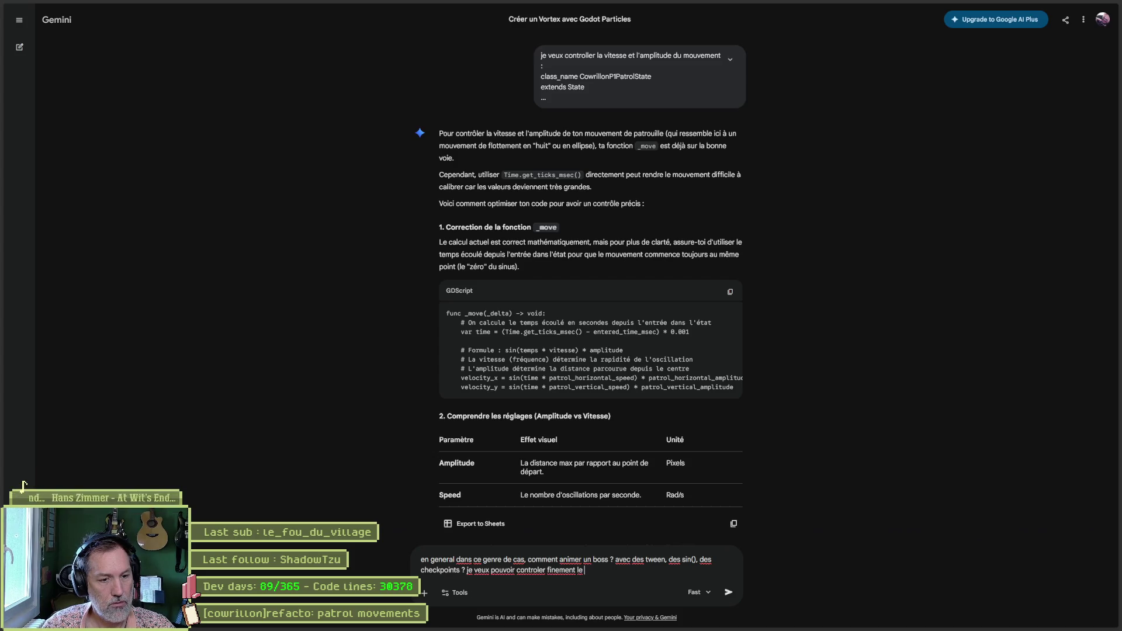
type(" qu'")
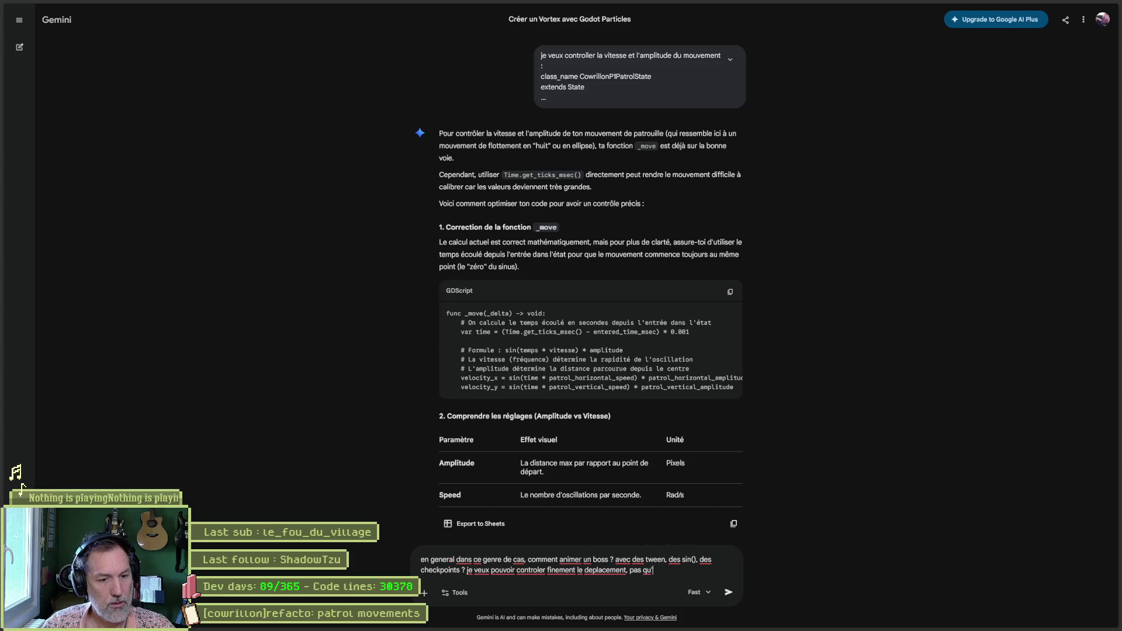
type("depasse des lim")
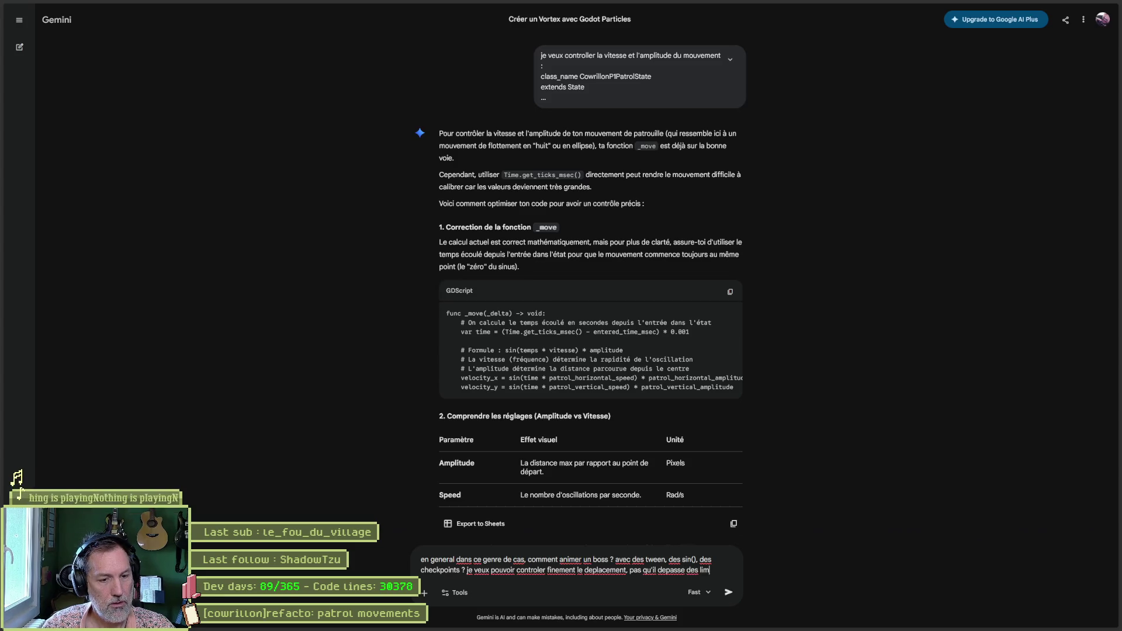
type("gauche?")
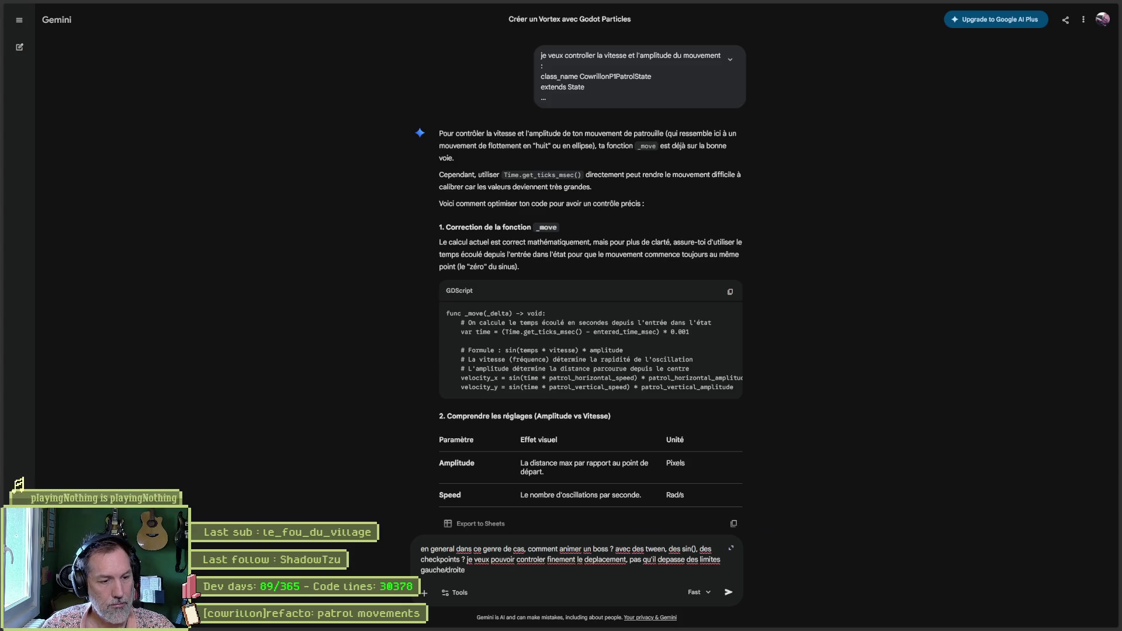
type(" etc.")
key("Return")
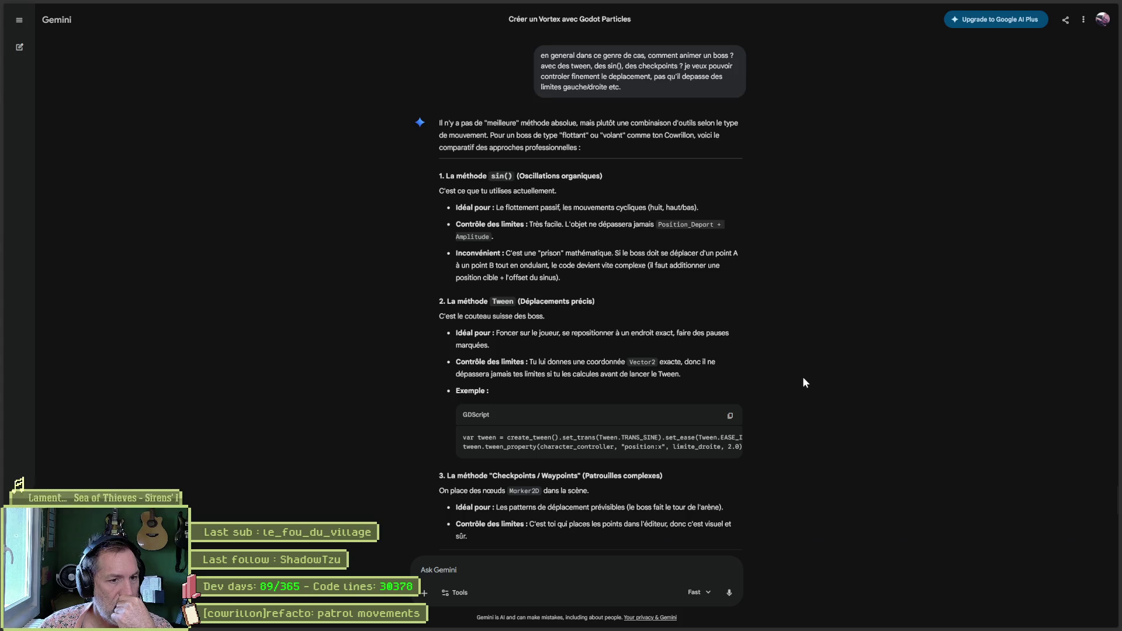
- Scroll through Gemini's answer down to the hybrid 'Stratégie Pro' anchor-plus-oscillation section
scroll(803, 380, "down", 2)
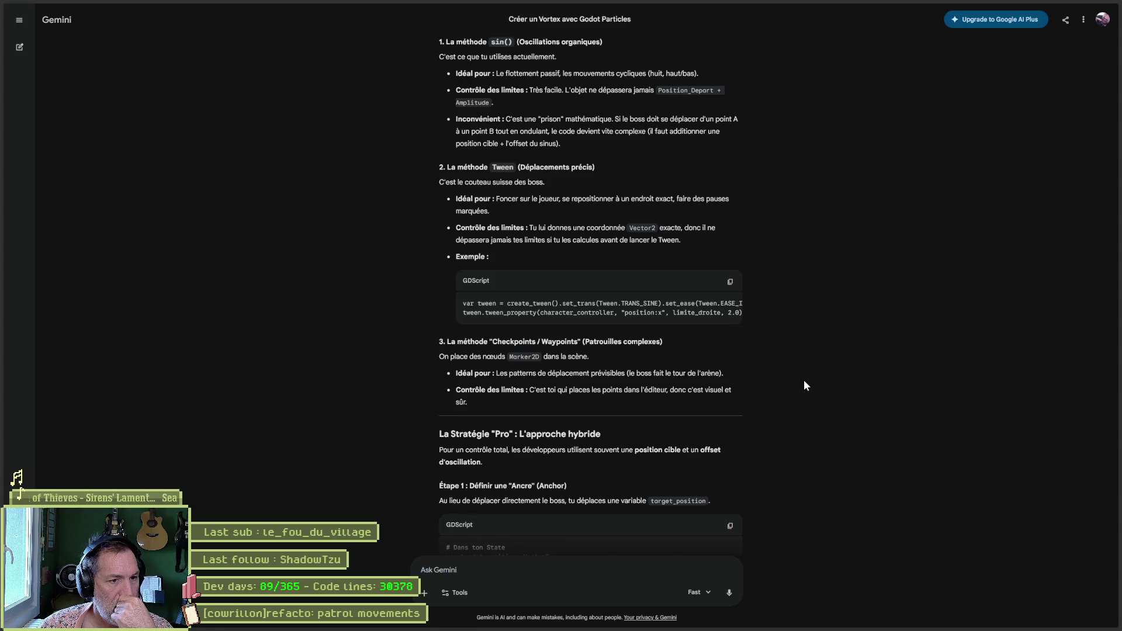
scroll(804, 381, "down", 2)
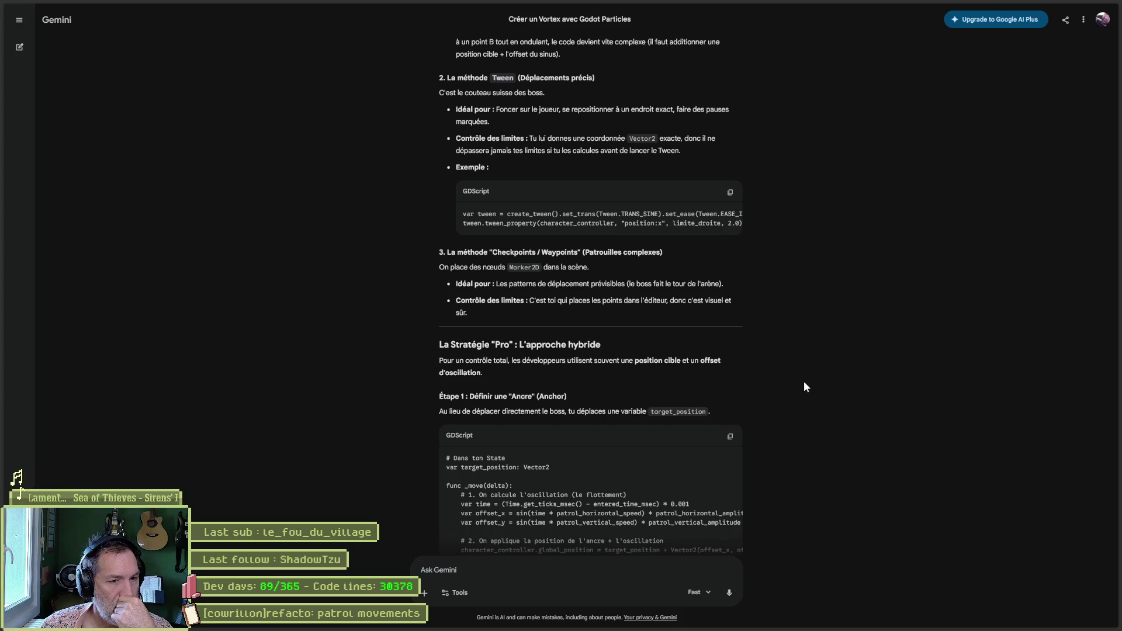
scroll(804, 387, "down", 2)
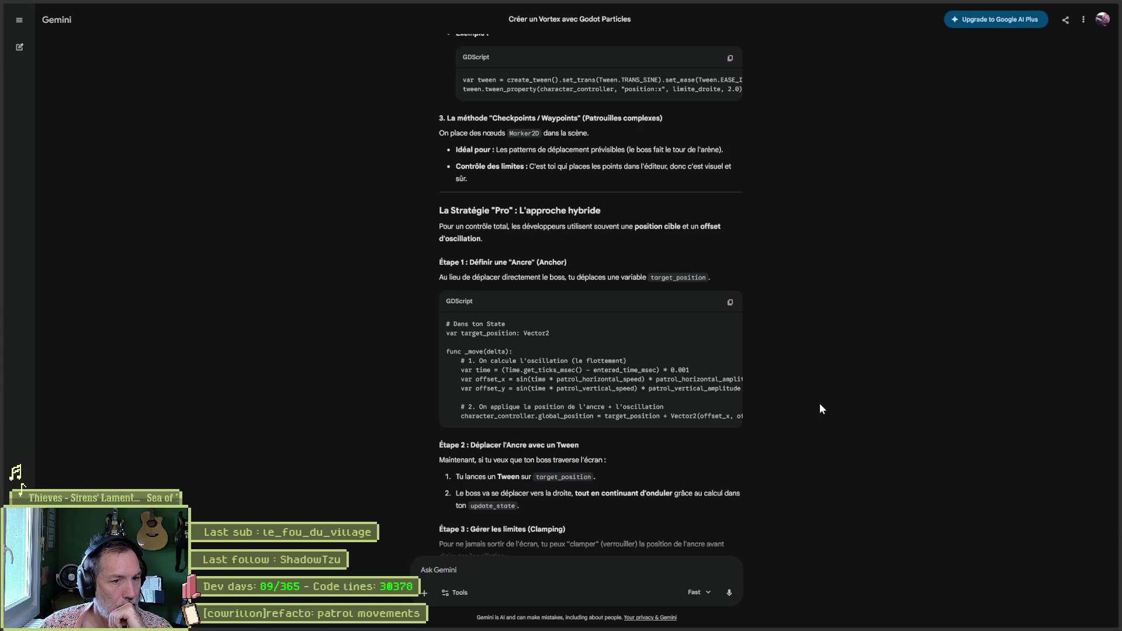
- Review the rest of the hybrid-approach answer, then bring up the browser's address and search box
scroll(820, 408, "down", 2)
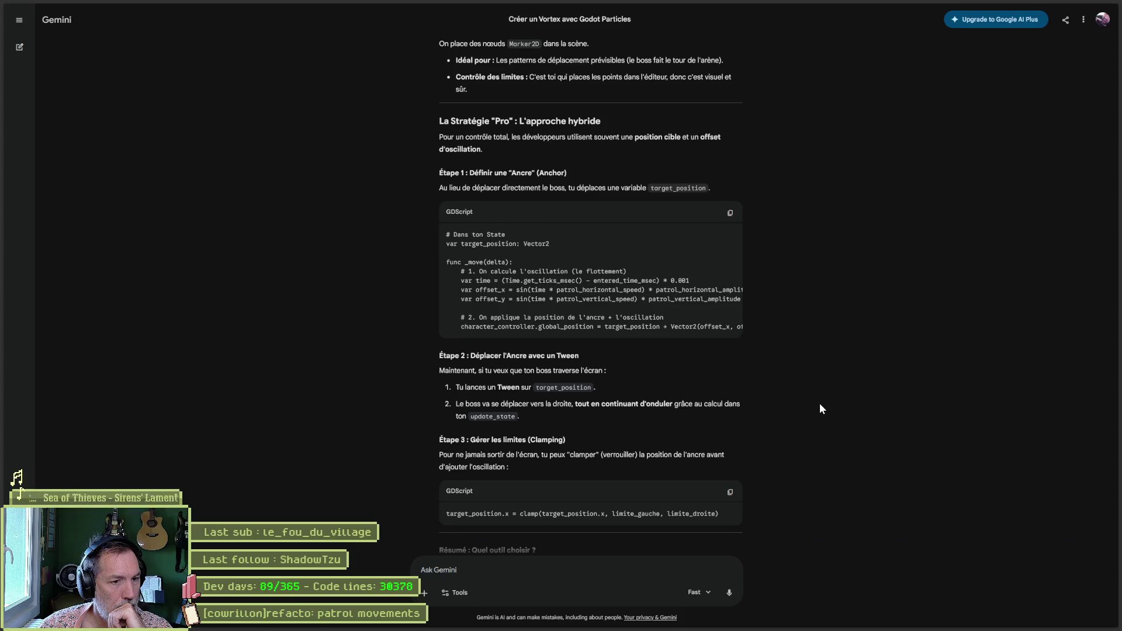
scroll(818, 405, "down", 2)
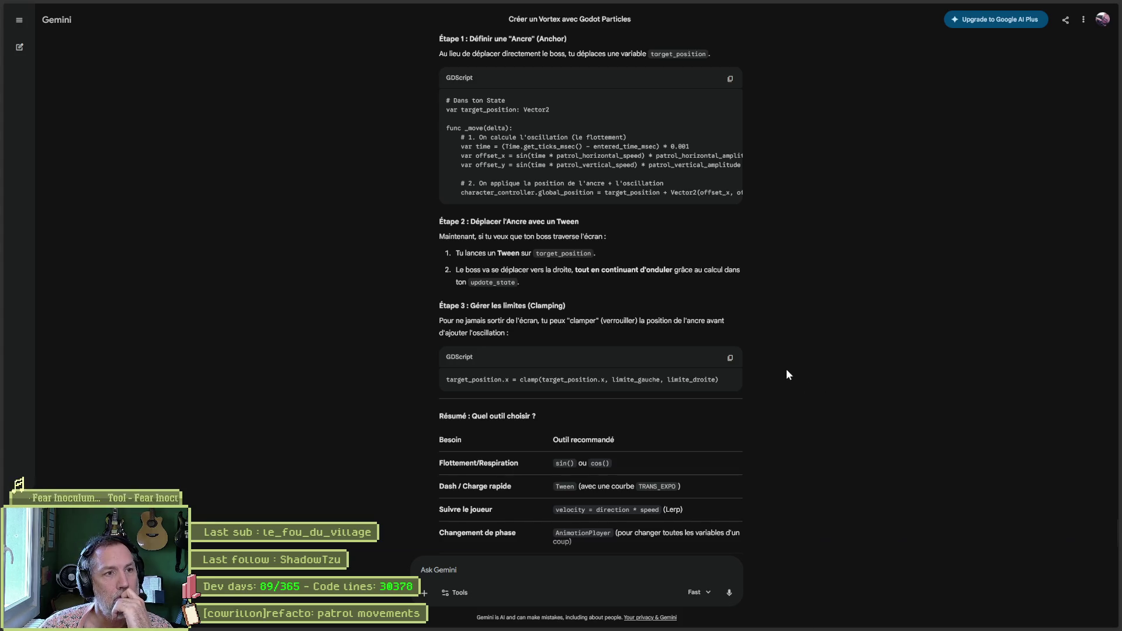
scroll(787, 370, "up", 3)
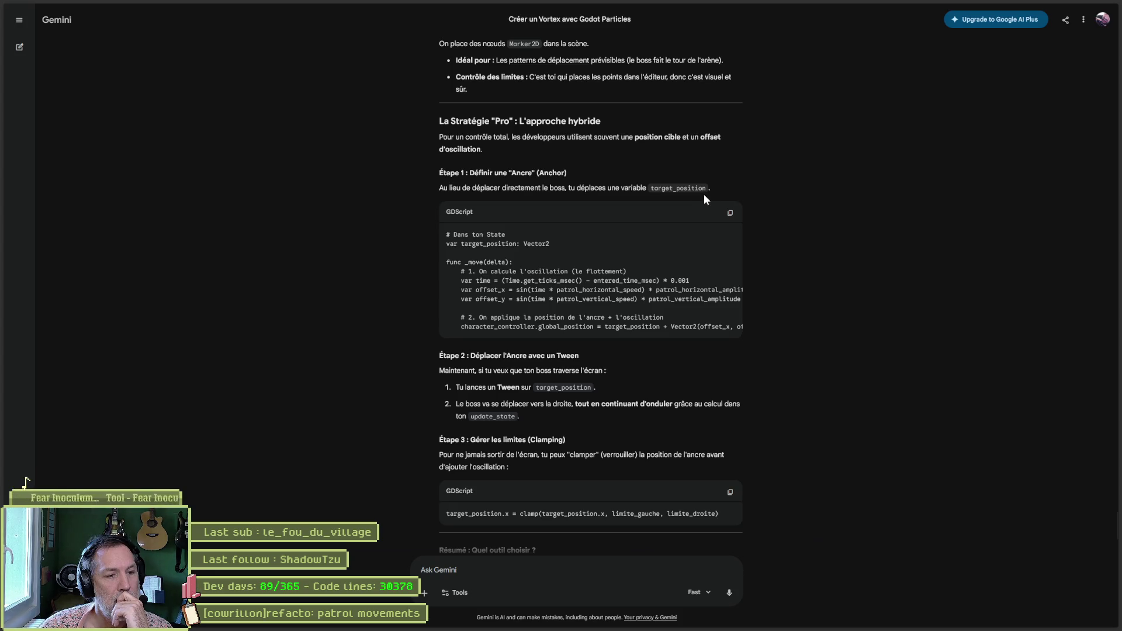
left_click(576, 570)
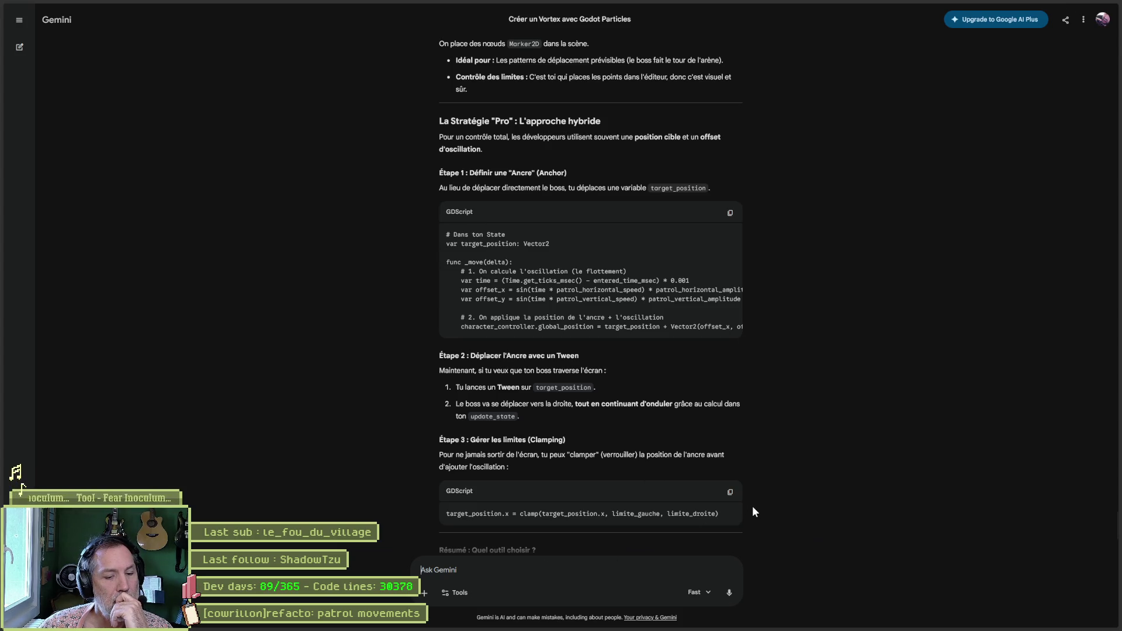
mouse_move(753, 630)
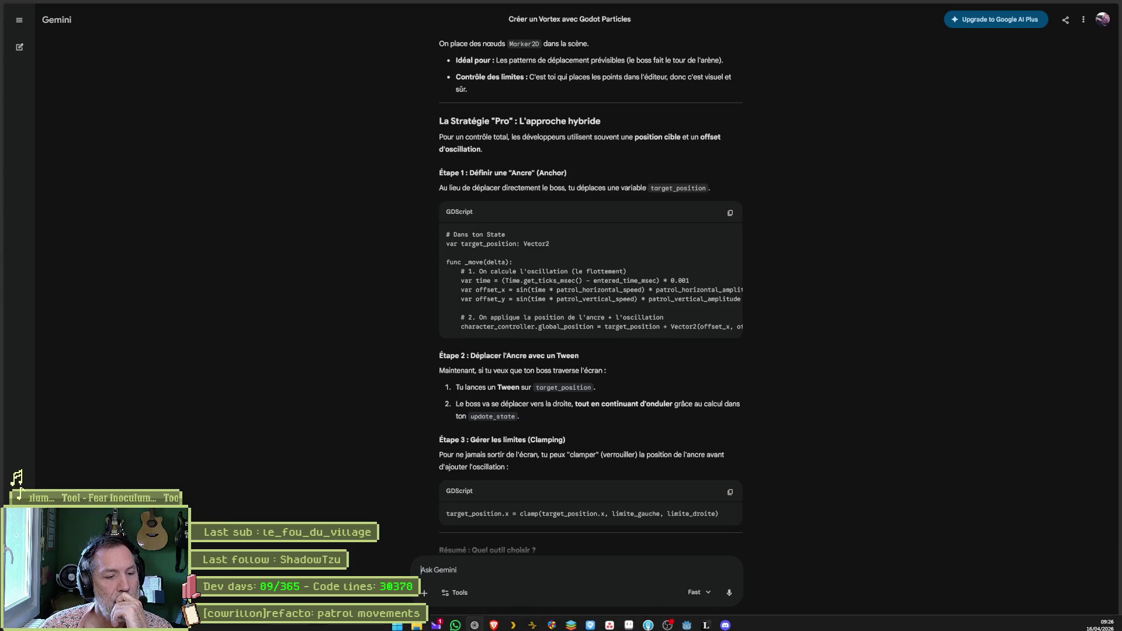
mouse_move(474, 621)
key("ctrl+t")
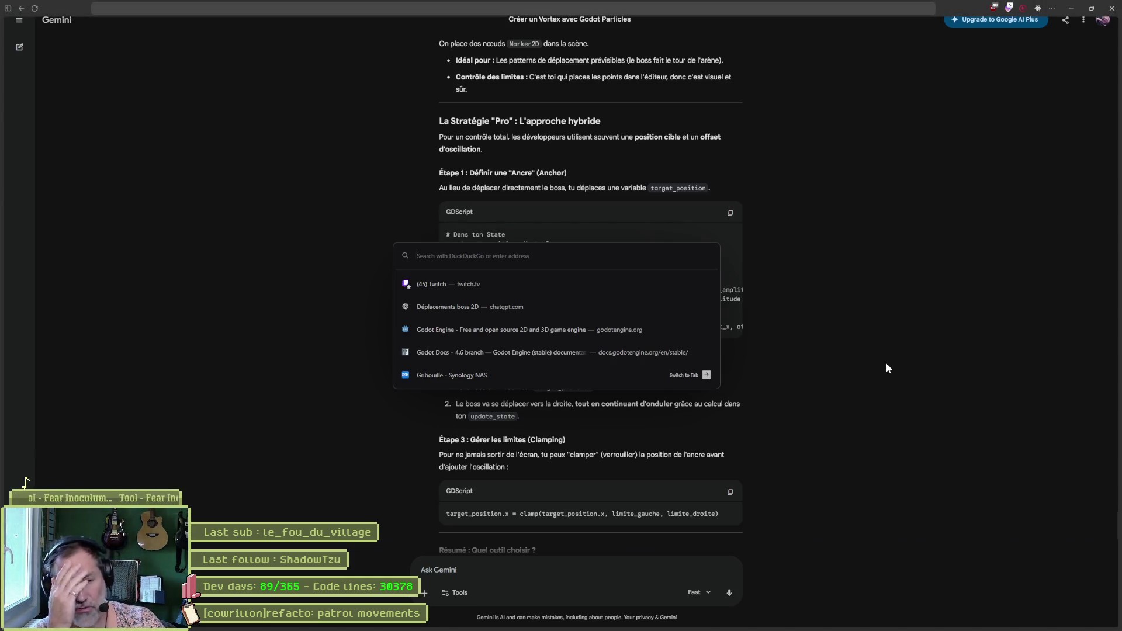
- Ask Gemini 'exemples de boss flottants platformer 2d' and select the Hornet (Hollow Knight) heading in the reply
left_click(490, 565)
type("exemples de obss flott")
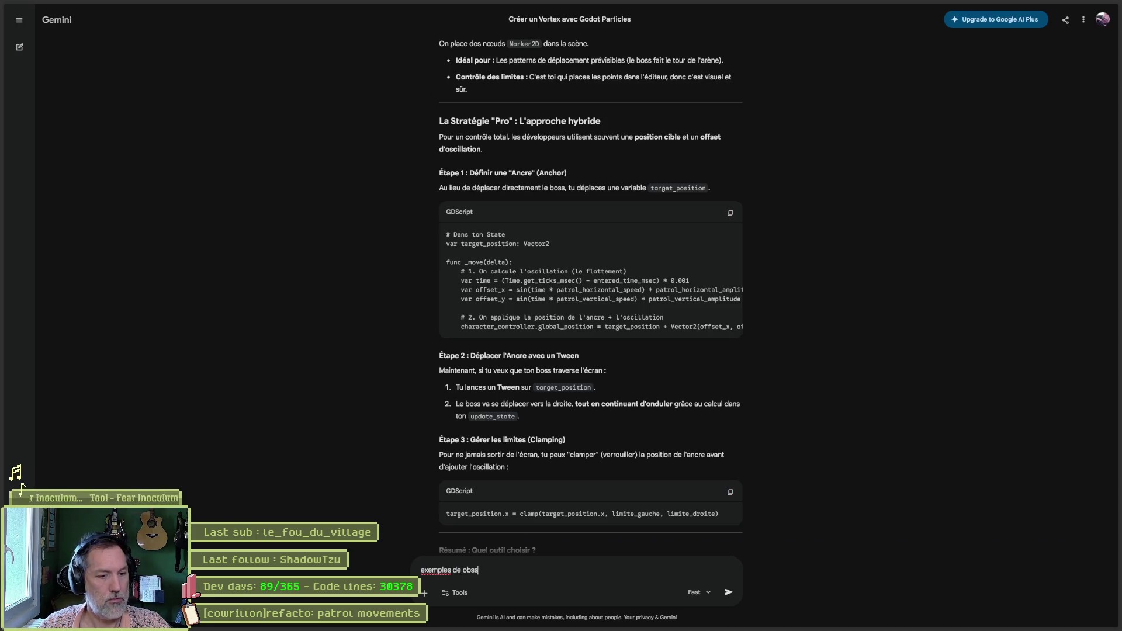
key("BackSpace")
key("BackSpace")
key("BackSpace")
type("boss flott")
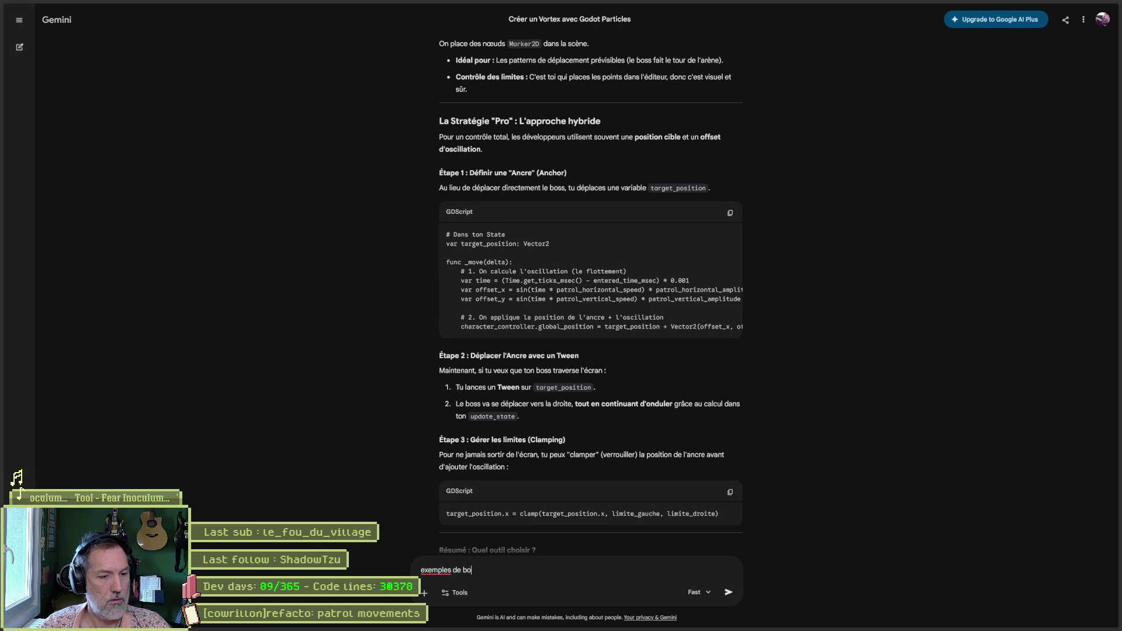
type("ants dans")
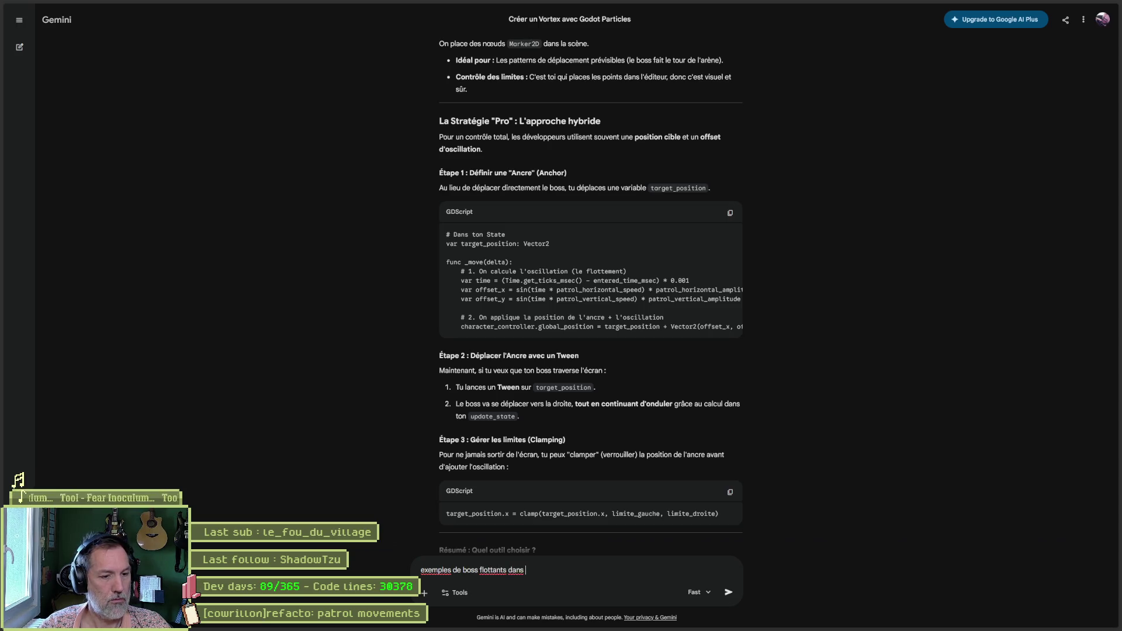
key("BackSpace")
key("BackSpace")
type("platform")
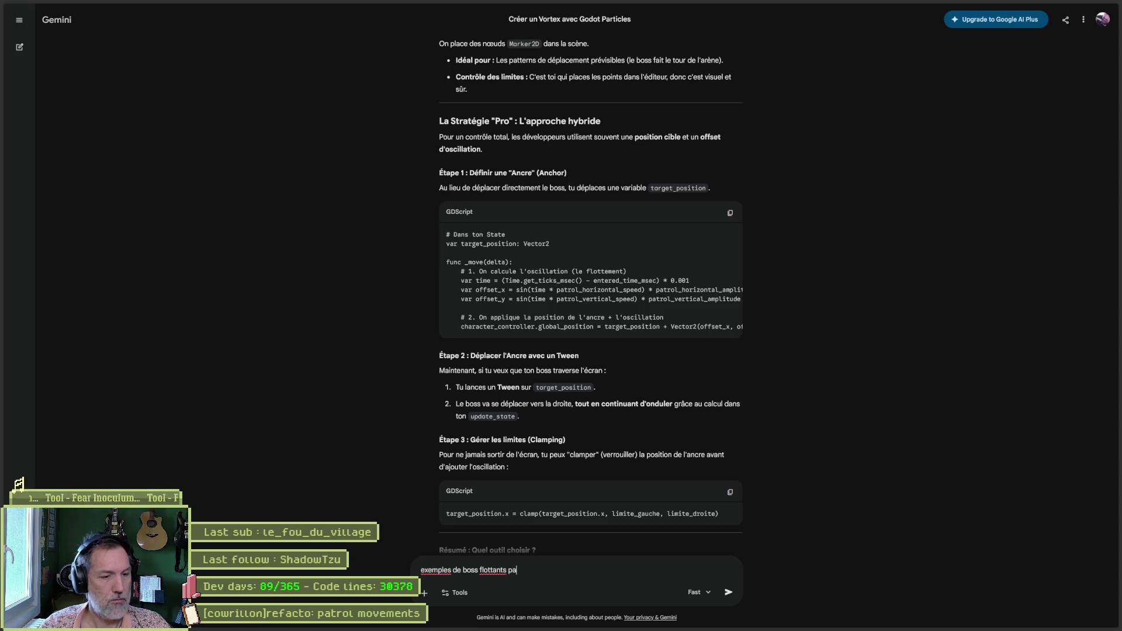
type("er 2d")
key("Return")
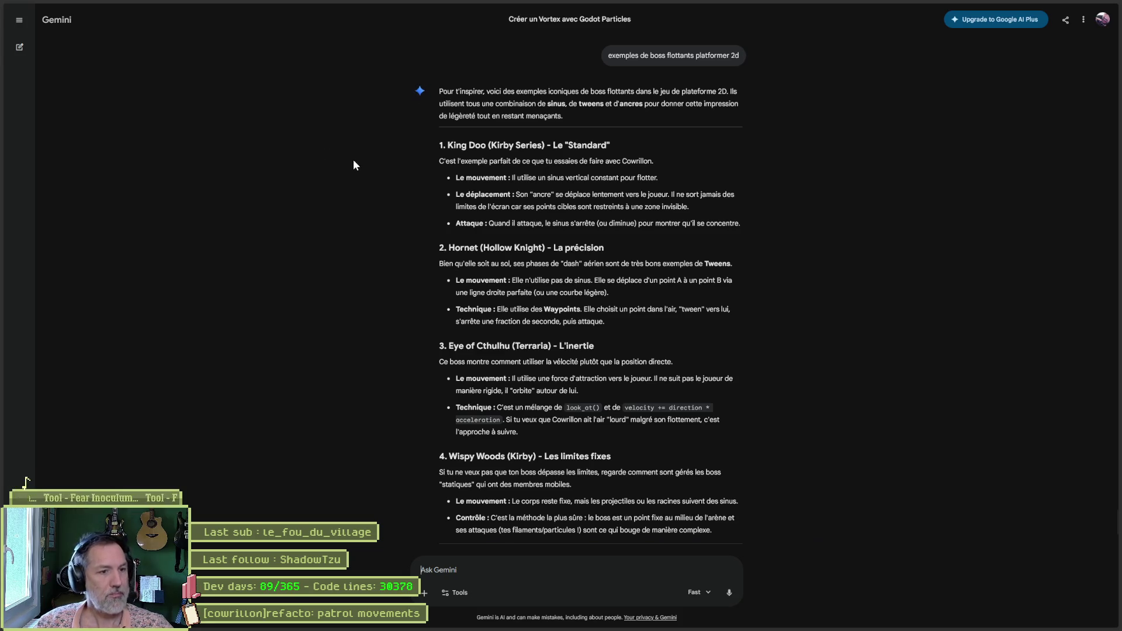
left_click_drag(448, 248, 547, 246)
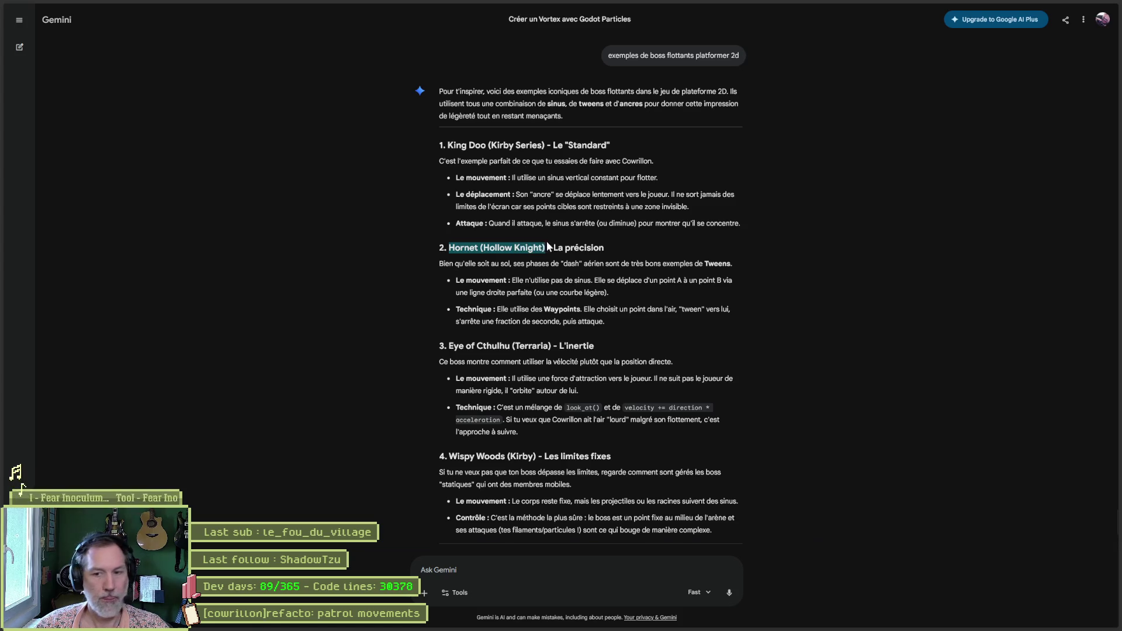
- Ask Gemini for 'liens videos' to get tutorial video links
left_click(503, 567)
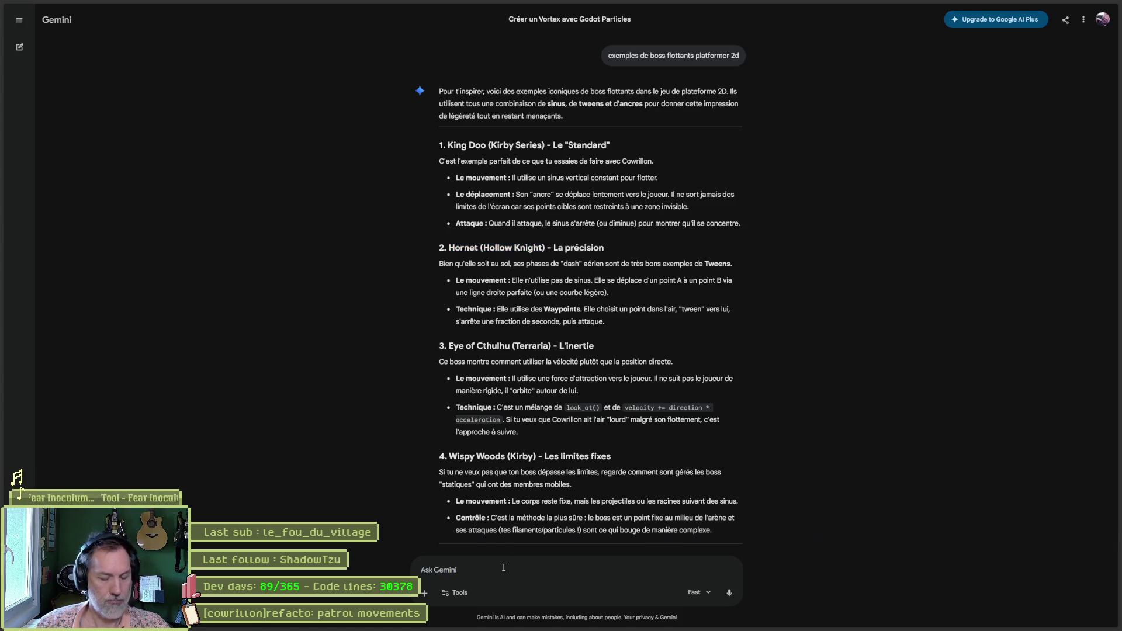
type("liens videos")
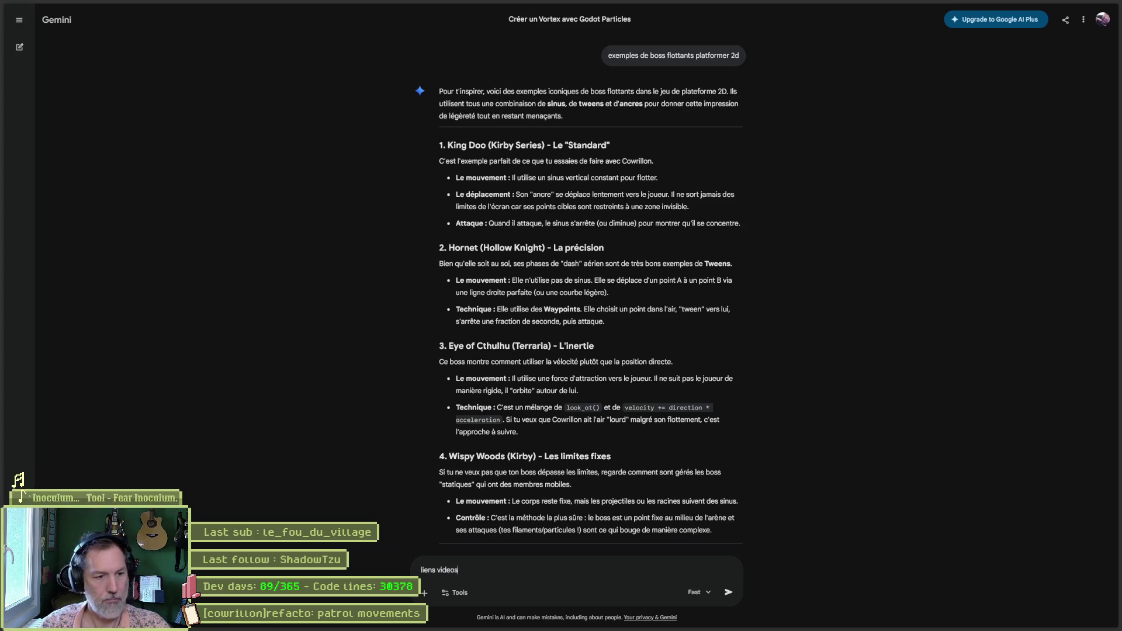
key("Return")
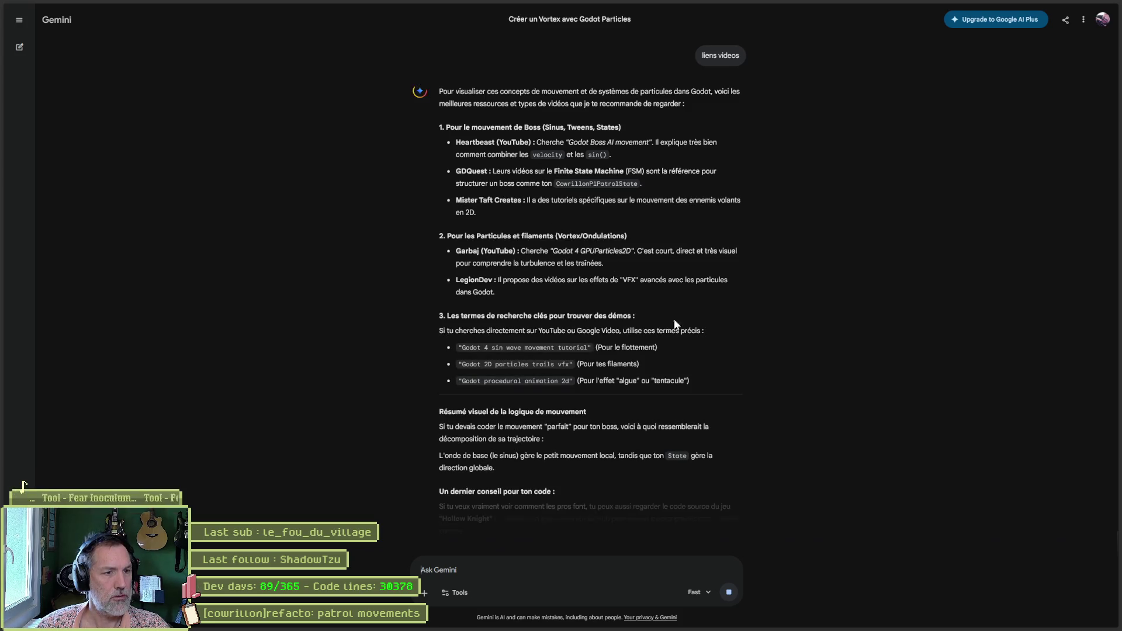
- Search the web for 'Hornet (Hollow Knight)'
scroll(680, 390, "up", 10)
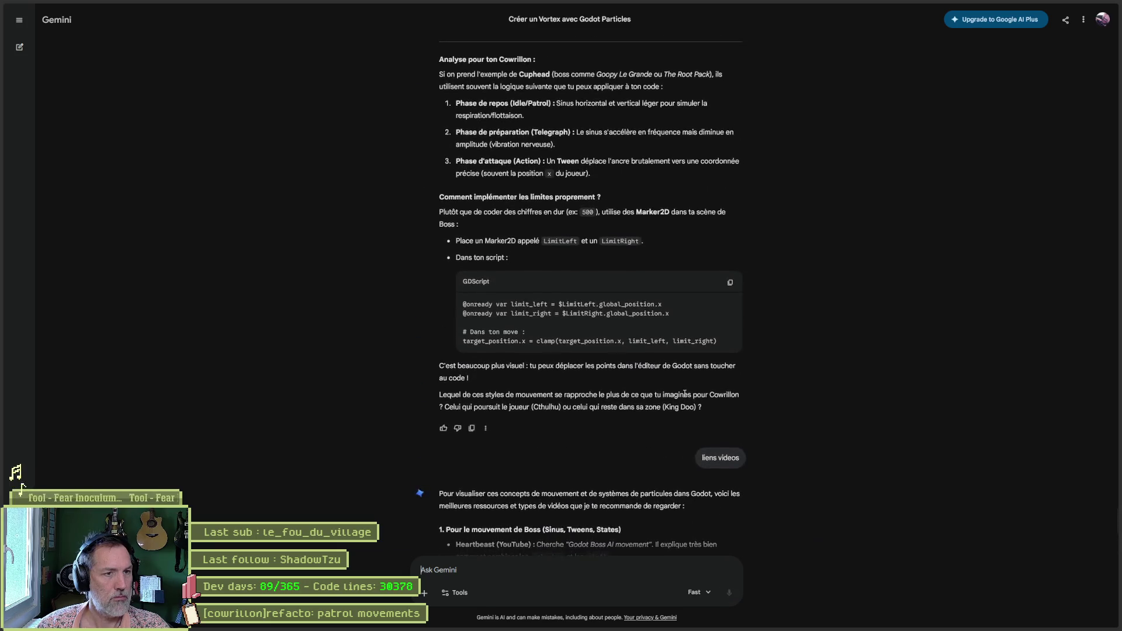
scroll(685, 392, "up", 3)
key("ctrl+t")
type("Hornet (Hollow Knight)")
key("Return")
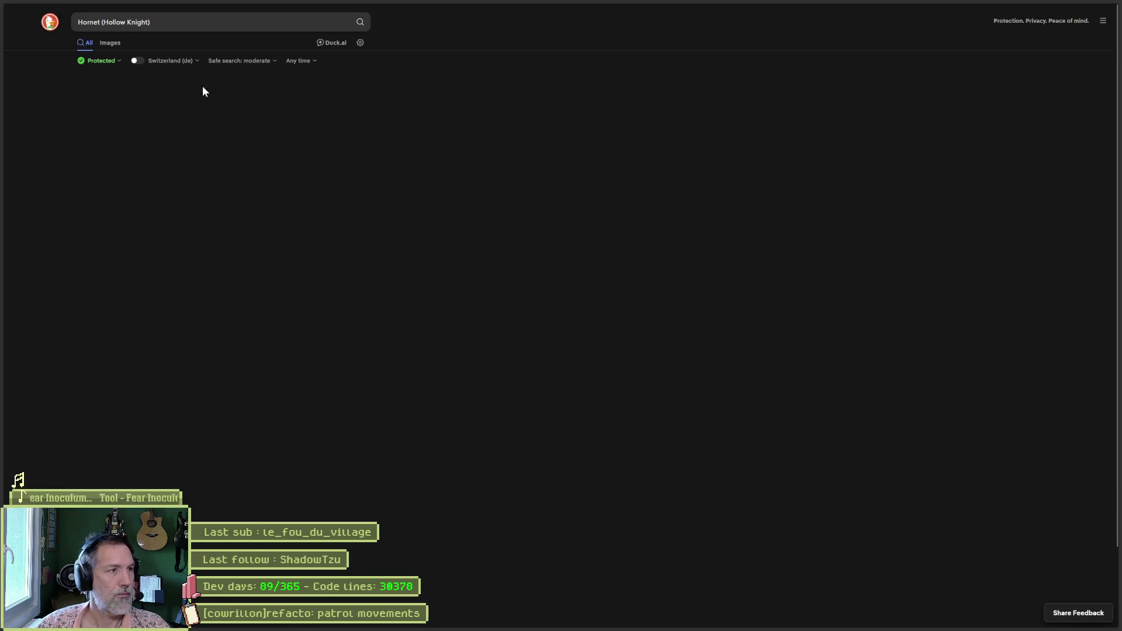
- Filter the Hornet results to Videos and open a couple of video results
left_click(136, 44)
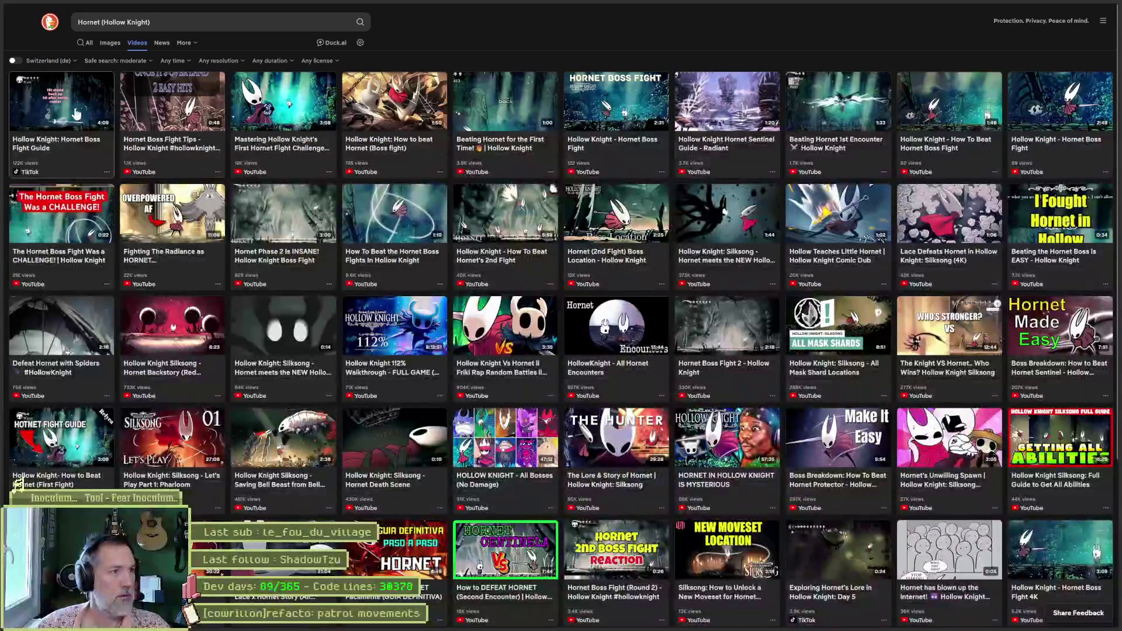
left_click(76, 113)
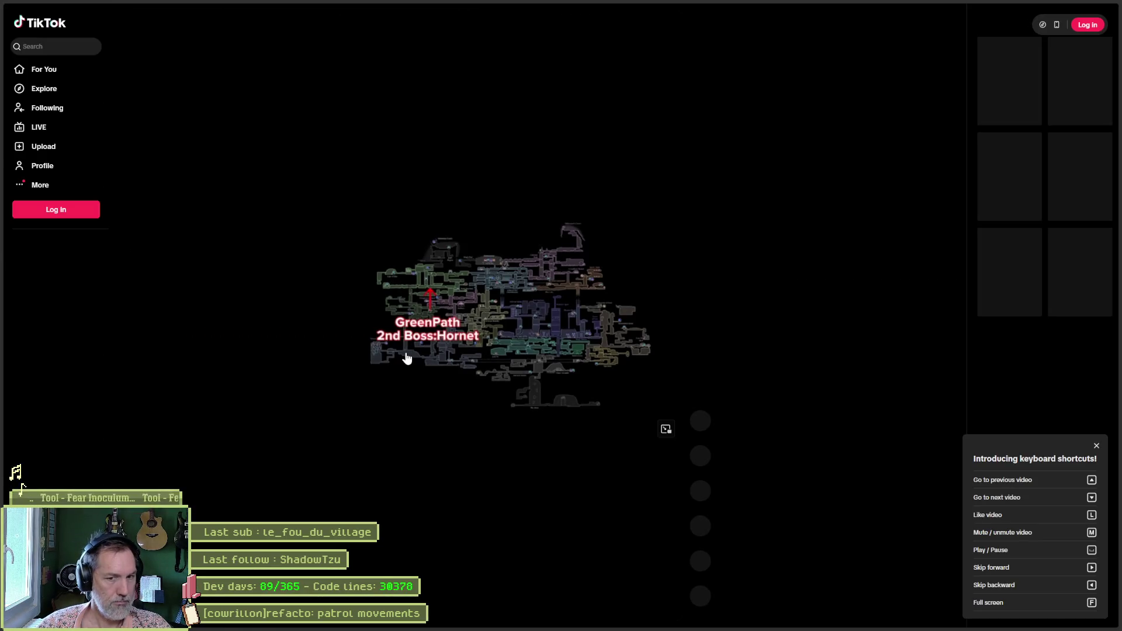
key("alt+Left")
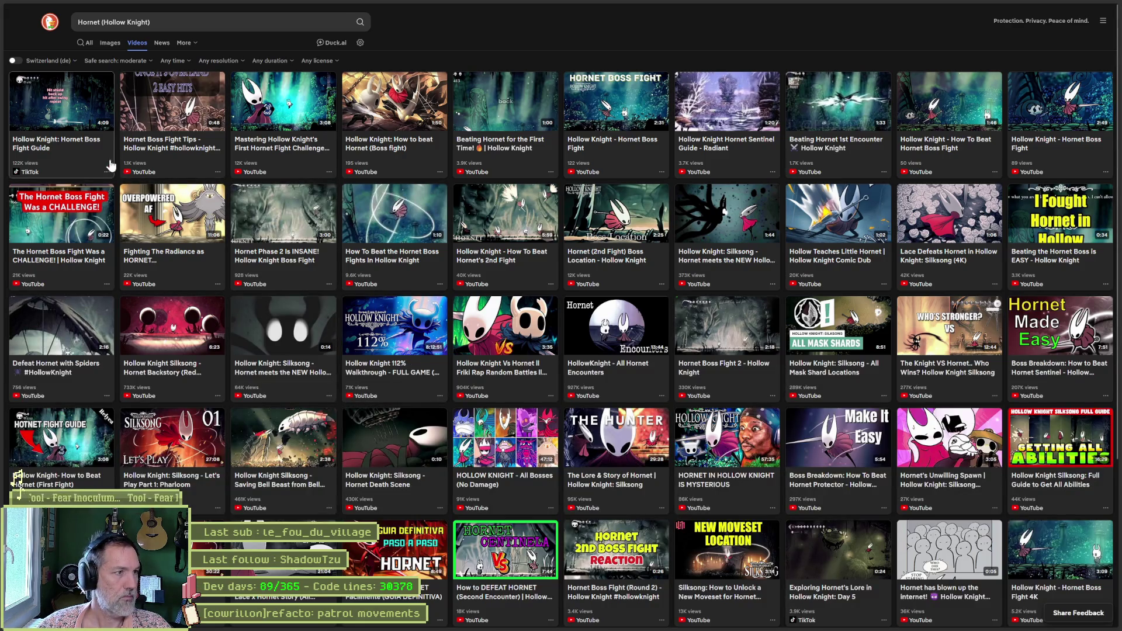
left_click(316, 263)
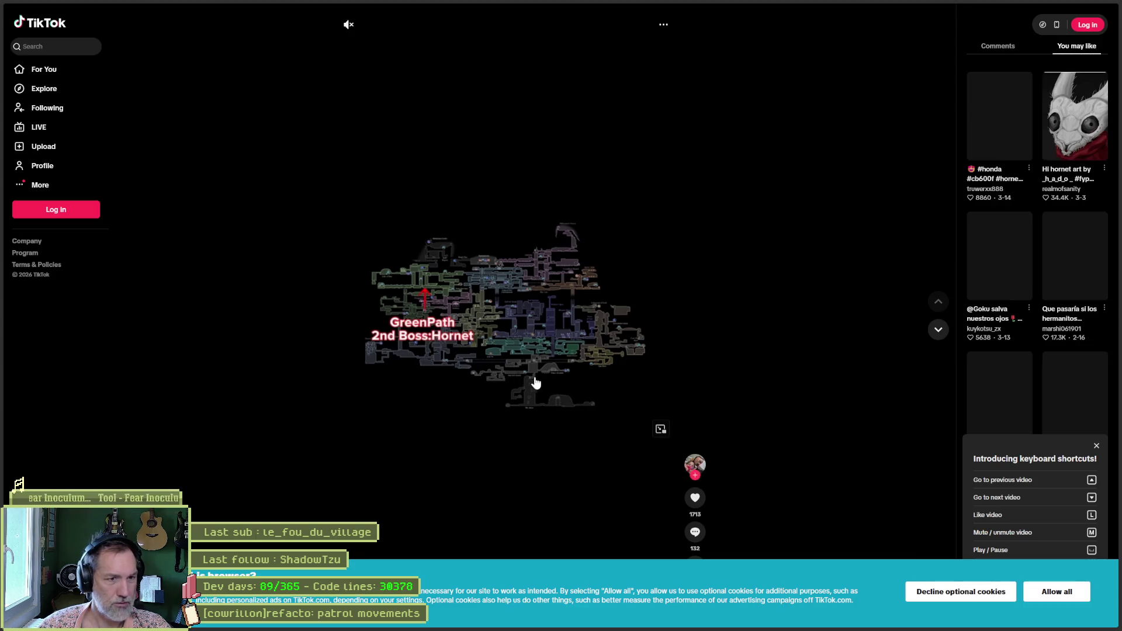
key("alt+Tab")
- Search 'Hornet (Hollow Knight)' again and open a Hornet boss fight tips video on YouTube
key("ctrl+t")
type("Hornet (Hollow Knight)")
key("Return")
left_click(138, 43)
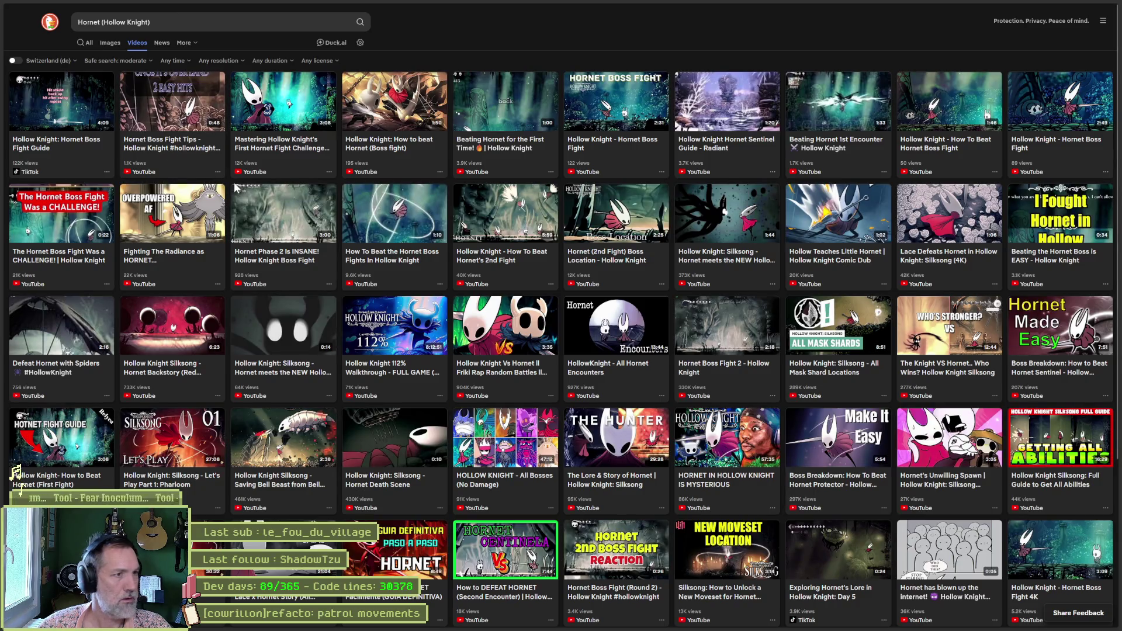
left_click(412, 250)
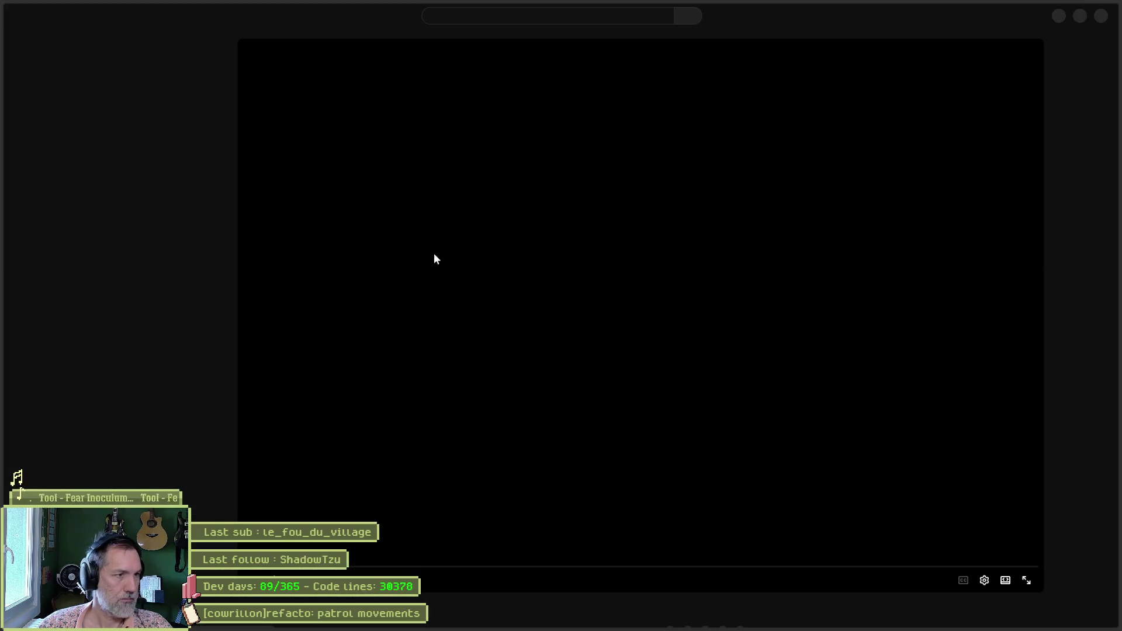
left_click(640, 316)
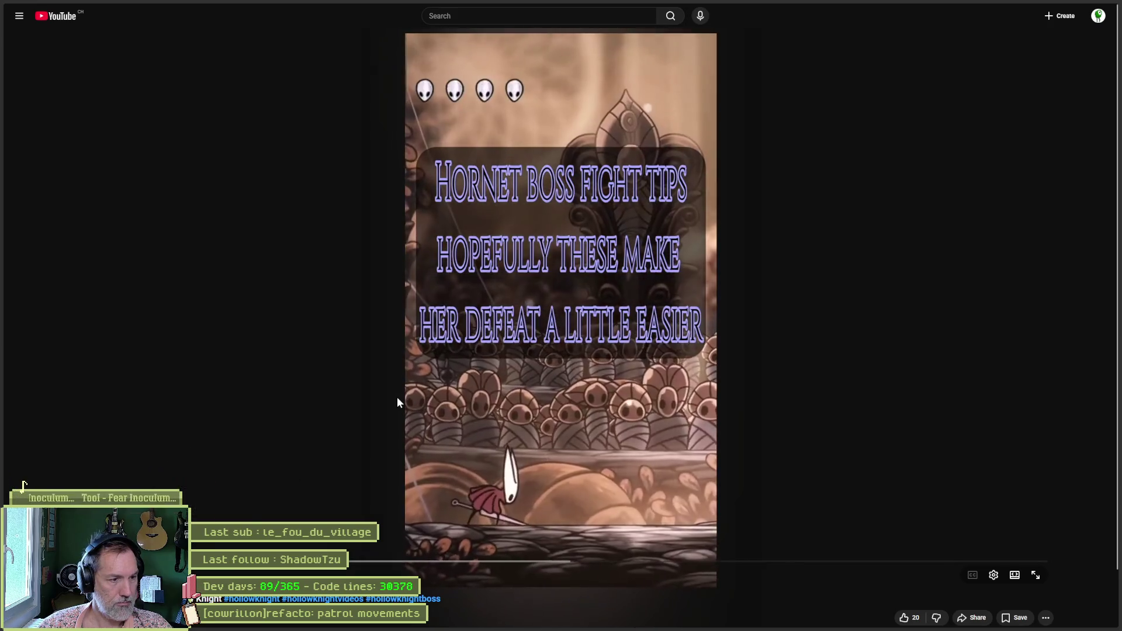
key("alt+Left")
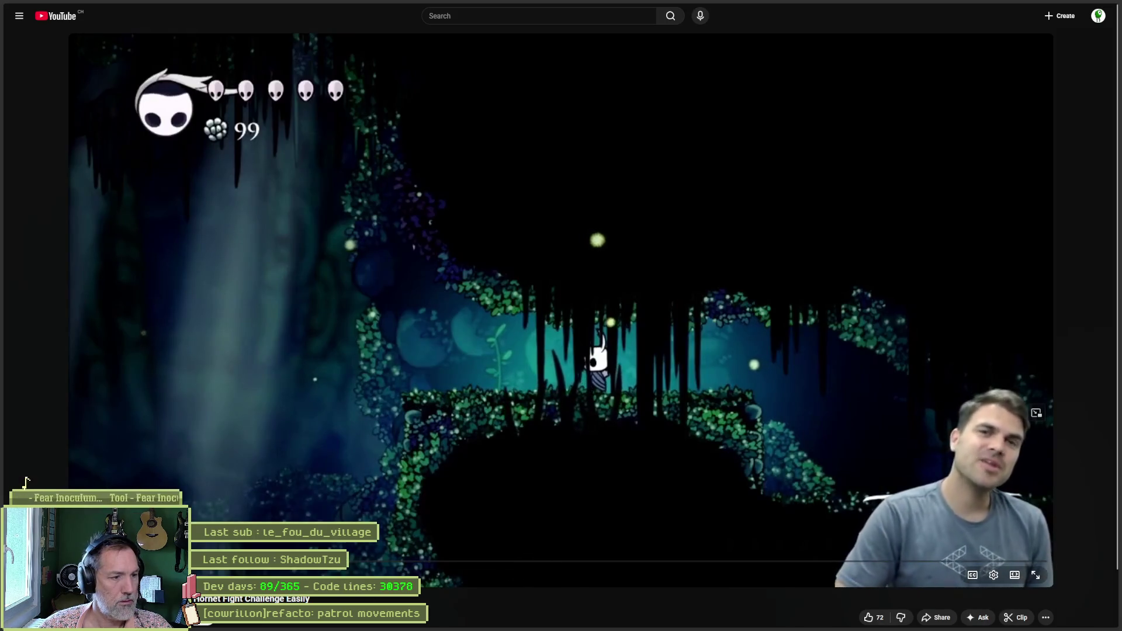
- Skip ahead to the air dash section and pause the Hornet fight footage
left_click(226, 561)
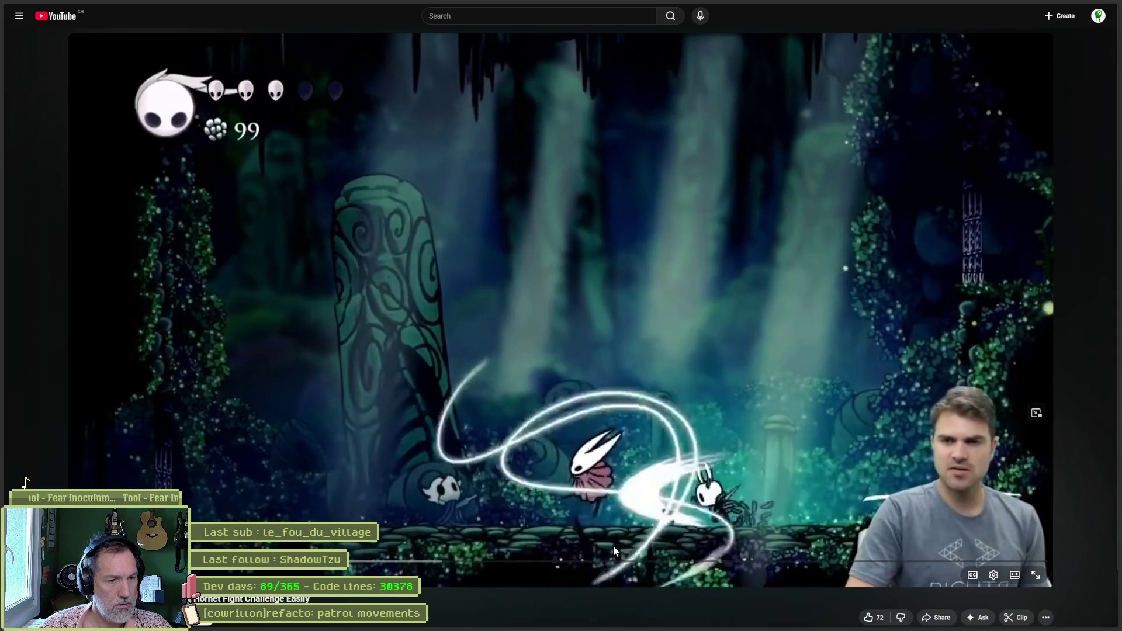
left_click(612, 545)
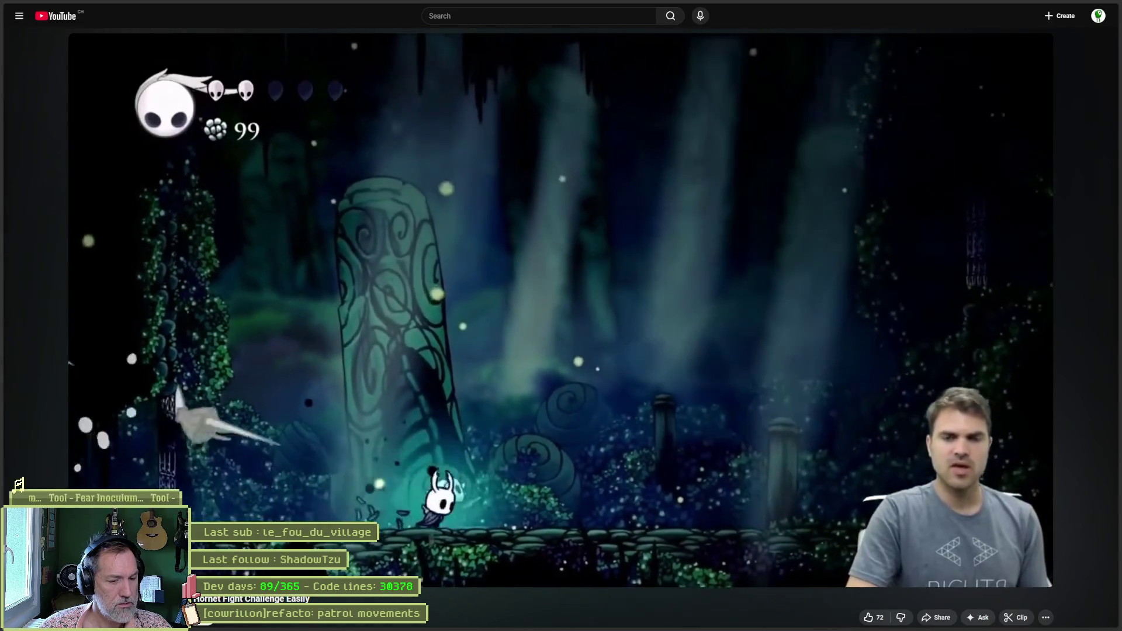
left_click(618, 546)
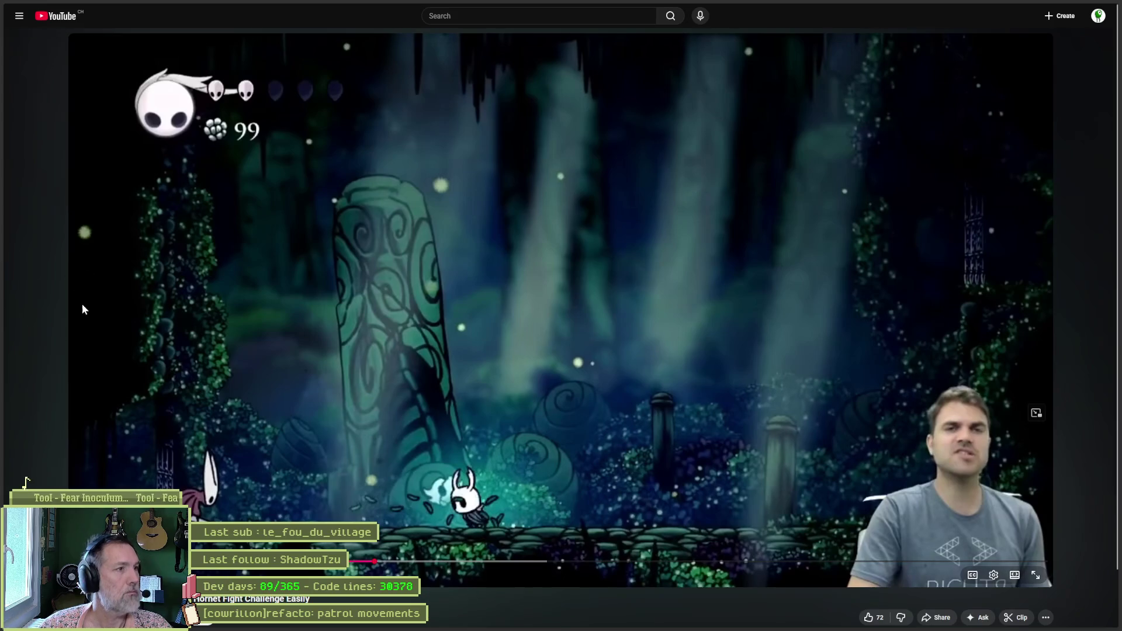
mouse_move(2, 275)
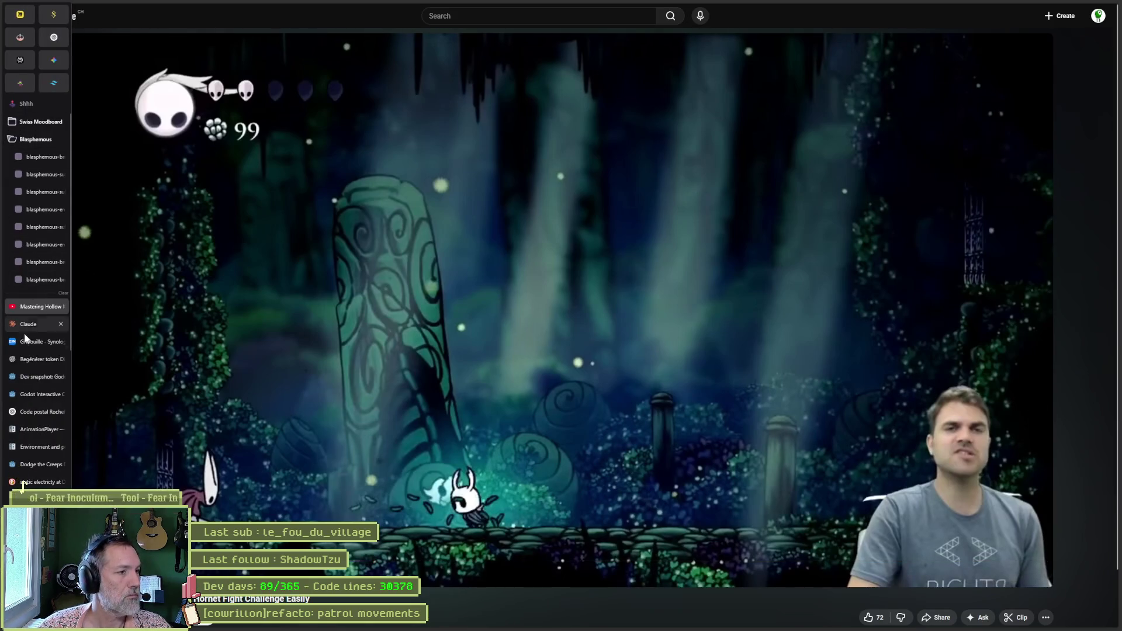
- Switch to the ChatGPT tab, then to the Hollow Knight video tab
left_click(53, 39)
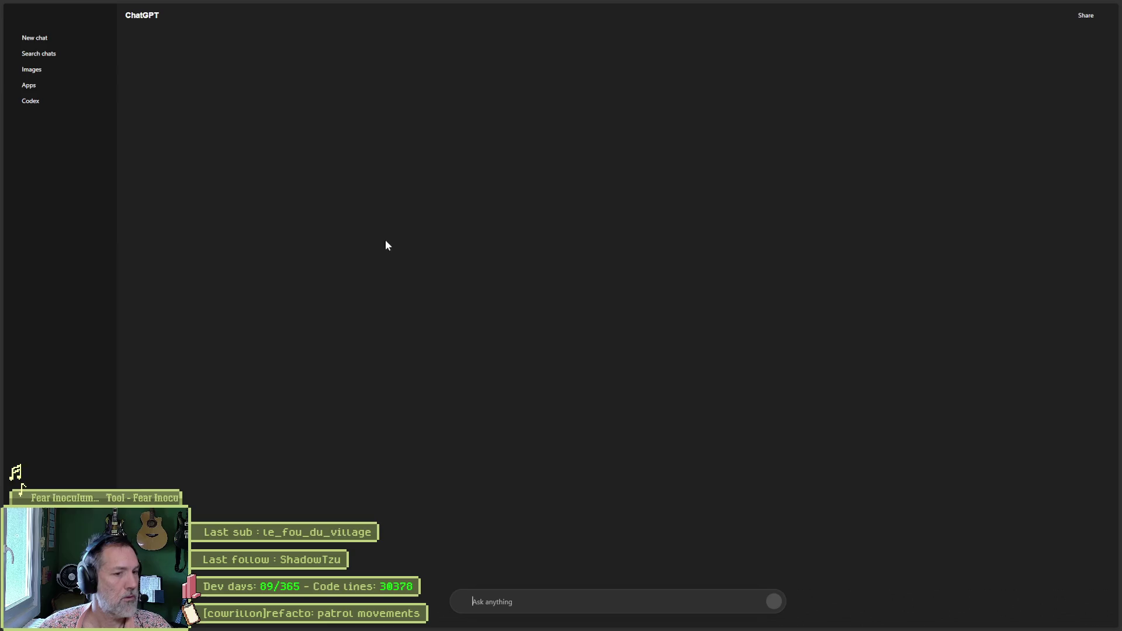
mouse_move(47, 294)
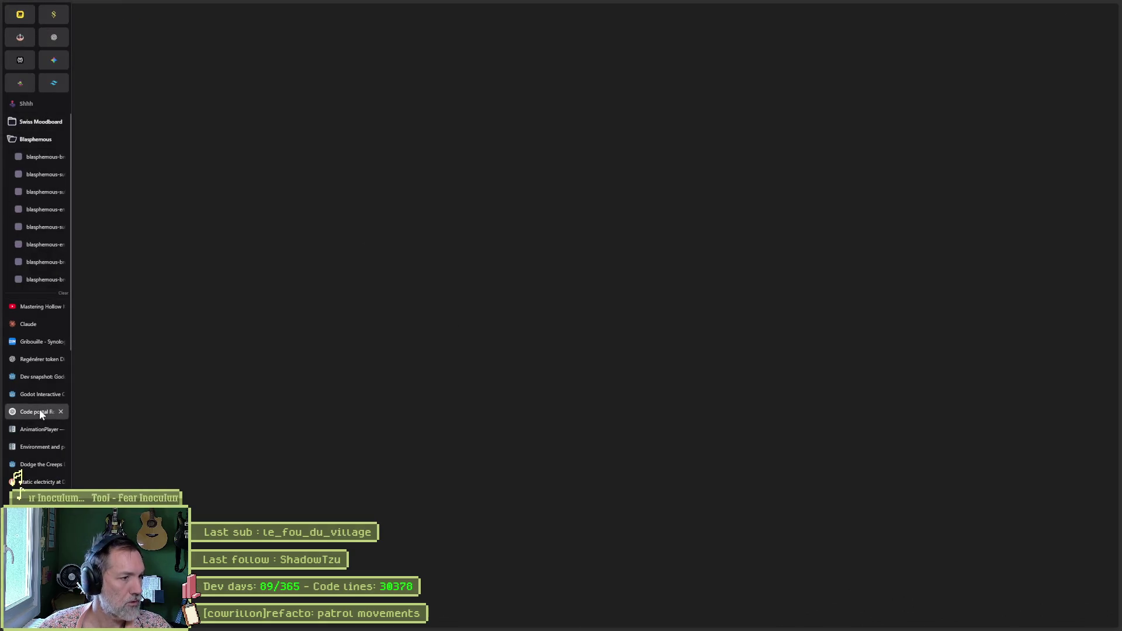
scroll(41, 415, "down", 10)
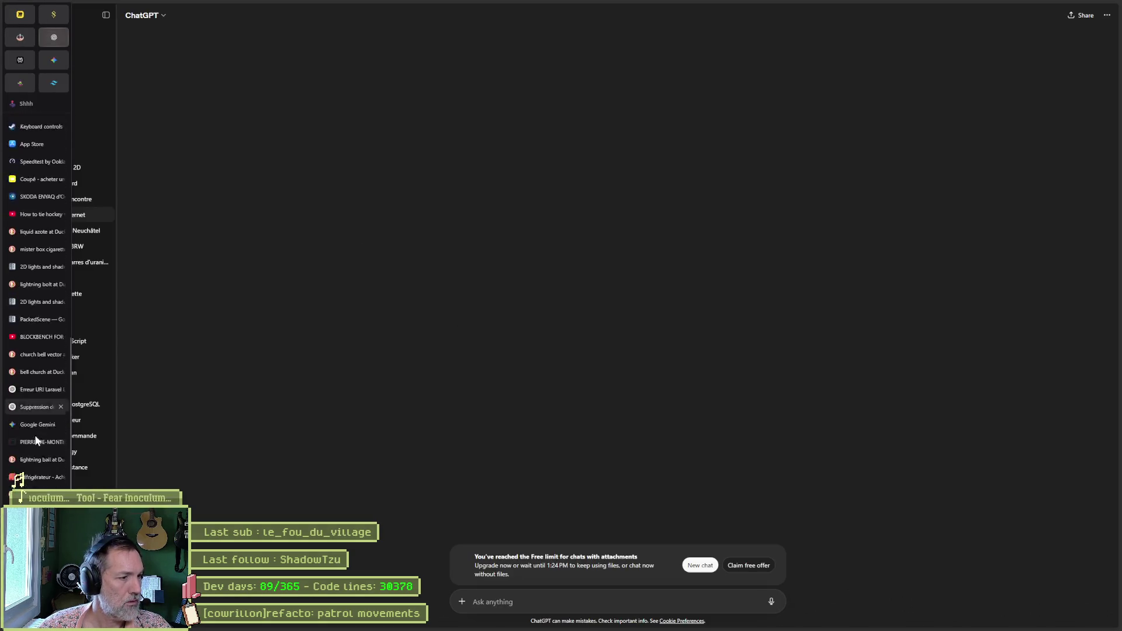
scroll(44, 362, "up", 10)
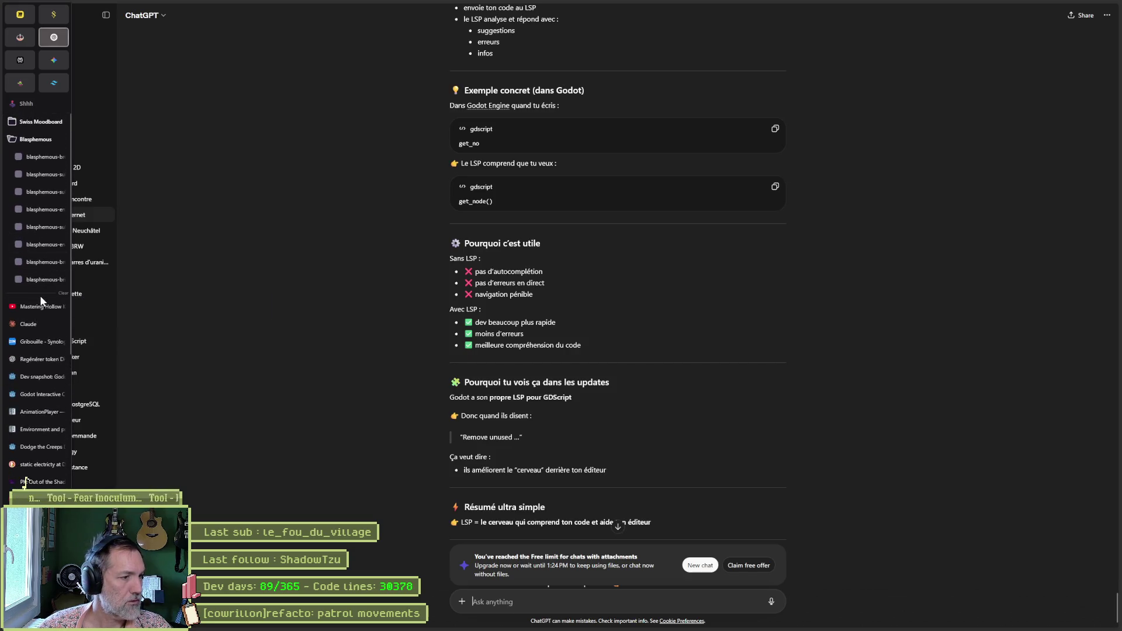
left_click(24, 482)
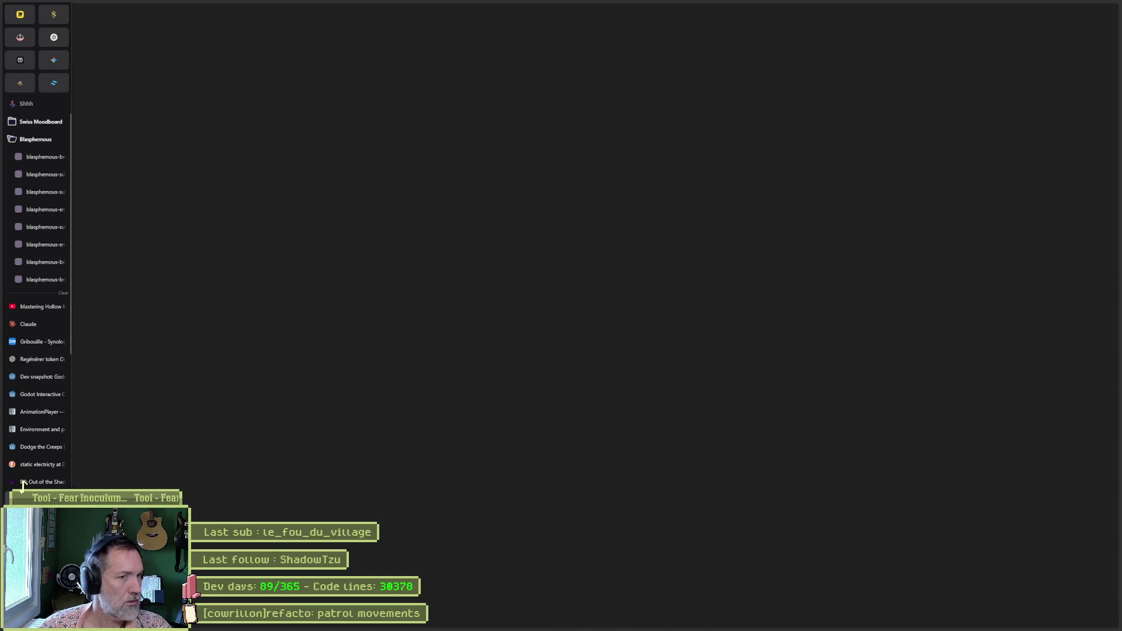
left_click(33, 306)
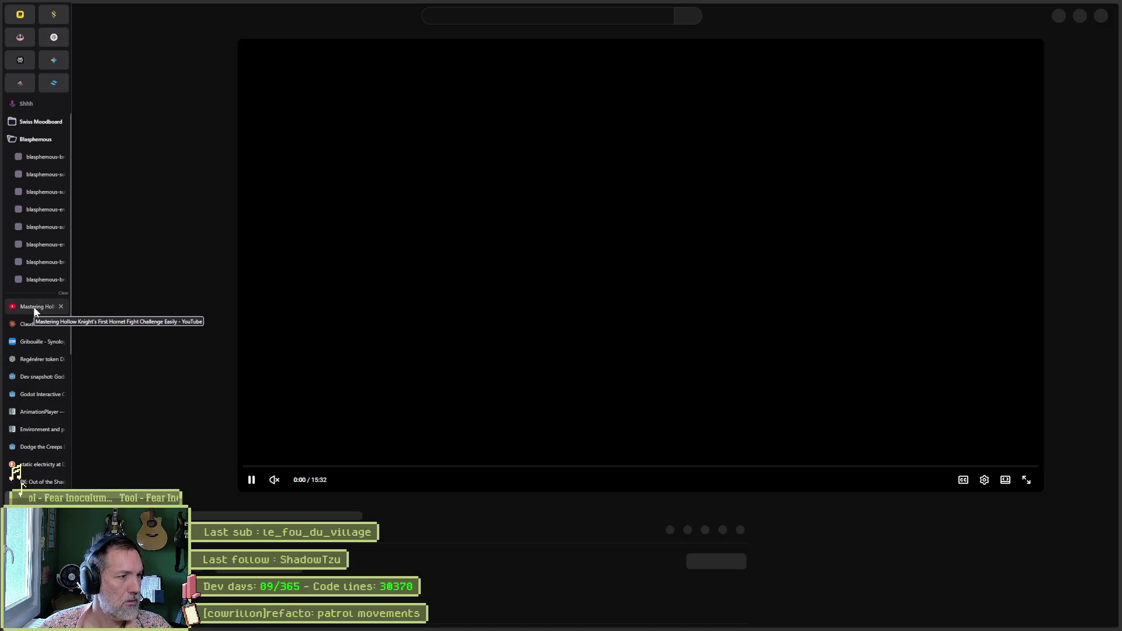
- Close the 47 other tabs and then the Hollow Knight video tab
right_click(33, 306)
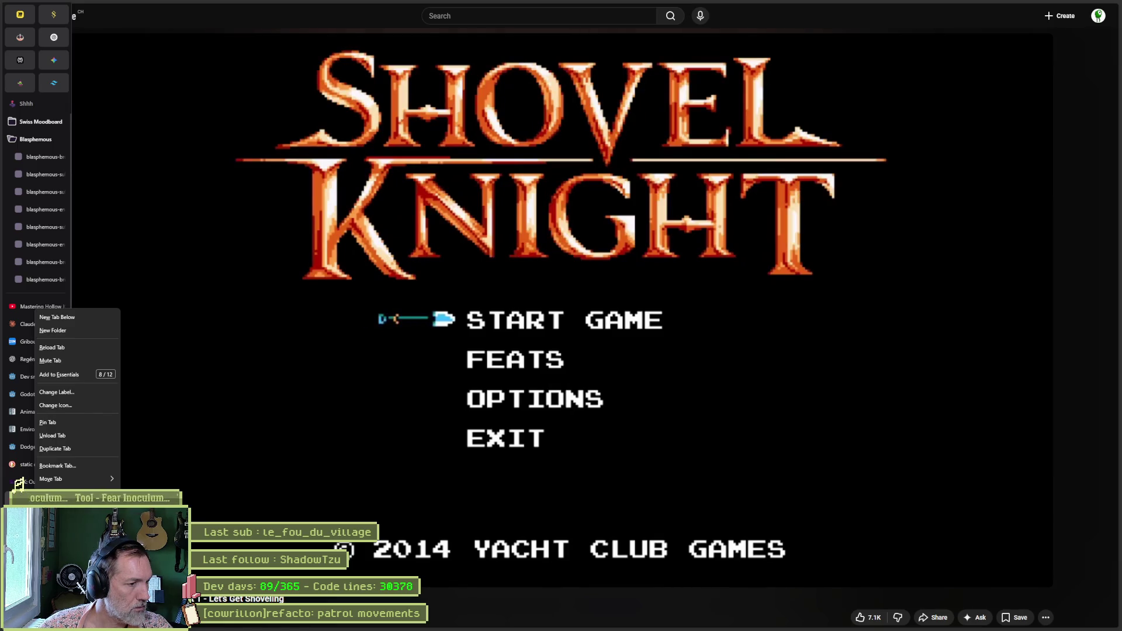
key("alt+F4")
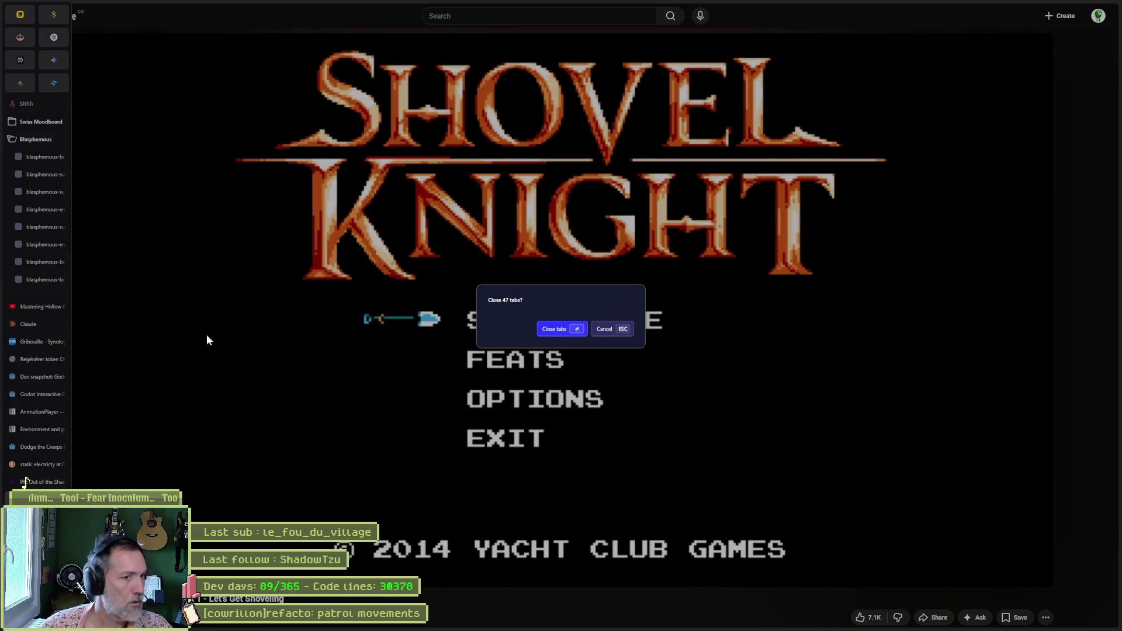
left_click(550, 328)
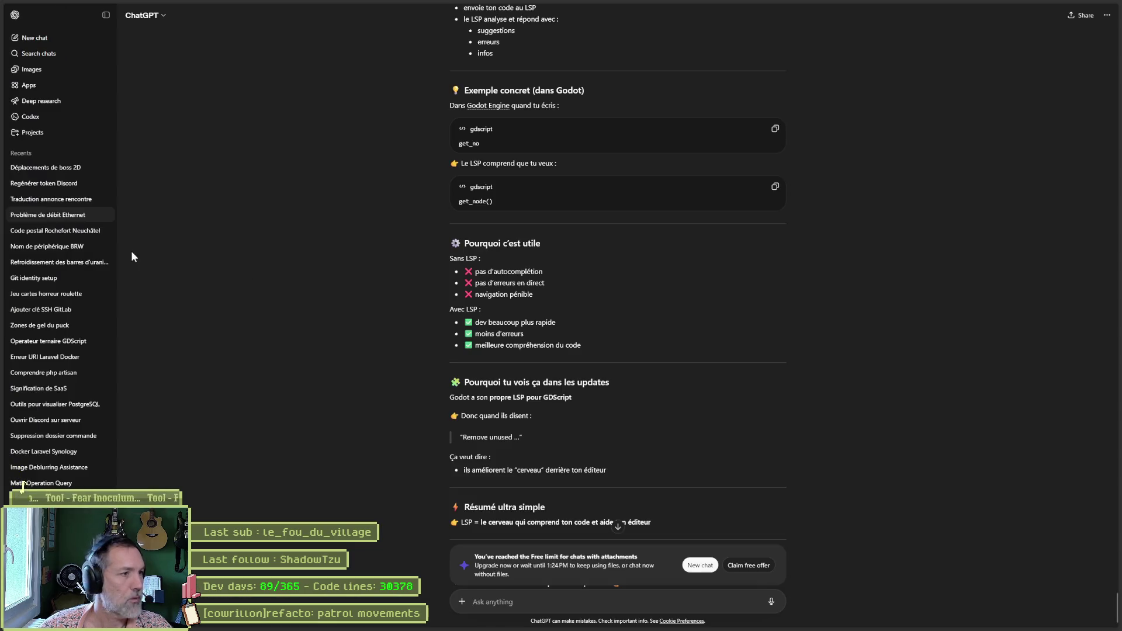
mouse_move(2, 105)
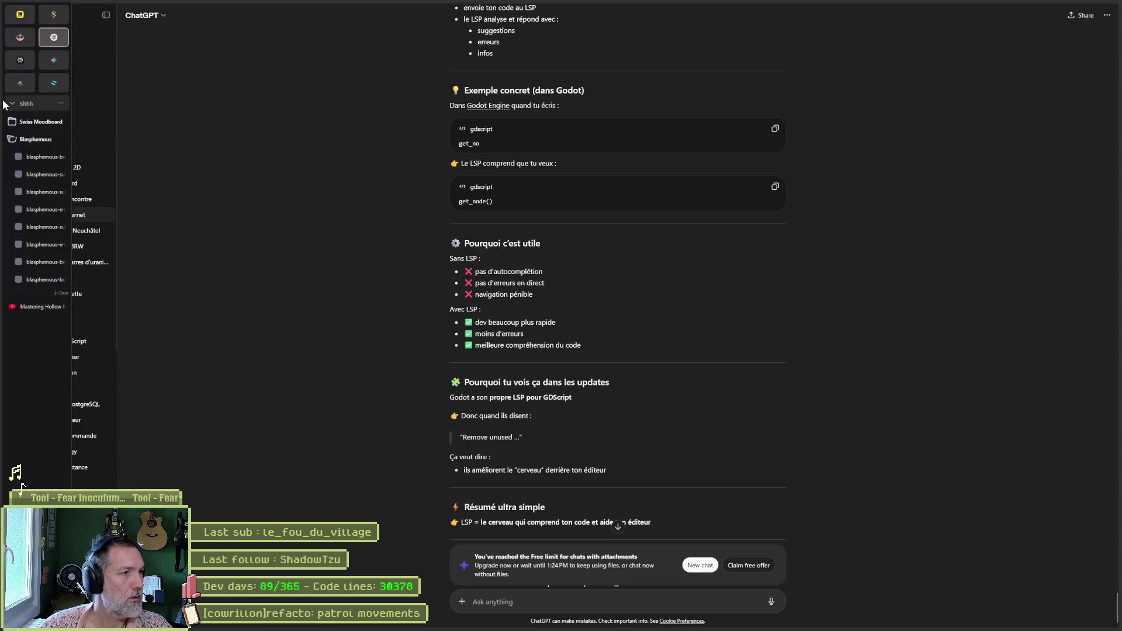
left_click(30, 307)
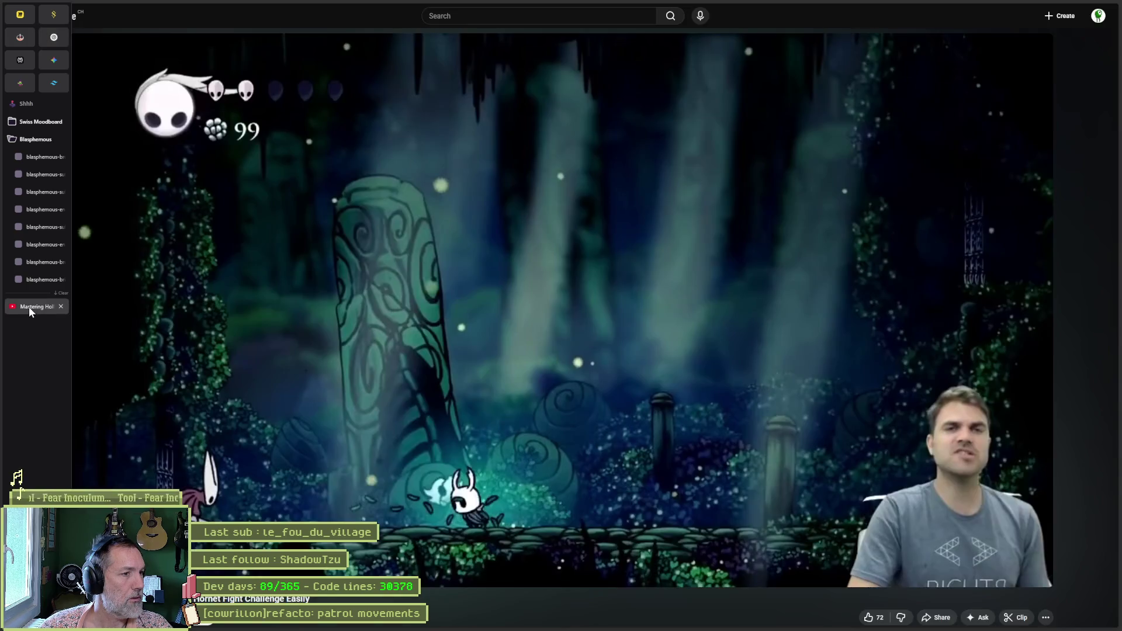
middle_click(29, 308)
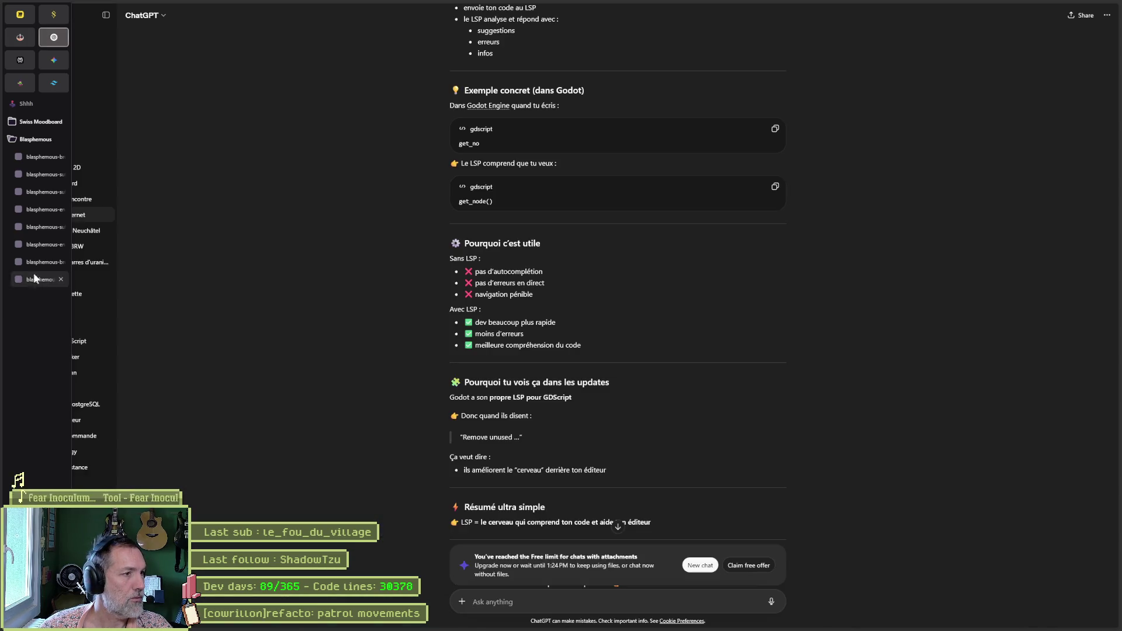
- Collapse the Blasphemous tab folder, type 'exemples boss volants platformer 2d' and start a fresh ChatGPT chat
left_click(33, 140)
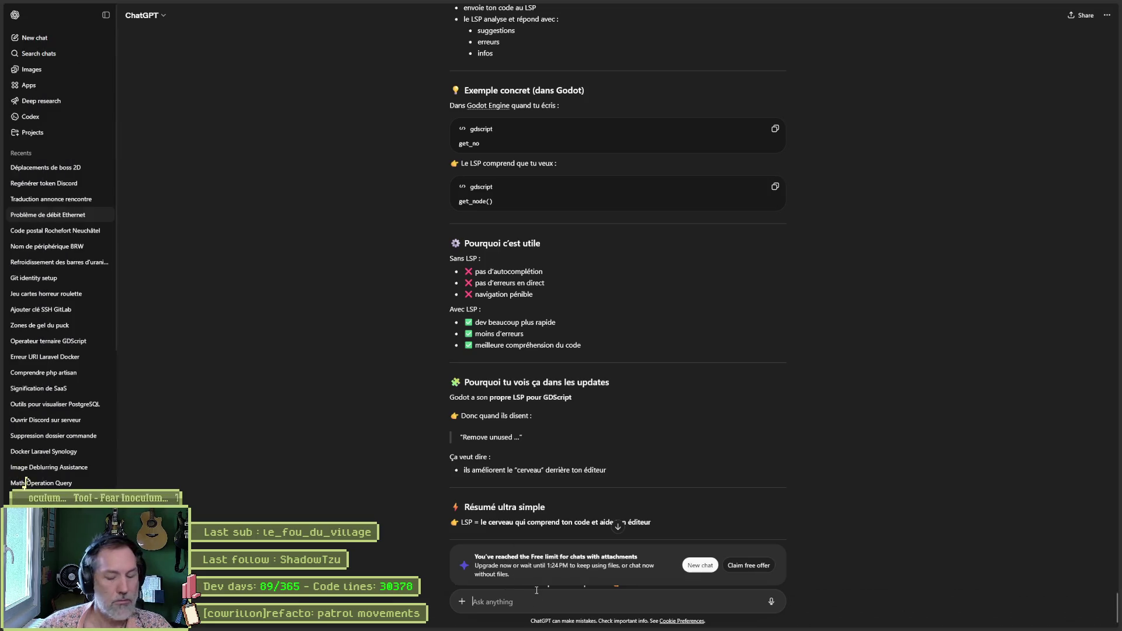
type("exemples boss volants platformer 2d")
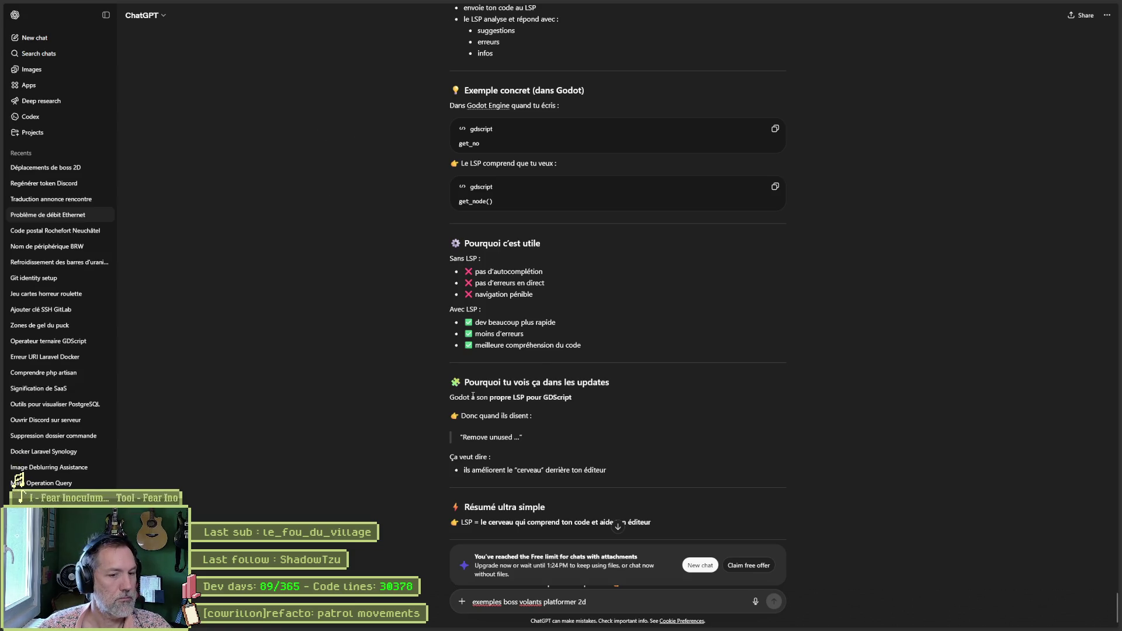
left_click(699, 564)
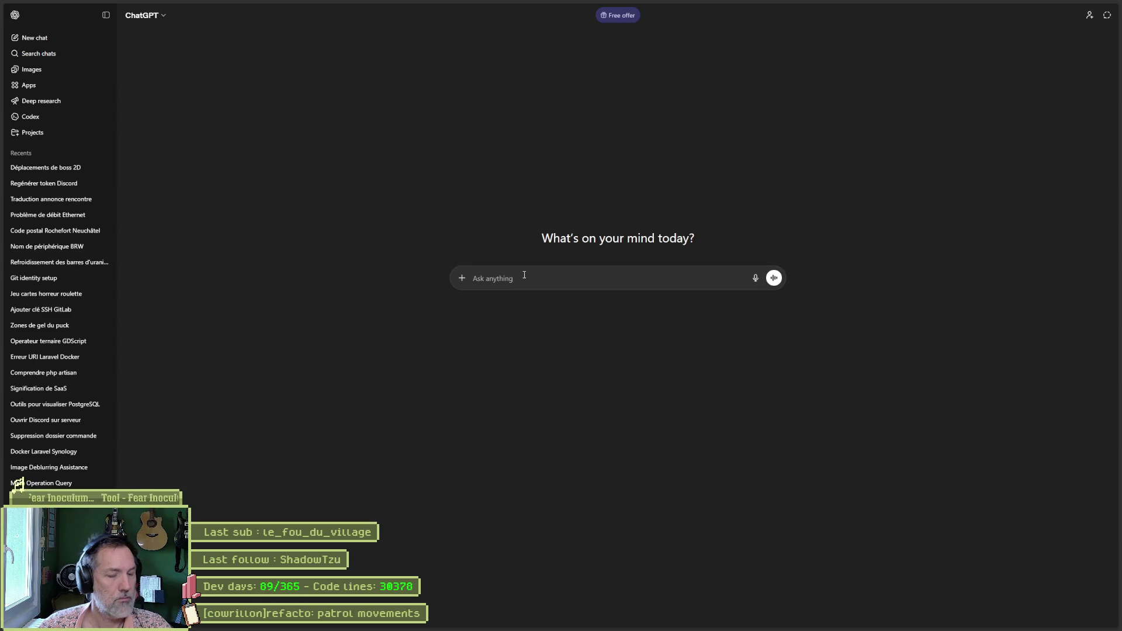
- Ask ChatGPT in a new chat: 'exemples vidés boss volants platformer 2d'
type("exemples vides boss volants")
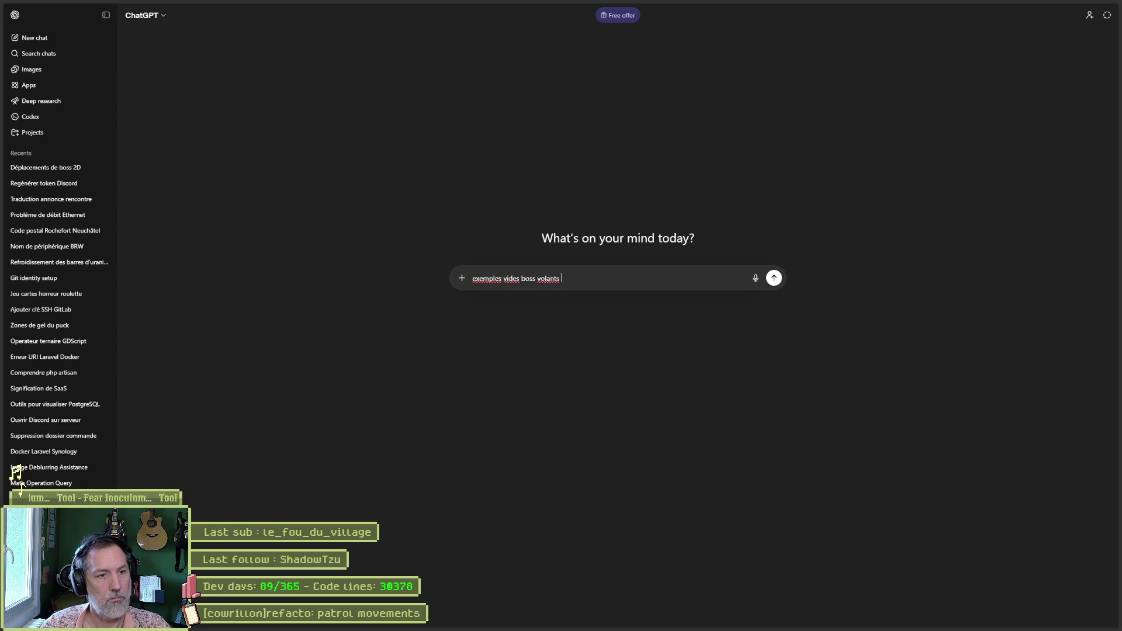
type("2d")
key("Return")
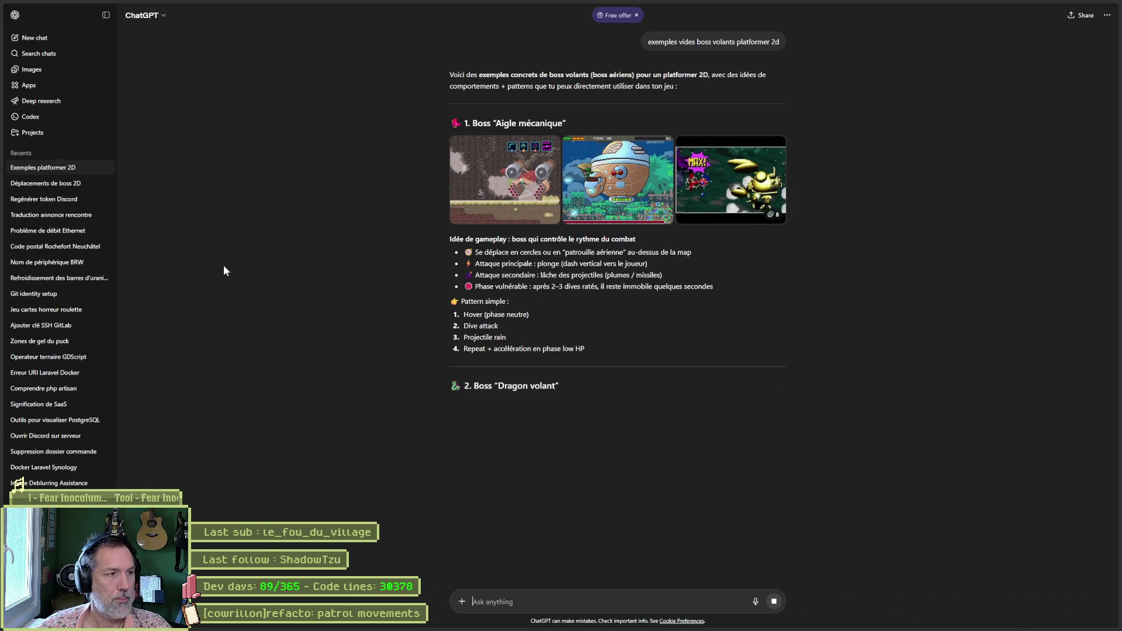
- Open the boss movement chat in the background, hide the sidebar, and browse the suggested bosses and images
middle_click(61, 184)
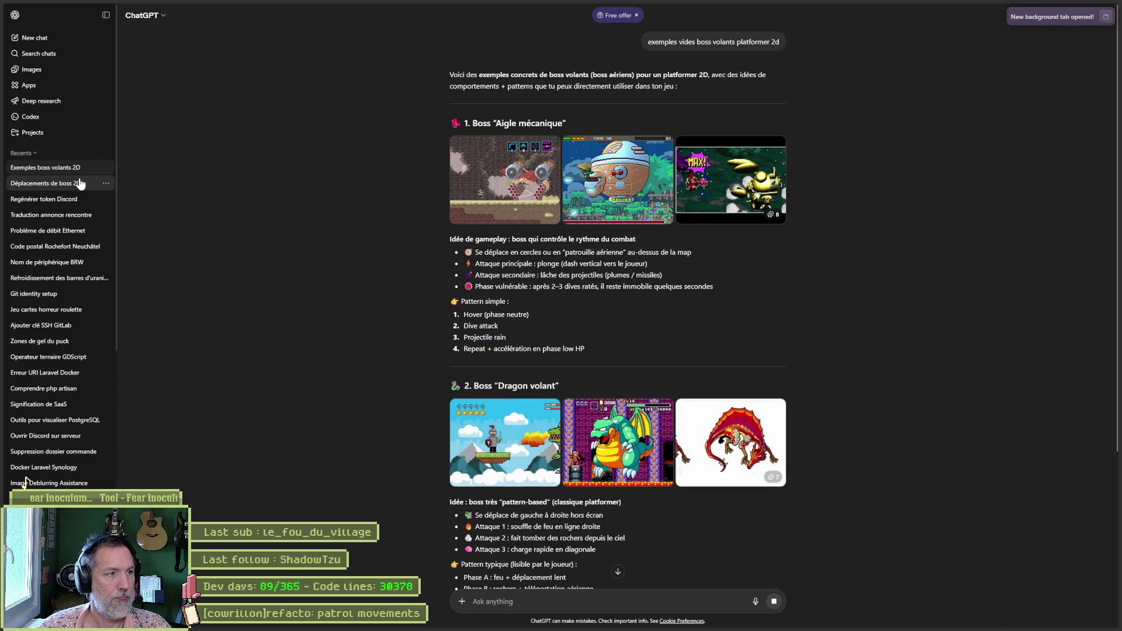
left_click(104, 15)
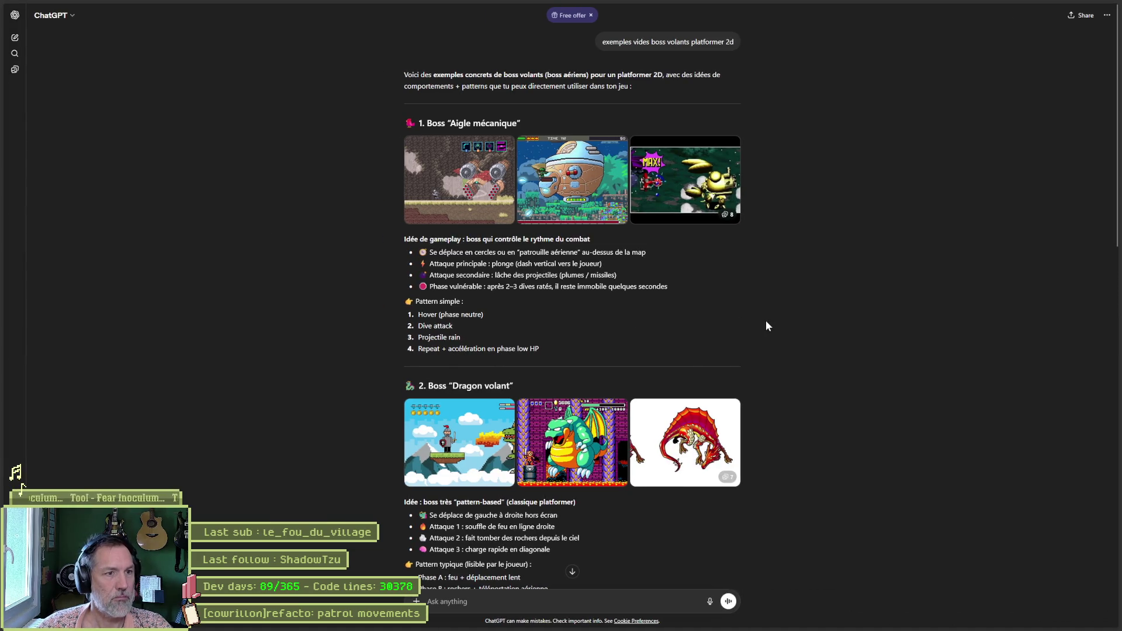
left_click(577, 195)
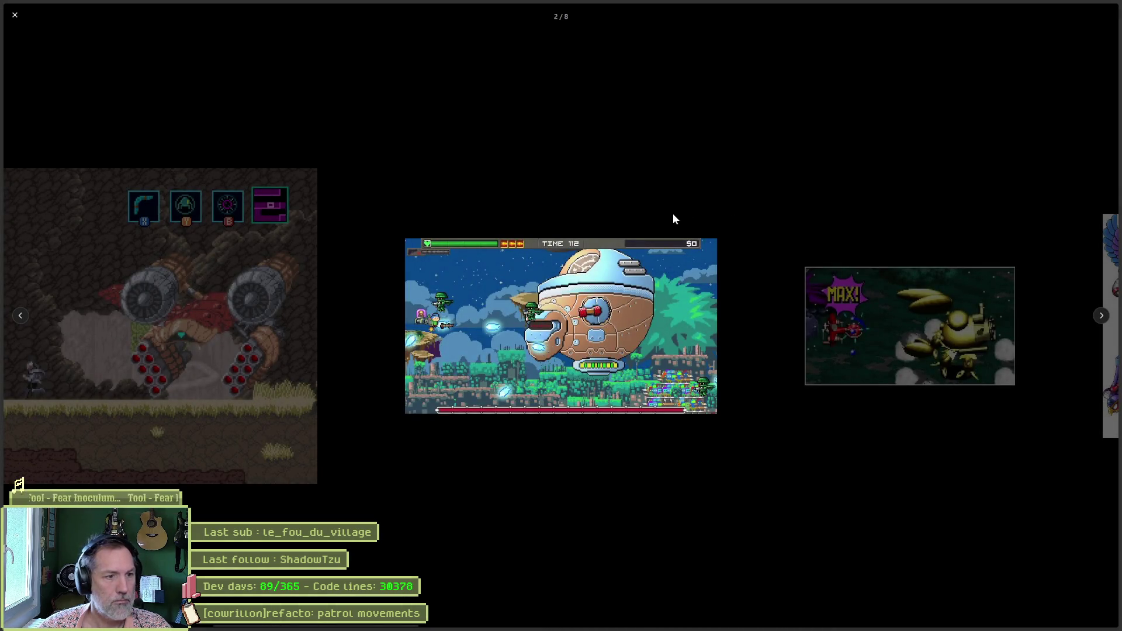
left_click(667, 214)
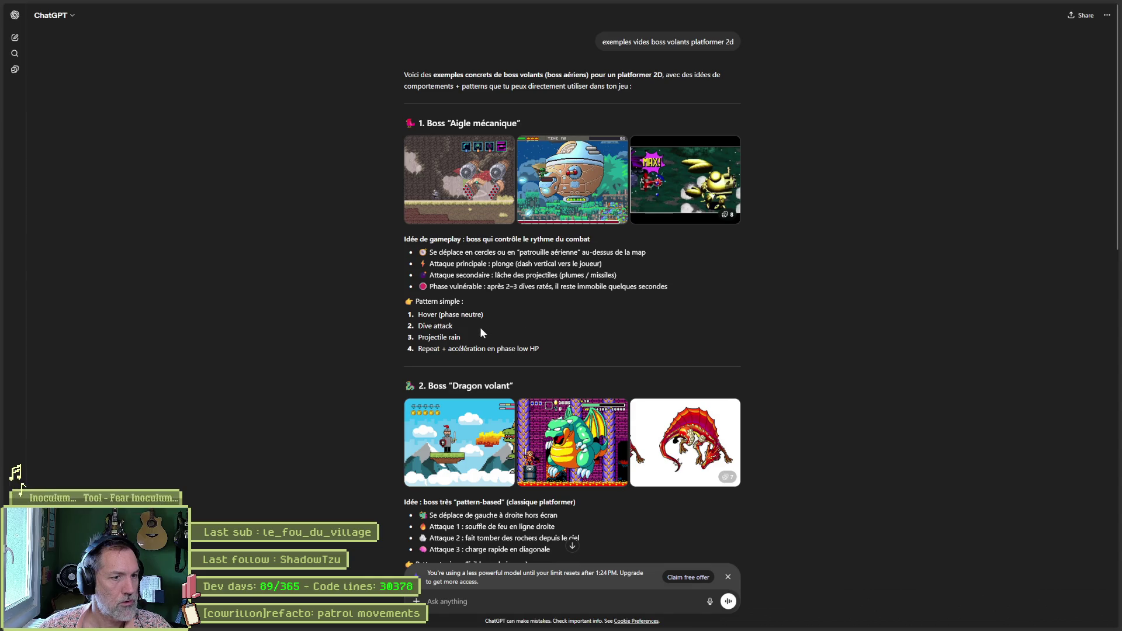
scroll(789, 394, "down", 3)
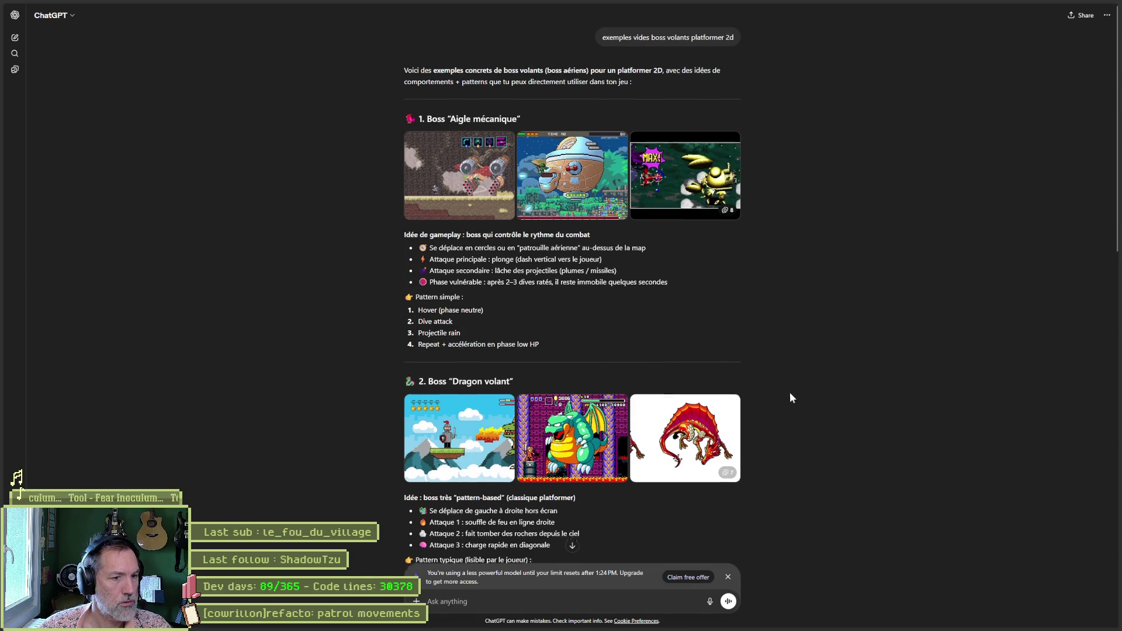
scroll(782, 368, "down", 2)
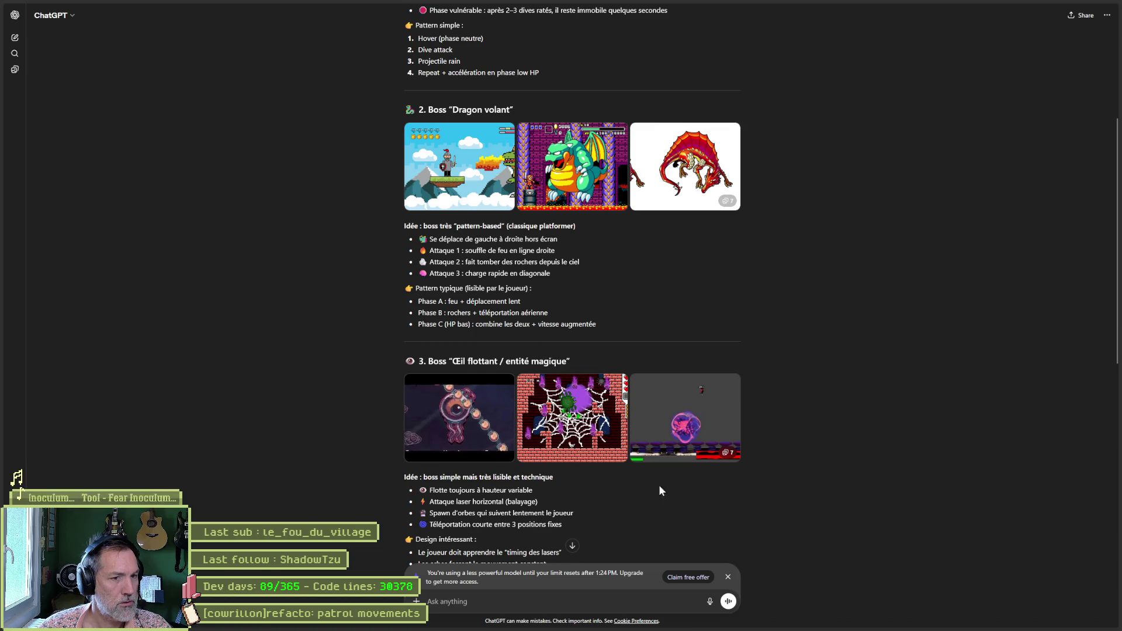
scroll(828, 471, "down", 3)
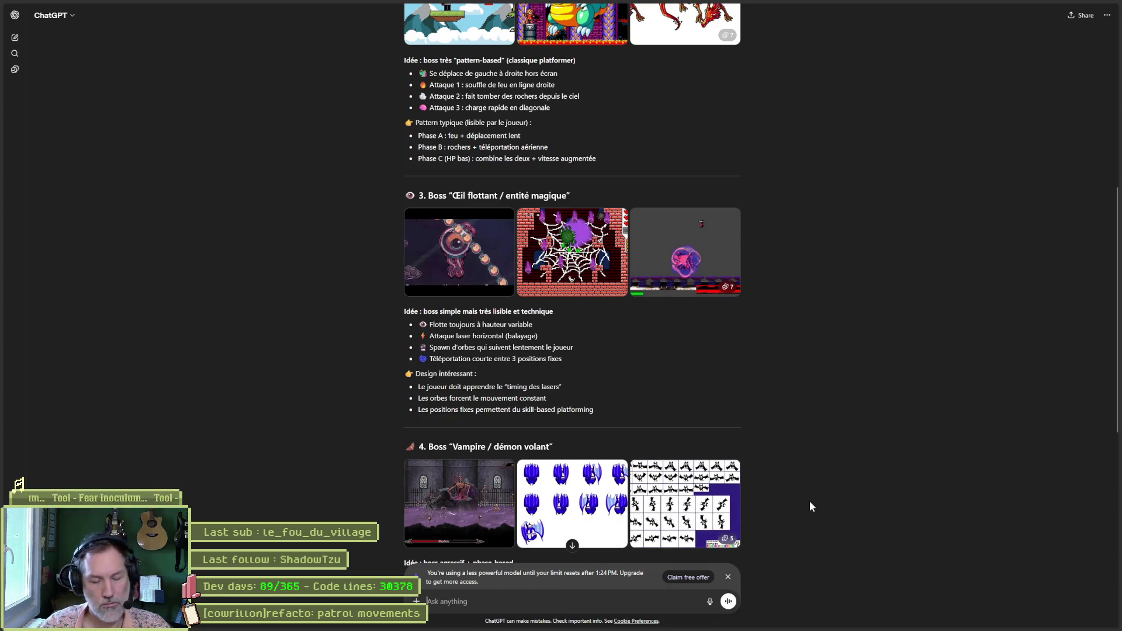
type("code en gdscript, approche")
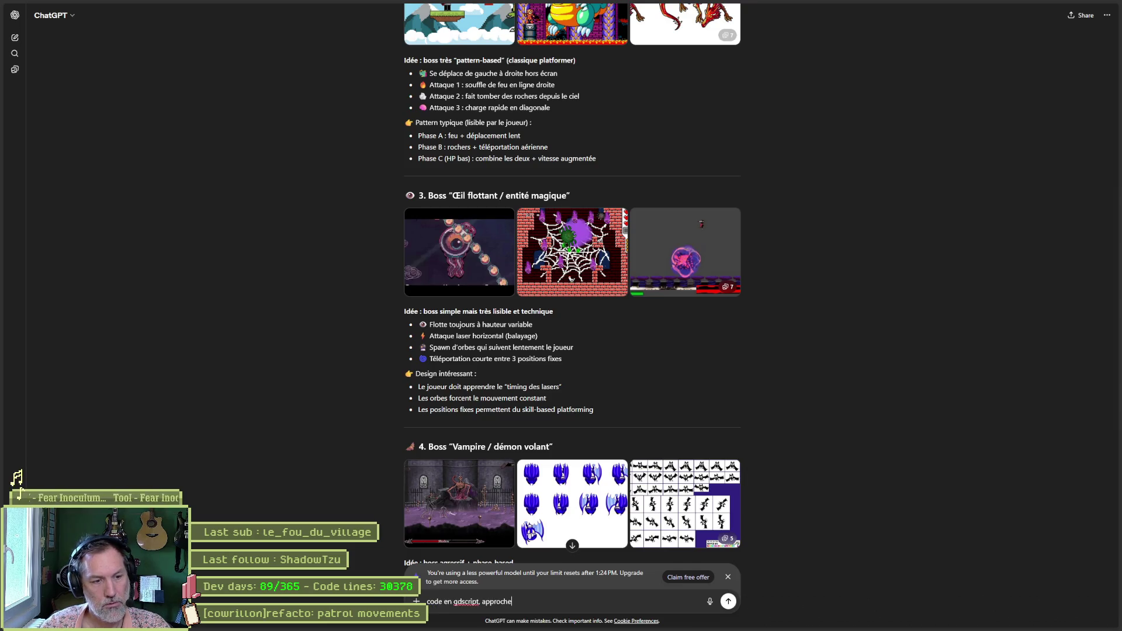
- Request a GDScript state-machine approach, then ask how best to animate the boss's movement
key("Return")
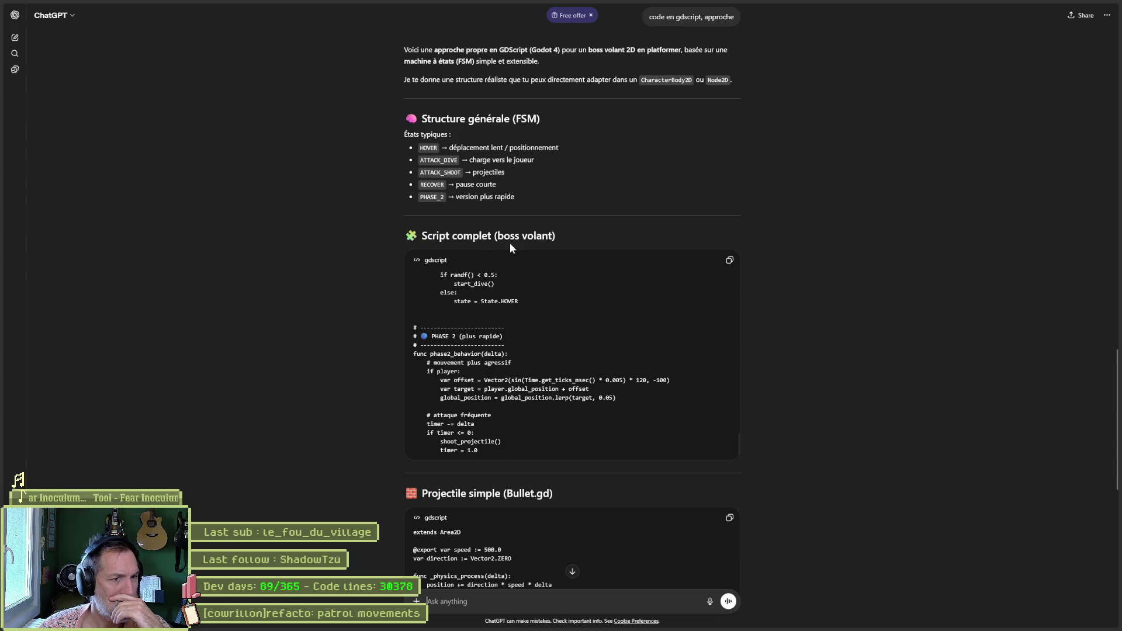
scroll(770, 386, "down", 8)
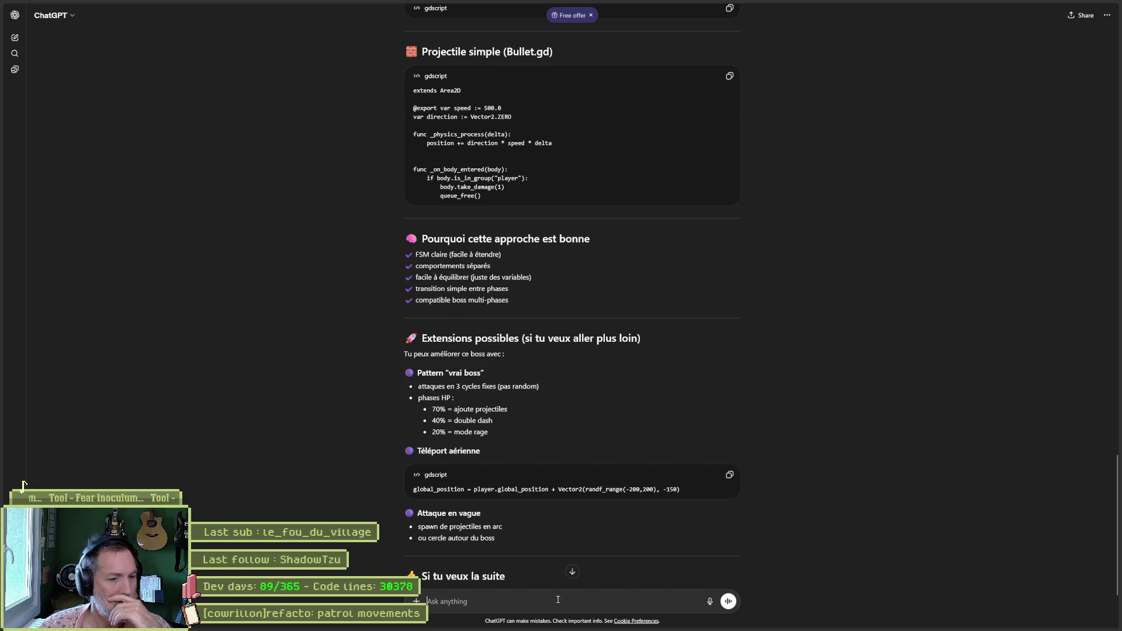
type("j'ai deja la hfsm, je veux juste la meilleur technique pour animer son deplacement")
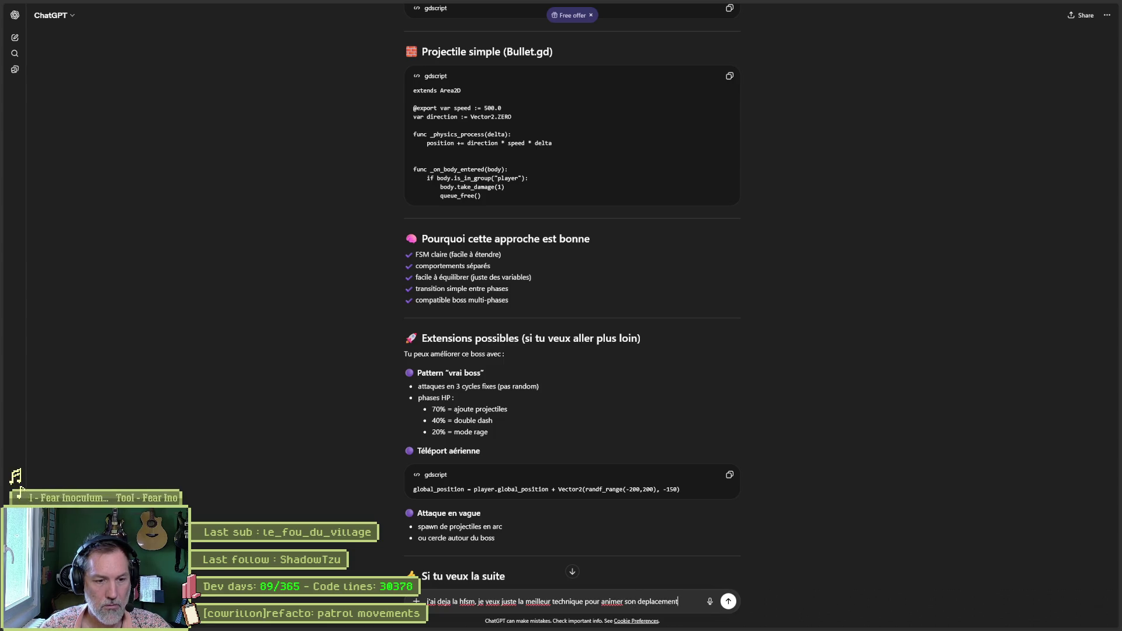
key("Return")
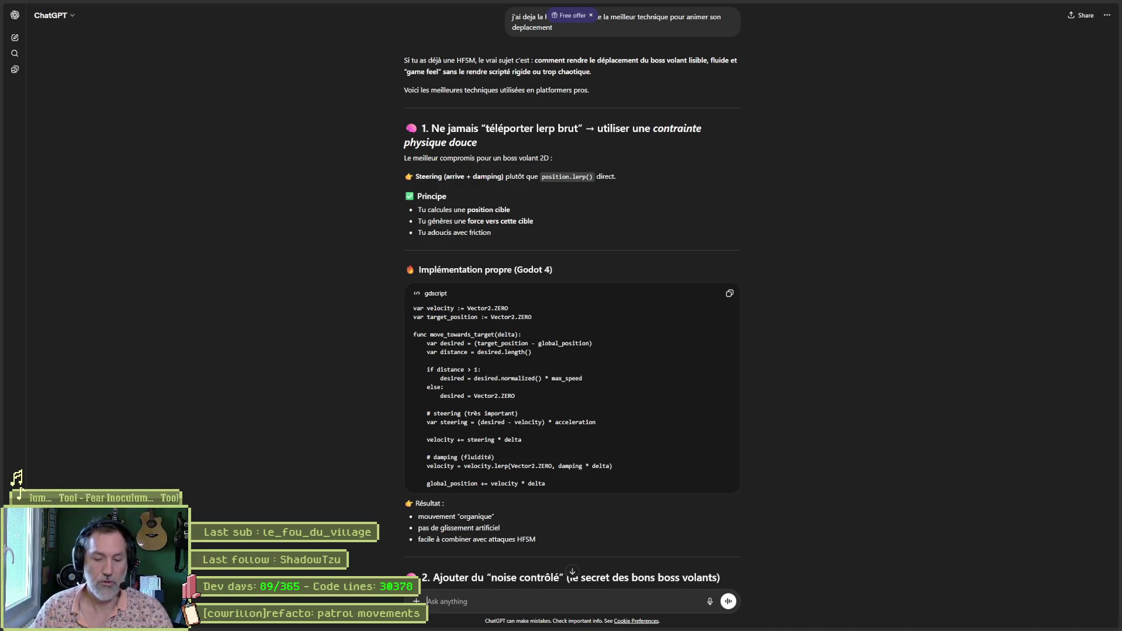
- Draft the follow-up 'est-ce que tween est une bonne approche'
type("est-ce que tween est une bonne approc")
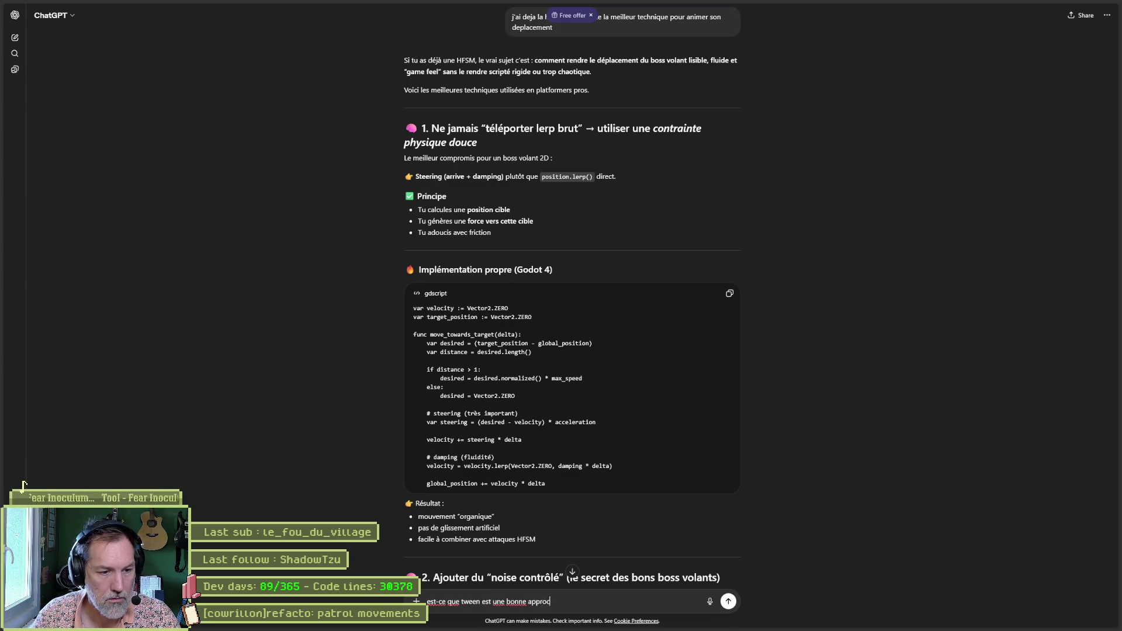
type("he")
- Send the tween question and read the answer on when Tween is a good or bad idea
key("Return")
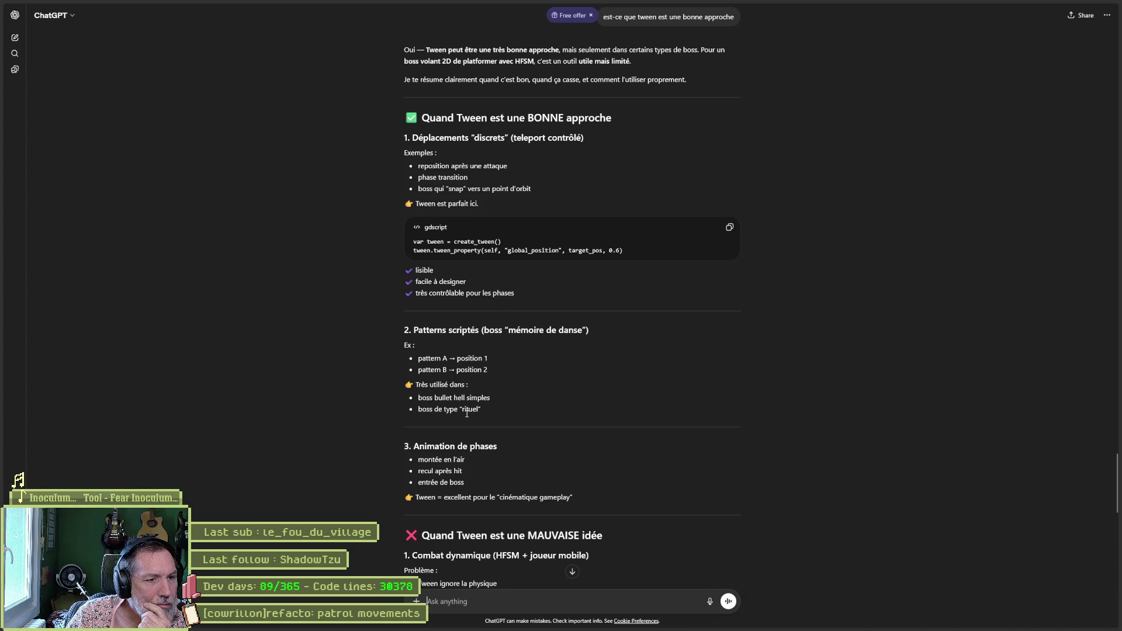
left_click_drag(500, 399, 423, 407)
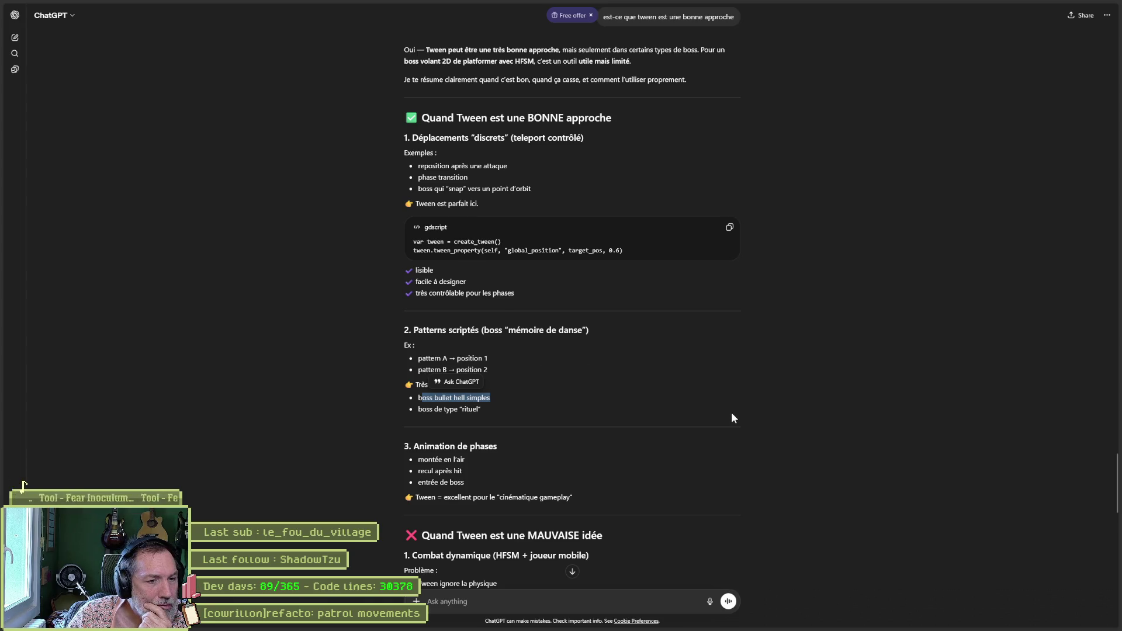
scroll(734, 412, "down", 1)
mouse_move(420, 391)
left_mouse_down()
mouse_move(456, 409)
mouse_move(444, 427)
left_mouse_up()
scroll(586, 425, "down", 2)
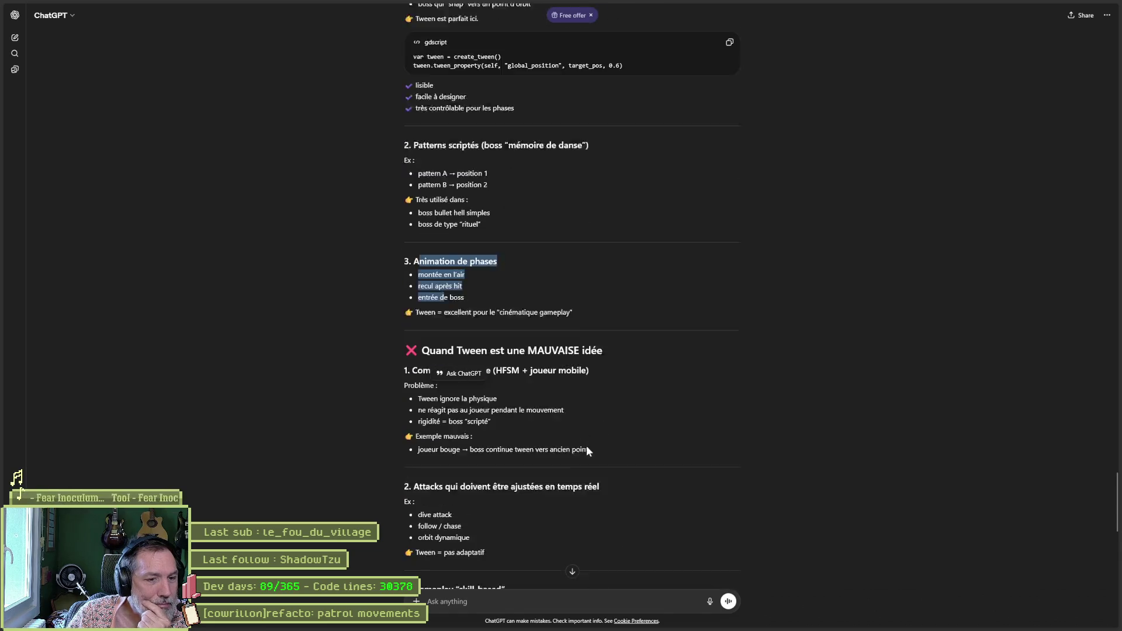
scroll(586, 446, "down", 1)
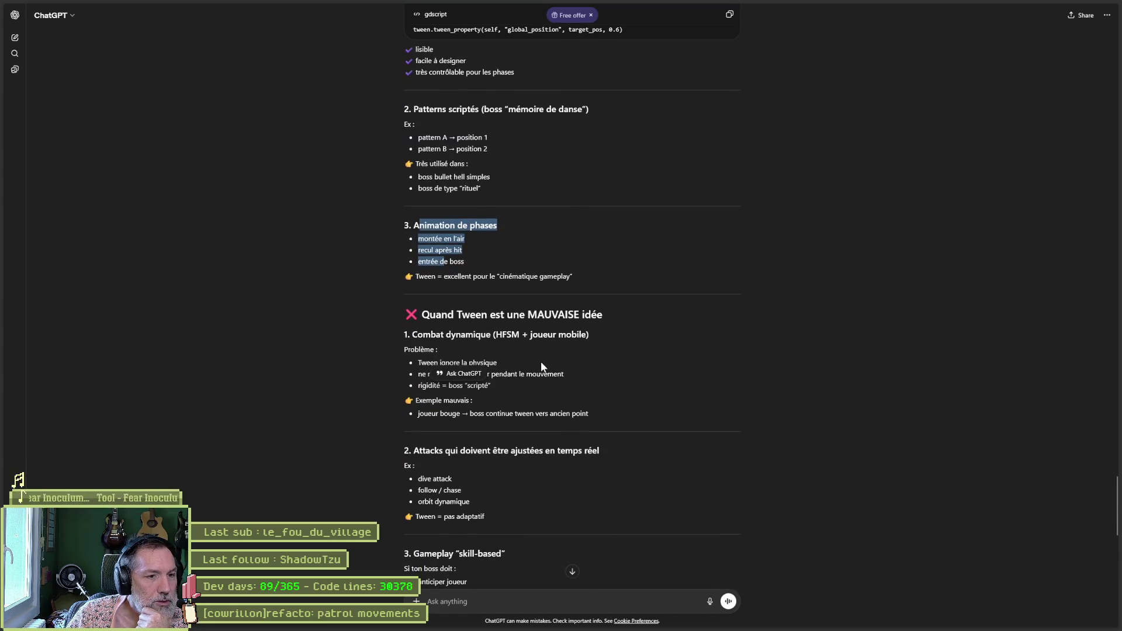
left_click(522, 368)
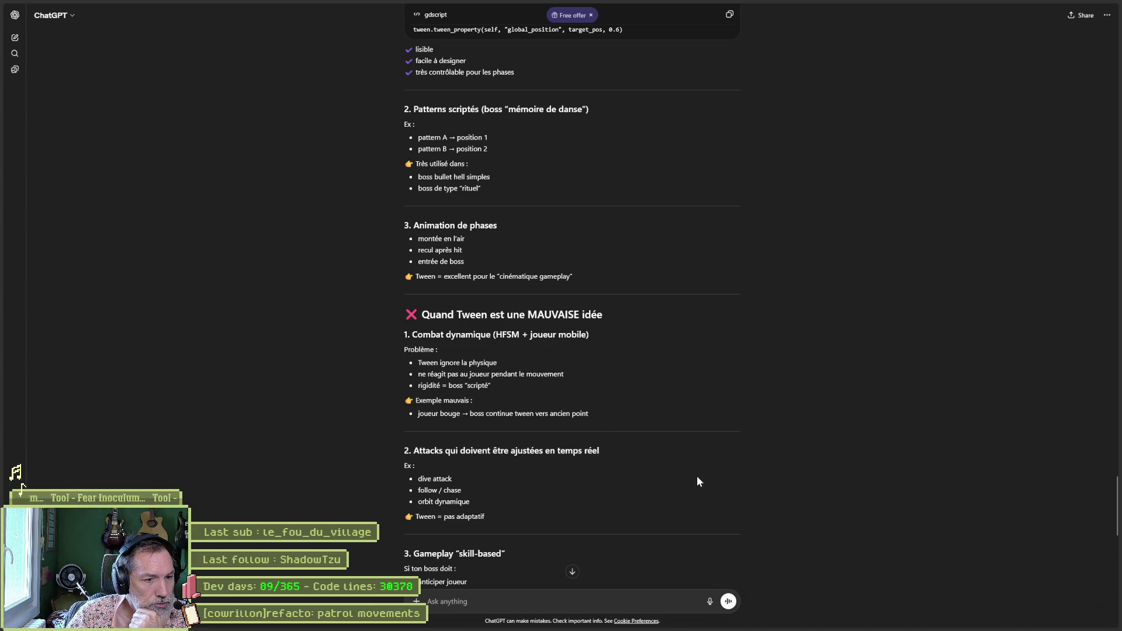
scroll(698, 477, "down", 2)
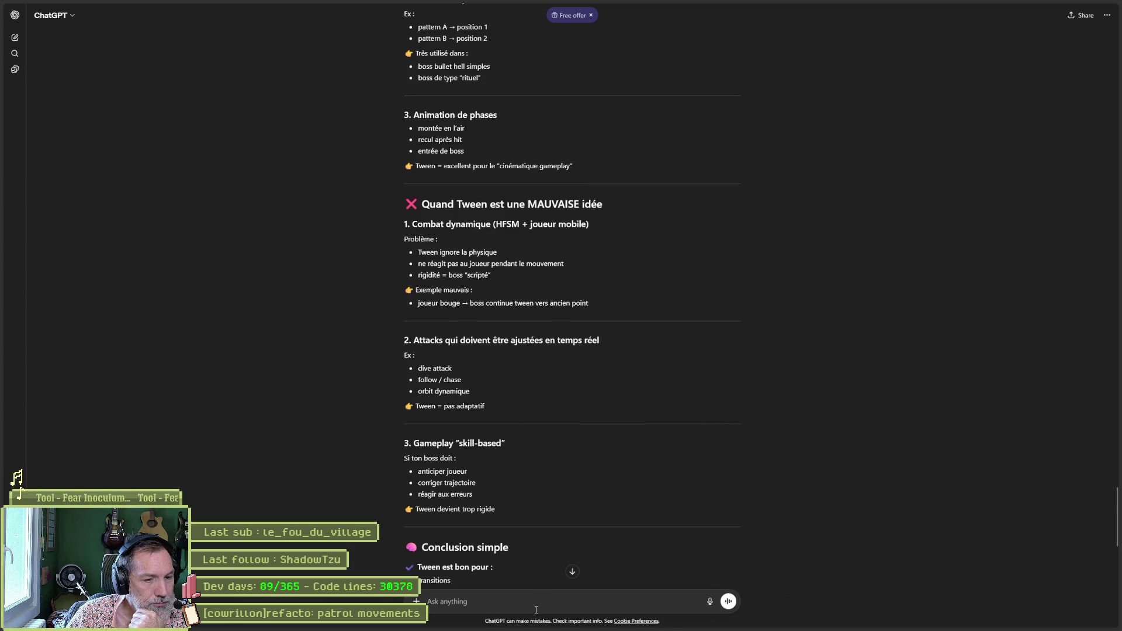
- Ask ChatGPT 'boss pas dependant de la position du joueur'
type("pas besoin de savoir")
key("ctrl+BackSpace")
key("ctrl+BackSpace")
key("ctrl+BackSpace")
type("boss pas dependant de la positi")
key("BackSpace")
key("BackSpace")
type("ition du joueur")
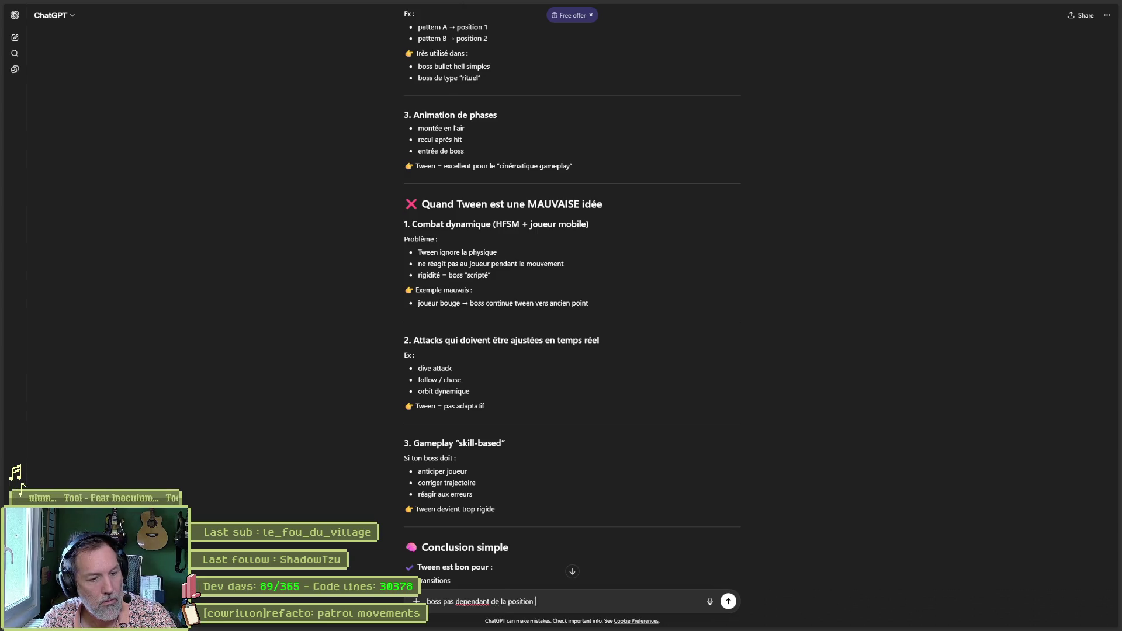
key("Return")
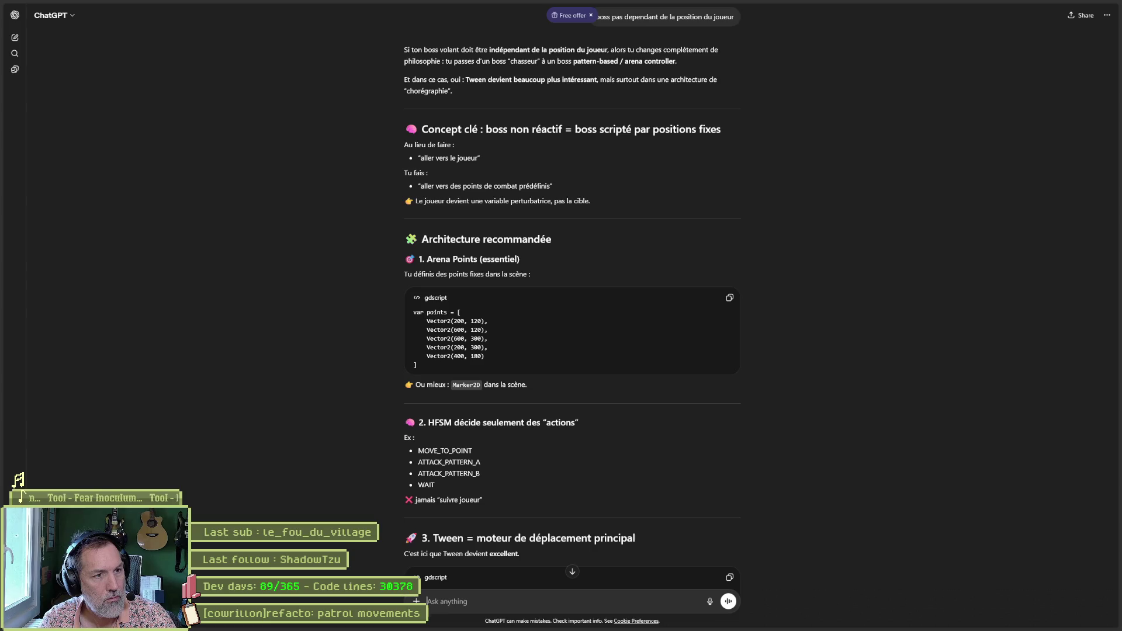
- Start a follow-up about an idle movement pattern that triggers an attack in place
type("il va f")
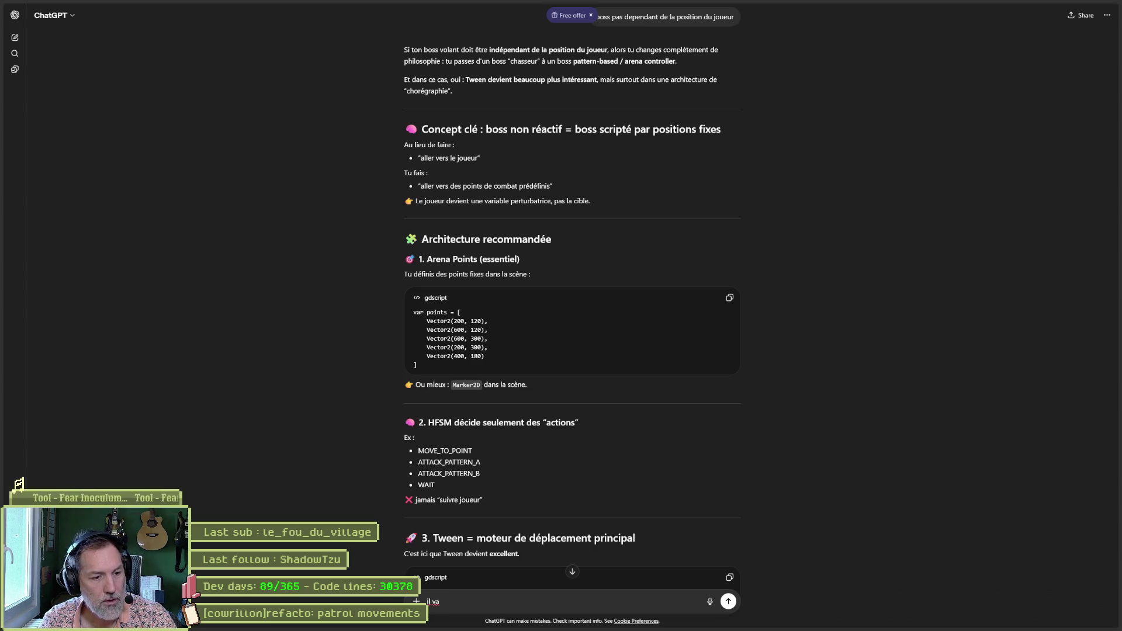
type("aire un patterne")
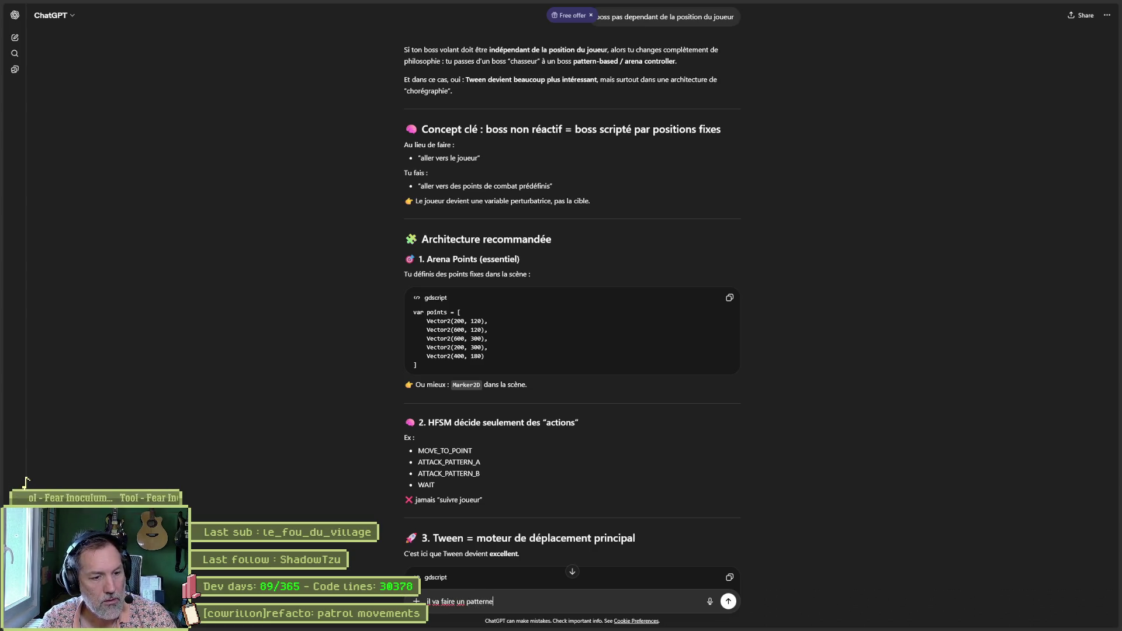
key("BackSpace")
type("de deplacement ")
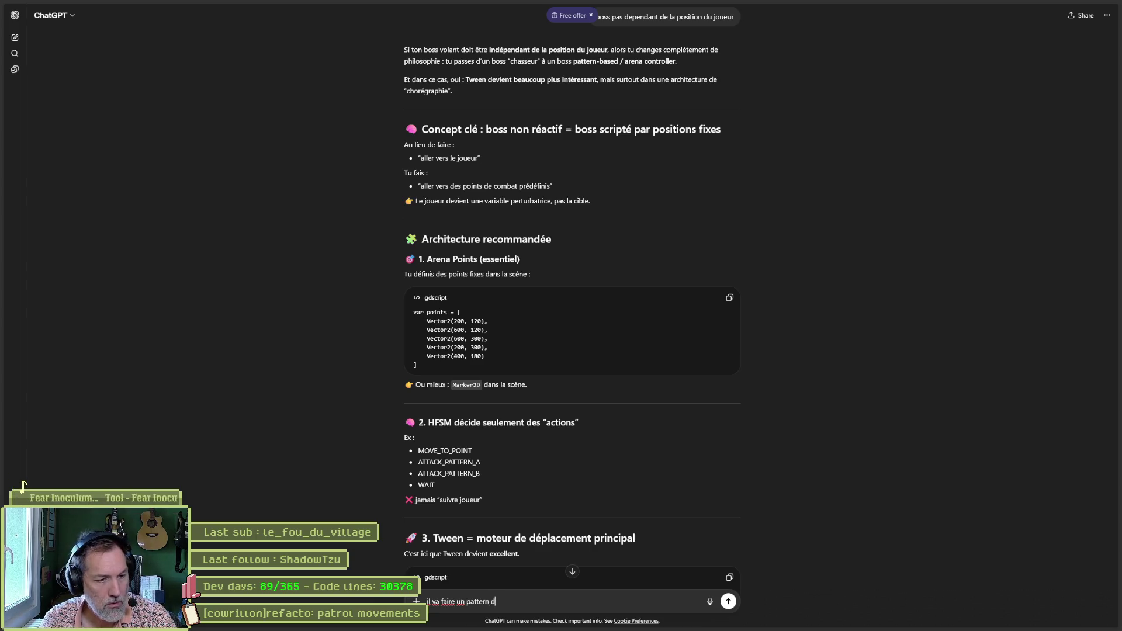
type("en mode idle, pui")
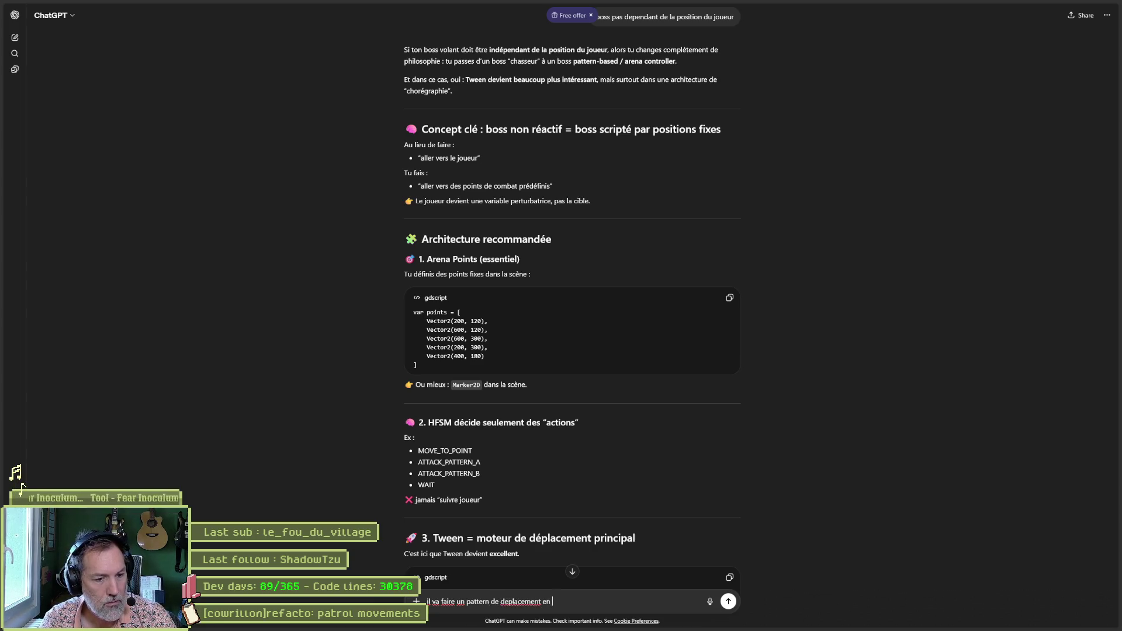
type("s declencher une at")
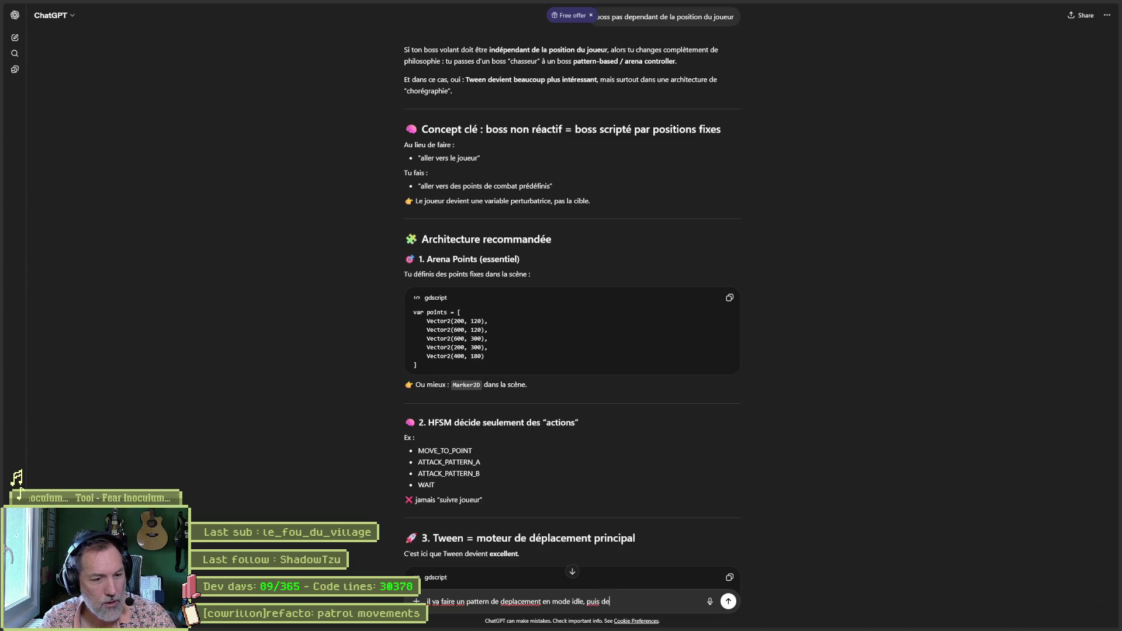
type("taque")
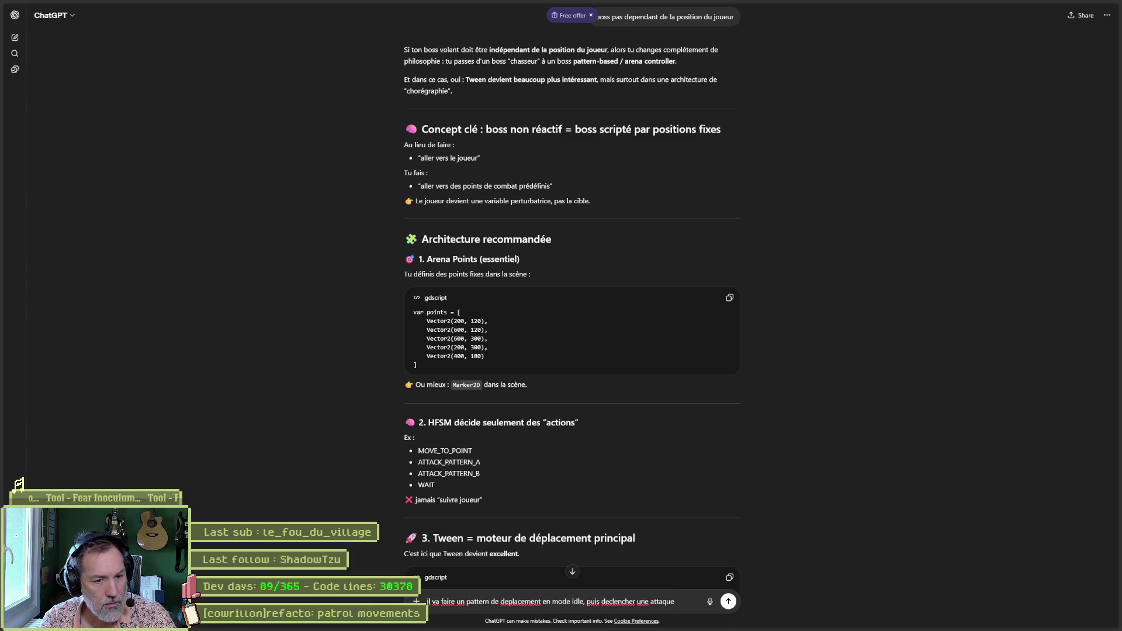
type(" a l'e")
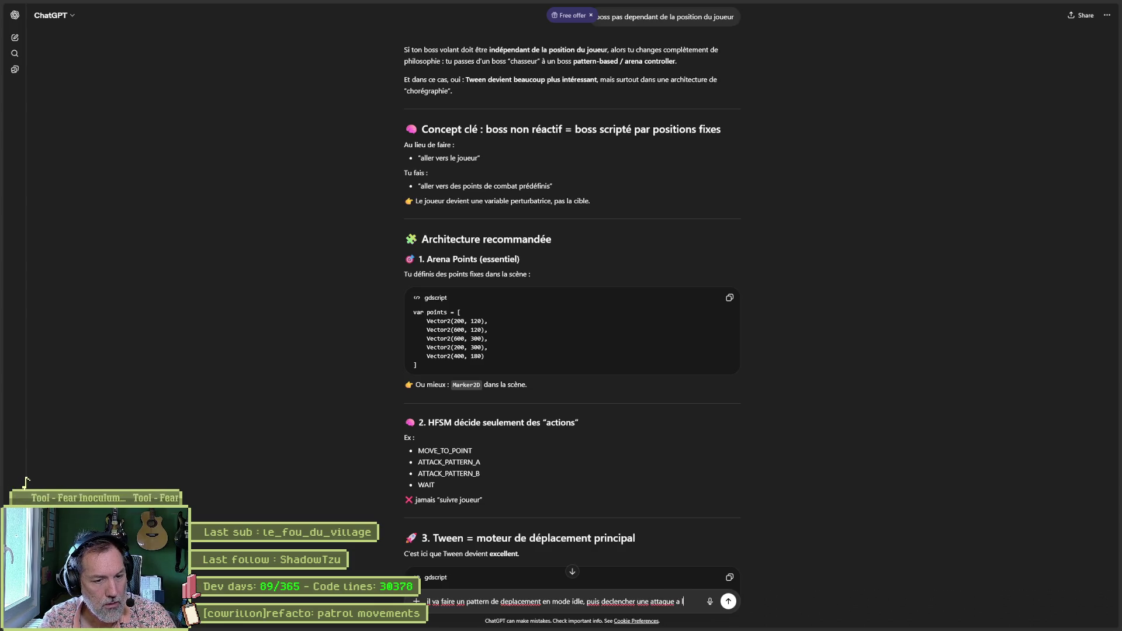
- Finish and send the follow-up: attack where it stands, then resume its idle movement pattern
key("BackSpace")
key("BackSpace")
key("BackSpace")
type("'endoirt ou il se trouv")
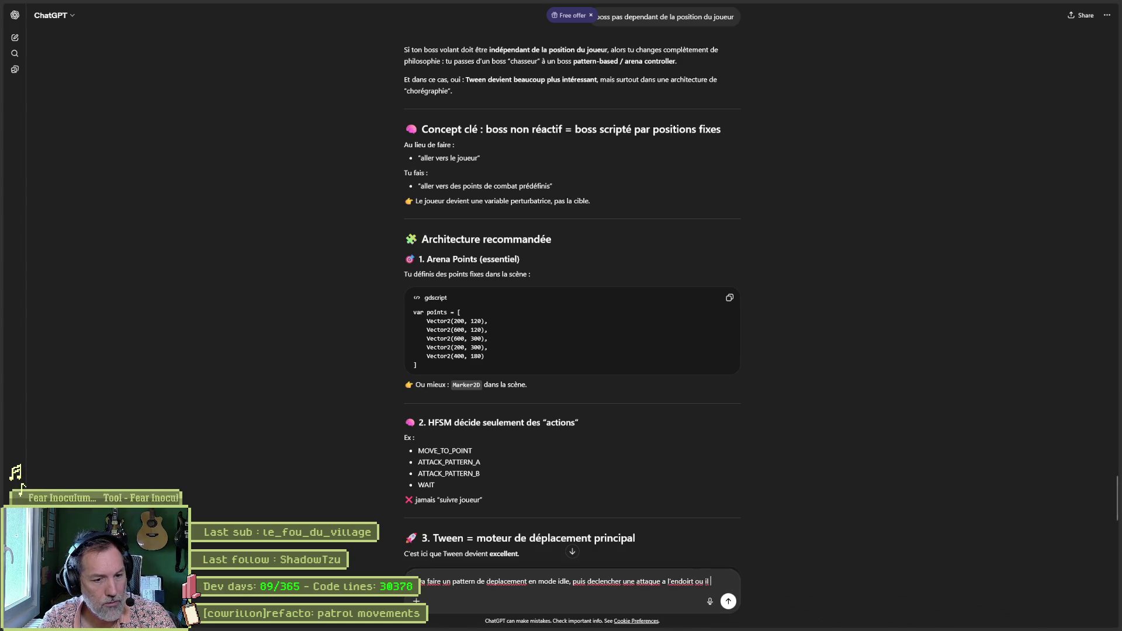
type("e puis reprendre ")
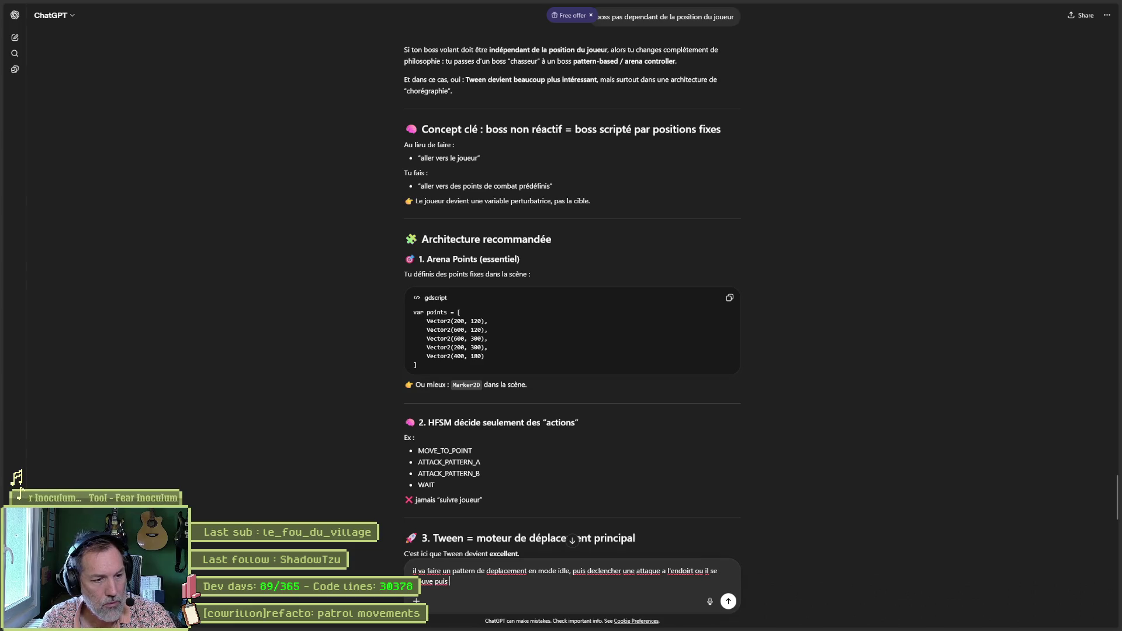
type("son pattern idle ")
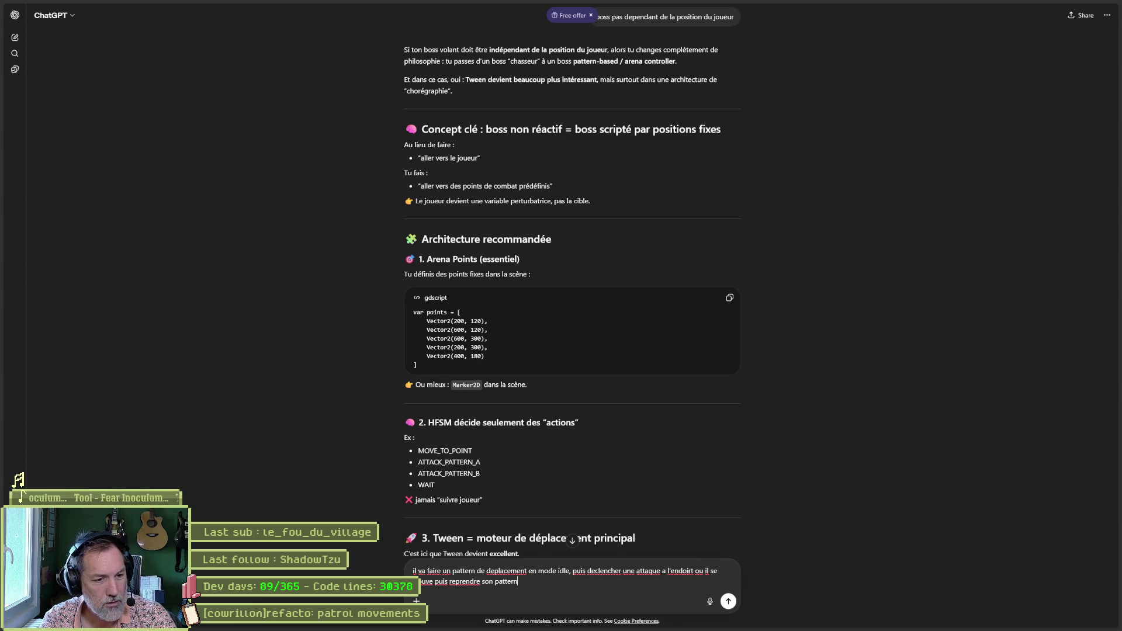
type("de mouvement")
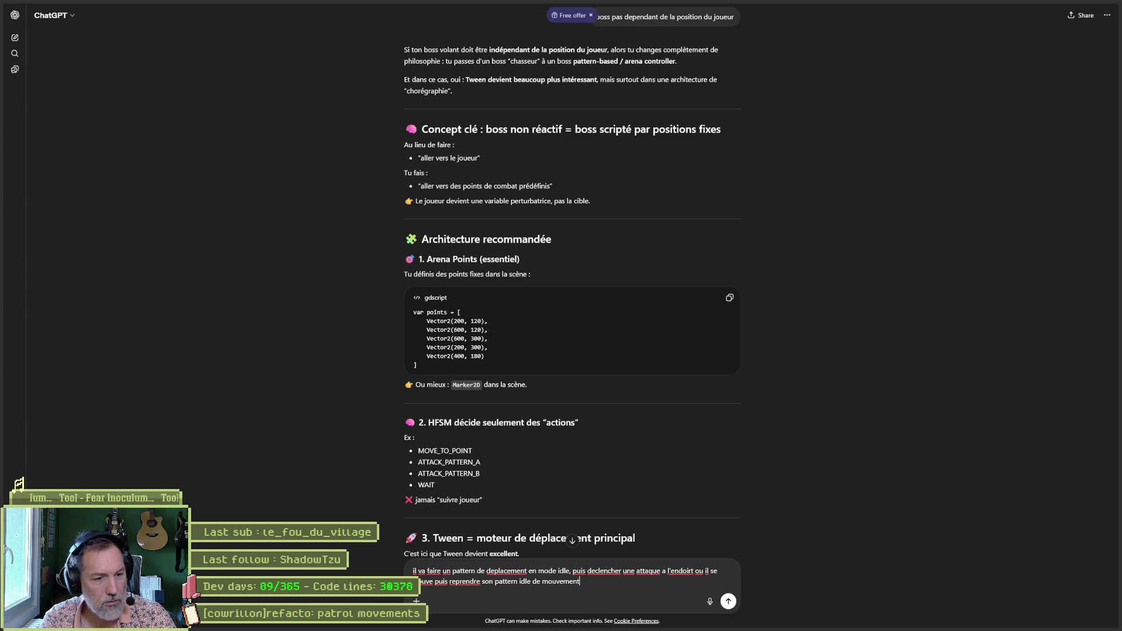
key("Return")
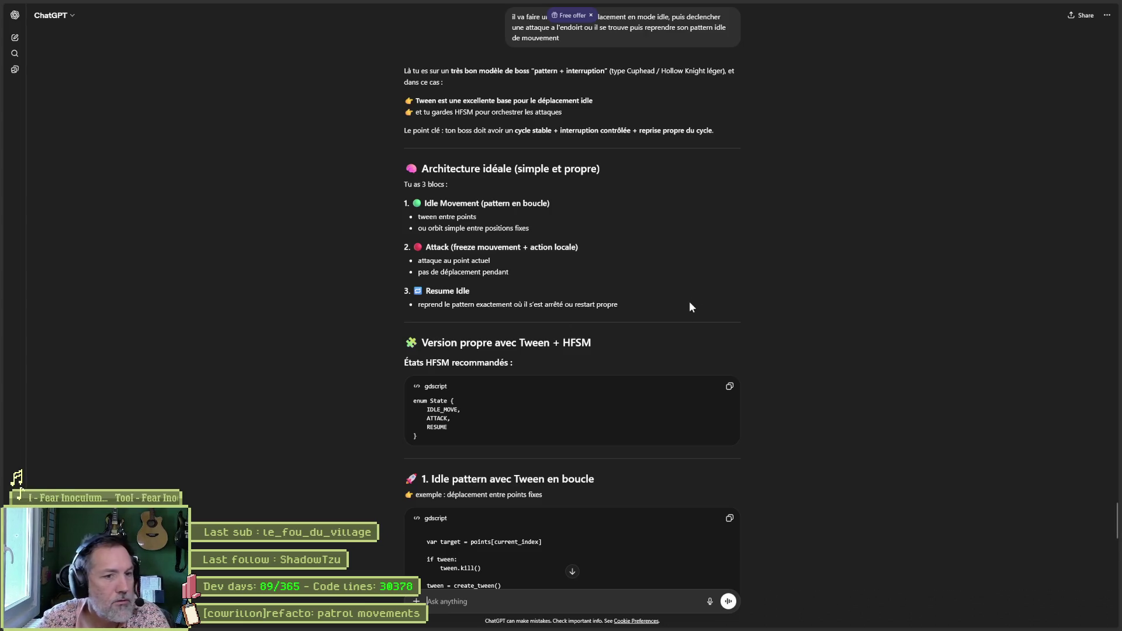
scroll(835, 296, "down", 5)
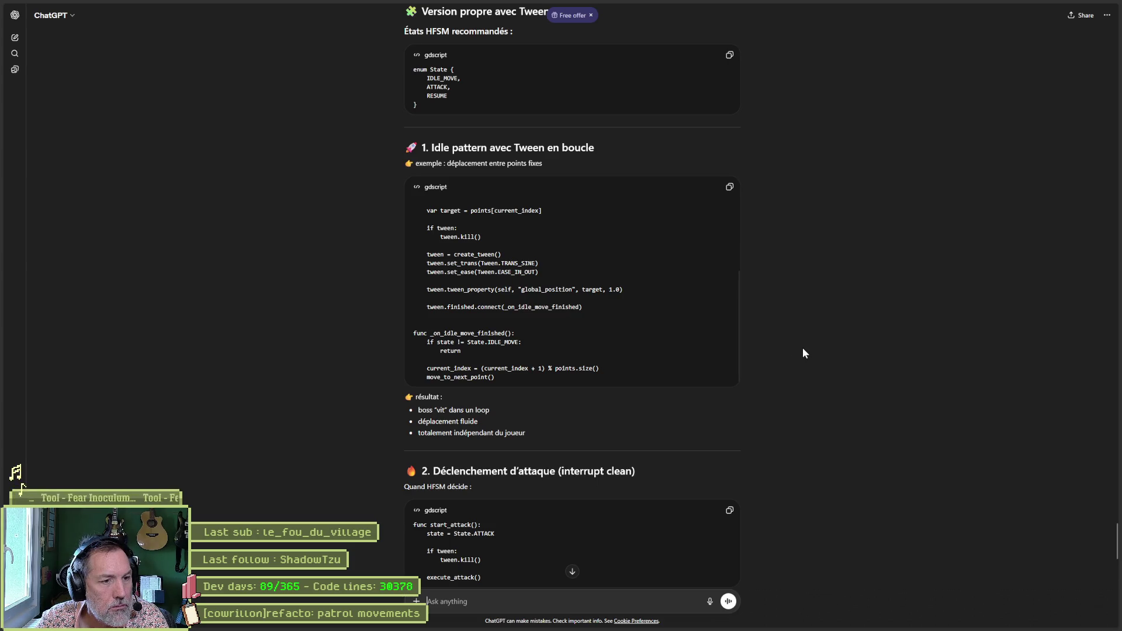
scroll(803, 349, "down", 3)
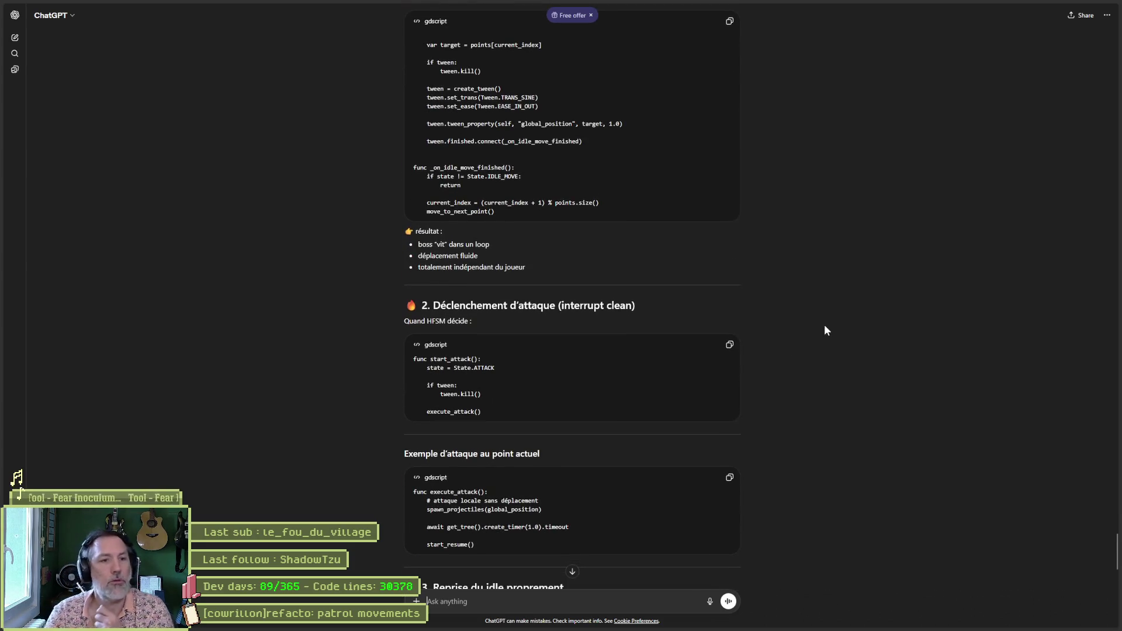
scroll(811, 403, "down", 1)
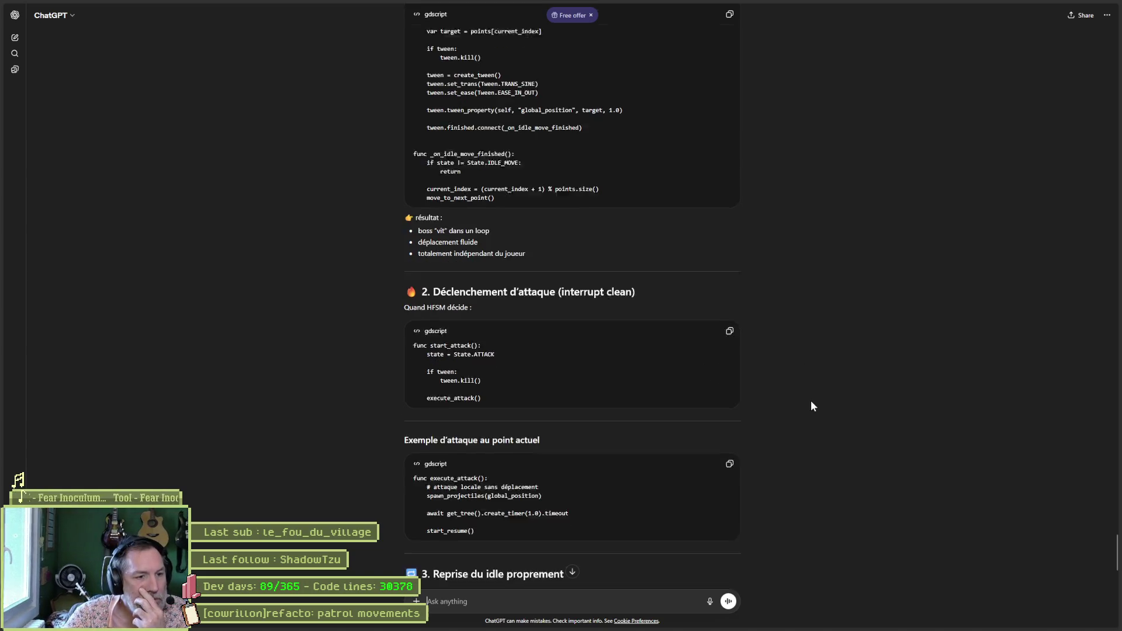
scroll(777, 415, "down", 1)
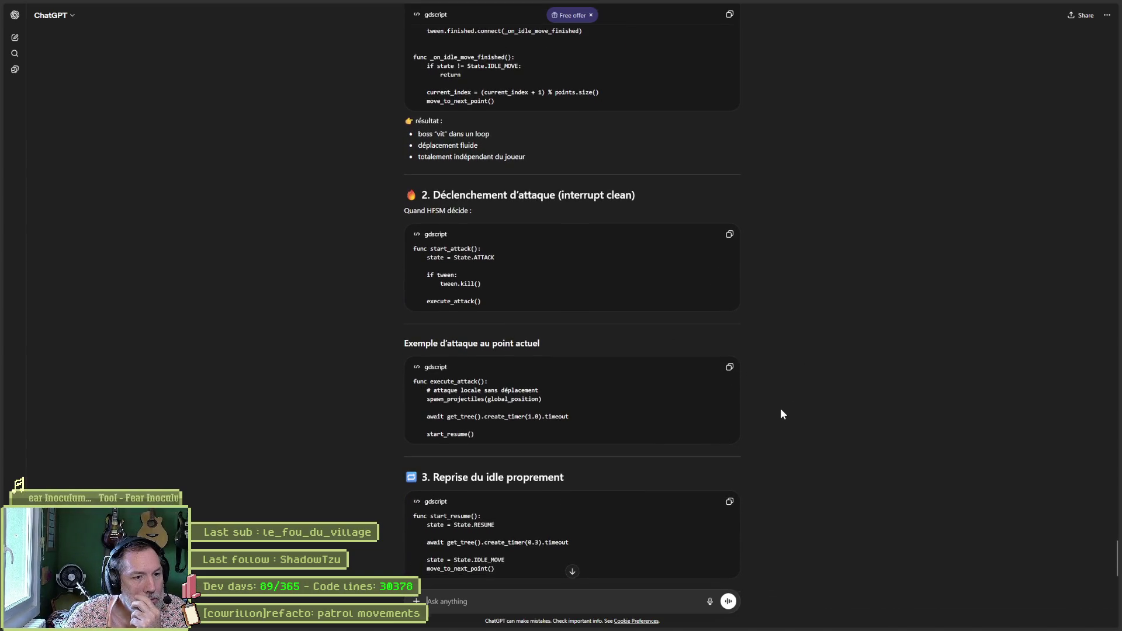
scroll(784, 415, "down", 1)
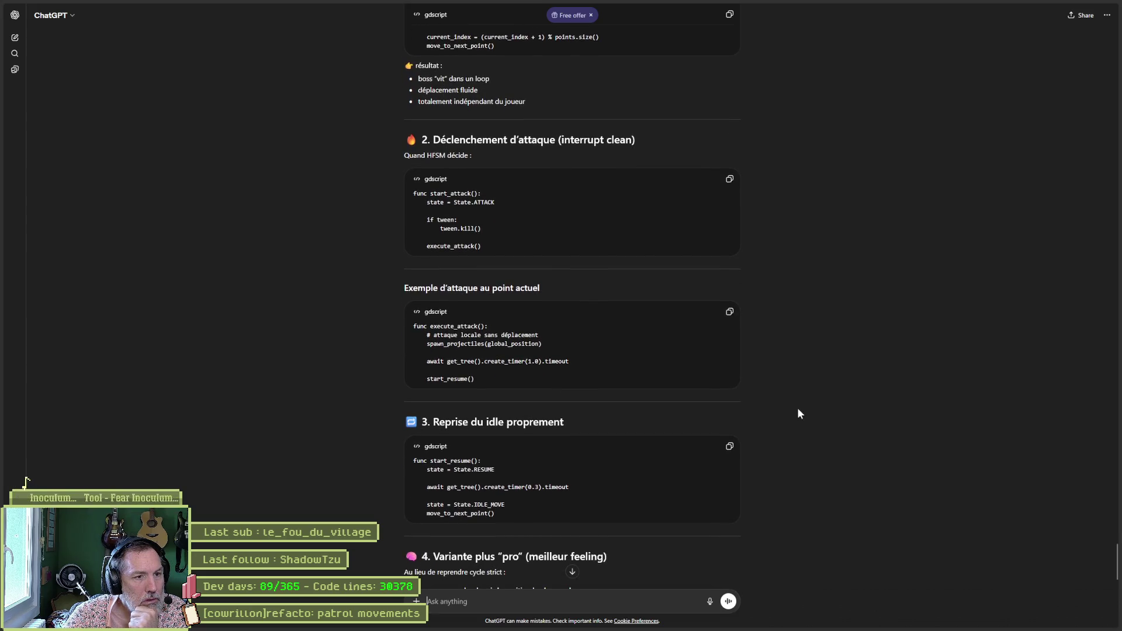
scroll(784, 408, "down", 2)
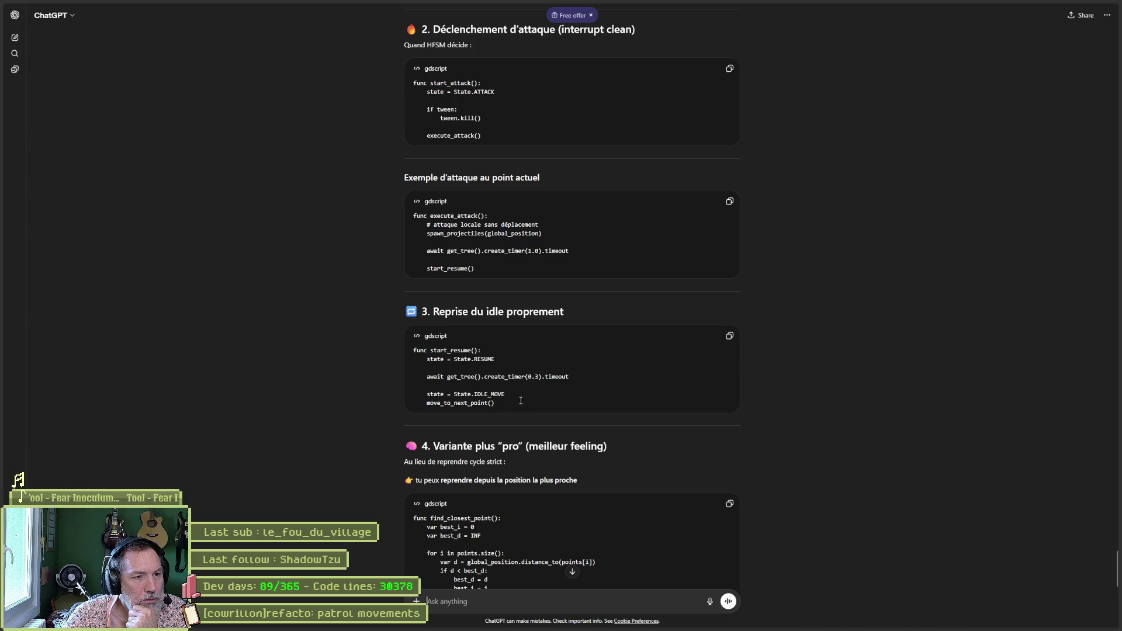
scroll(823, 413, "down", 4)
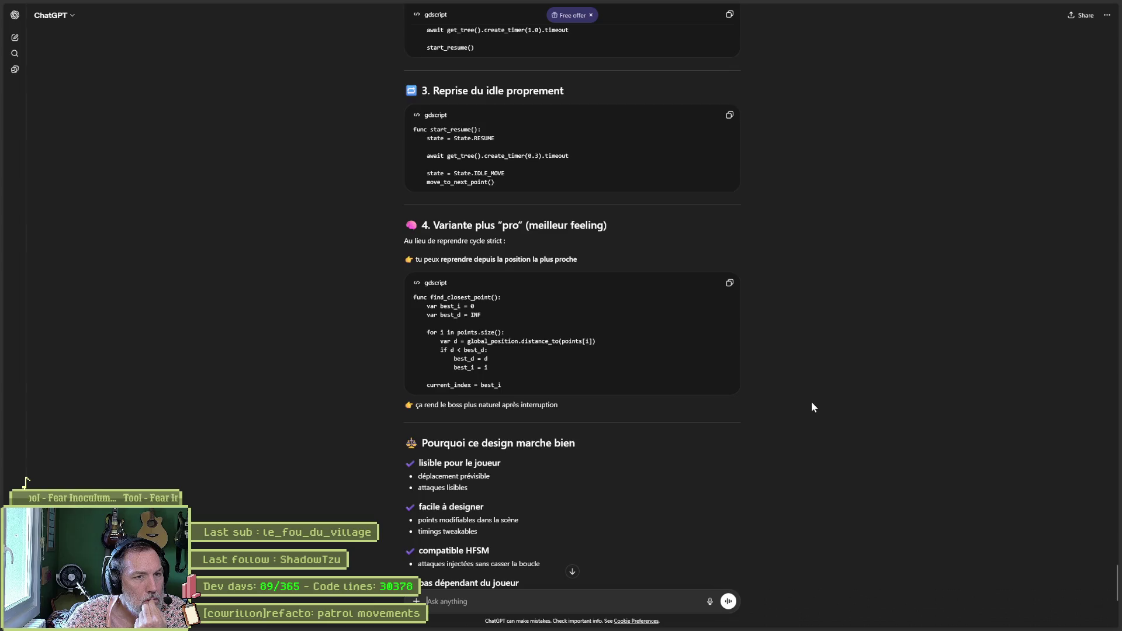
scroll(812, 406, "up", 5)
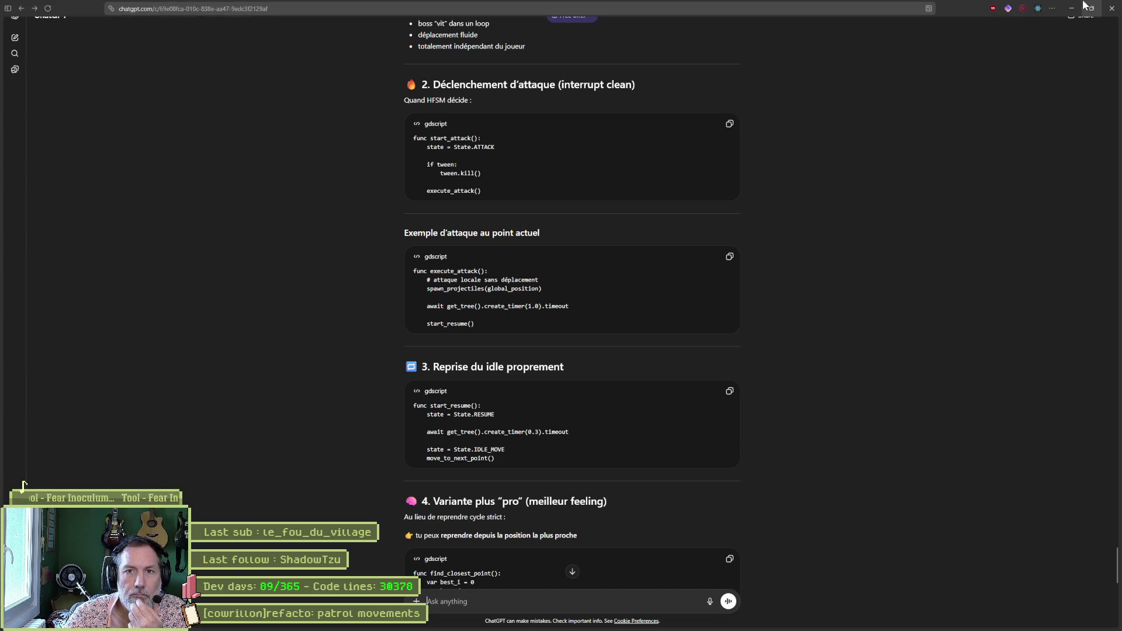
left_click(1070, 7)
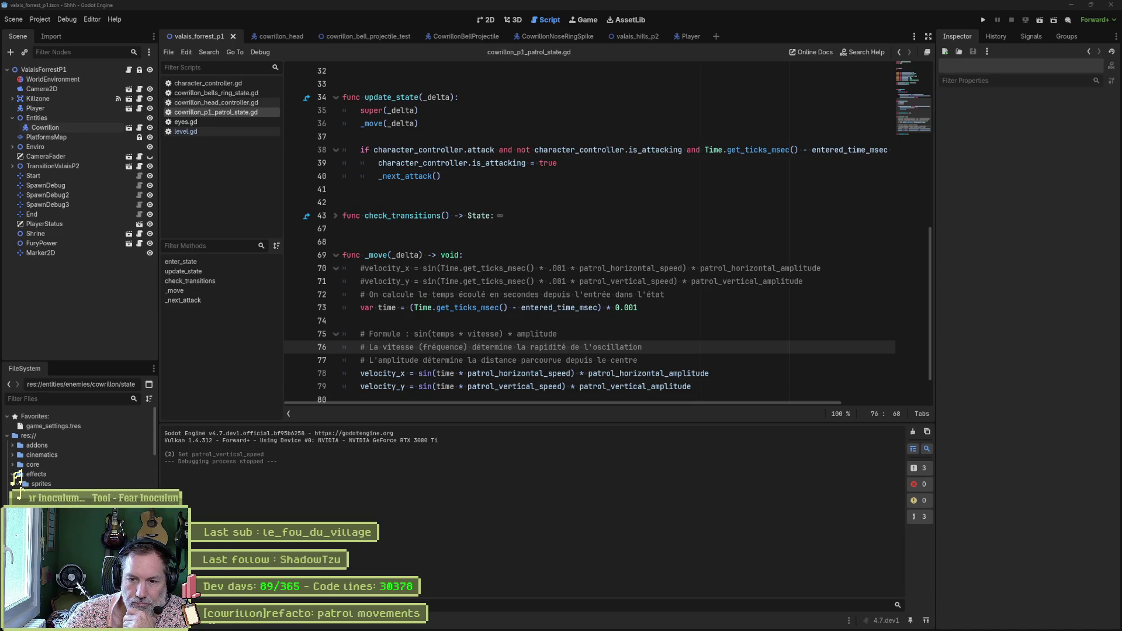
- Check the patrol state's _move code in Godot, then bring Fork to the front
left_click(698, 343)
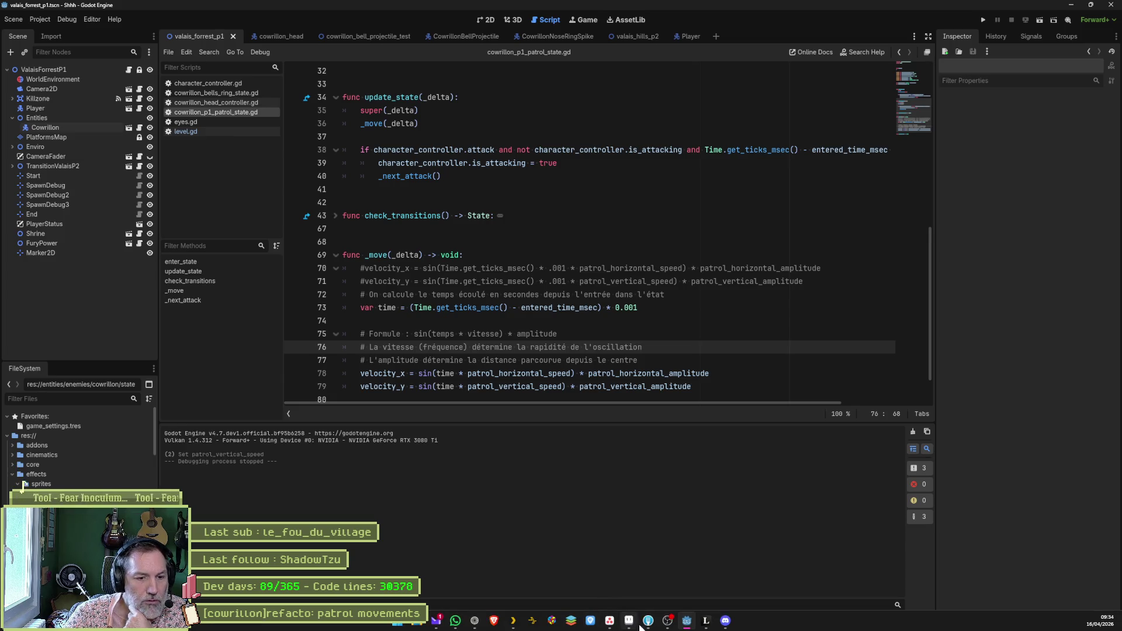
left_click(648, 623)
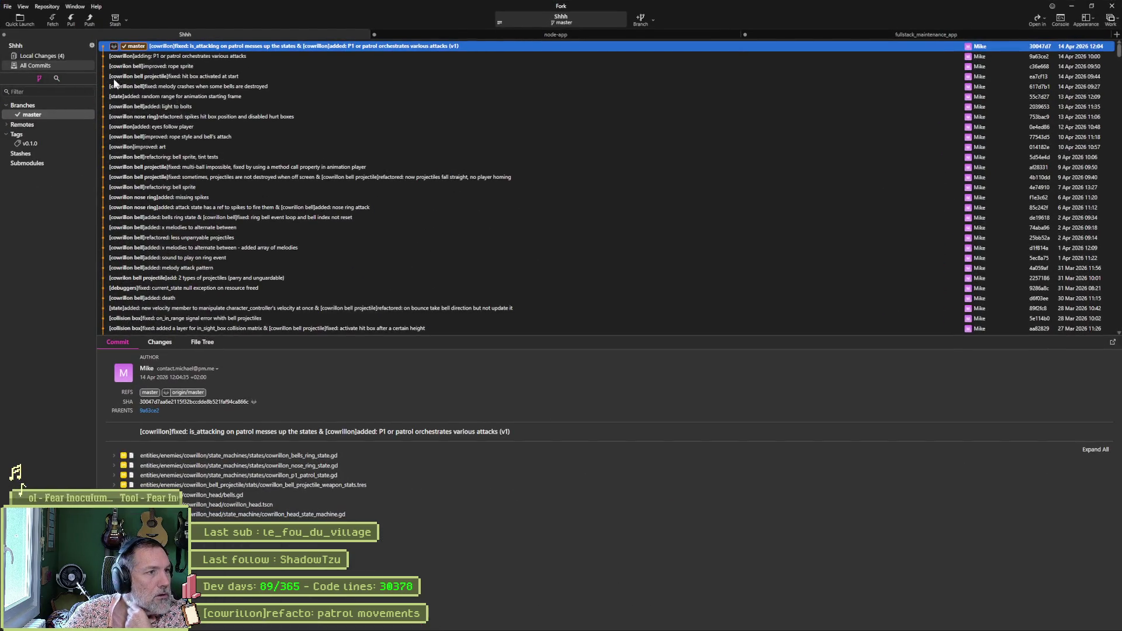
- In the latest commit's file tree, view cowrillon_head's move state, then cowrillon_head_idle_state.gd
left_click(209, 346)
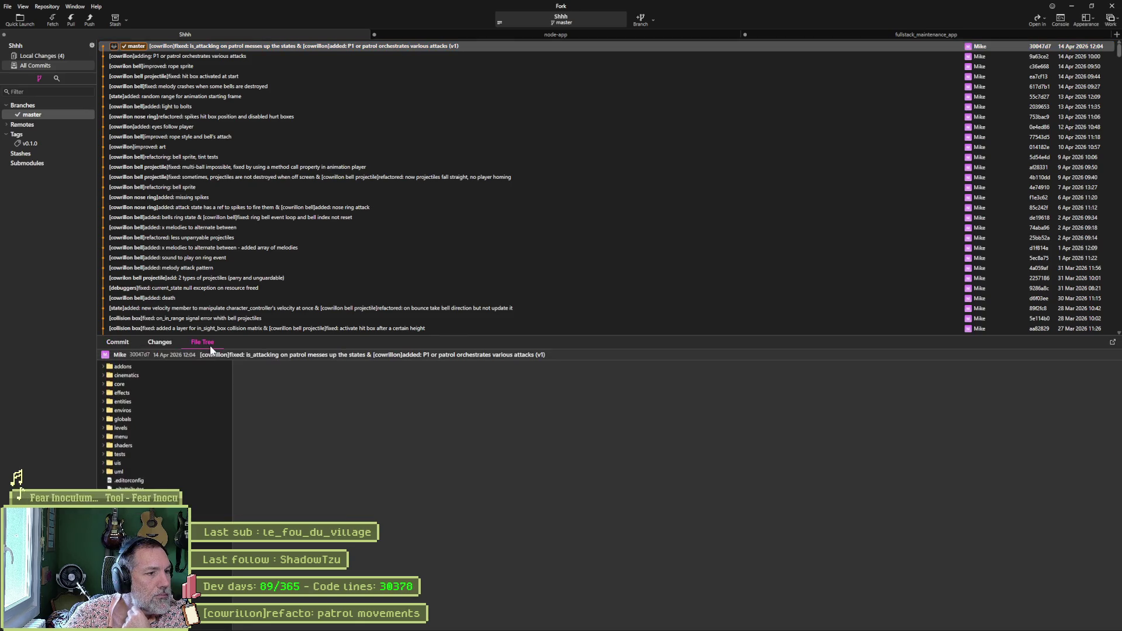
left_click(103, 402)
left_click(108, 411)
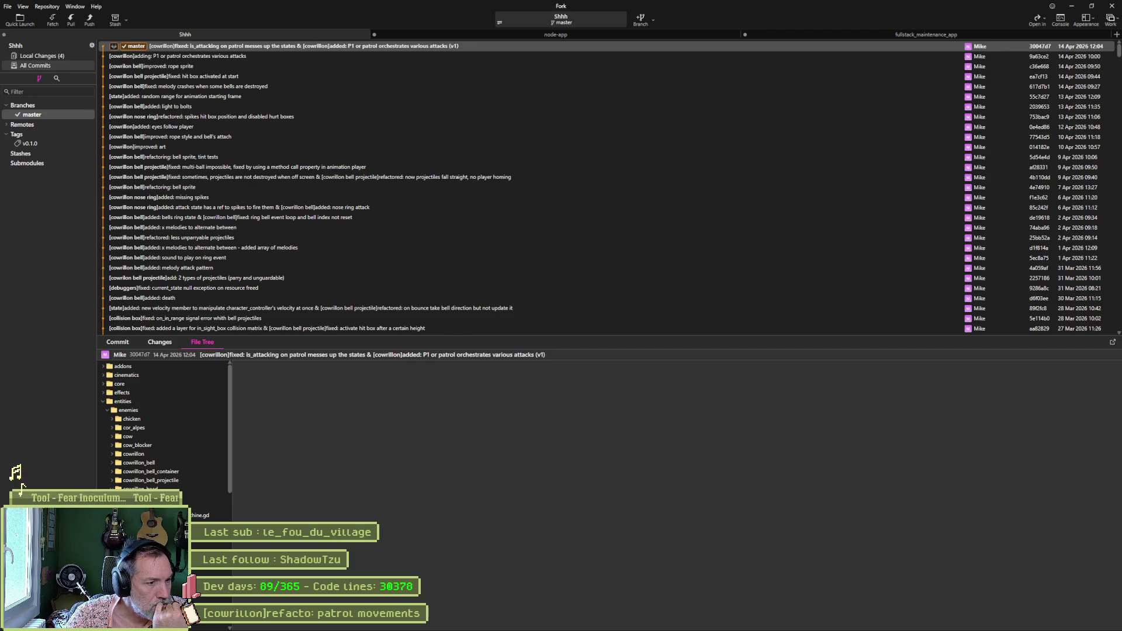
scroll(163, 427, "down", 3)
left_click(112, 401)
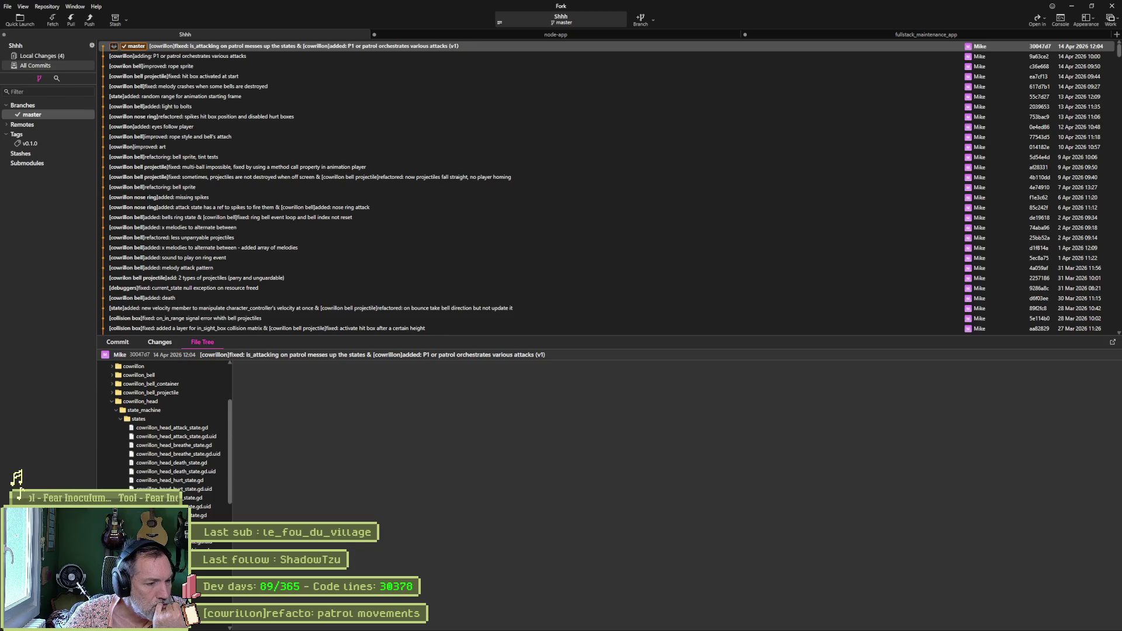
left_click(207, 515)
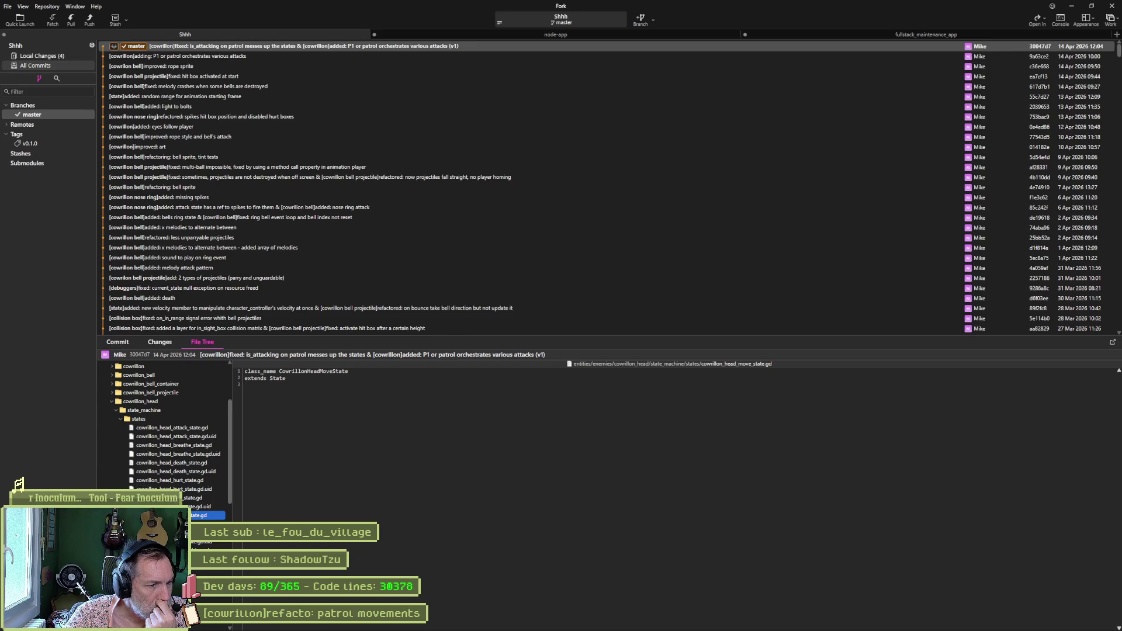
left_click(188, 498)
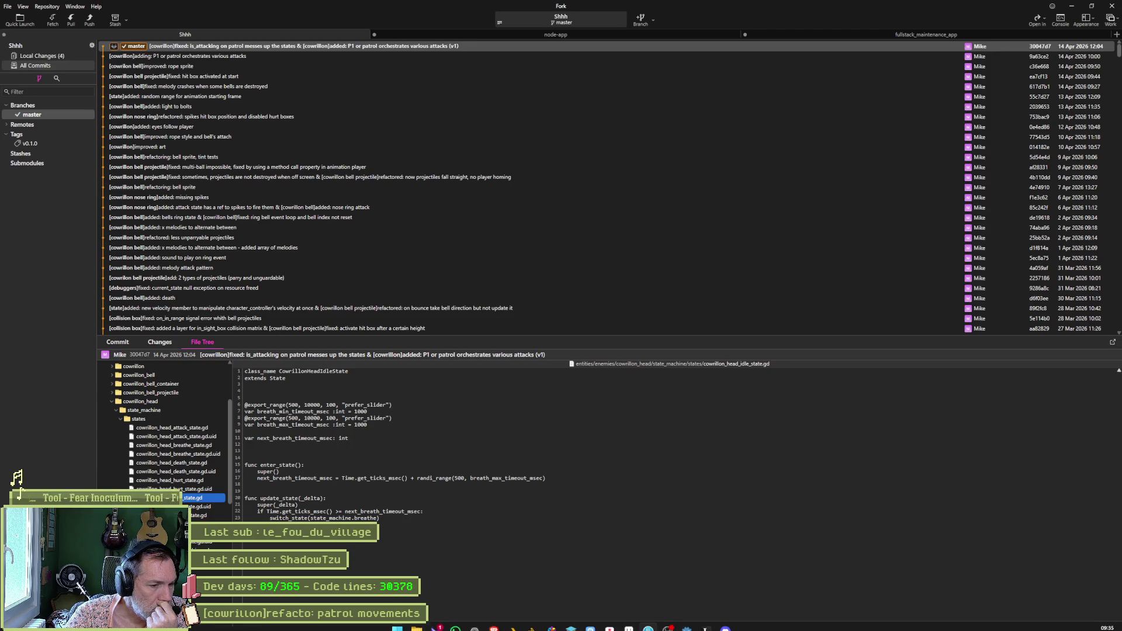
- Open the cowrillon_head Patrol node's script, show it in FileSystem, then return to Fork
mouse_move(687, 620)
left_click(701, 581)
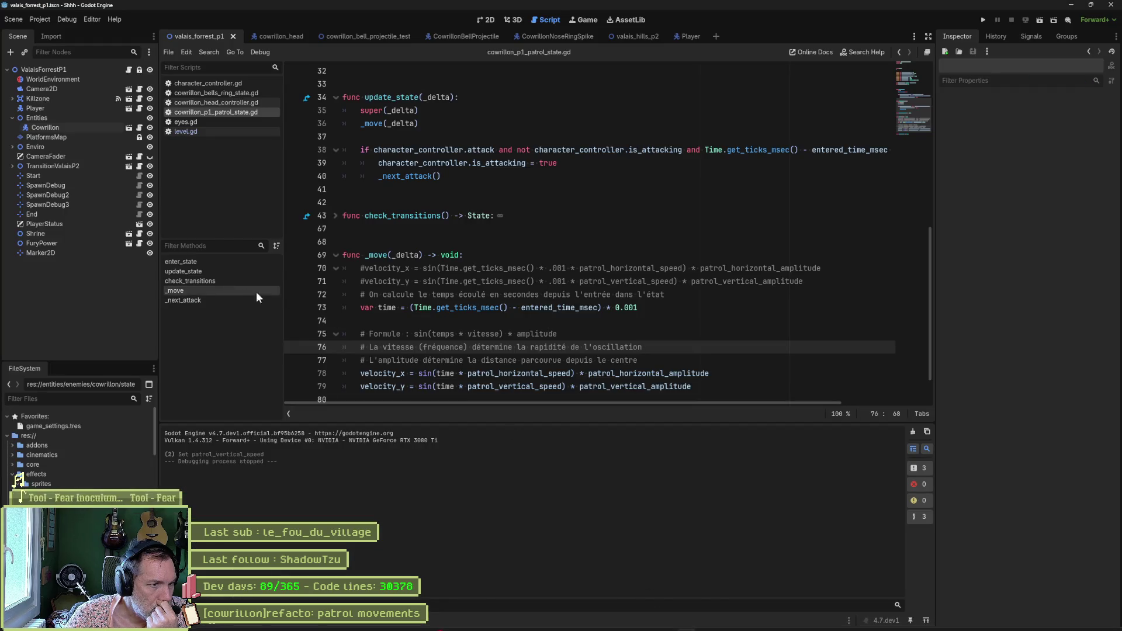
left_click(293, 40)
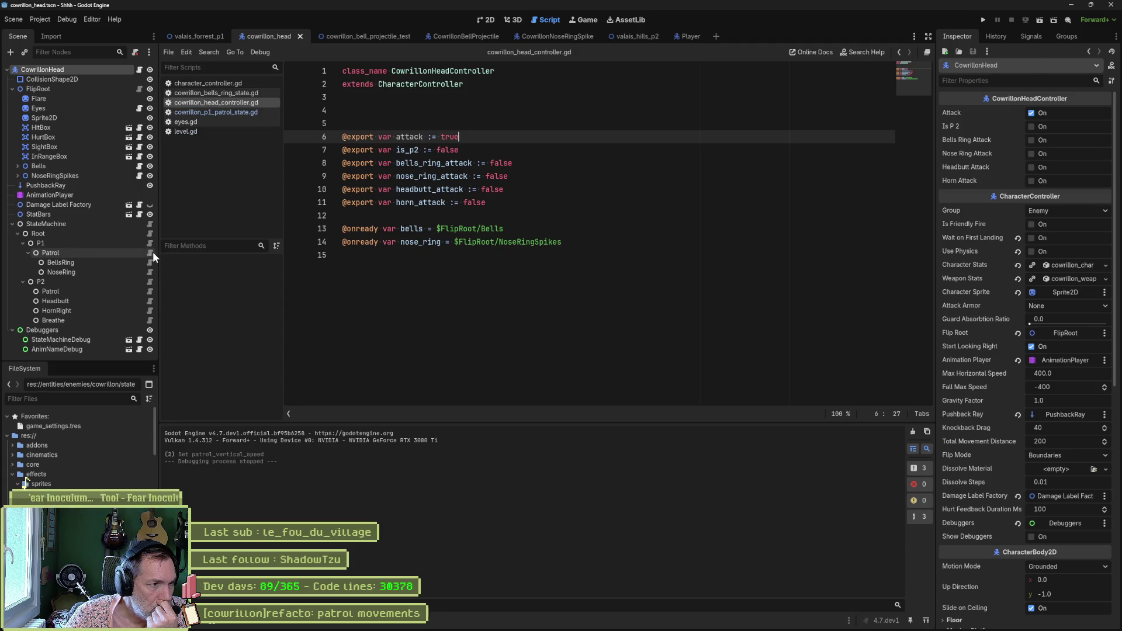
left_click(151, 252)
right_click(217, 112)
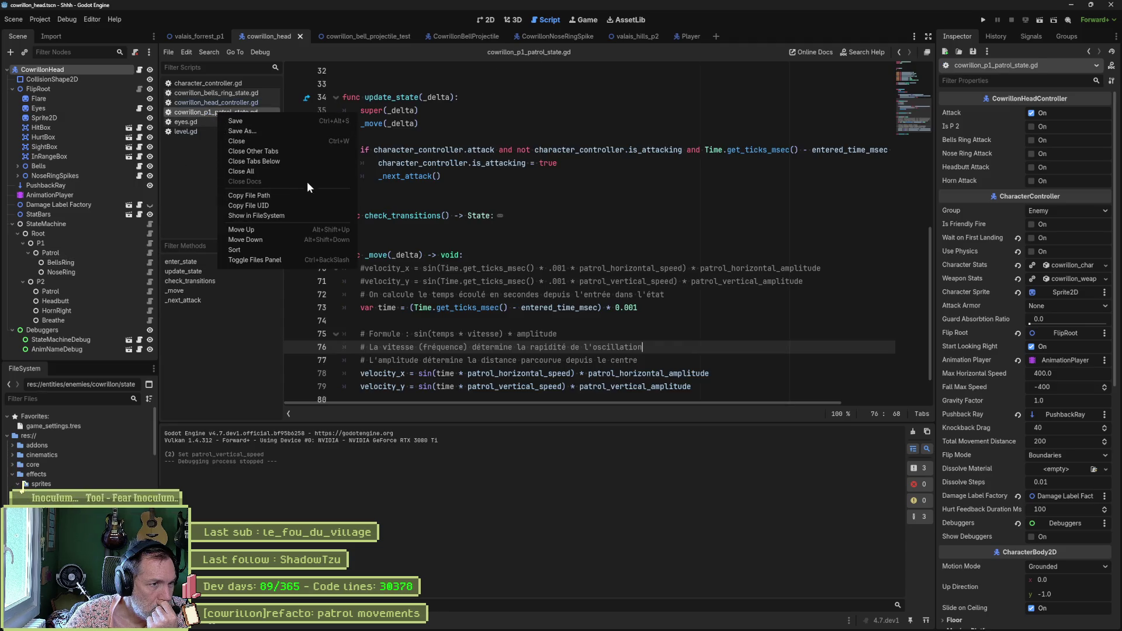
left_click(312, 216)
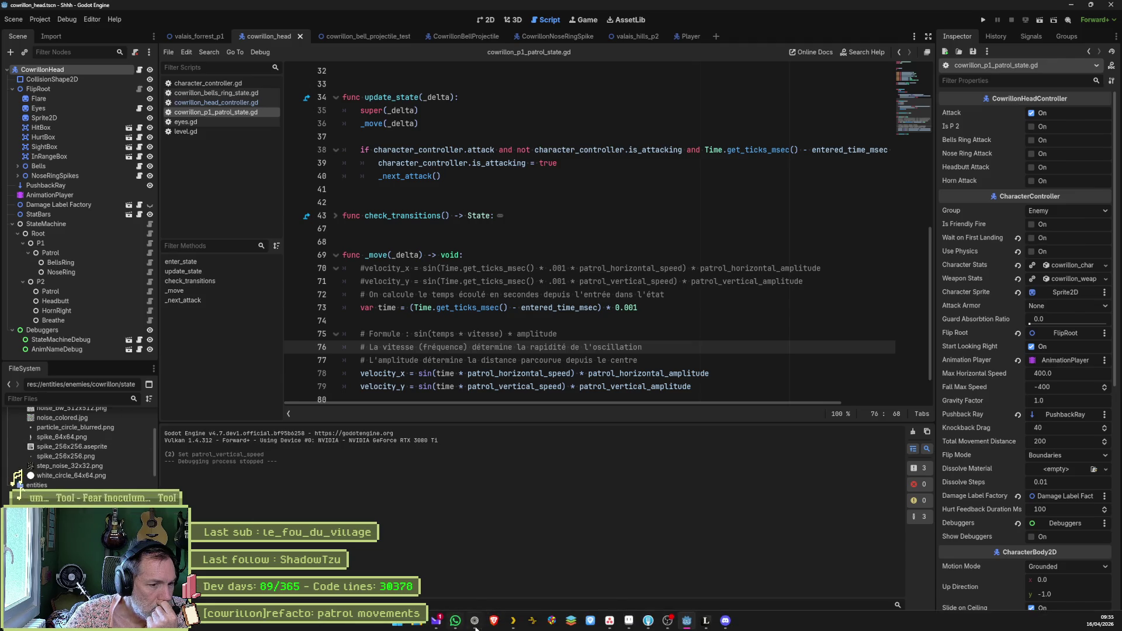
key("alt+Tab")
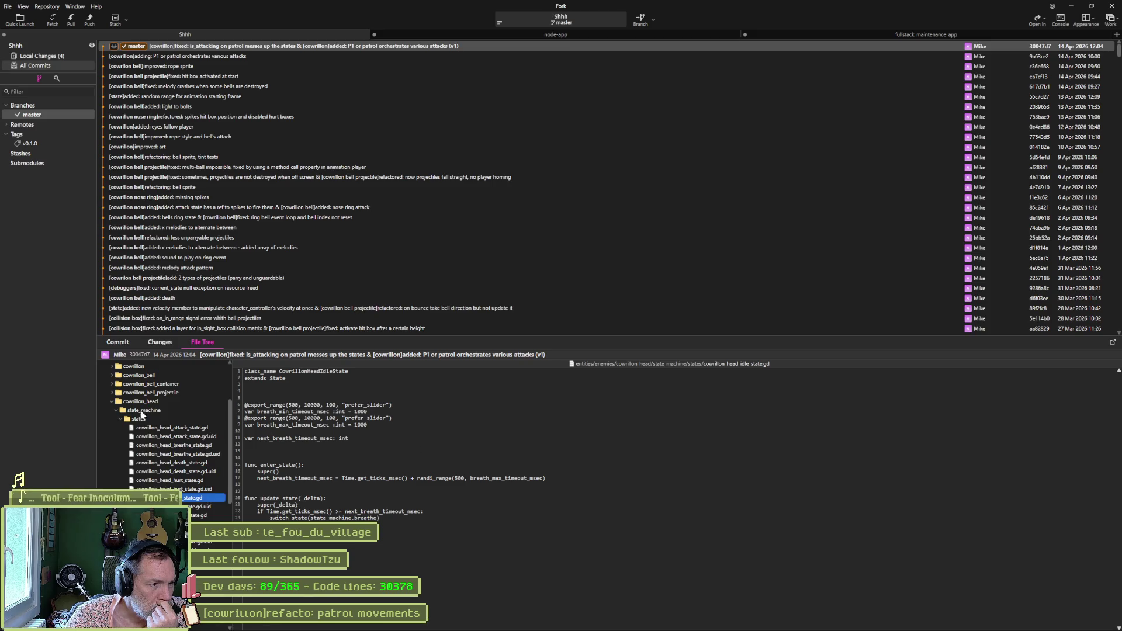
- Review cowrillon_p1_patrol_state.gd under cowrillon > state_machines > states, then select the bell melody fix commit
left_click(111, 402)
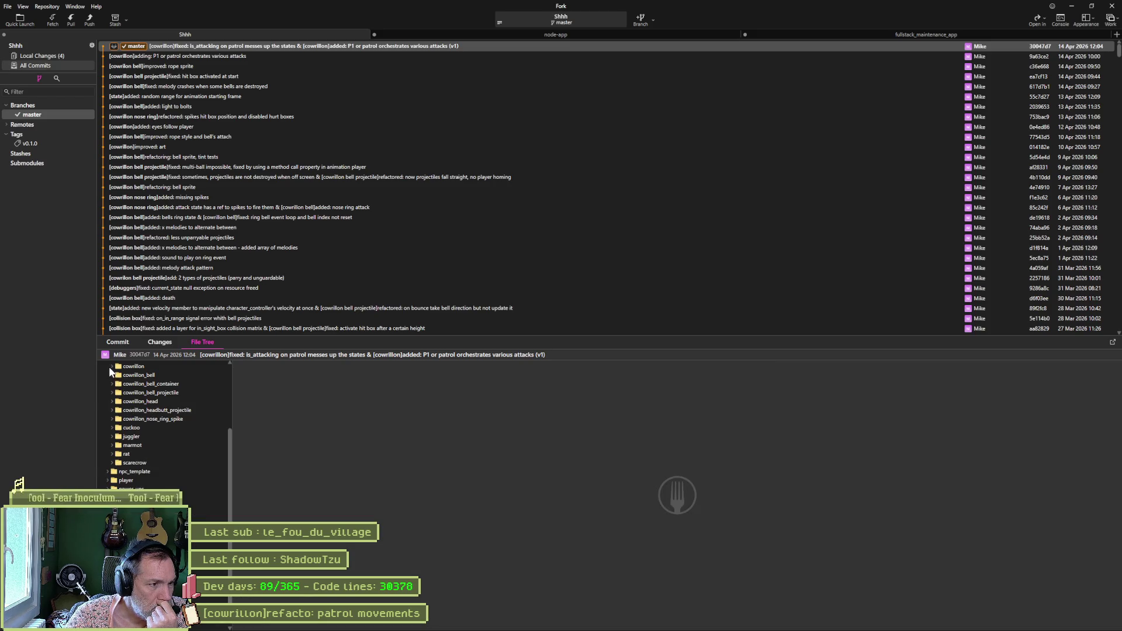
left_click(112, 367)
left_click(116, 375)
left_click(120, 384)
left_click(194, 498)
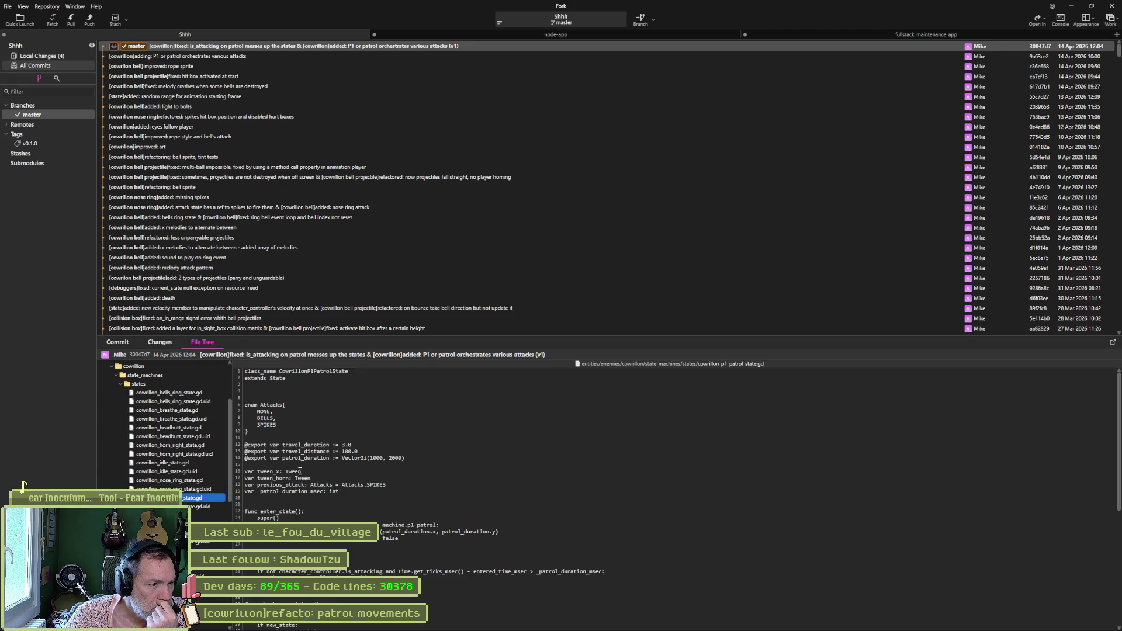
scroll(273, 452, "up", 1)
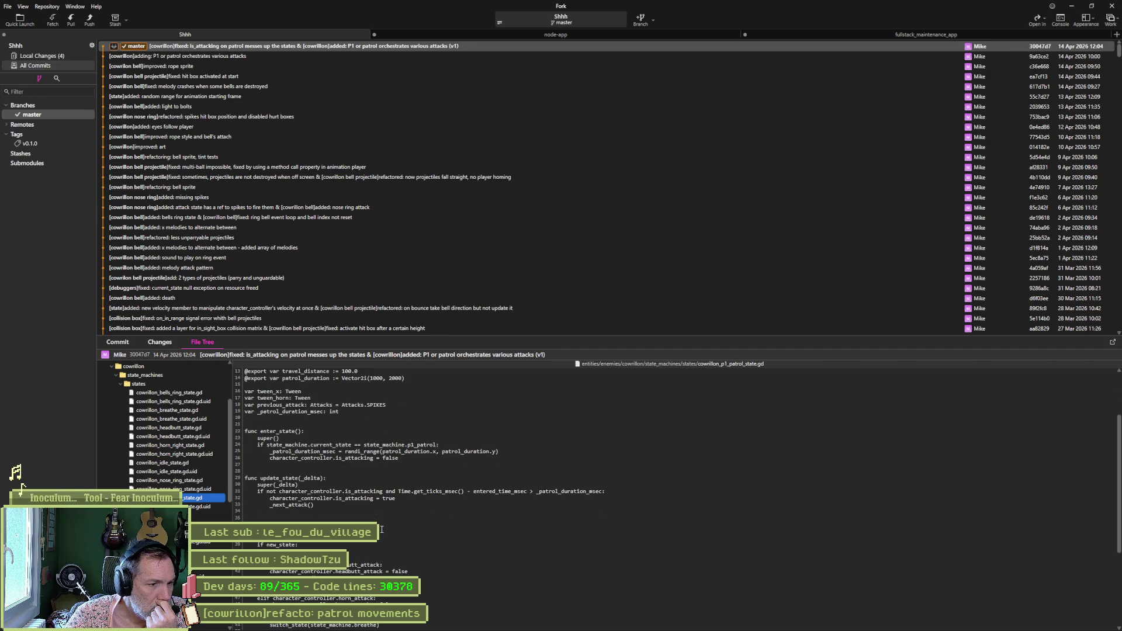
scroll(273, 452, "up", 1)
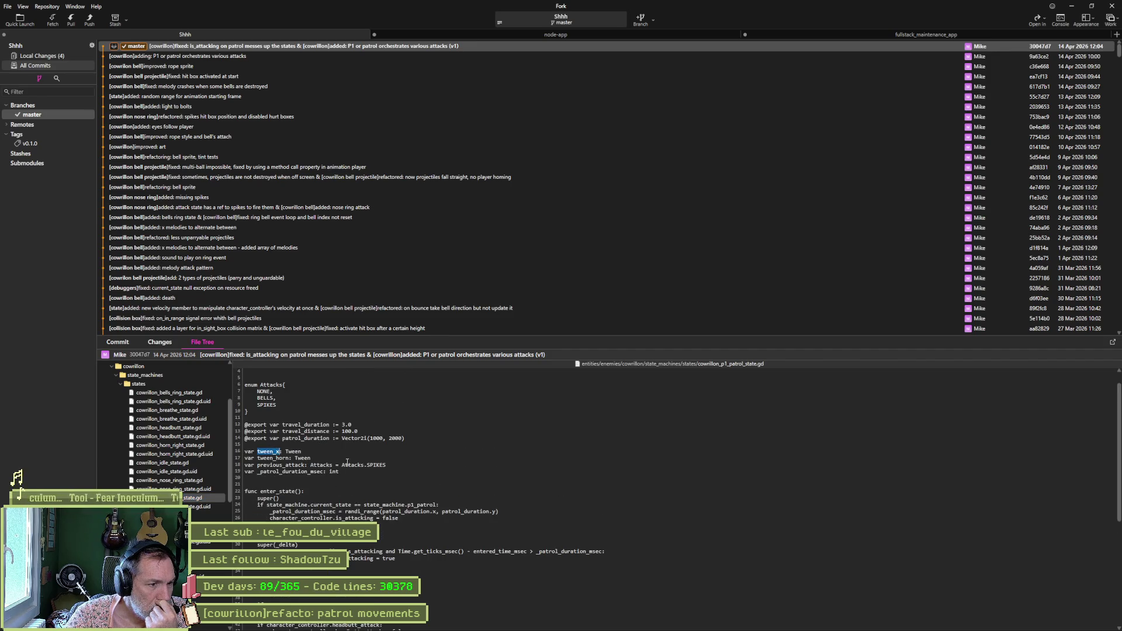
scroll(352, 478, "down", 10)
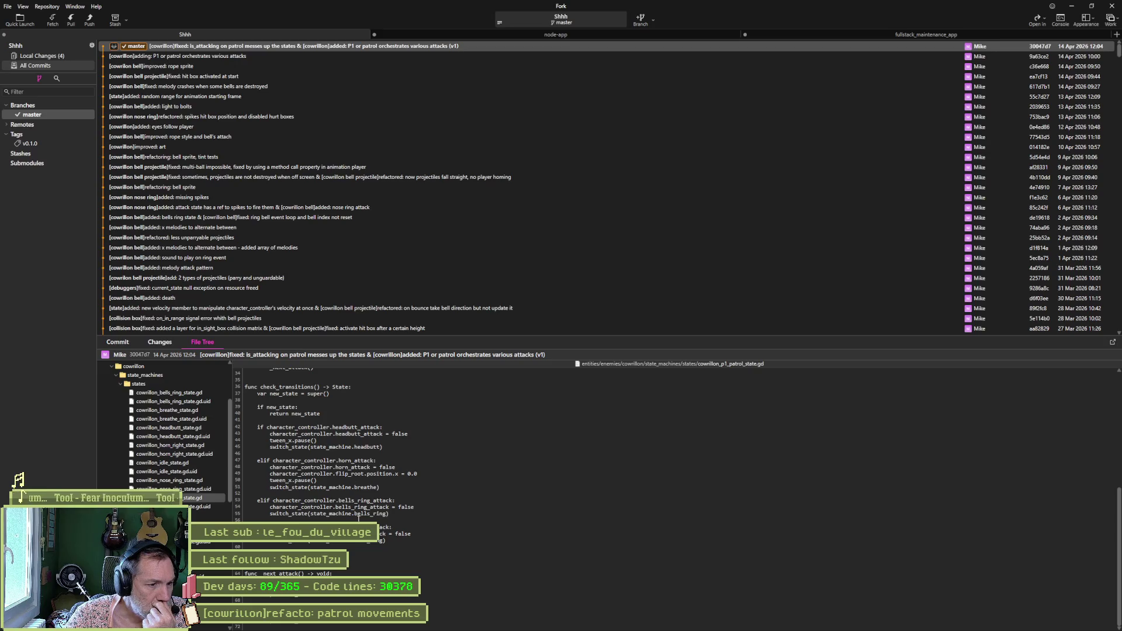
scroll(353, 478, "up", 5)
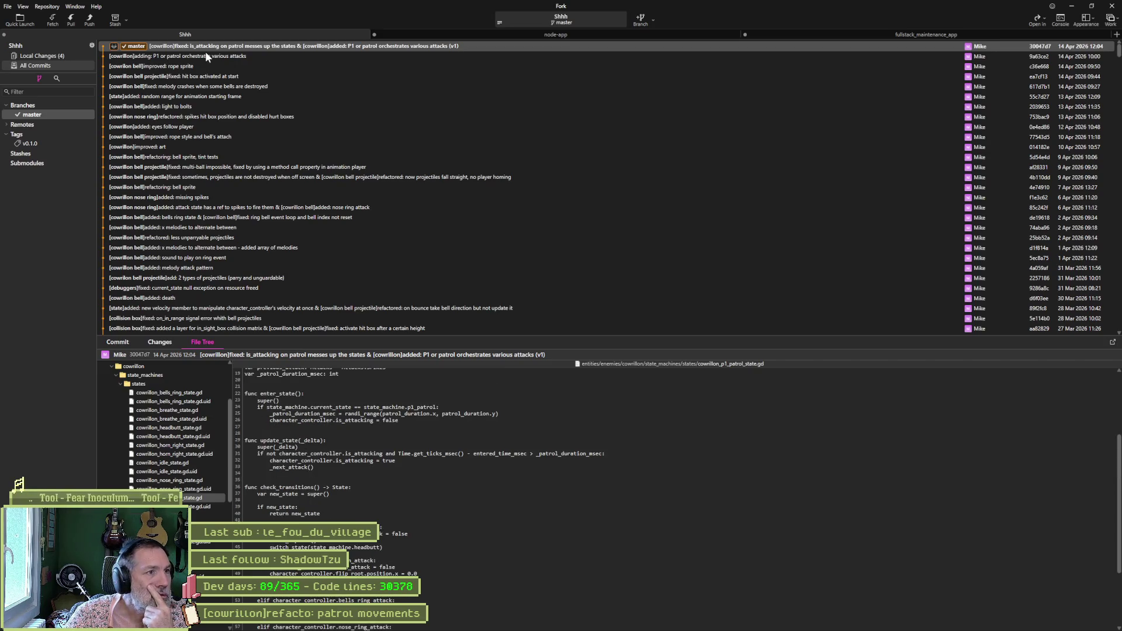
left_click(199, 86)
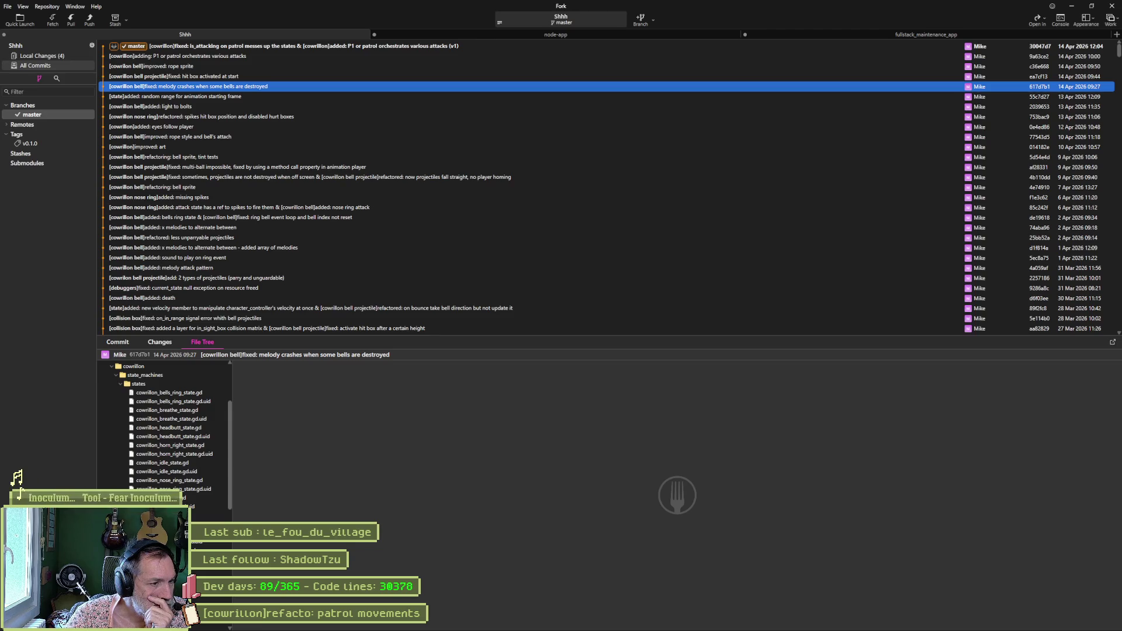
- Open the older commit's cowrillon_patrol_state.gd and inspect the tween's -travel_distance, travel_duration arguments
left_click(161, 497)
left_click_drag(402, 518, 246, 438)
left_click(245, 437)
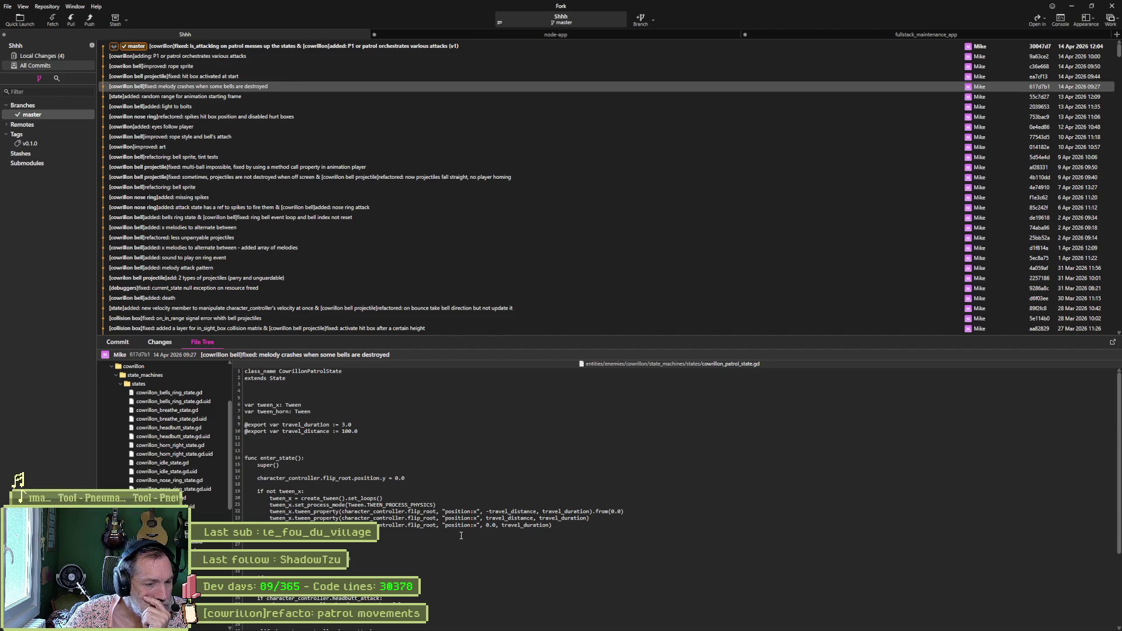
left_click_drag(485, 512, 599, 513)
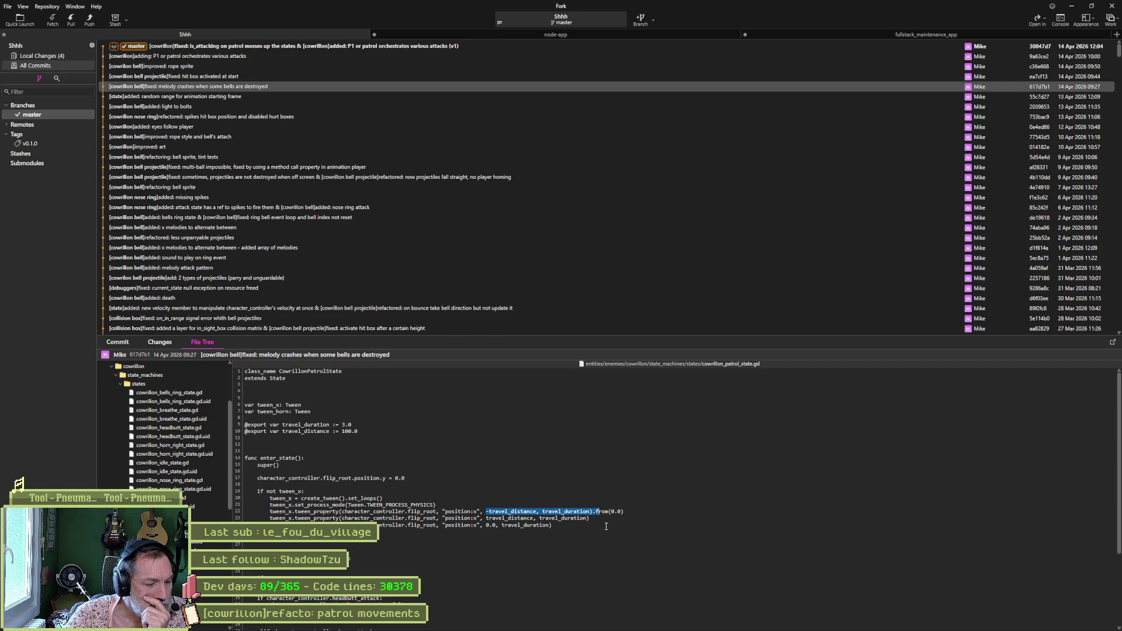
mouse_move(691, 628)
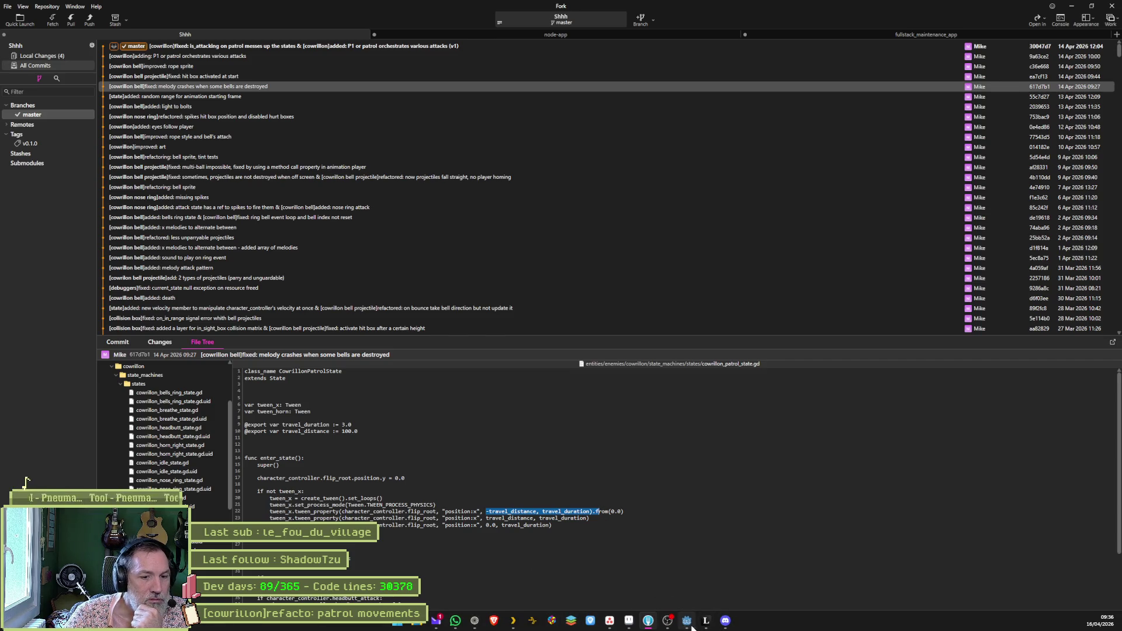
left_click(706, 621)
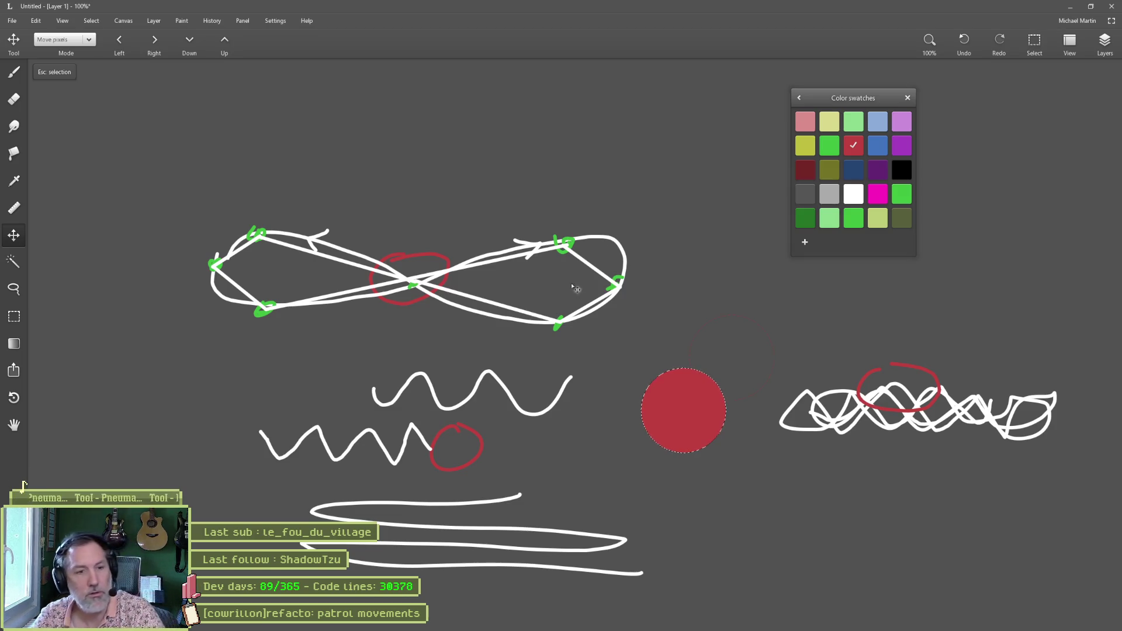
- With the brush, paint three green checkpoint dots at the top, left and right
scroll(573, 286, "down", 10)
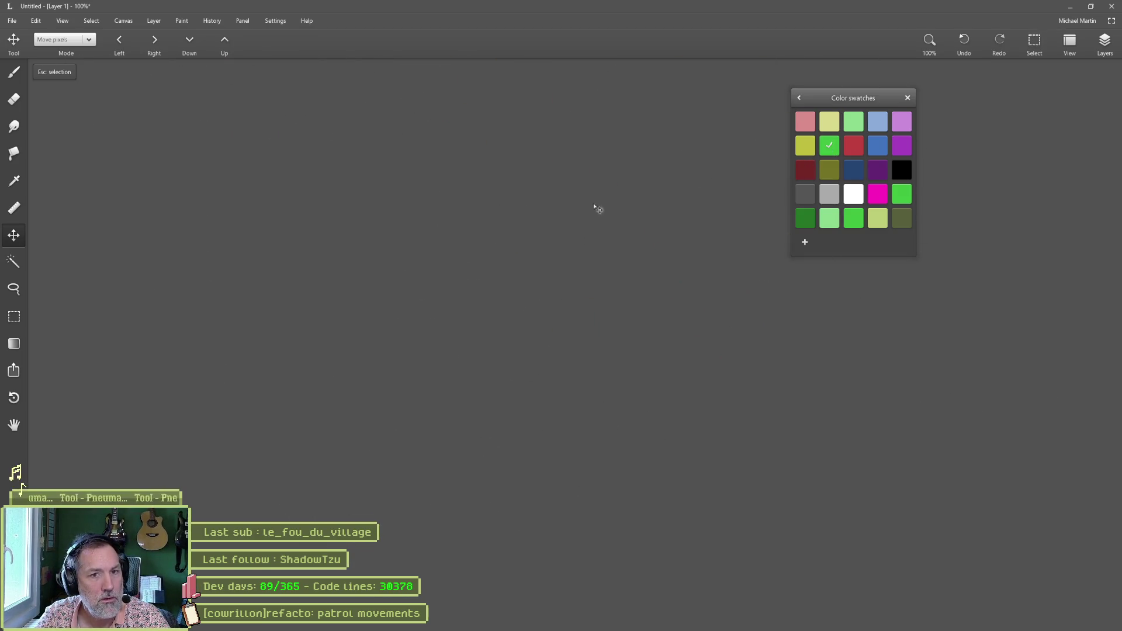
key("b")
scroll(275, 281, "down", 5)
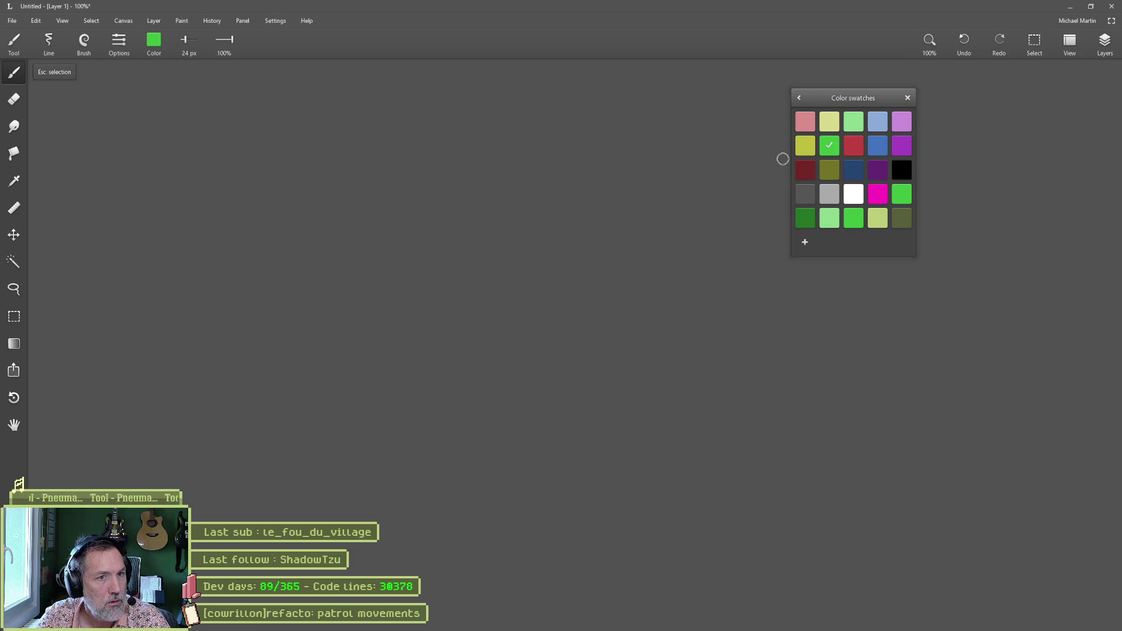
left_click(368, 211)
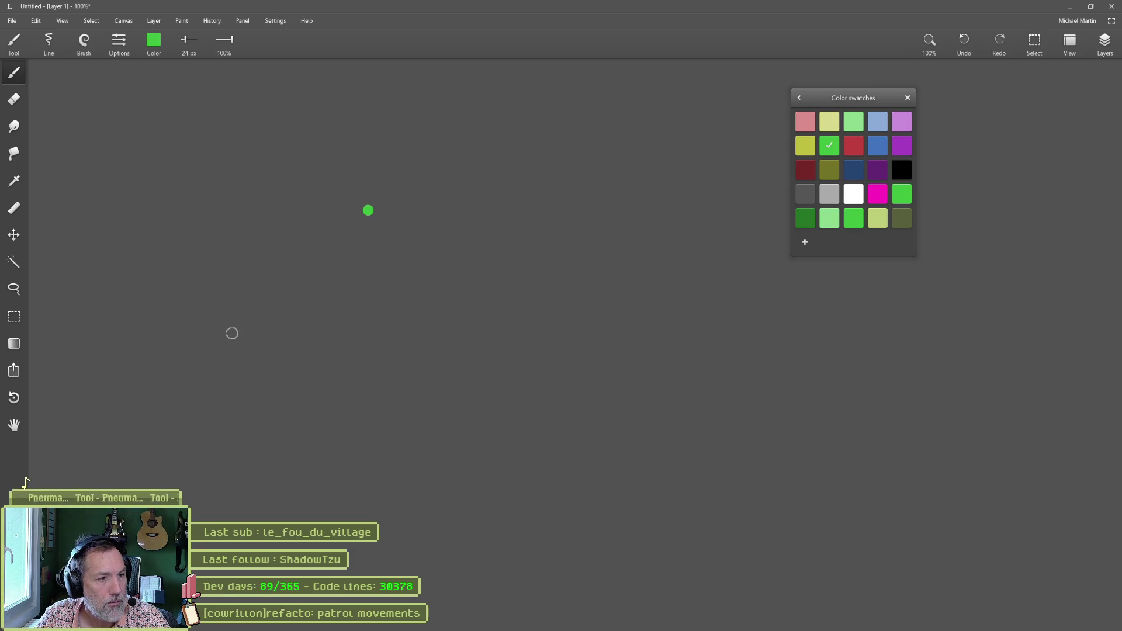
left_click(167, 304)
left_click(564, 304)
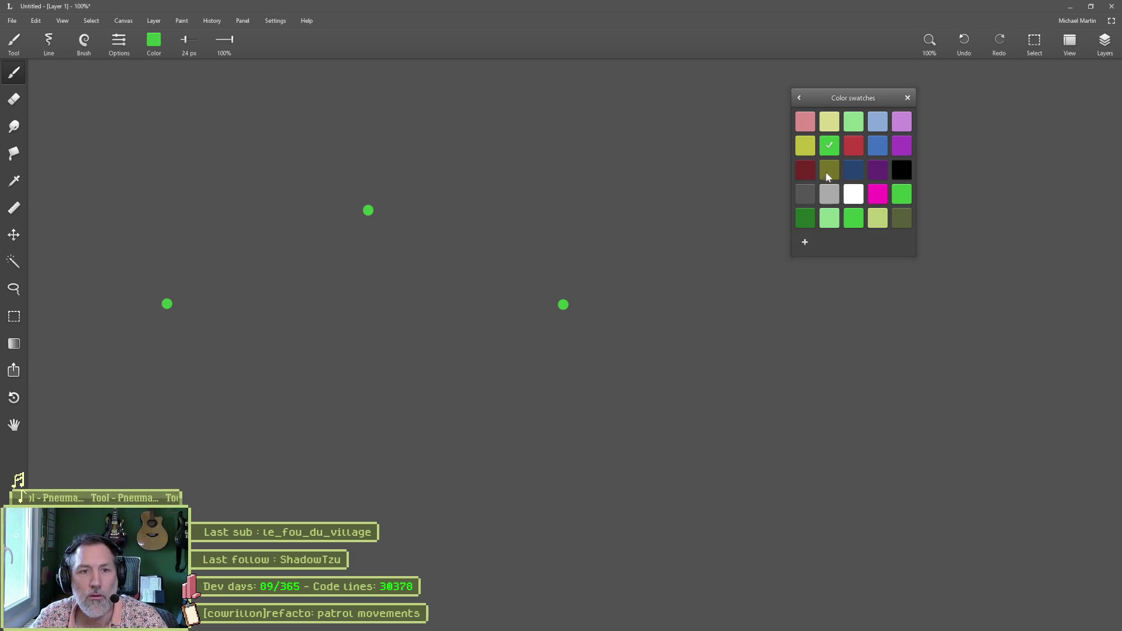
- Draw a light-blue plus near the top dot, nudge it left, and add a blue arrow from the right dot
left_click(885, 128)
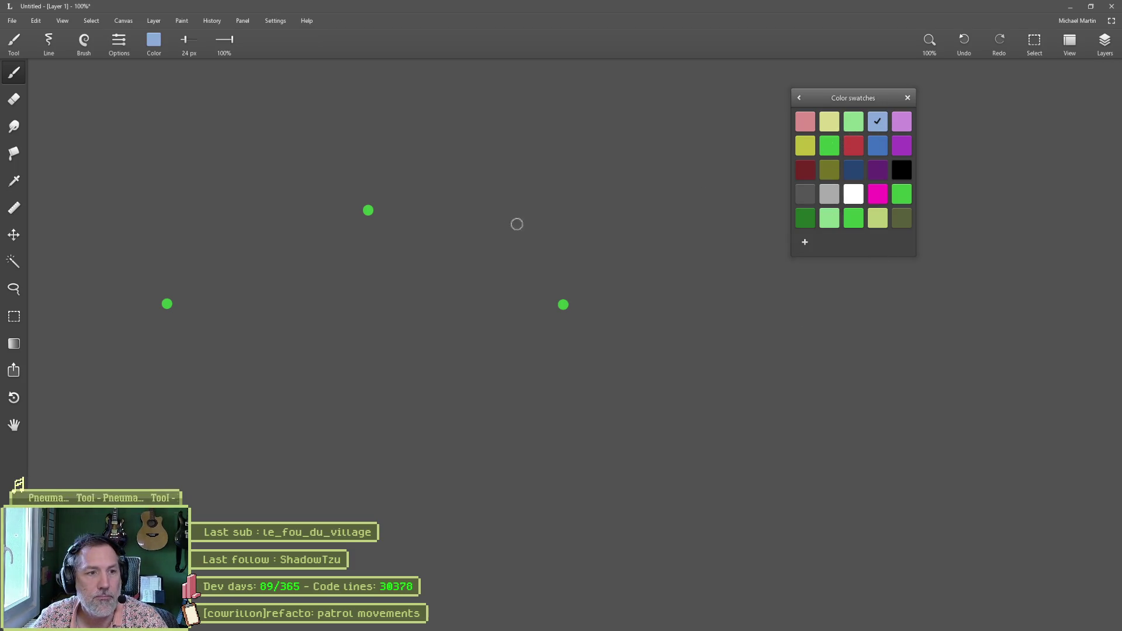
mouse_move(462, 199)
left_mouse_down()
mouse_move(462, 219)
mouse_move(472, 208)
mouse_move(465, 187)
mouse_move(451, 229)
mouse_move(402, 232)
left_mouse_up()
key("l")
key("Escape")
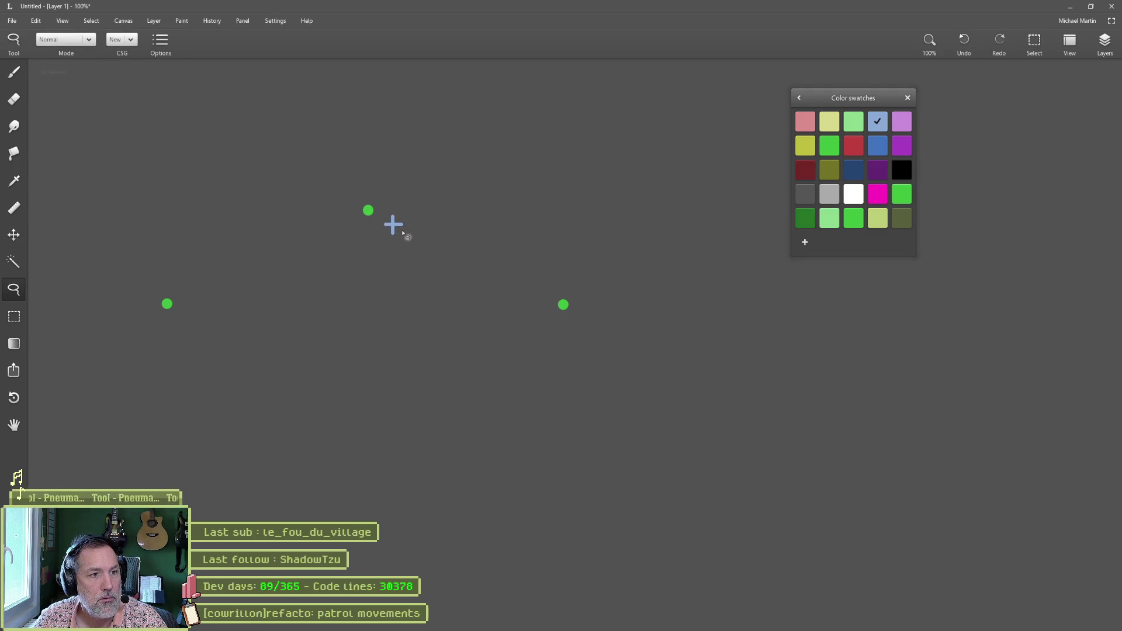
key("b")
left_click_drag(401, 230, 522, 287)
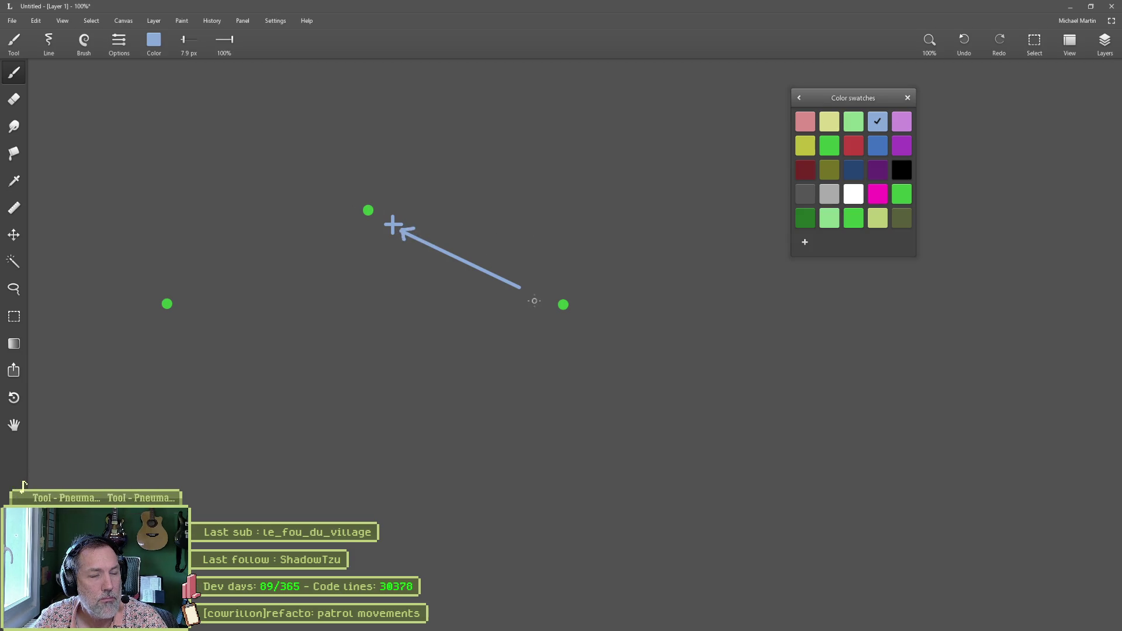
- Paint a large red dot below the plus, undoing a stray short red stroke
left_click(853, 146)
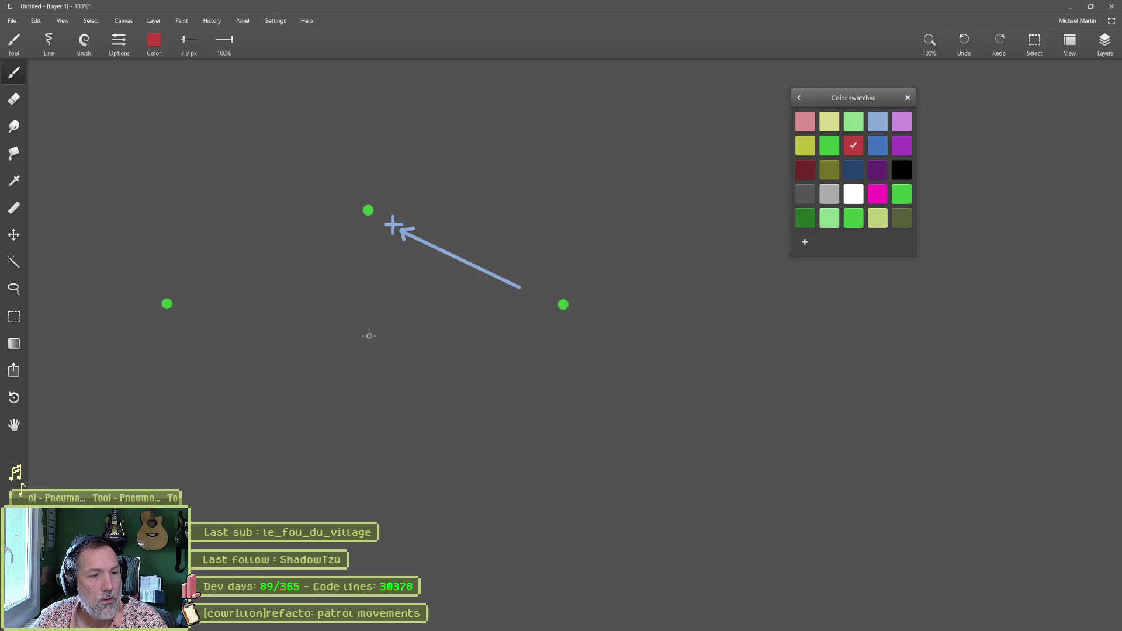
scroll(399, 330, "up", 5)
left_click(405, 316)
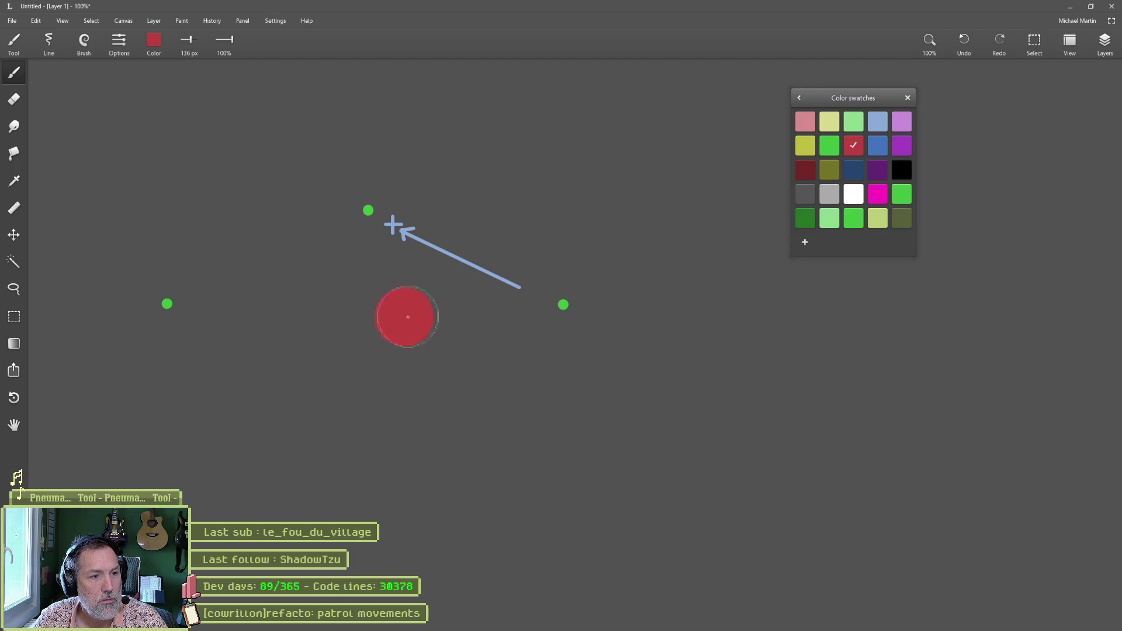
scroll(413, 291, "down", 2)
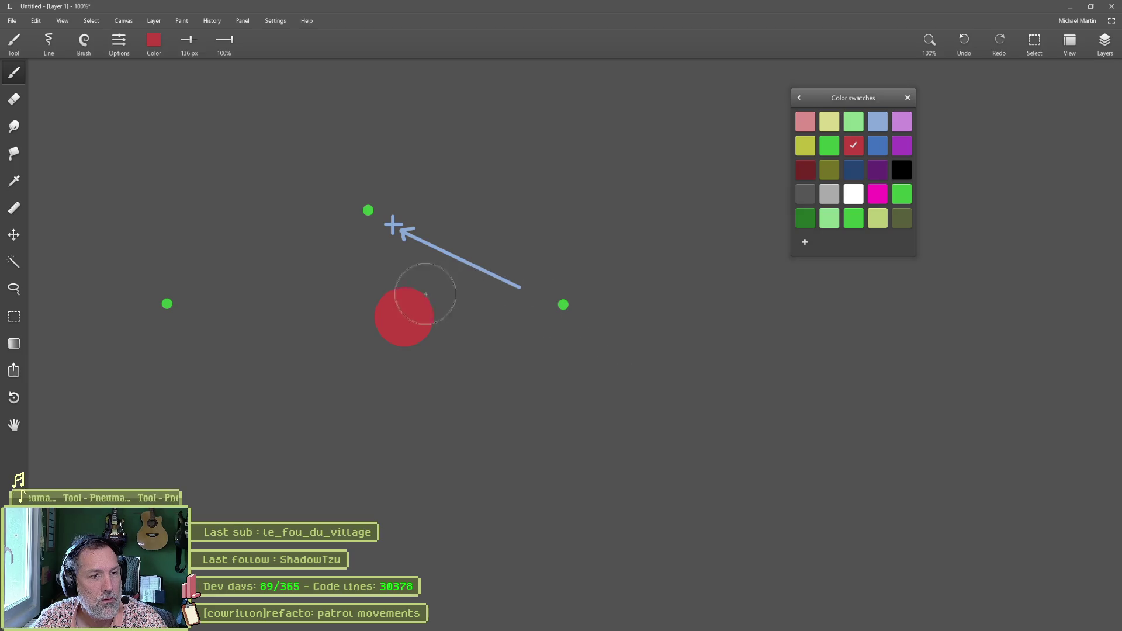
scroll(413, 289, "down", 1)
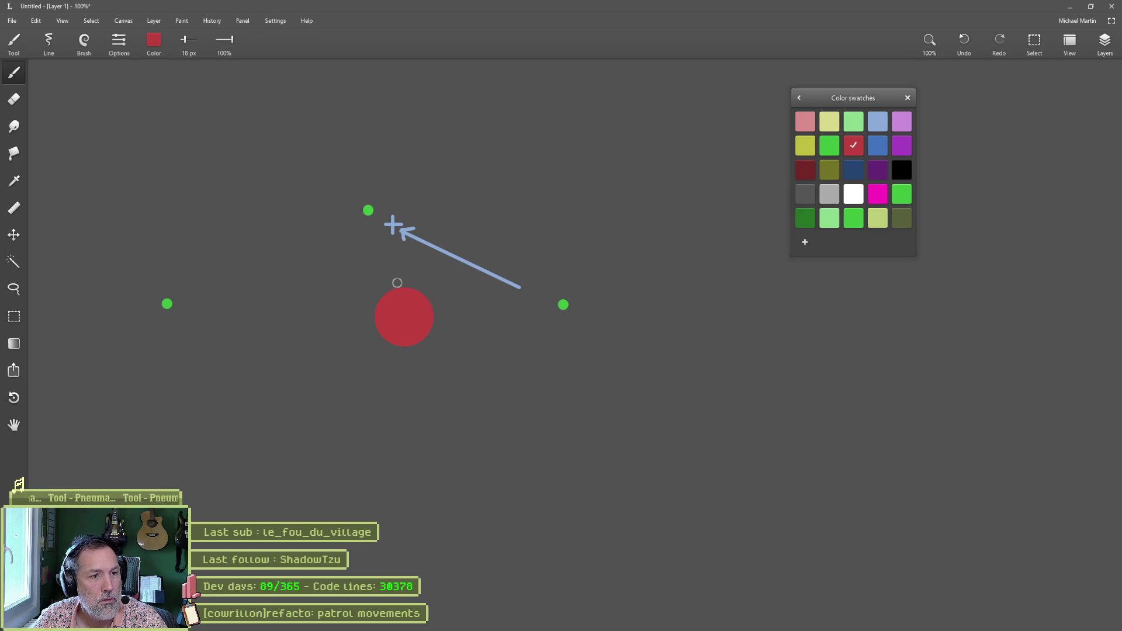
left_click_drag(397, 282, 407, 257)
key("ctrl+z")
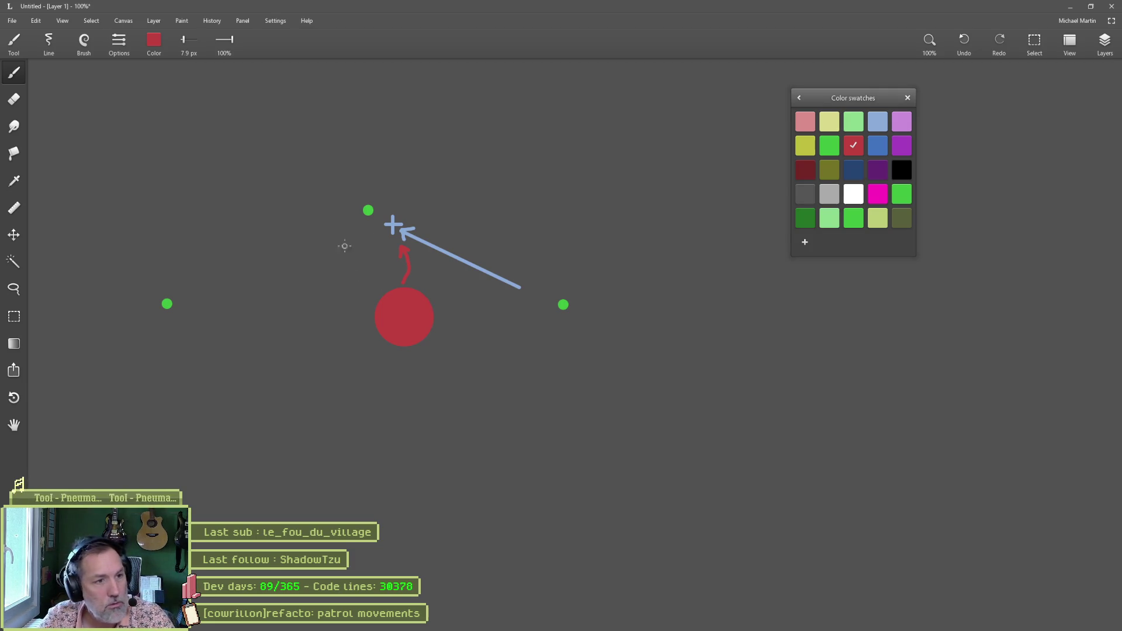
- Draw a light-blue straight arrow from the top dot to the left dot
left_click(397, 234, "alt")
mouse_move(353, 224)
left_mouse_down()
mouse_move(176, 300)
mouse_move(188, 311)
mouse_move(546, 308)
left_mouse_up()
key("ctrl+z")
left_click(180, 299, "shift")
key("ctrl+z")
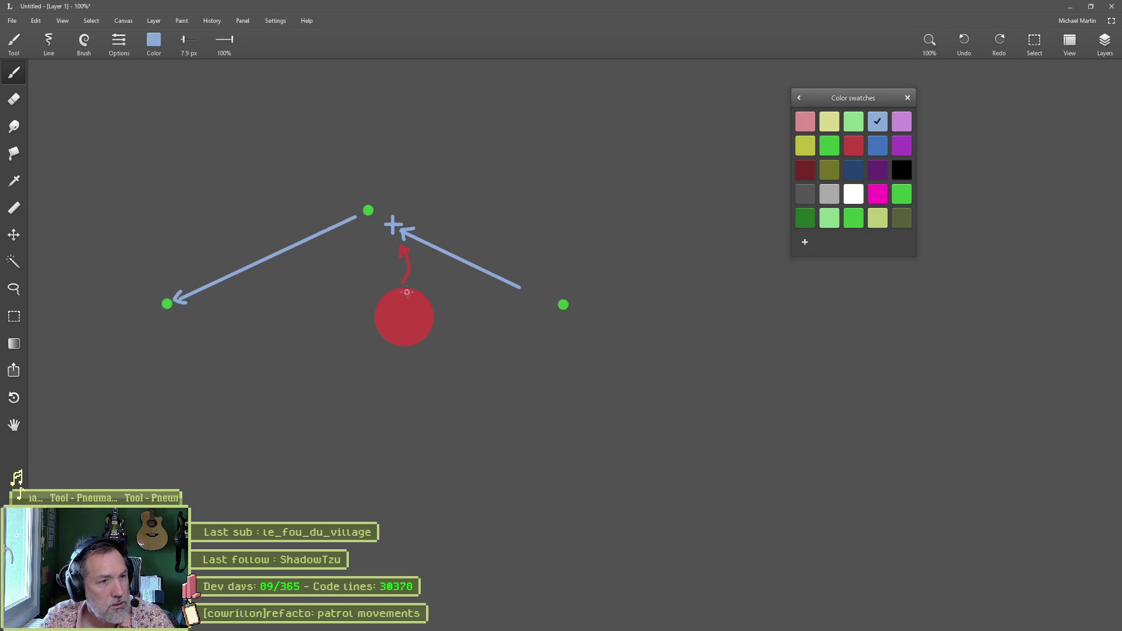
- Paint red curved strokes arcing around the red circle, undoing a stray short one
left_click(409, 271, "alt")
mouse_move(386, 246)
left_mouse_down()
mouse_move(328, 260)
mouse_move(320, 285)
mouse_move(337, 295)
left_mouse_up()
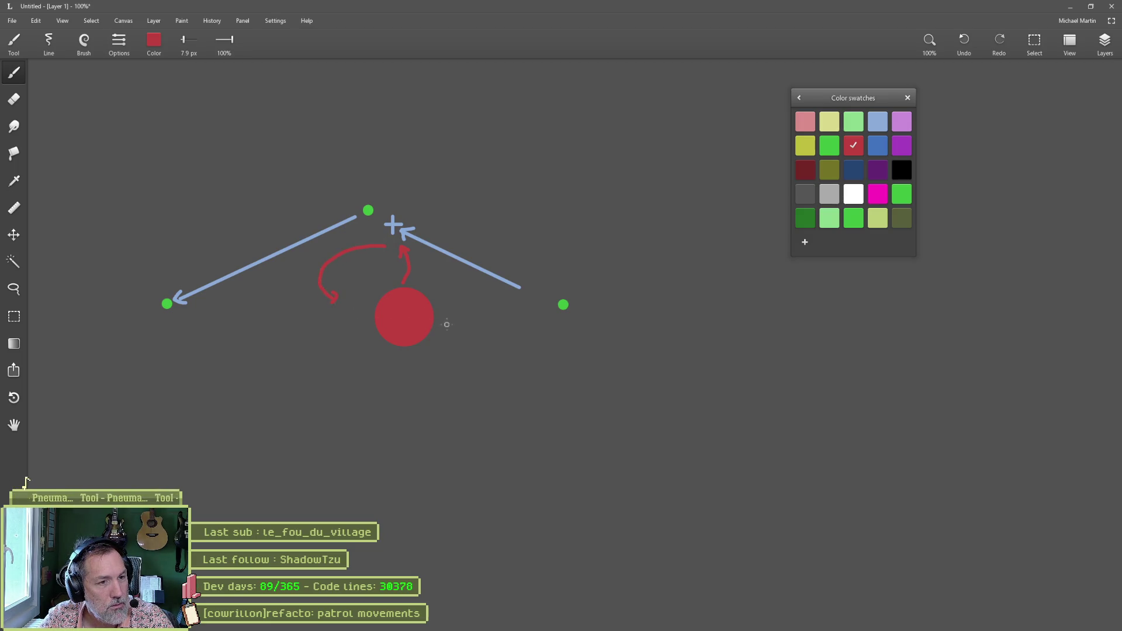
mouse_move(450, 317)
left_mouse_down()
mouse_move(469, 311)
mouse_move(443, 269)
mouse_move(405, 261)
mouse_move(403, 278)
mouse_move(405, 253)
mouse_move(423, 268)
mouse_move(409, 253)
mouse_move(413, 270)
left_mouse_up()
key("ctrl+z")
key("e")
key("b")
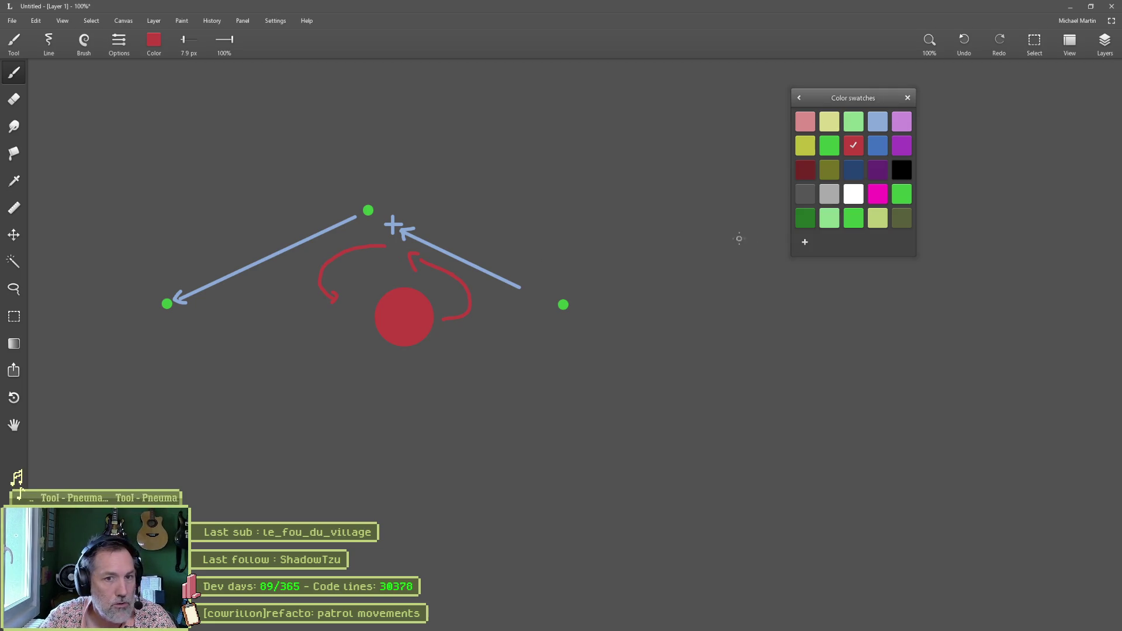
- Sample the circle's red and draw a downward arrow below it onto a long horizontal line
left_click(853, 193)
left_click(406, 309, "alt")
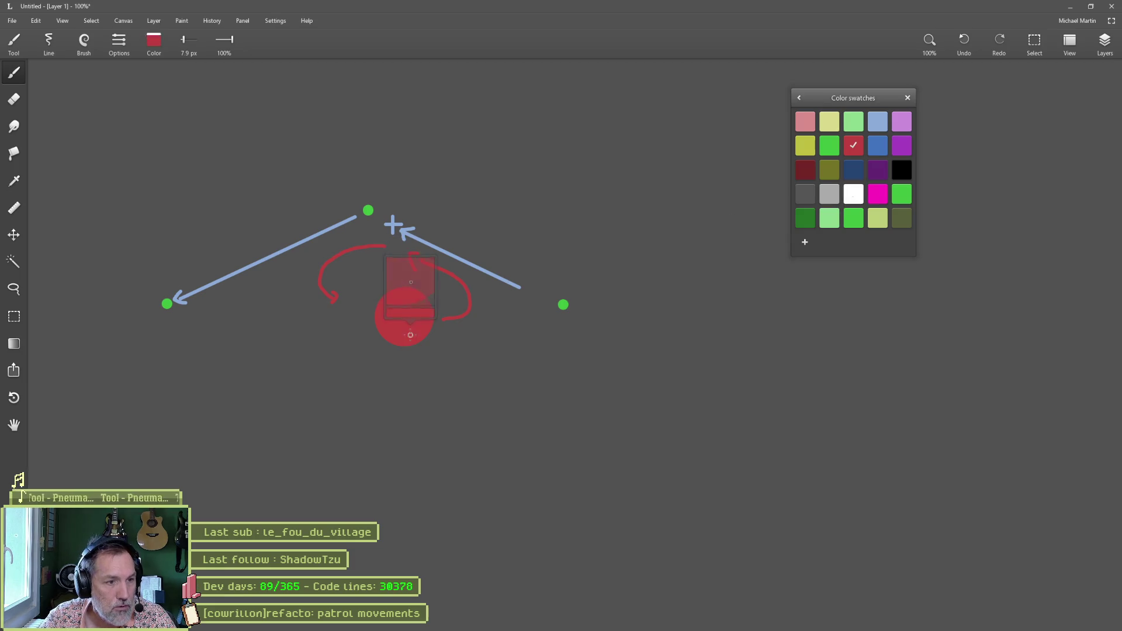
left_click_drag(405, 354, 406, 416)
left_click_drag(317, 420, 587, 421)
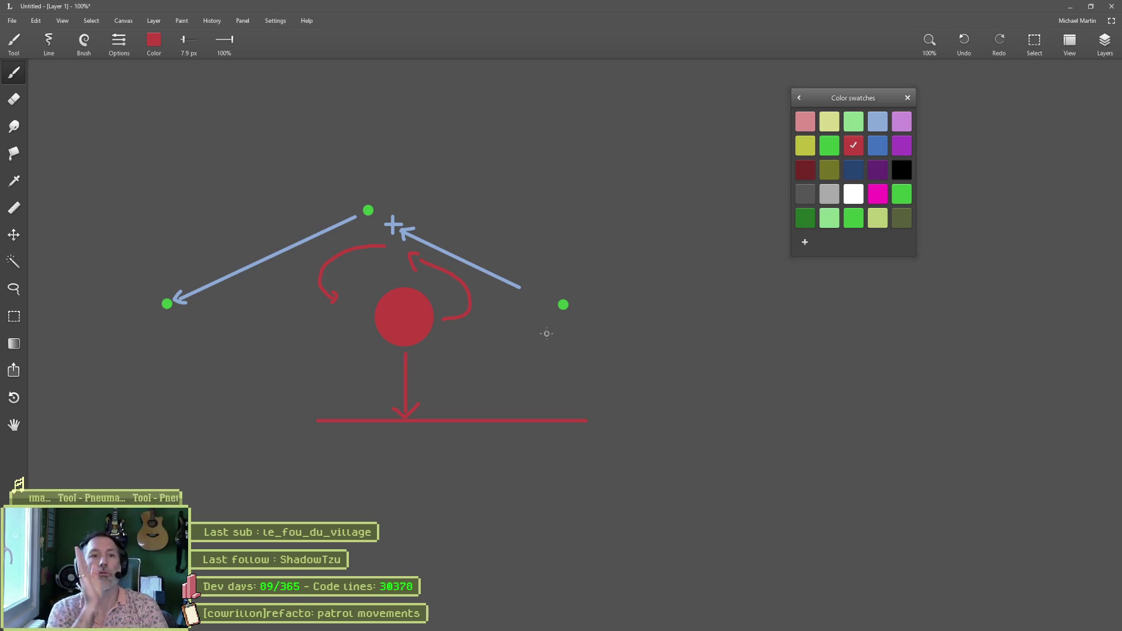
- Enlarge the brush and try thick red strokes beside and above the circle, undoing both
key("bracketright")
key("bracketright")
key("bracketright")
key("bracketright")
left_click_drag(439, 319, 467, 298)
key("ctrl+z")
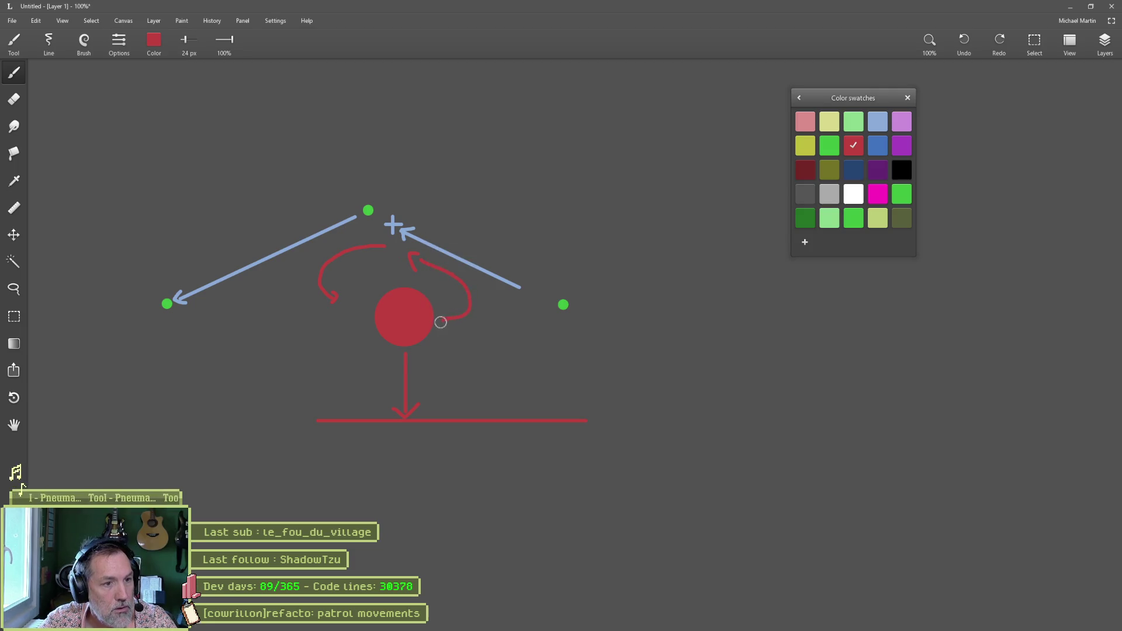
left_click_drag(403, 283, 402, 252)
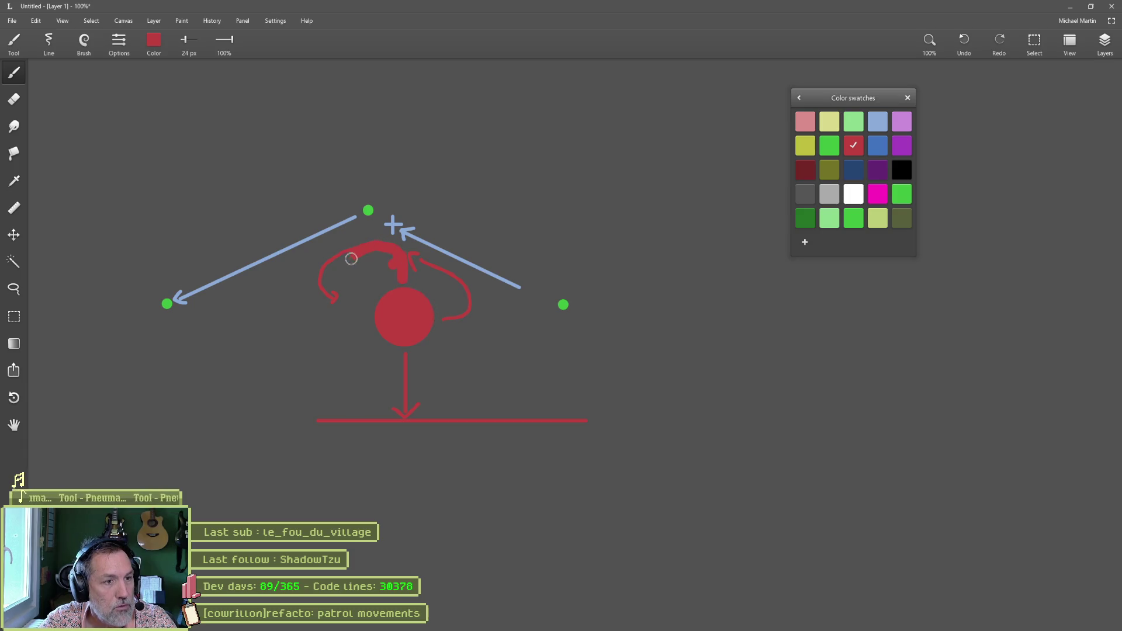
key("ctrl+z")
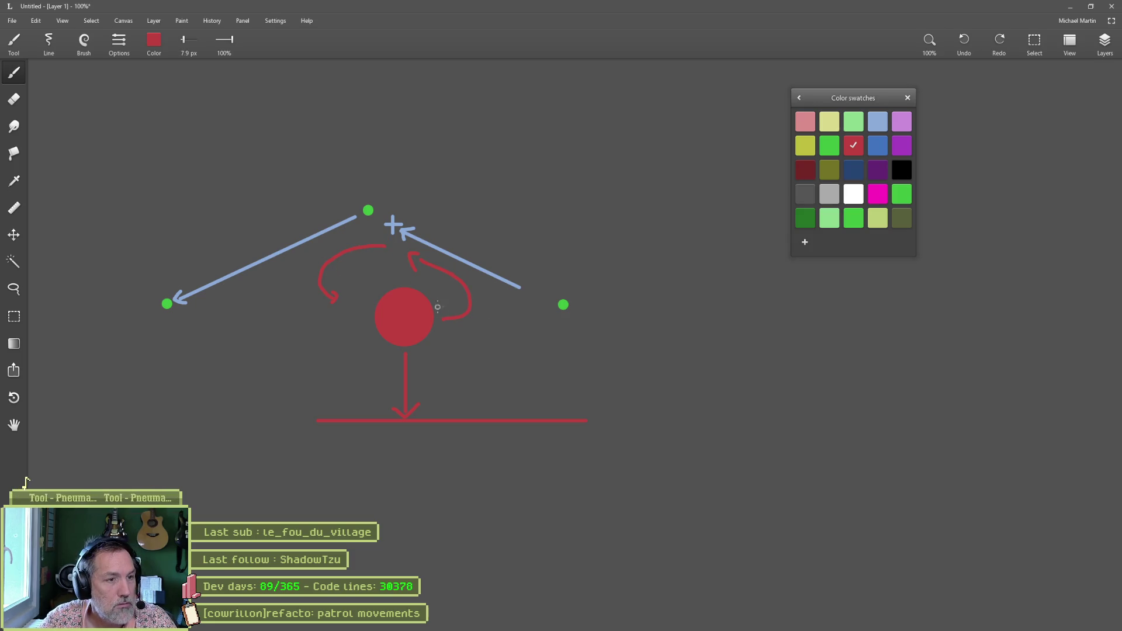
scroll(408, 285, "up", 2)
- Pan the canvas, undo trial strokes above the circle and the red horizontal line, then select the Eraser
left_click_drag(407, 285, 471, 323)
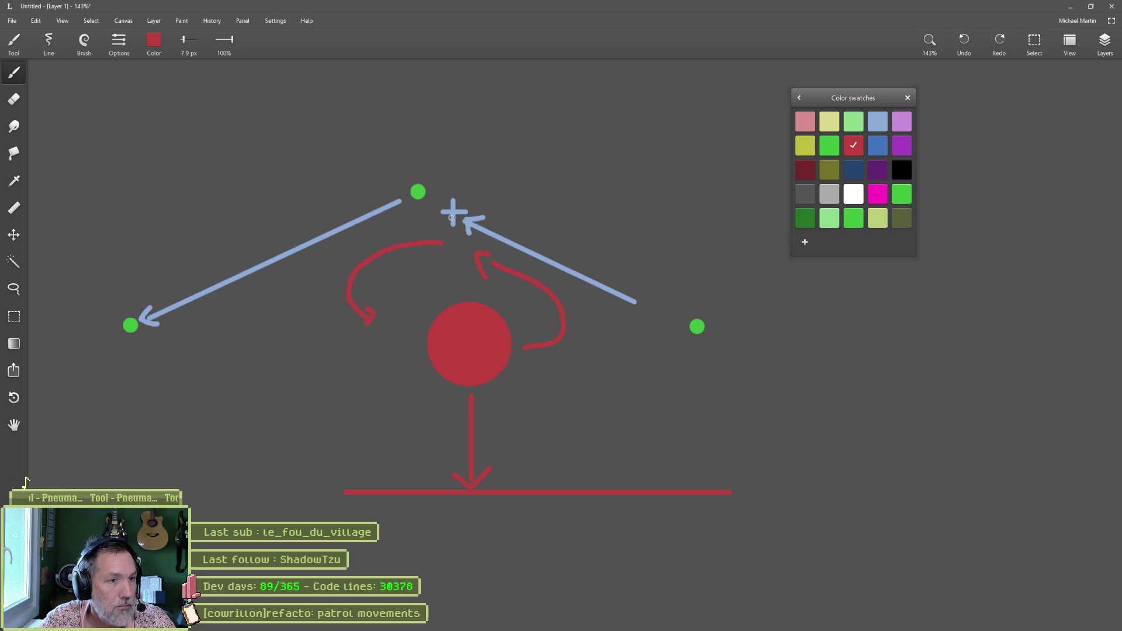
mouse_move(465, 295)
left_mouse_down()
mouse_move(460, 267)
mouse_move(403, 267)
mouse_move(384, 286)
mouse_move(382, 312)
mouse_move(494, 356)
left_mouse_up()
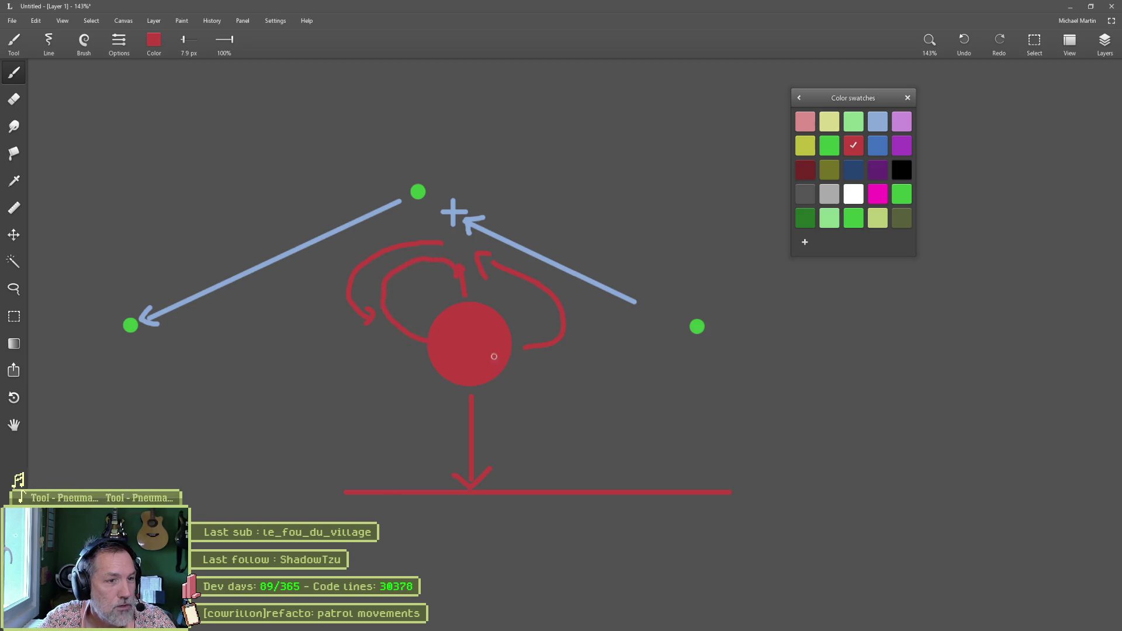
key("ctrl+z")
key("ctrl+z")
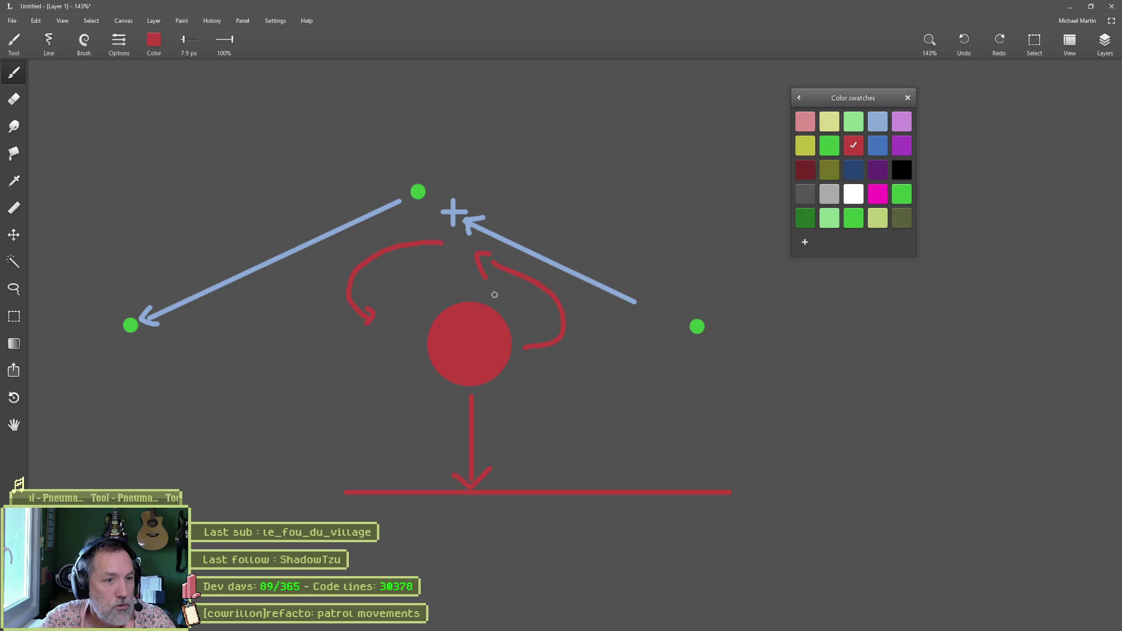
left_click_drag(468, 299, 455, 267)
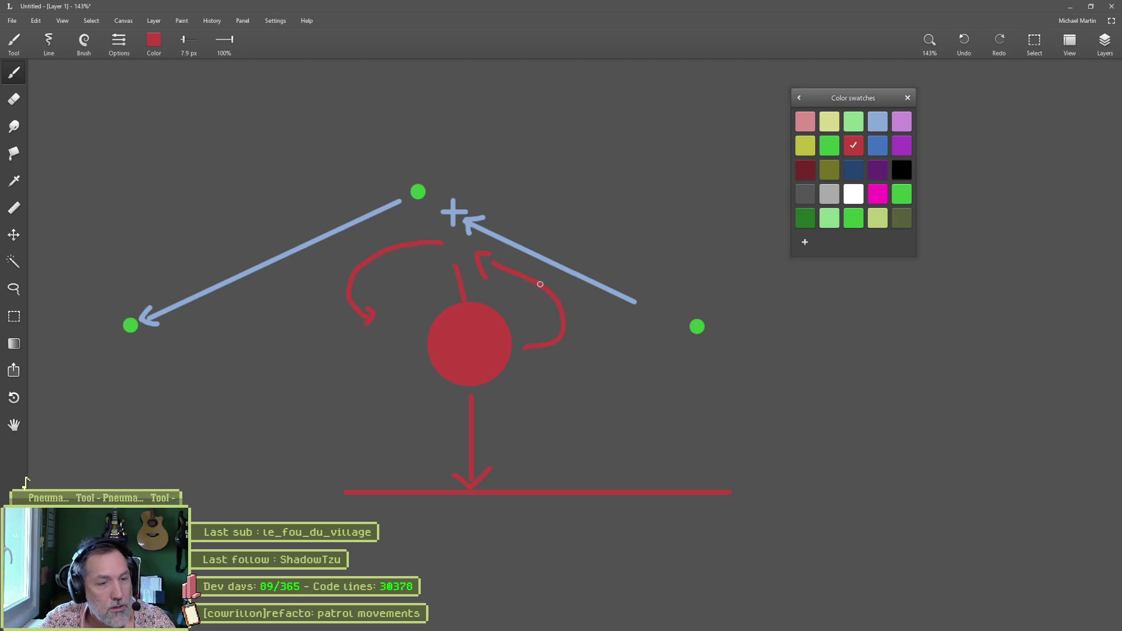
key("ctrl+z")
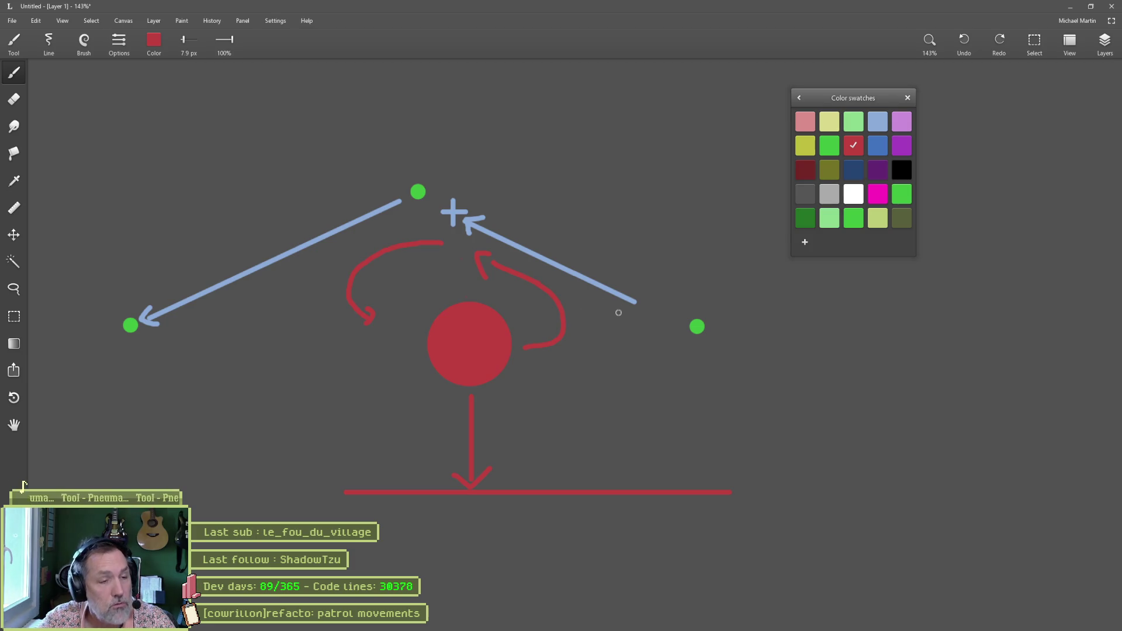
key("ctrl+z")
key("e")
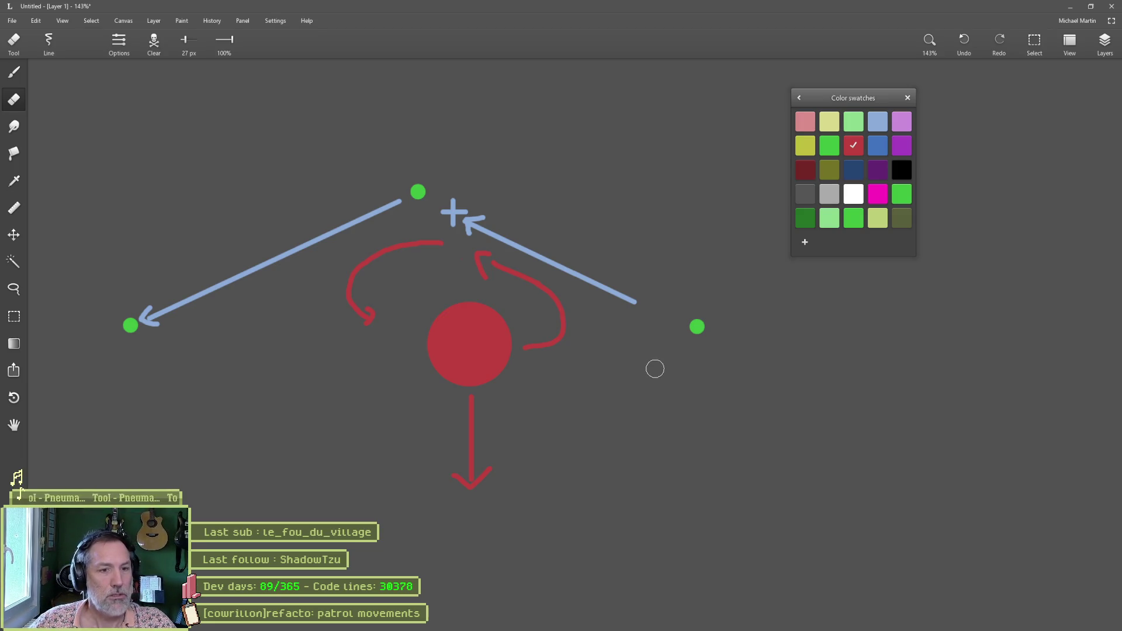
- Review cowrillon_p1_patrol_state.gd's diff in Fork's Local Changes, then return to line 70 in Godot
left_click(1072, 10)
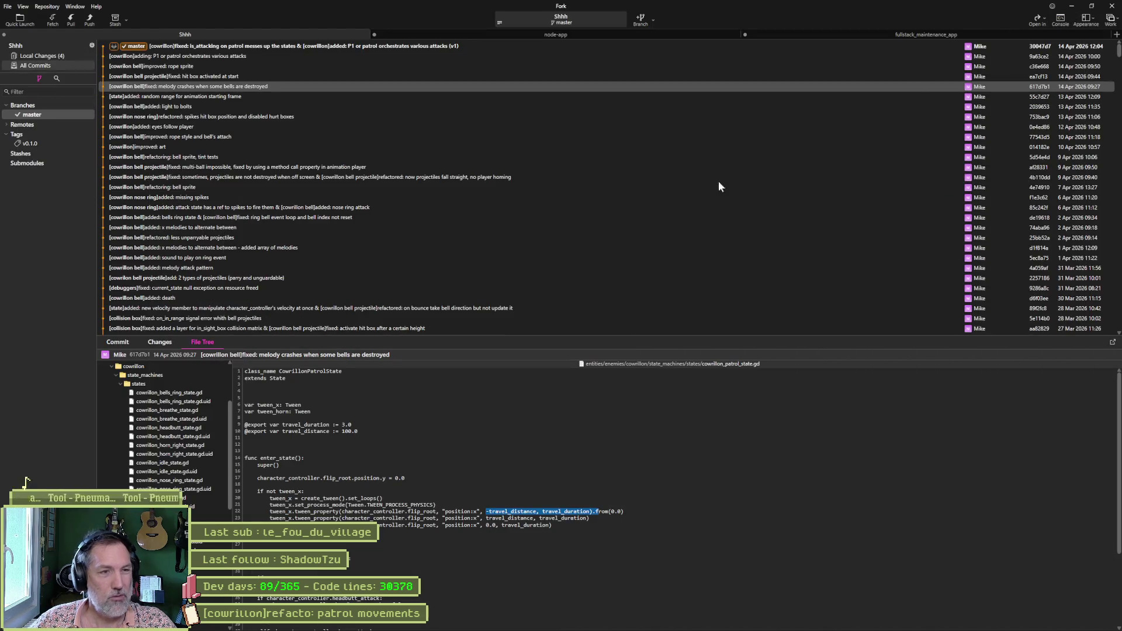
left_click(1071, 6)
left_click(610, 236)
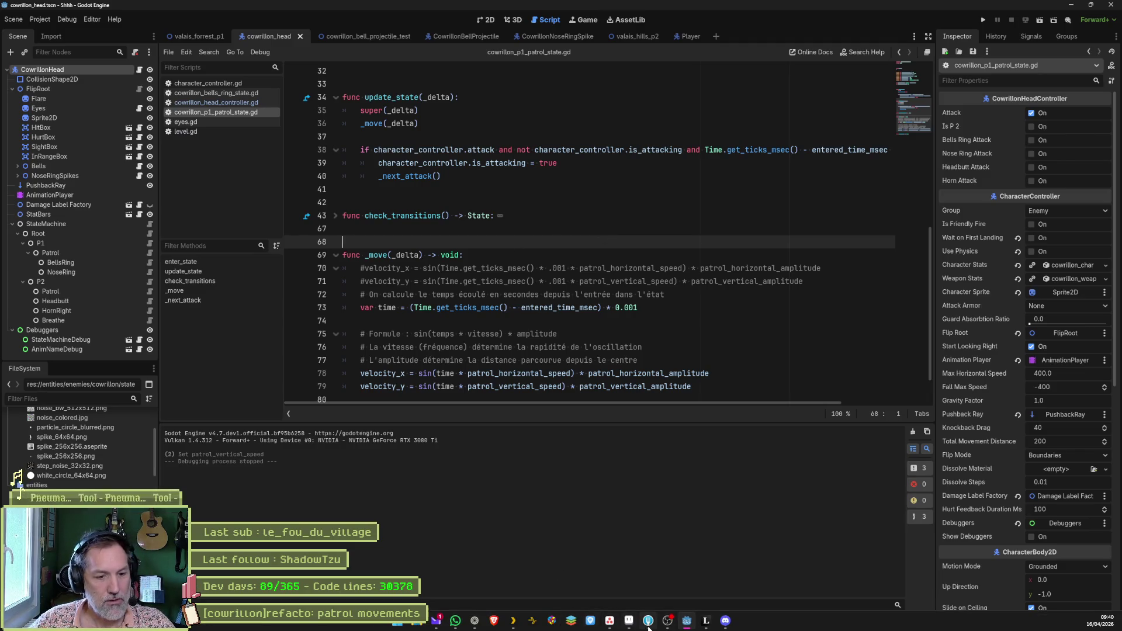
left_click(647, 620)
left_click(44, 56)
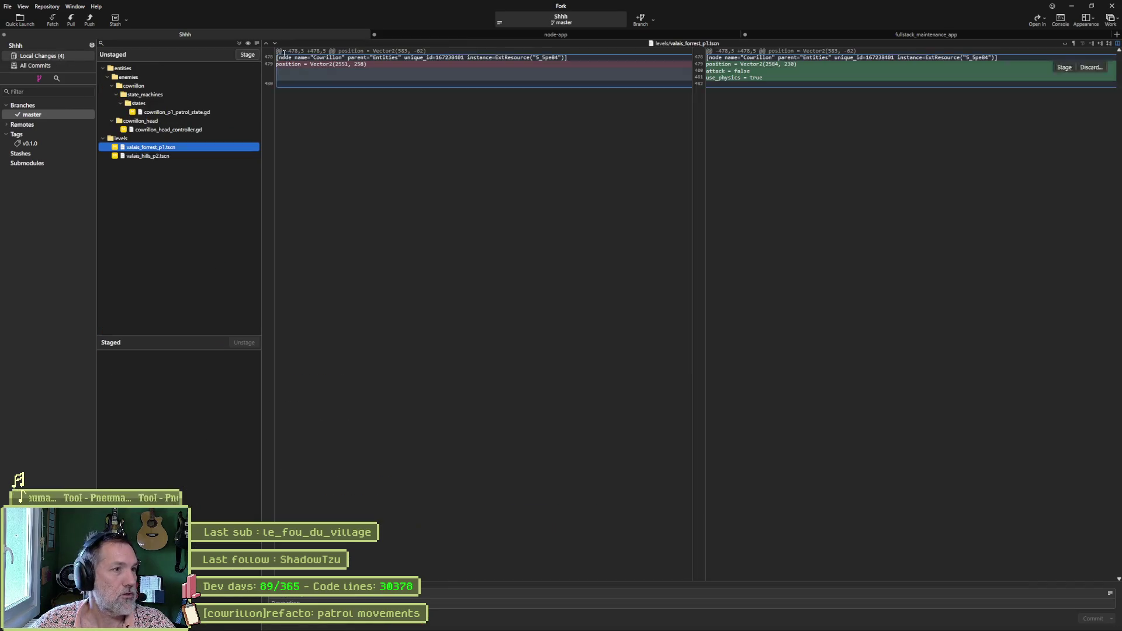
left_click(191, 110)
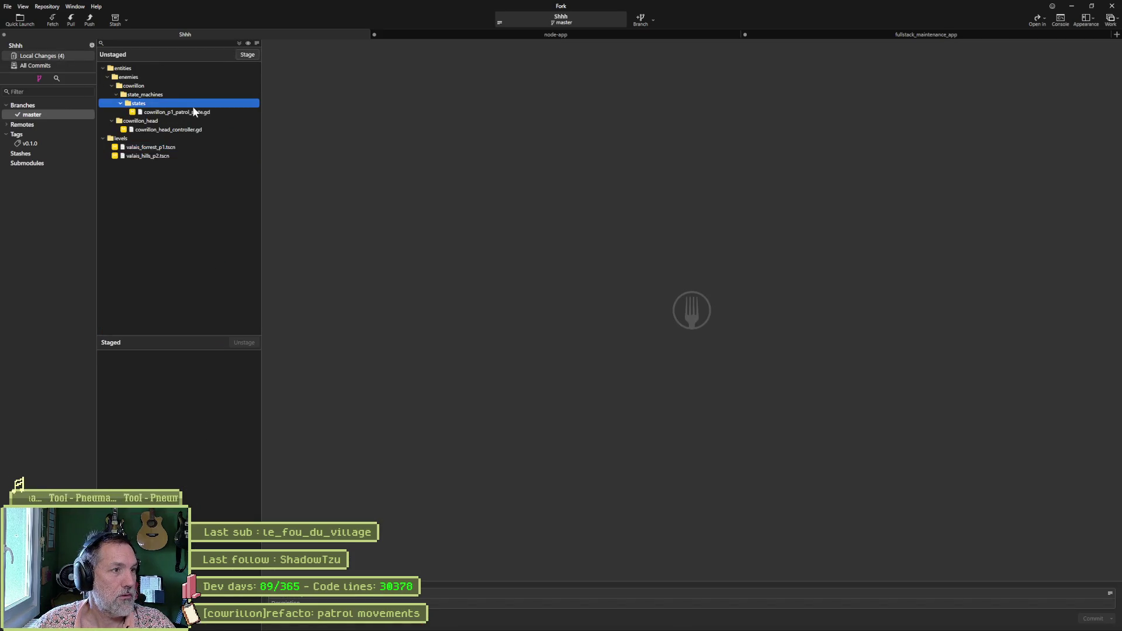
key("alt+Tab")
left_click(443, 268)
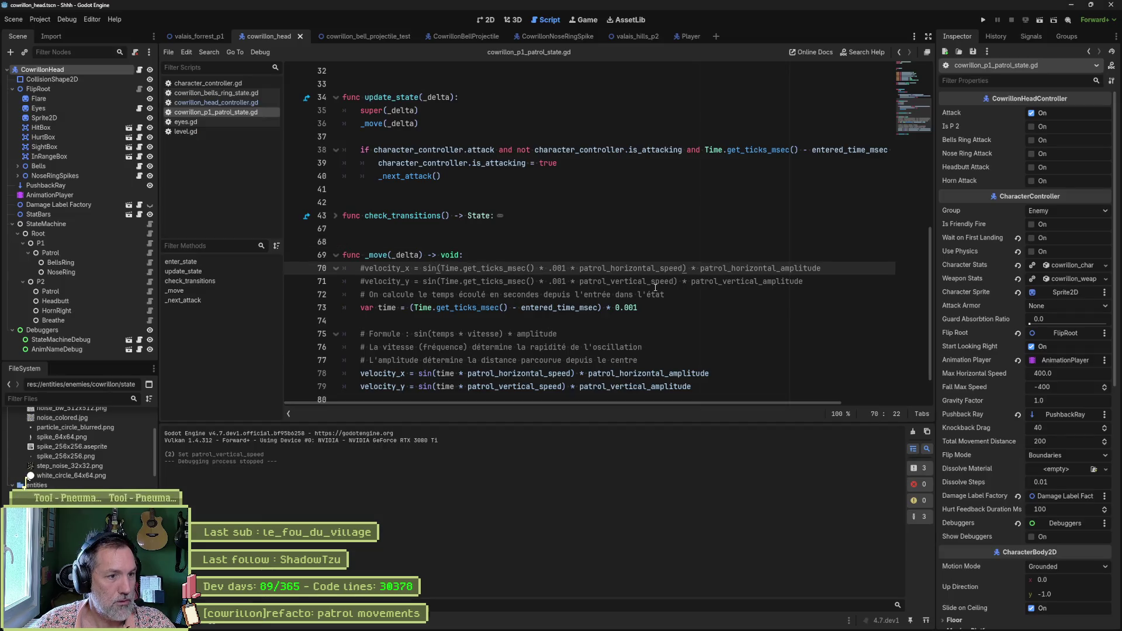
- Delete the commented velocity lines, blank line and explanatory comments in _move, and save the script
scroll(655, 287, "down", 1)
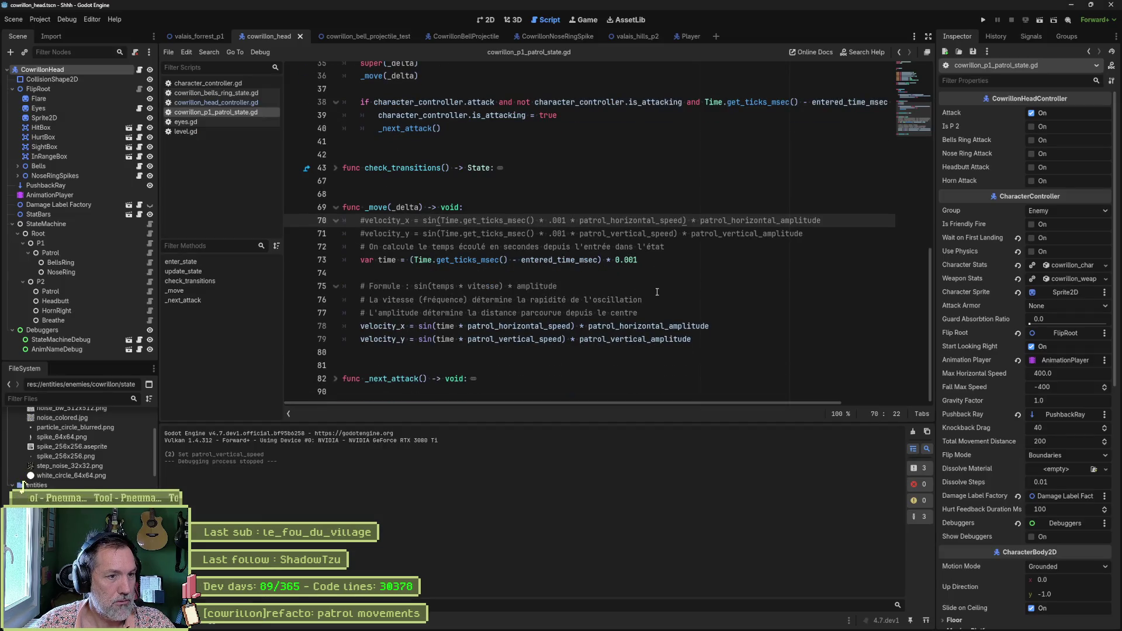
key("ctrl+shift+k")
key("ctrl+shift+k")
key("ctrl+shift+k")
key("Down")
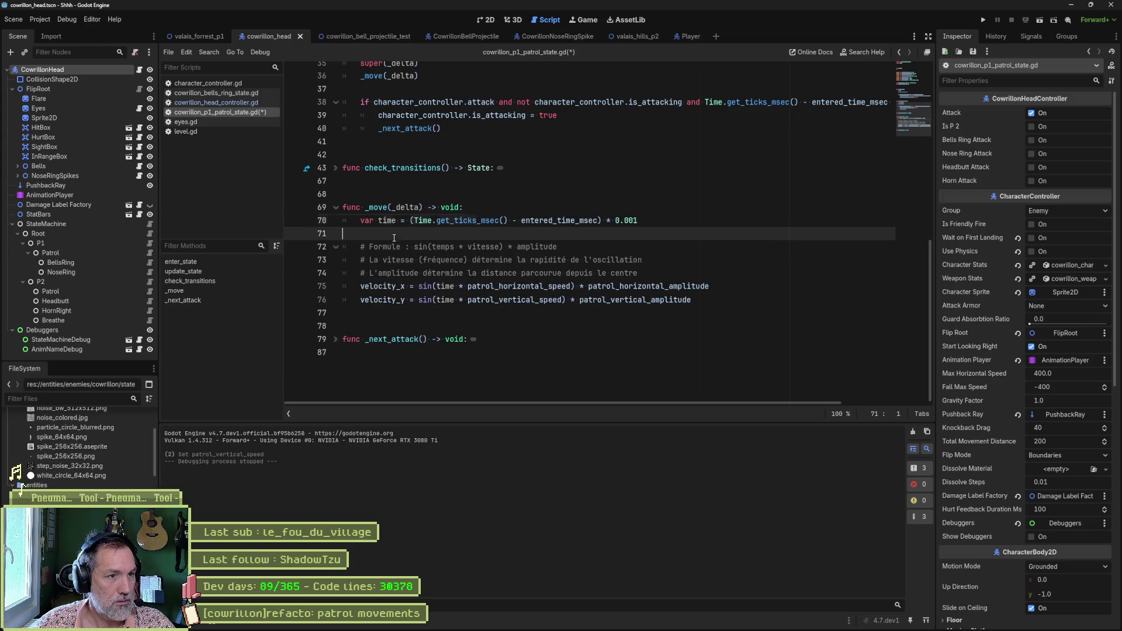
key("ctrl+shift+k")
key("ctrl+shift+k")
key("ctrl+shift+k")
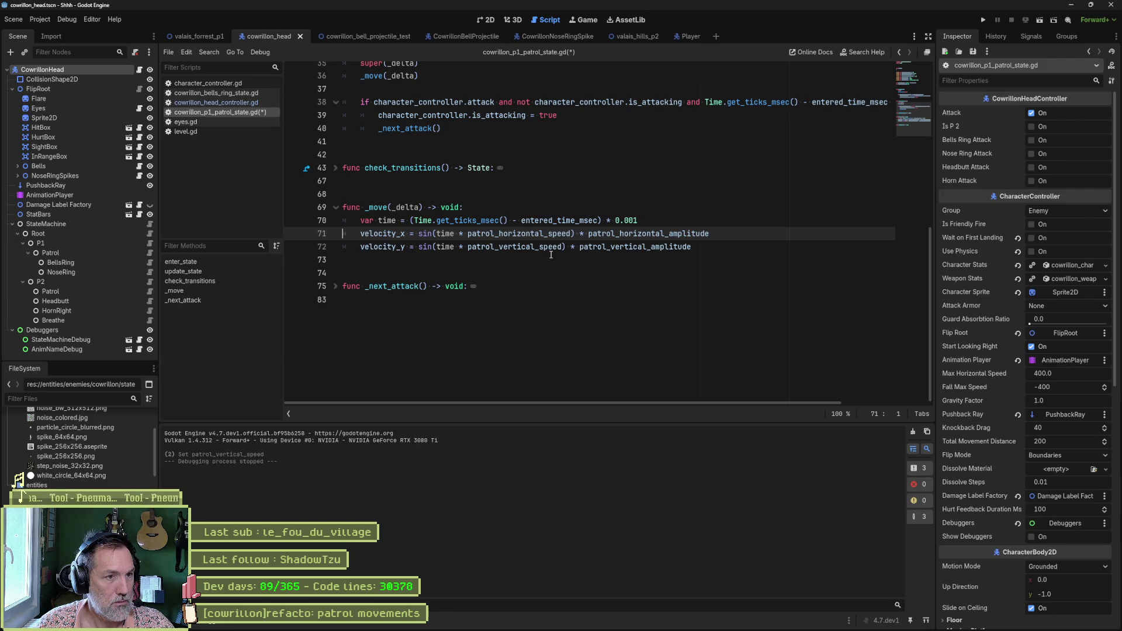
left_click_drag(412, 220, 641, 218)
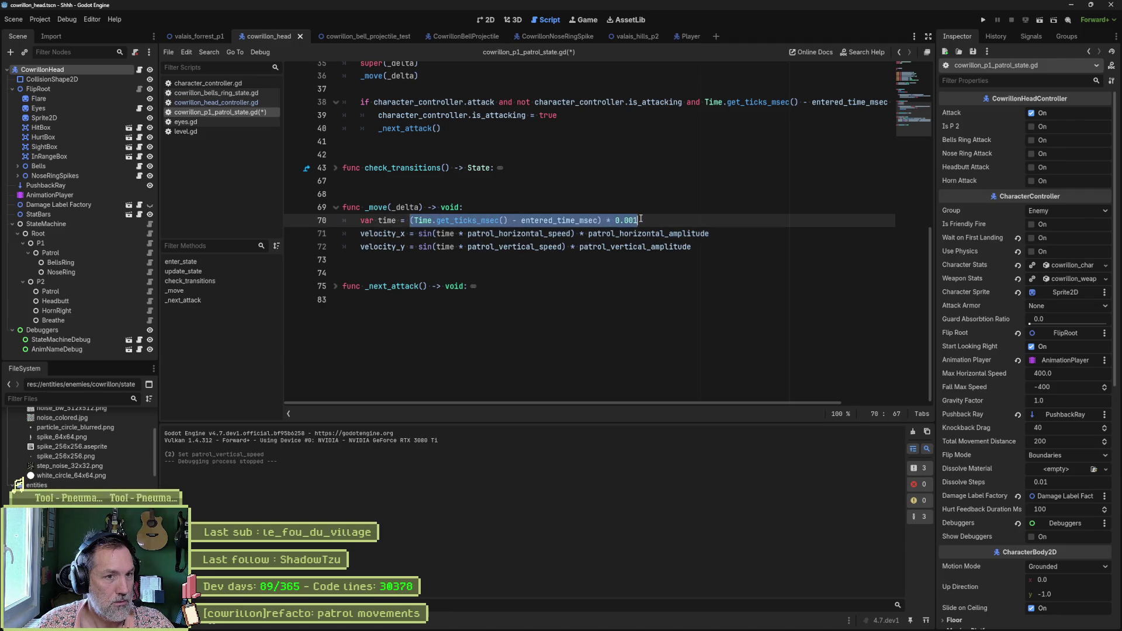
left_click(614, 211)
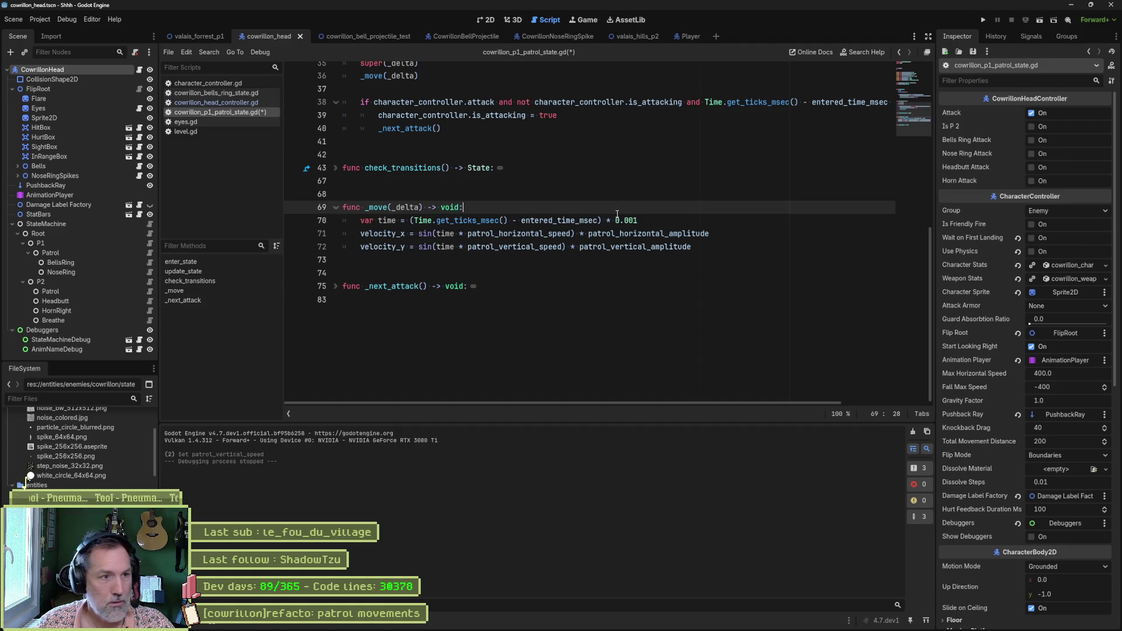
scroll(555, 244, "up", 10)
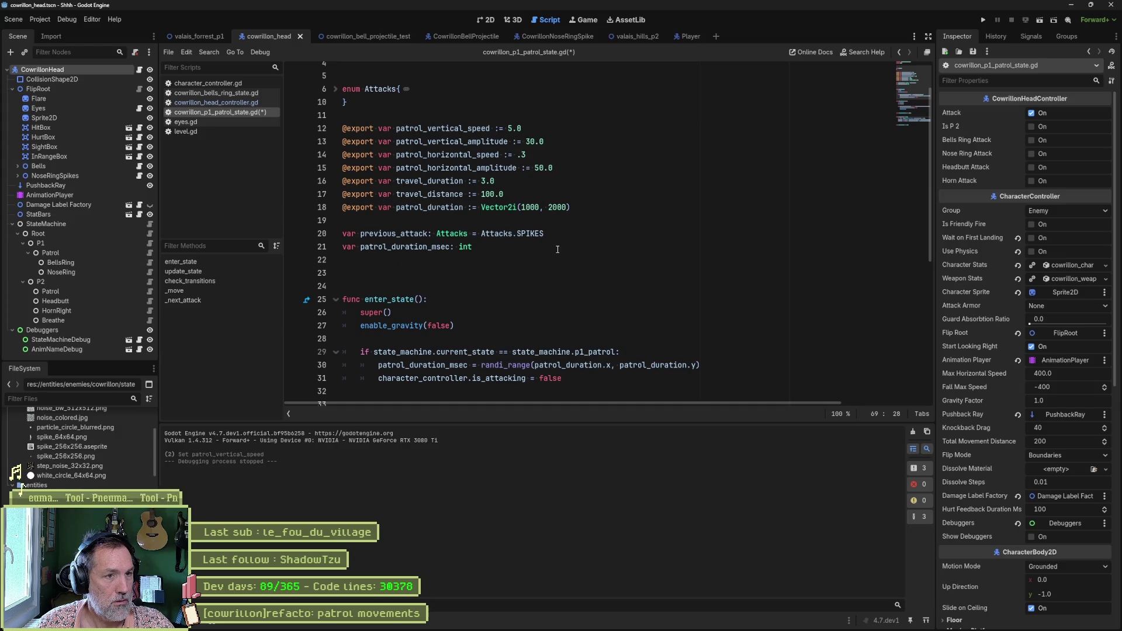
scroll(557, 250, "down", 5)
key("ctrl+s")
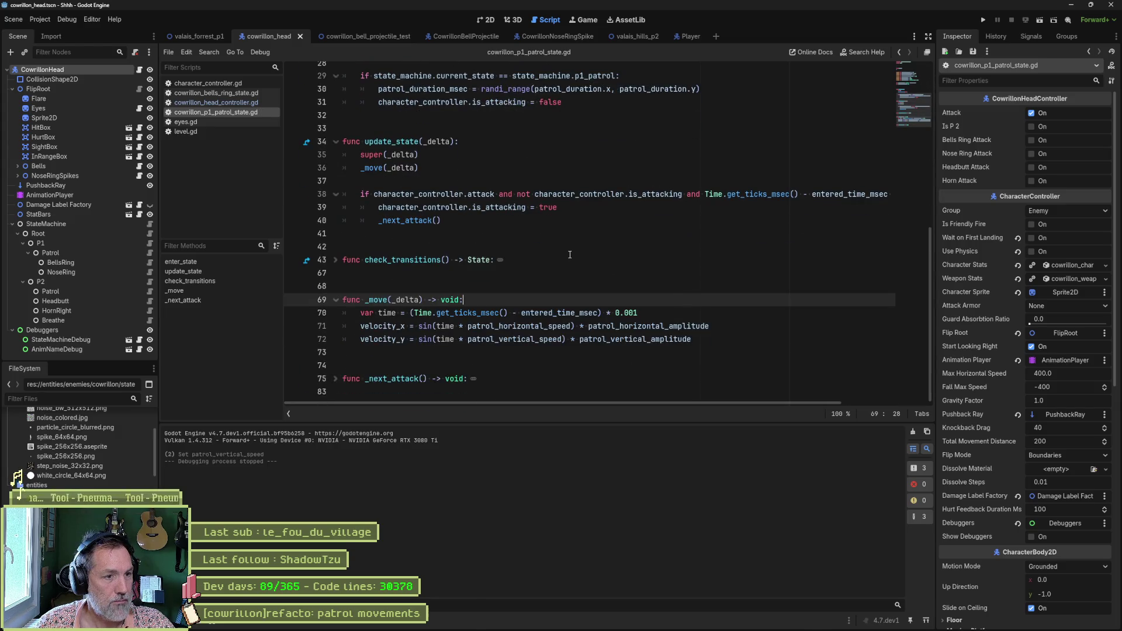
key("alt+Tab")
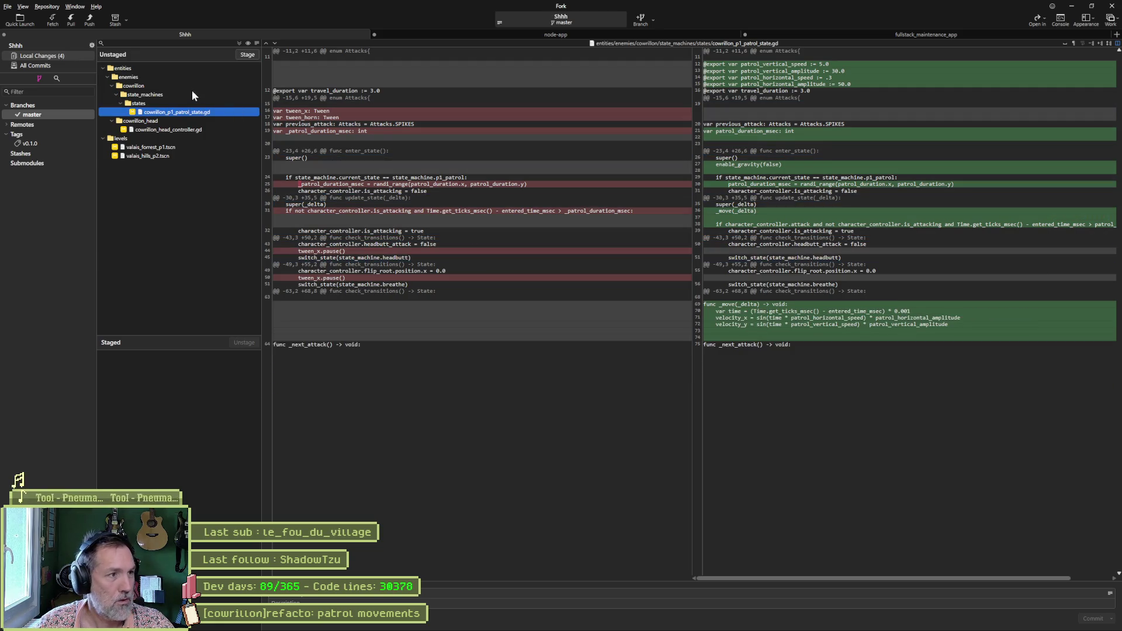
- Stage the patrol state script and open the "[cowrillon]refacto: patrol movements" task in Asana
left_click(246, 54)
left_click(609, 620)
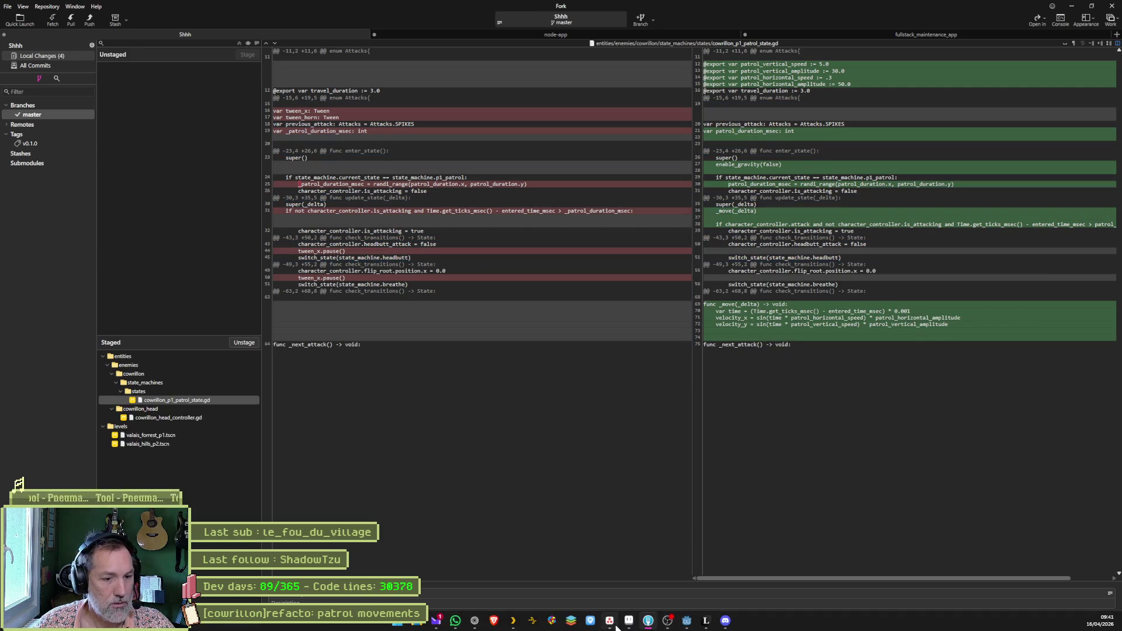
left_click(586, 152)
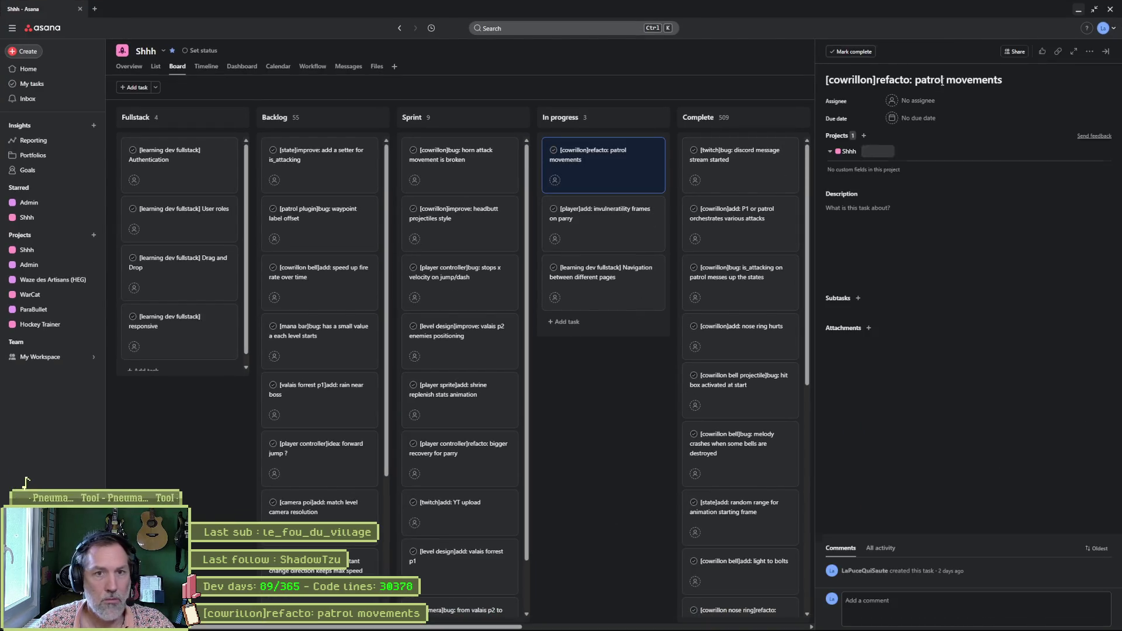
key("alt+Tab")
- Commit the staged files in Fork, push to the remote, and minimize Fork and the browser
left_click(460, 596)
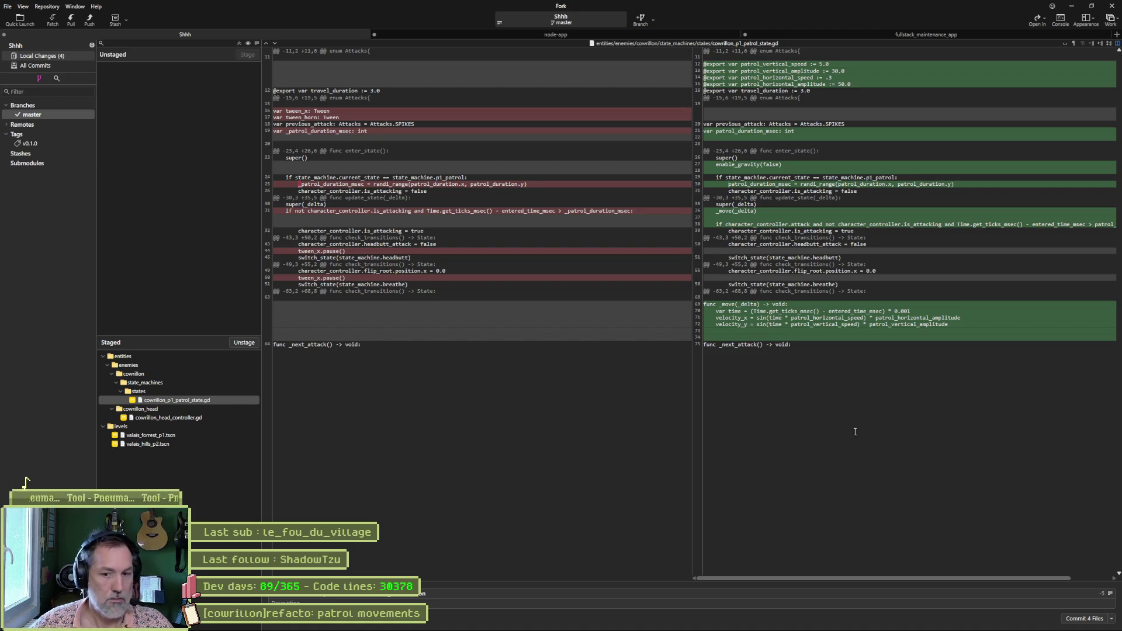
left_click(1075, 619)
left_click(89, 19)
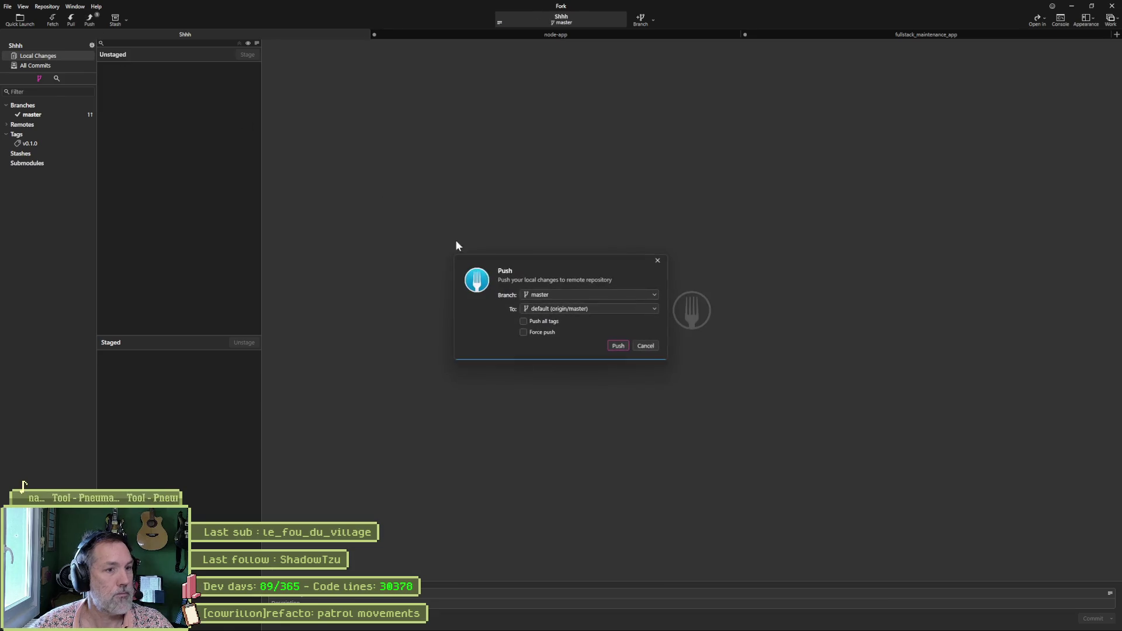
left_click(618, 346)
left_click(1072, 6)
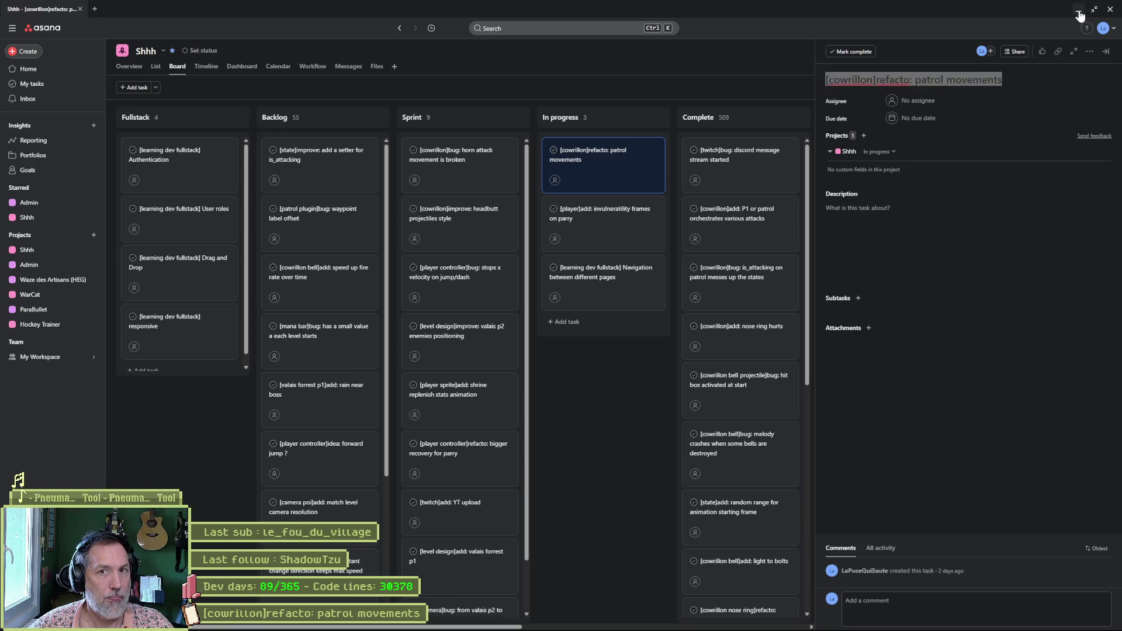
left_click(1078, 10)
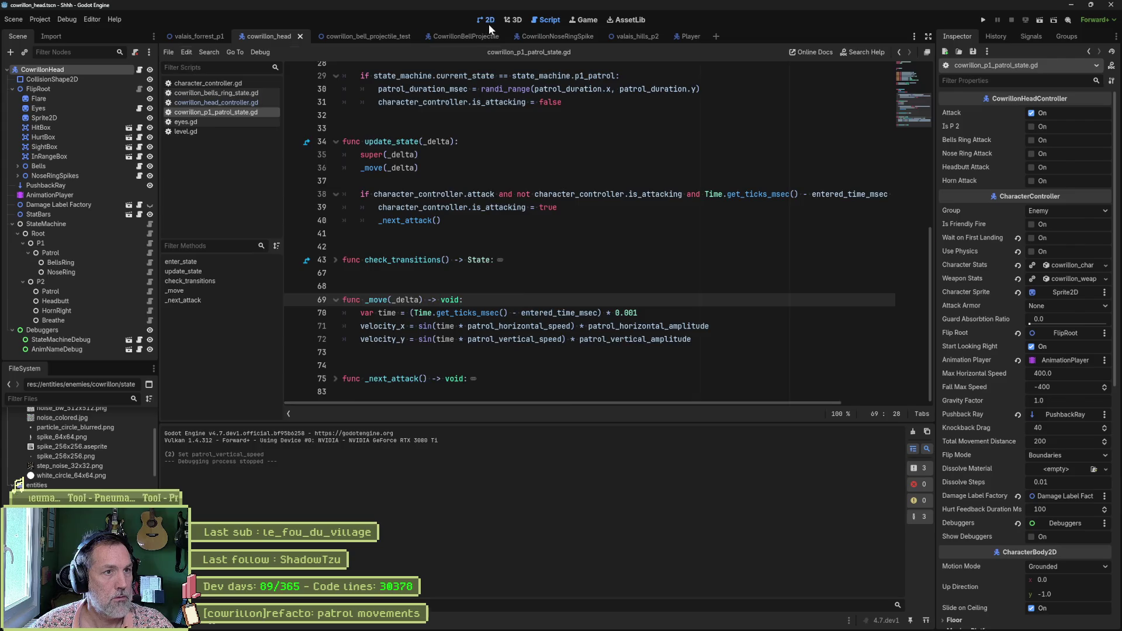
- Show the valais_forrest_p1 scene in the 2D view, glancing at cowrillon_head, and select Entities
left_click(488, 21)
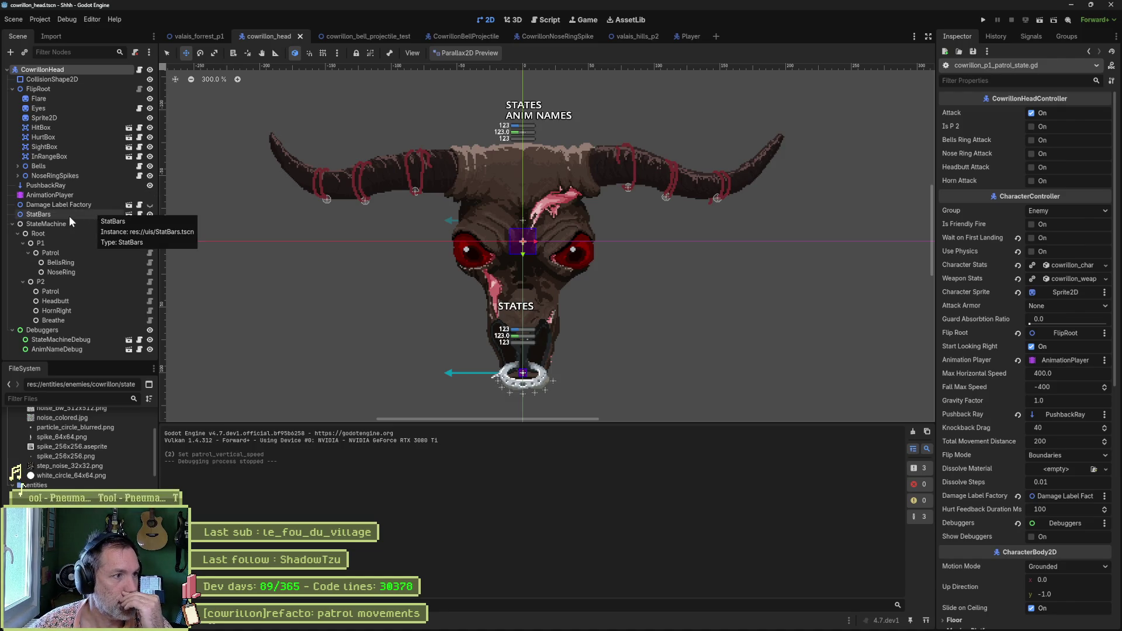
left_click(200, 36)
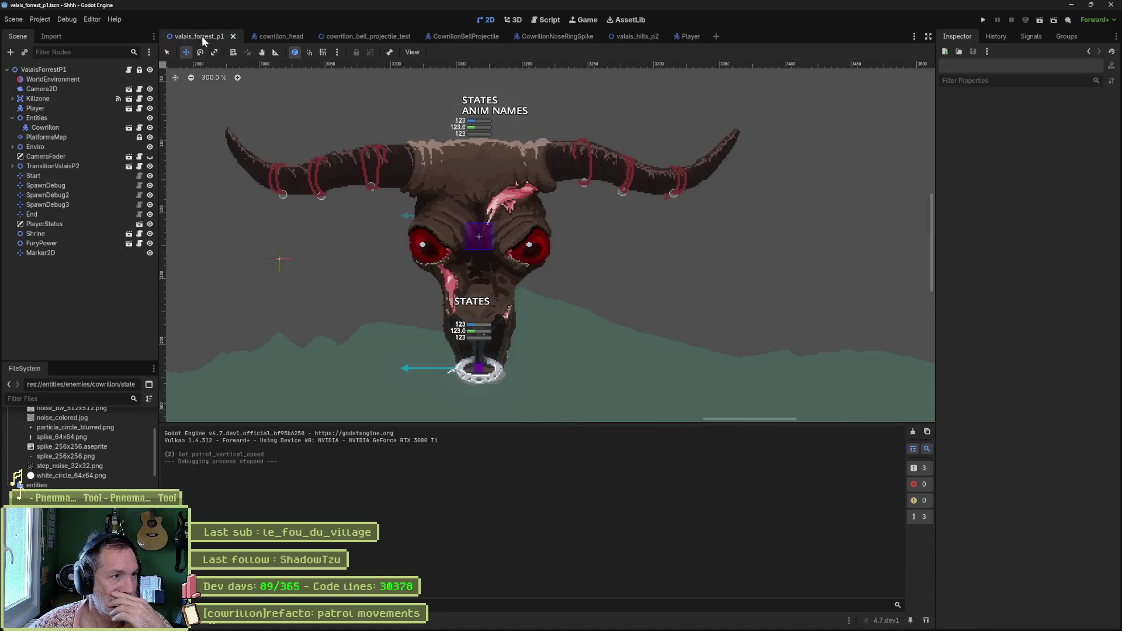
left_click_drag(352, 226, 374, 233)
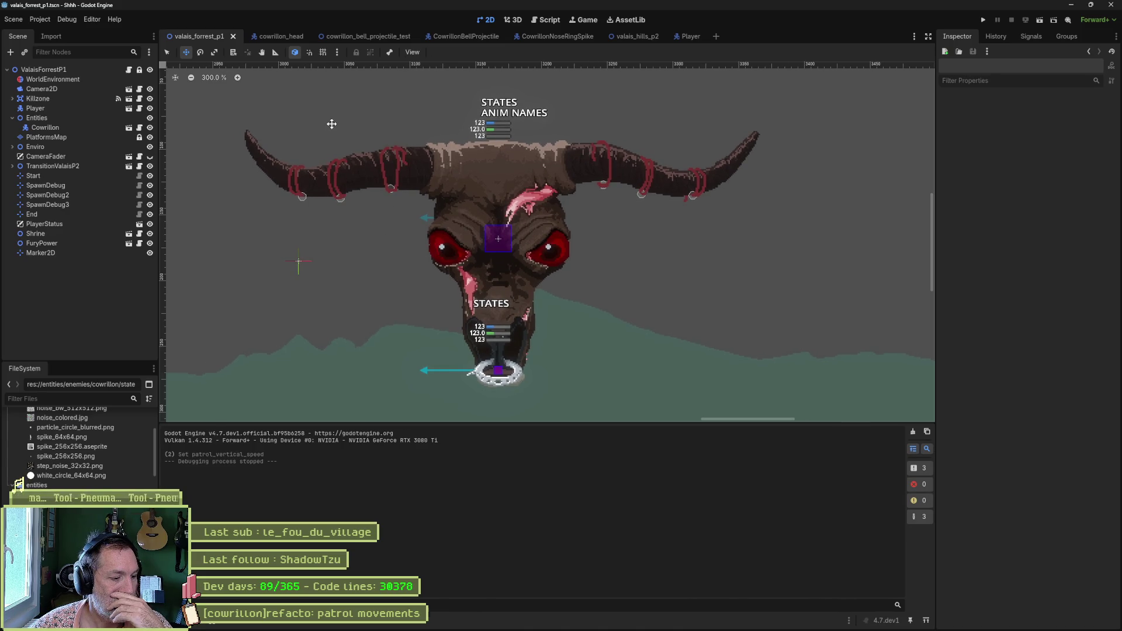
mouse_move(293, 39)
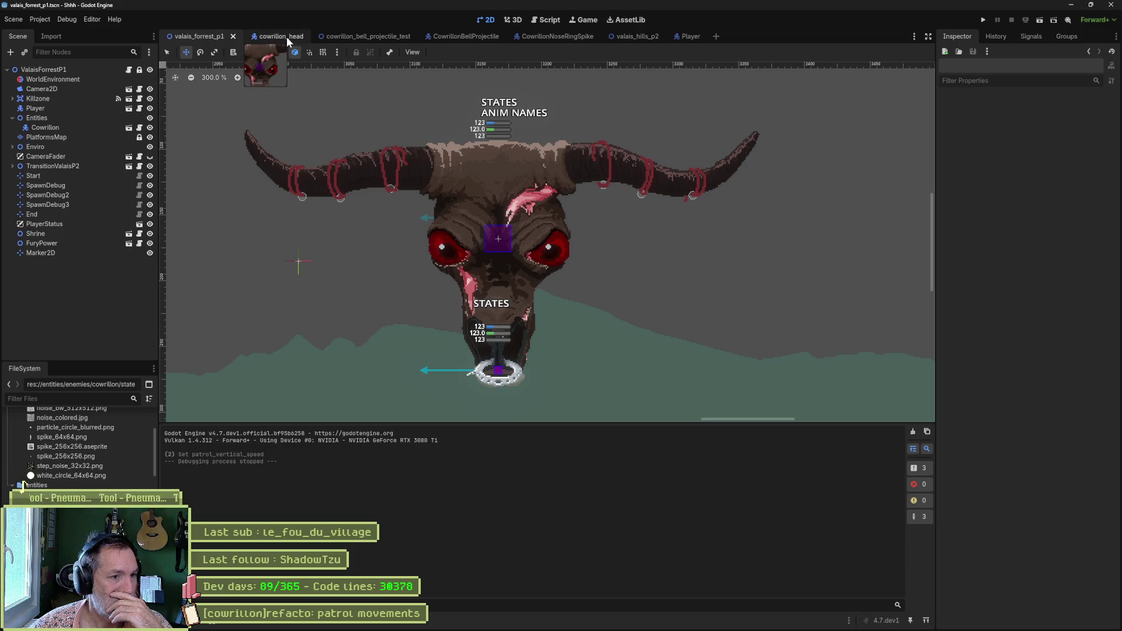
left_click(286, 37)
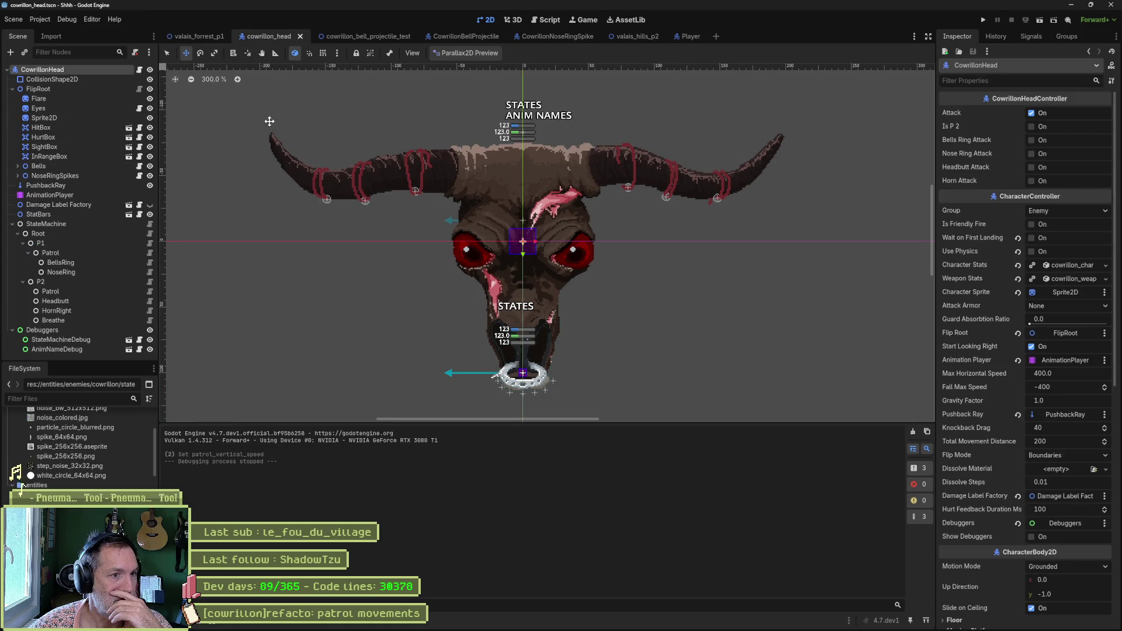
mouse_move(197, 38)
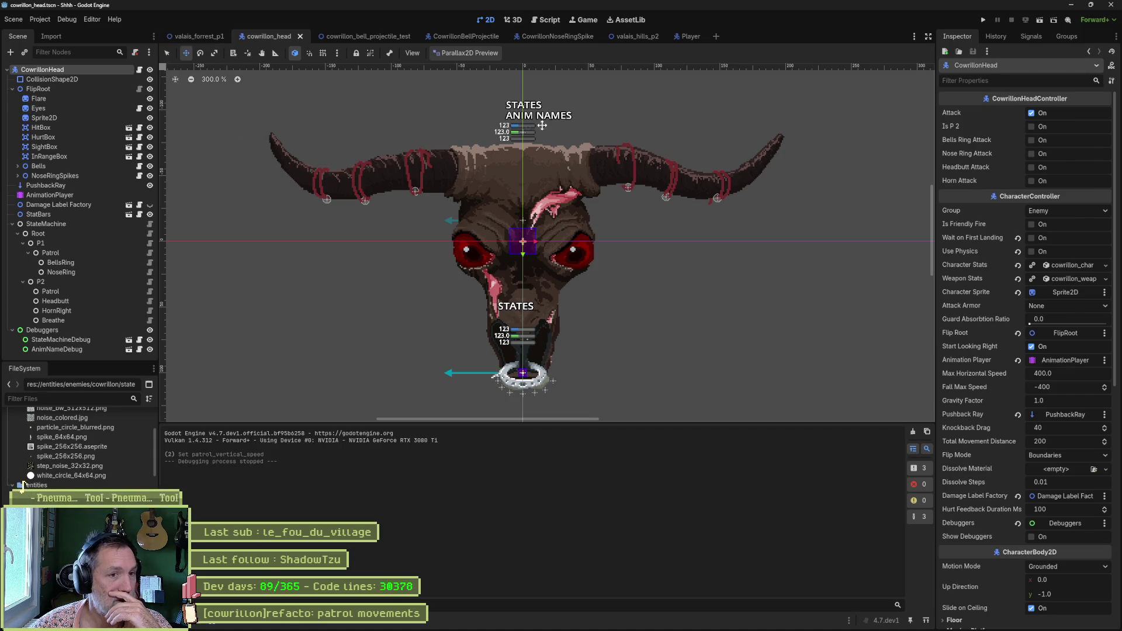
left_click(192, 37)
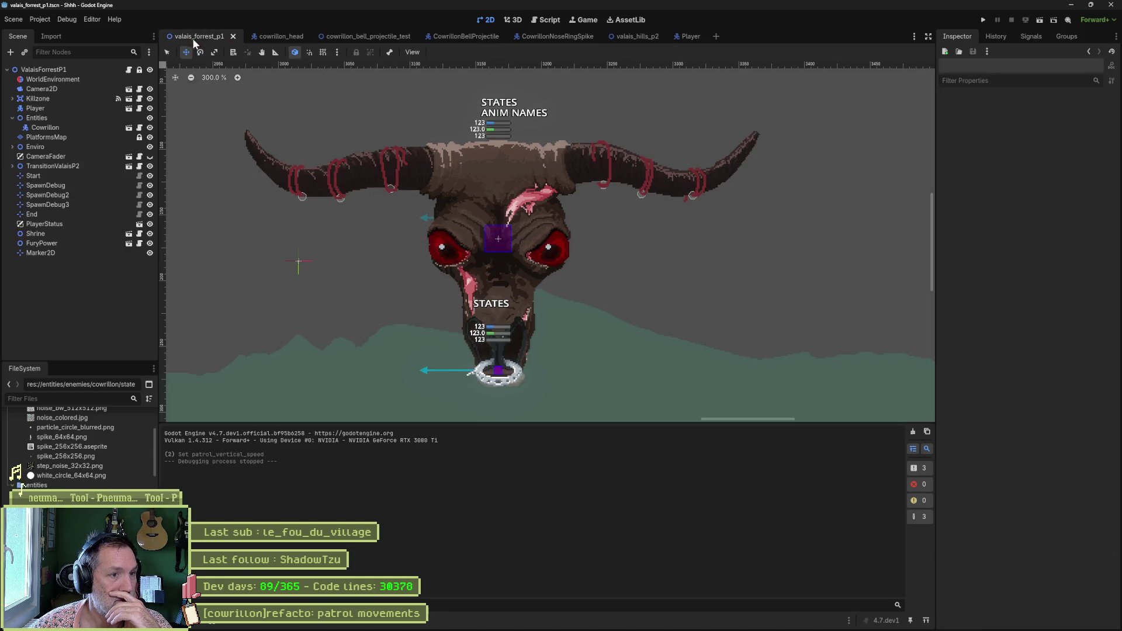
scroll(365, 218, "down", 5)
scroll(326, 214, "up", 3)
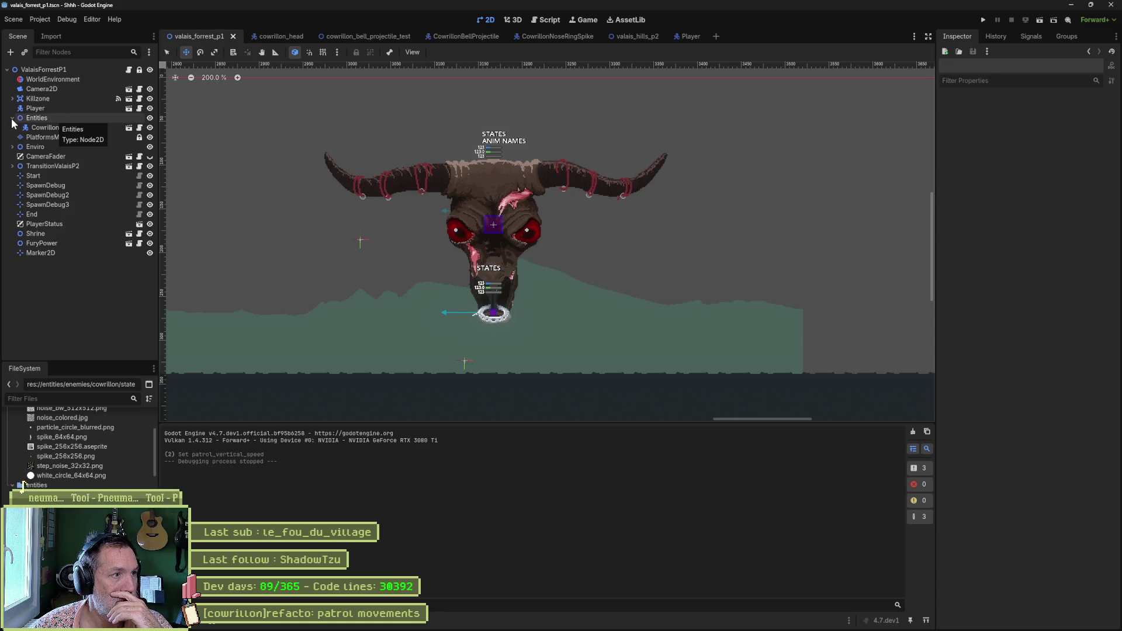
left_click(44, 118)
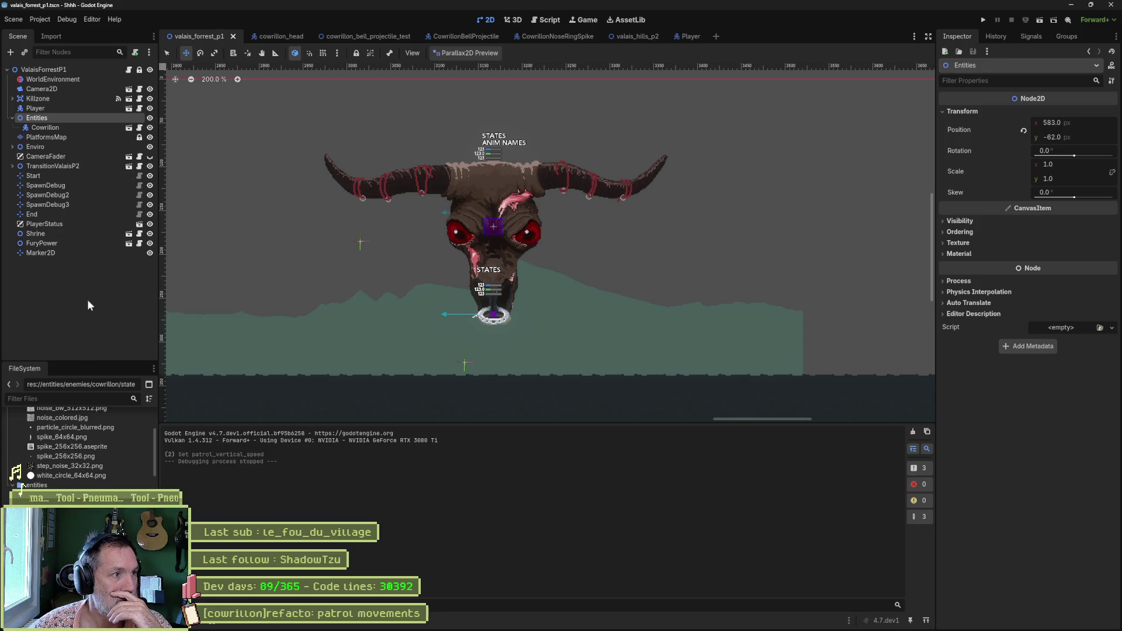
- Create a Node2D under Entities, rename it P1PatrolPath, and begin adding a Node2D child
key("ctrl+a")
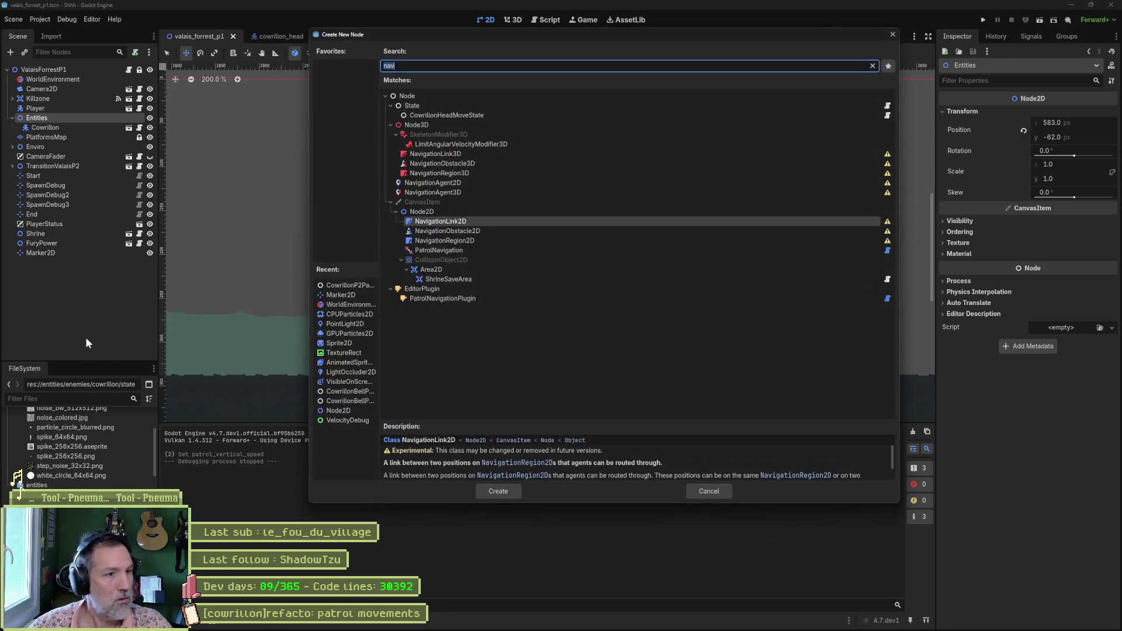
key("Up")
key("Return")
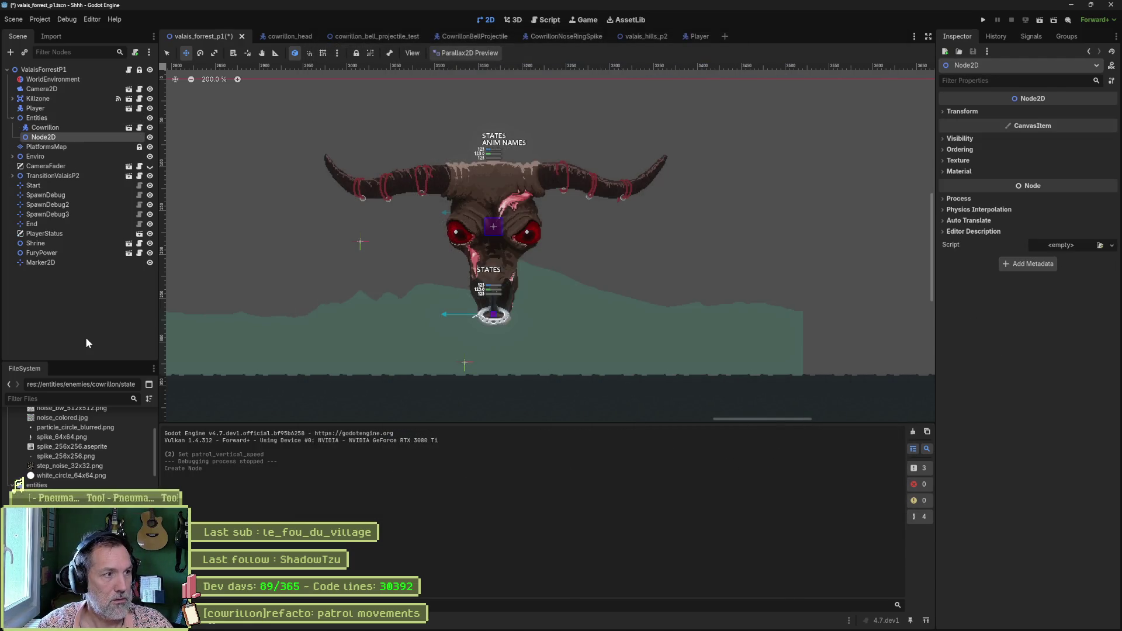
key("F2")
type("Patrol")
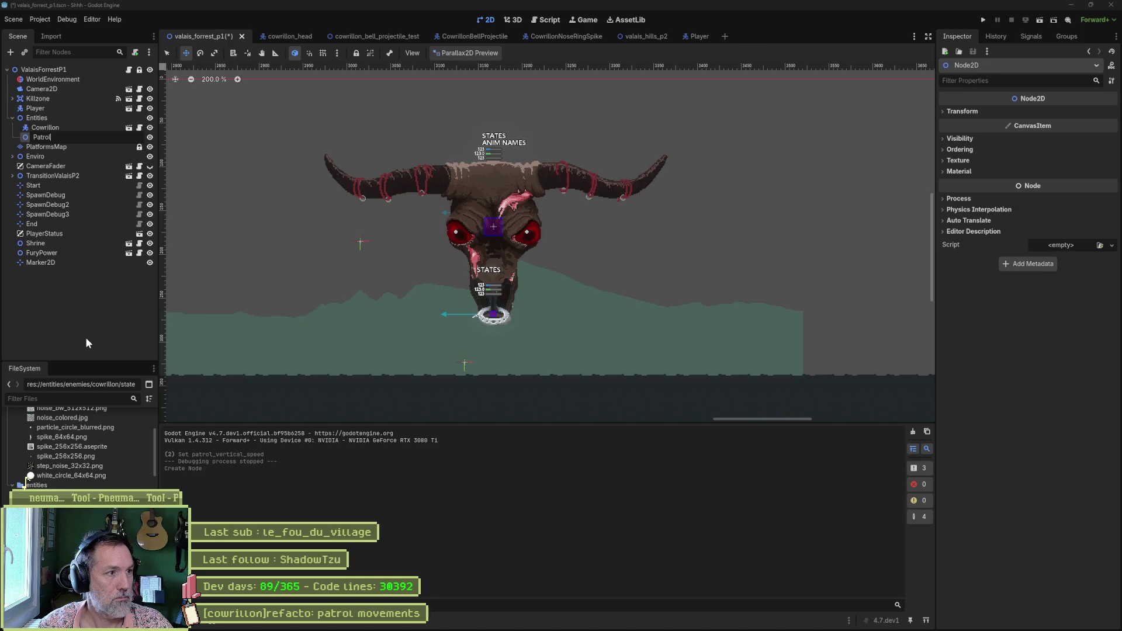
type("P1")
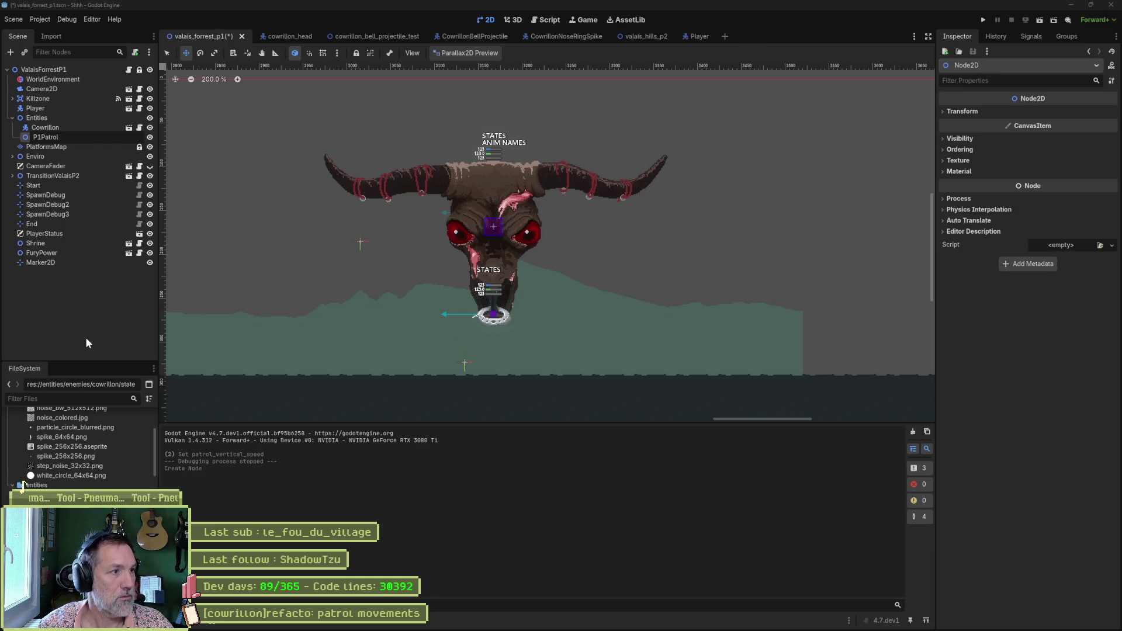
type("Path")
key("Return")
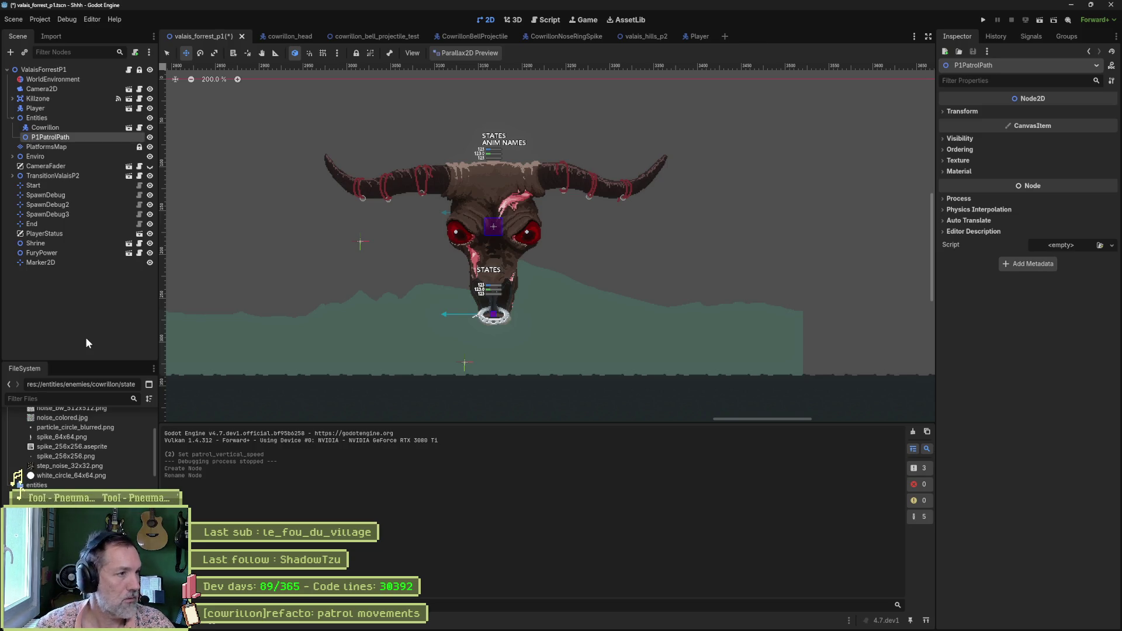
key("ctrl+a")
key("Up")
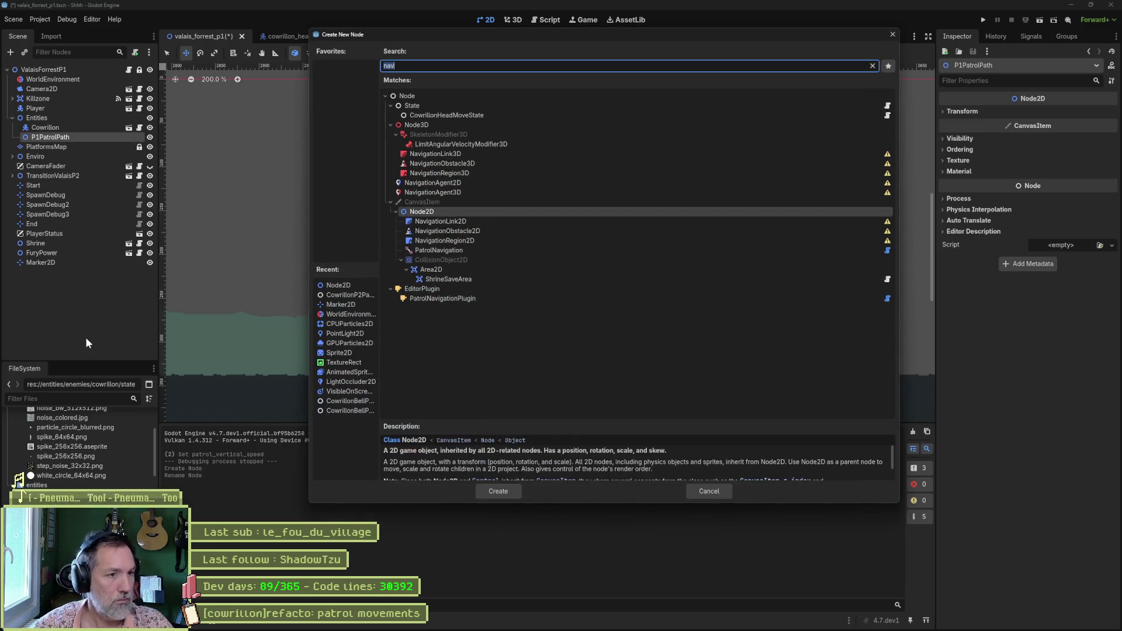
- Create a Node2D child named Checkpoint1 under P1PatrolPath and drag it into the level
key("Return")
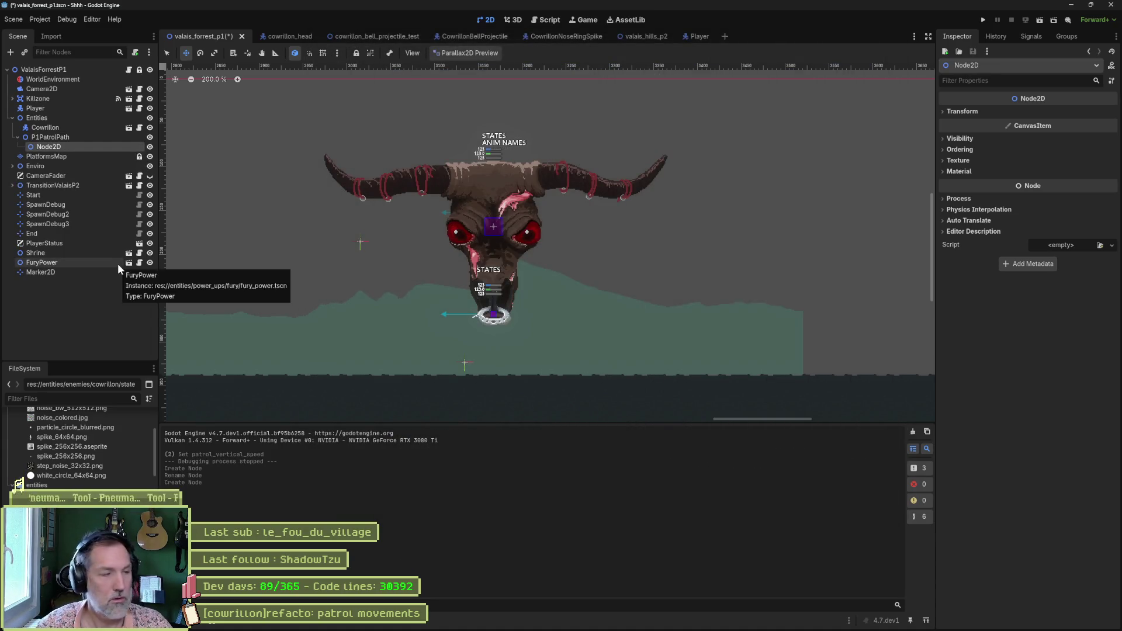
key("F2")
type("P")
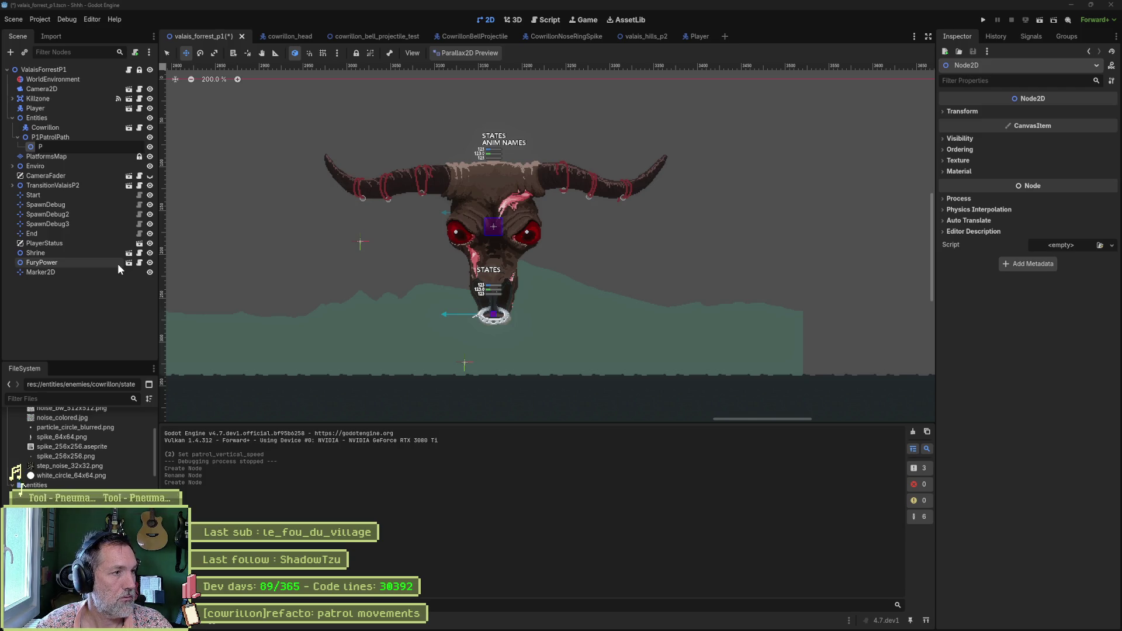
type("Checkpoint1")
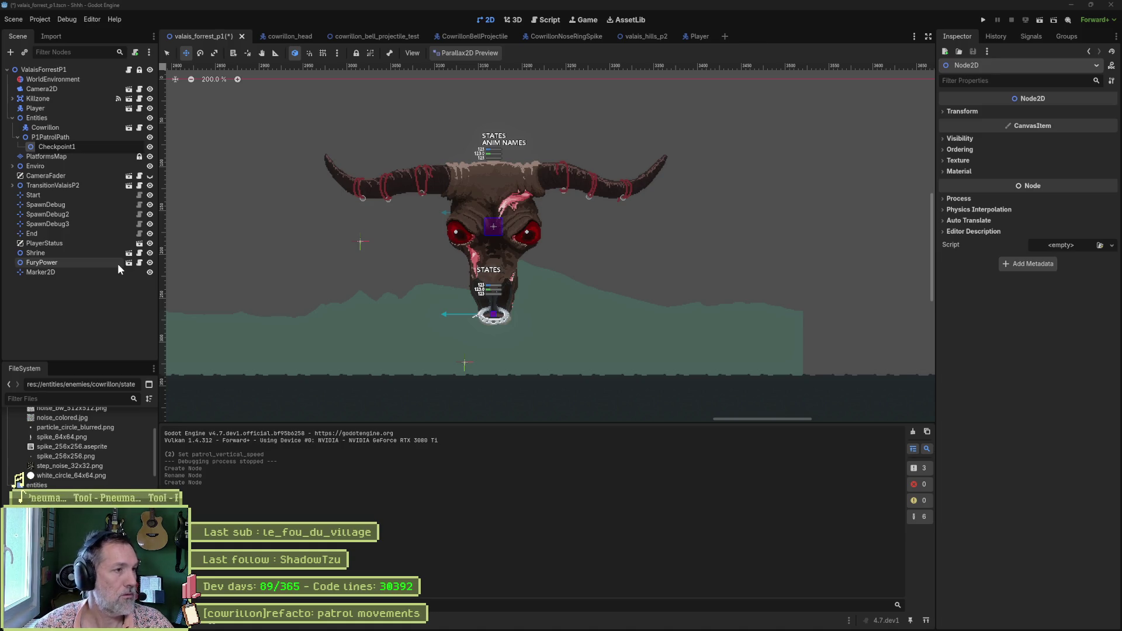
key("Return")
scroll(406, 328, "down", 5)
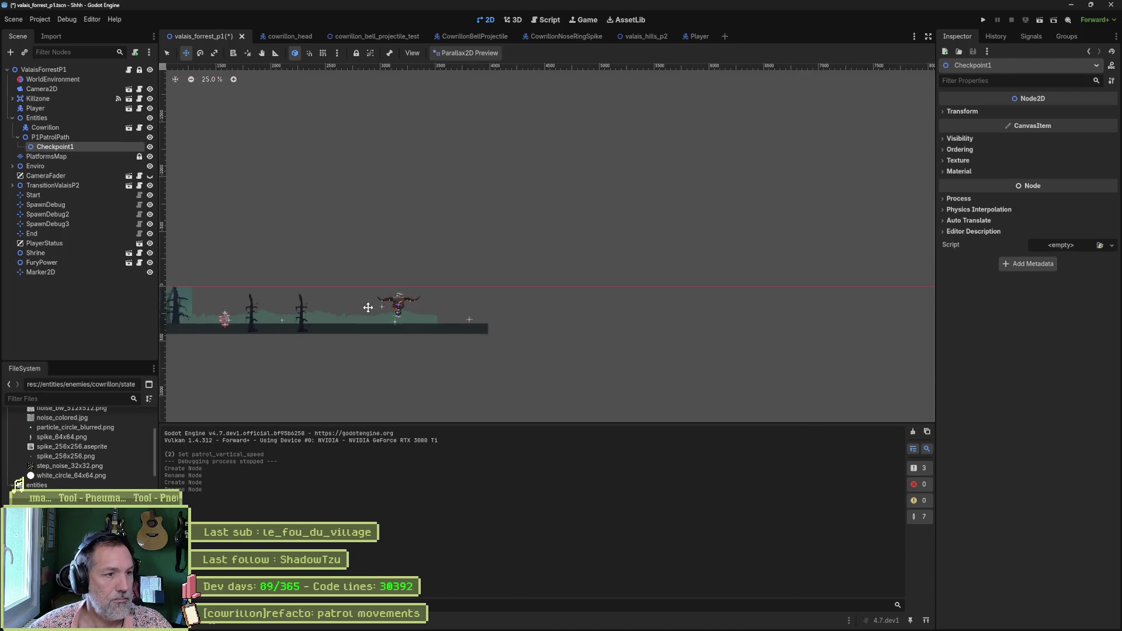
left_click_drag(443, 262, 791, 295)
scroll(733, 302, "up", 6)
left_click_drag(501, 203, 778, 395)
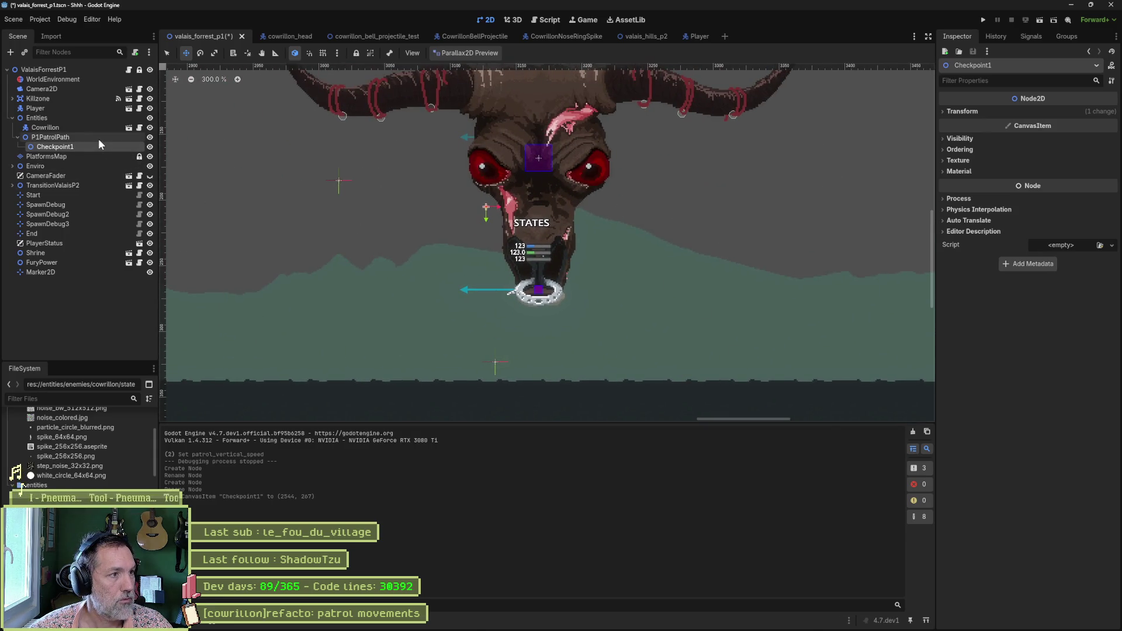
- Change Checkpoint1 to a Marker2D left of the boss, and duplicate it as Checkpoint2 on the right
right_click(86, 147)
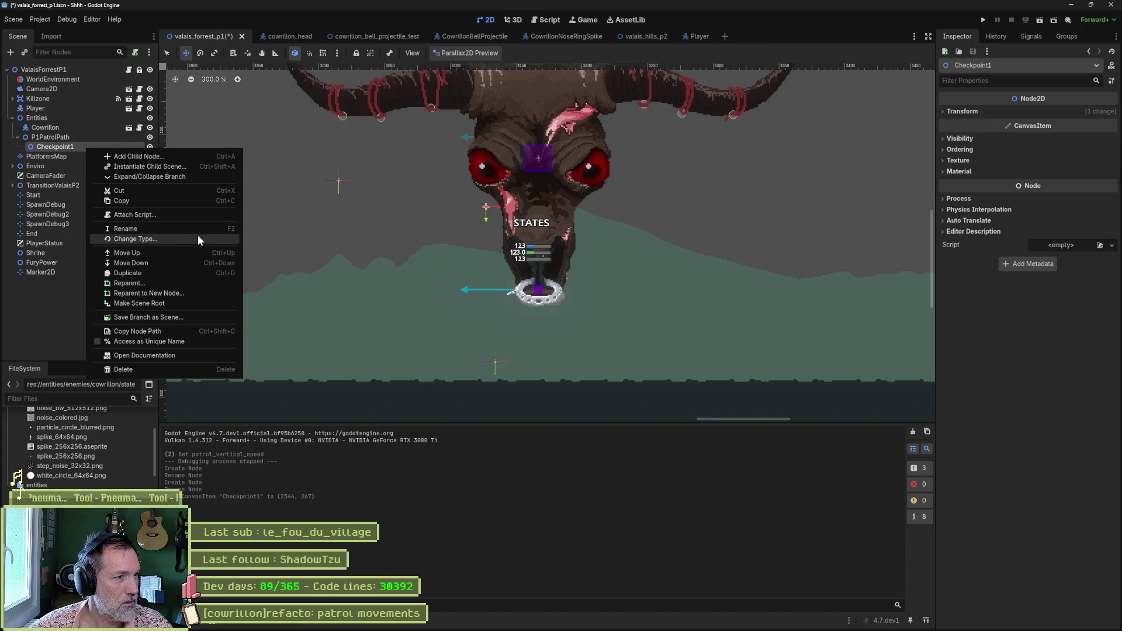
left_click(197, 238)
type("marker")
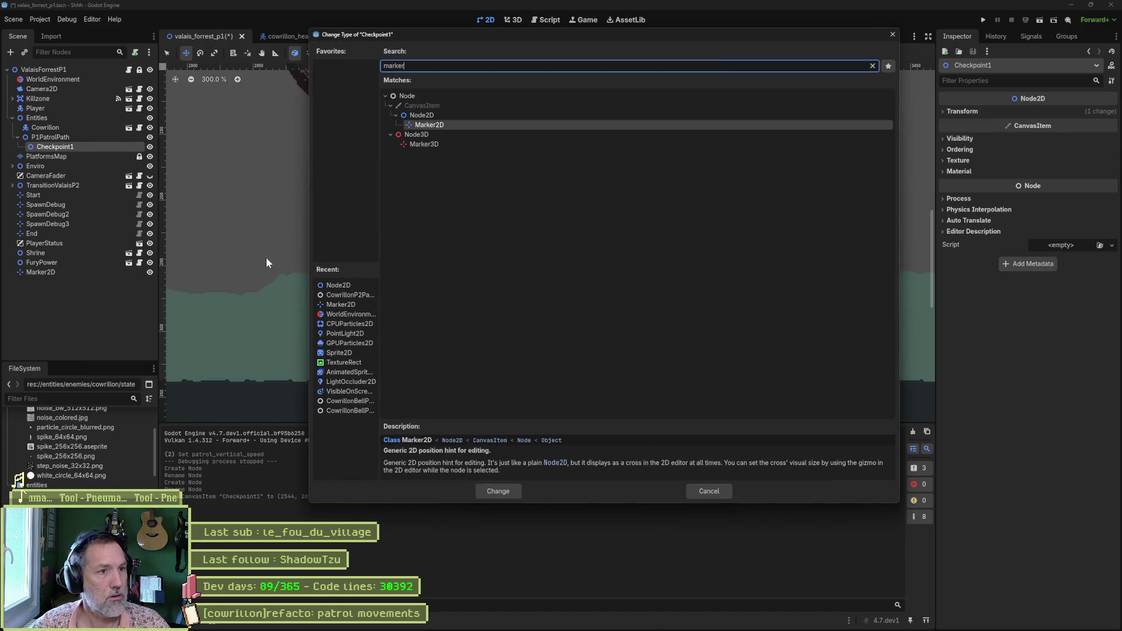
key("Return")
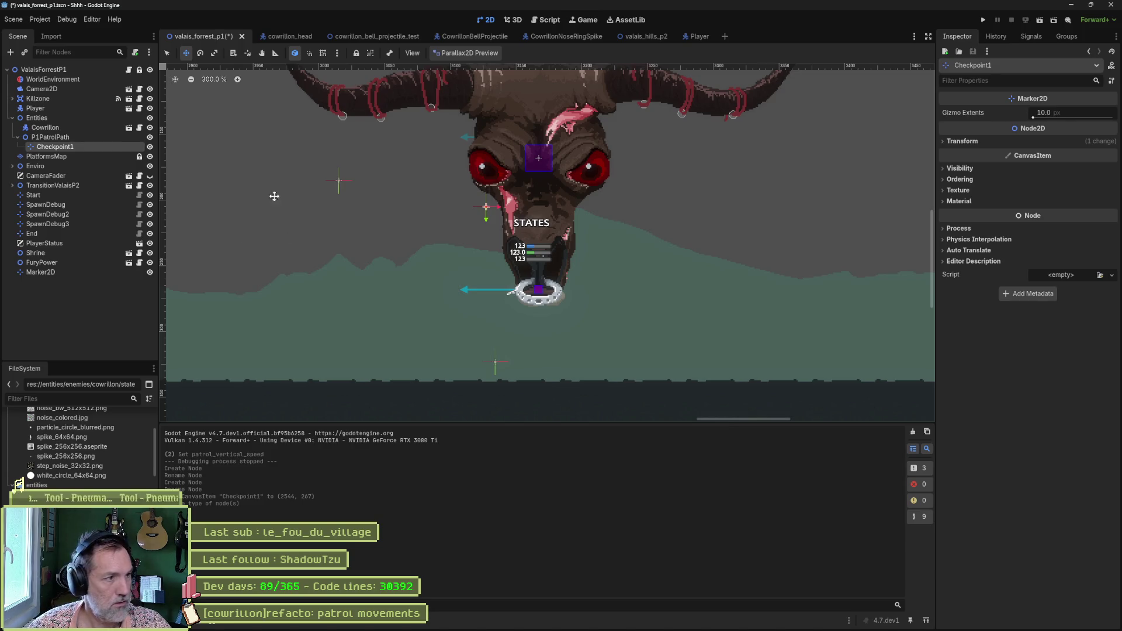
mouse_move(446, 214)
left_mouse_down()
mouse_move(407, 230)
mouse_move(266, 178)
mouse_move(380, 156)
mouse_move(240, 179)
mouse_move(224, 194)
left_mouse_up()
key("ctrl+d")
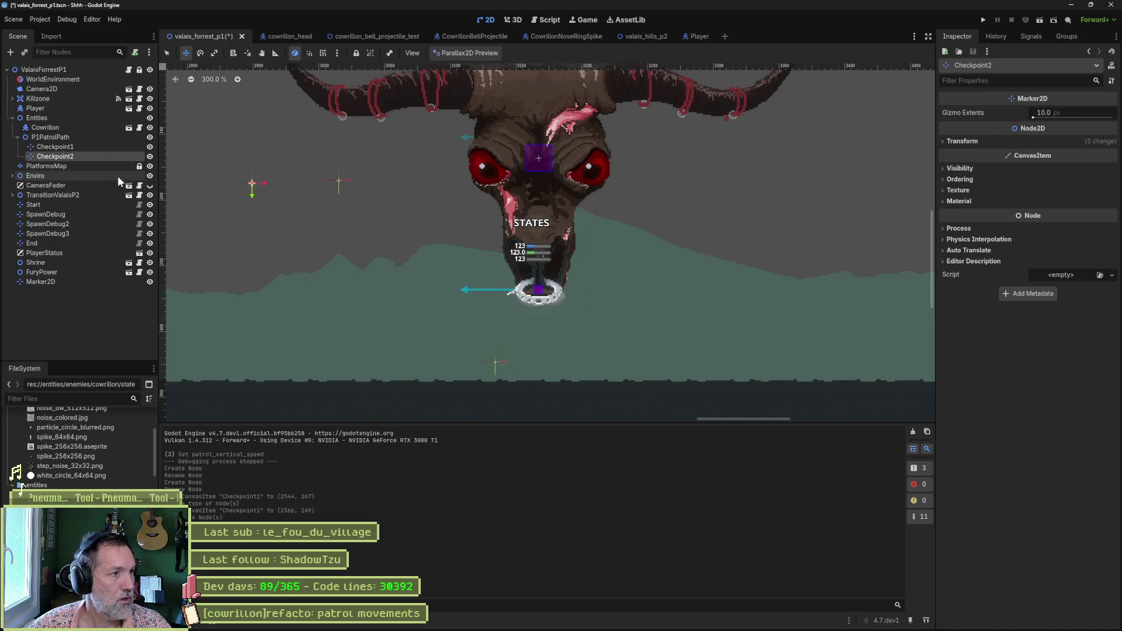
mouse_move(304, 202)
left_mouse_down()
mouse_move(778, 219)
mouse_move(819, 211)
left_mouse_up()
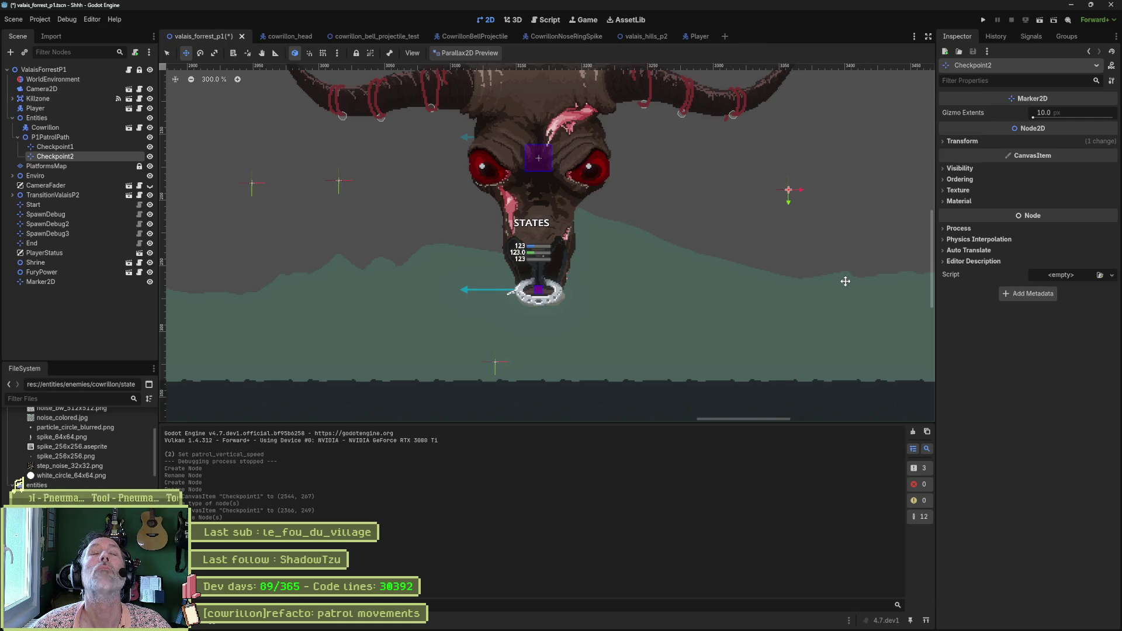
left_click(75, 136)
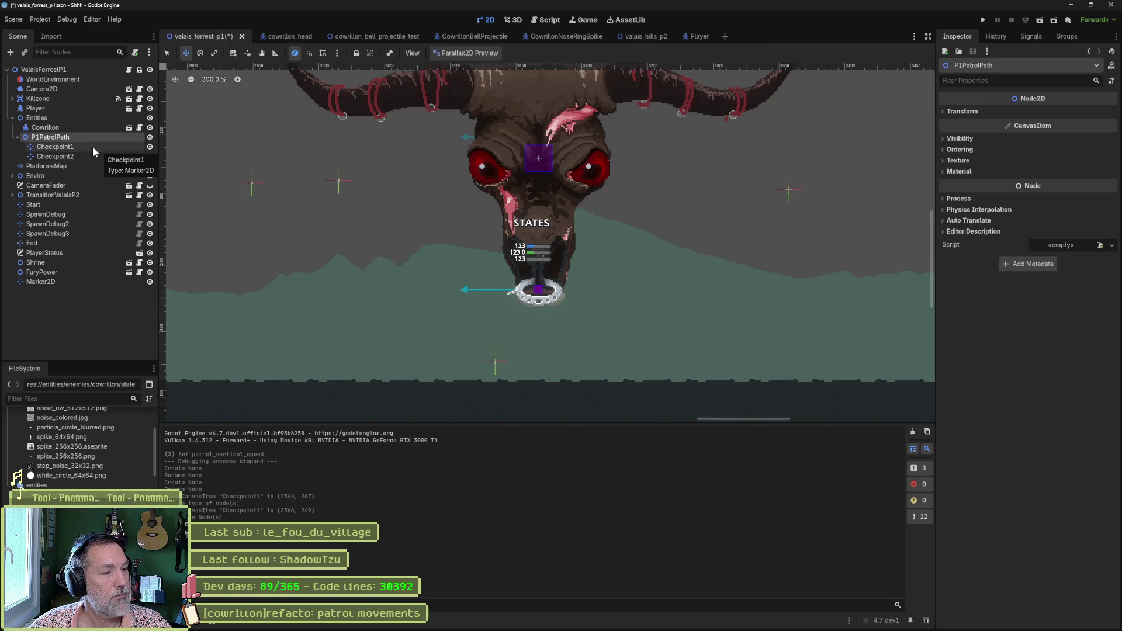
- Add a Sprite2D child under P1PatrolPath and rename it Target
key("ctrl+a")
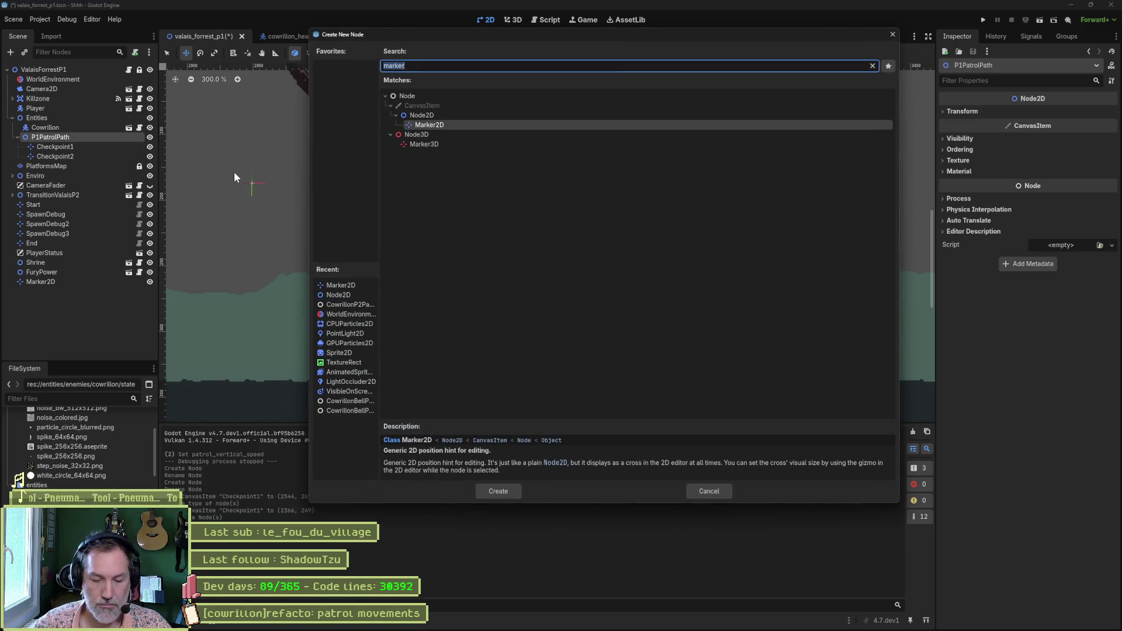
type("sprite")
key("Return")
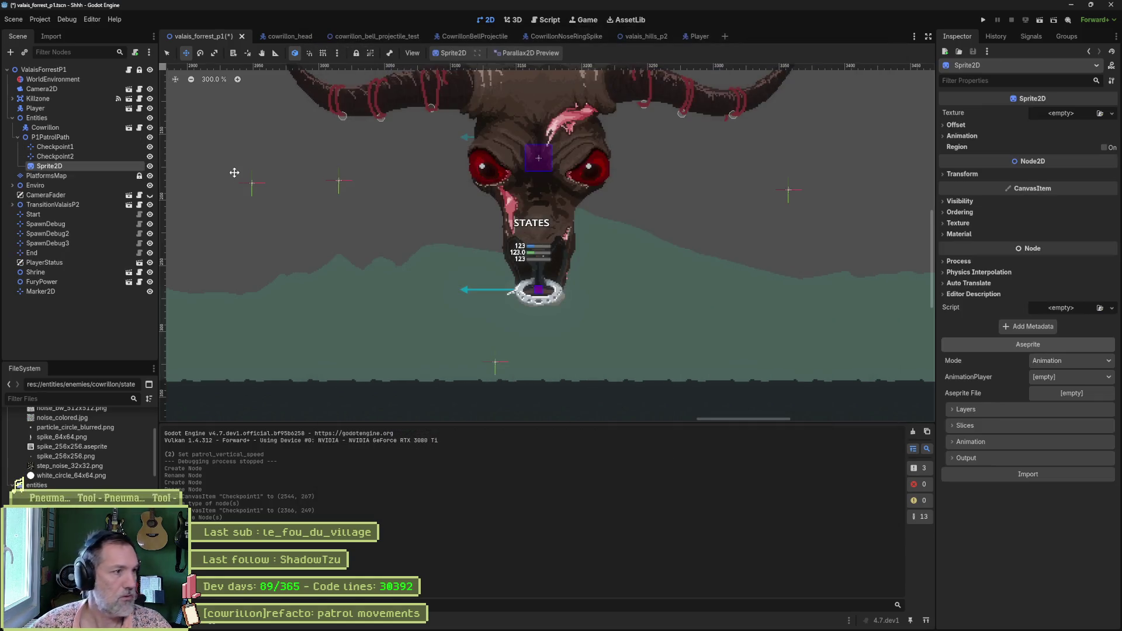
key("F2")
type("Ta")
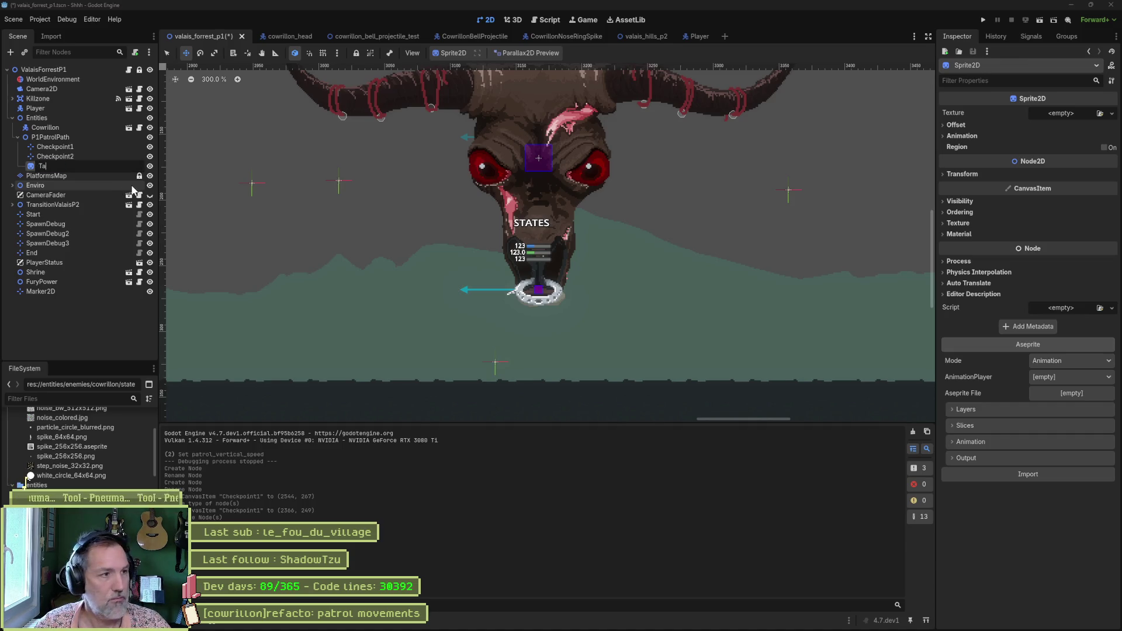
key("Return")
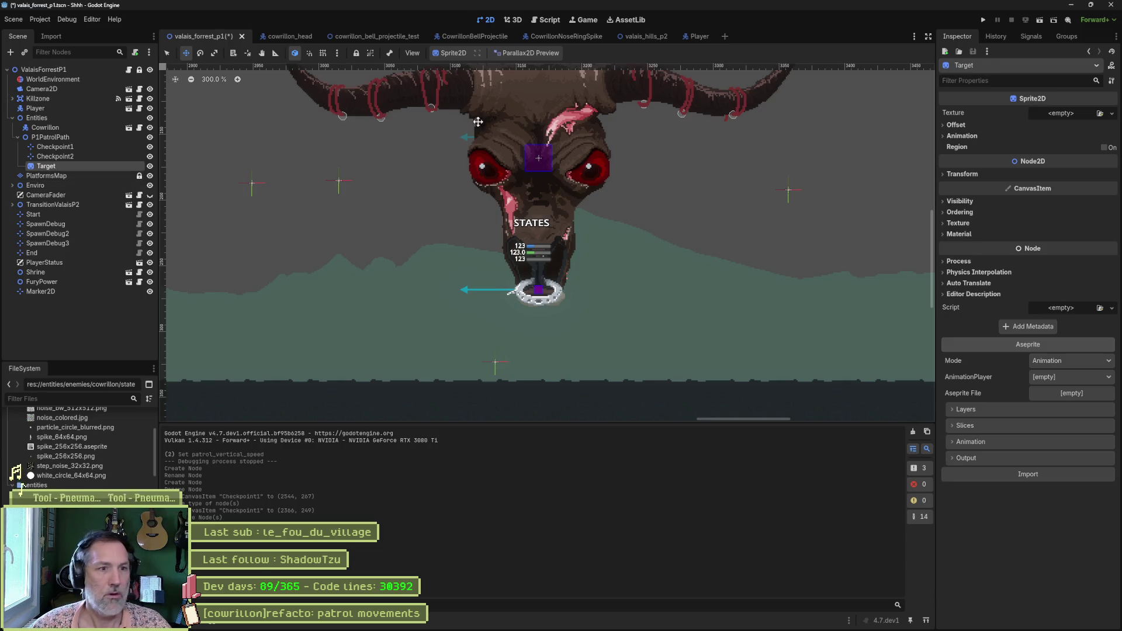
- Place Target beside Cowrillon at about 2628, 300
scroll(598, 189, "down", 6)
right_click(669, 194, "ctrl")
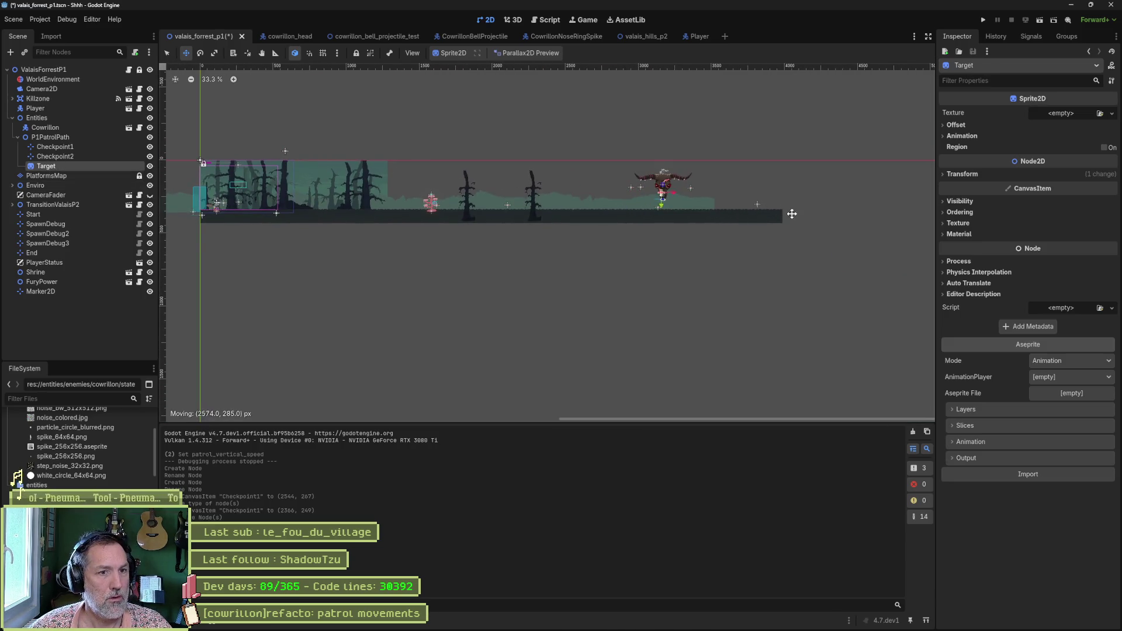
scroll(581, 221, "up", 7)
scroll(549, 241, "left", 5)
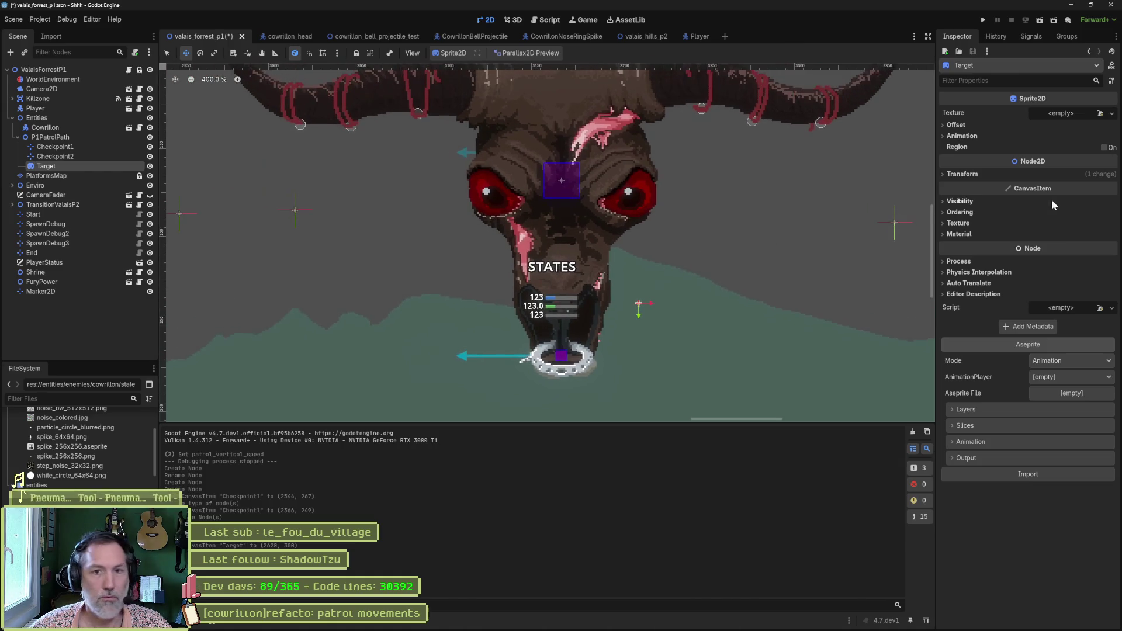
- Give Target a new ImageTexture, then replace it with a gradient texture
left_click(1061, 113)
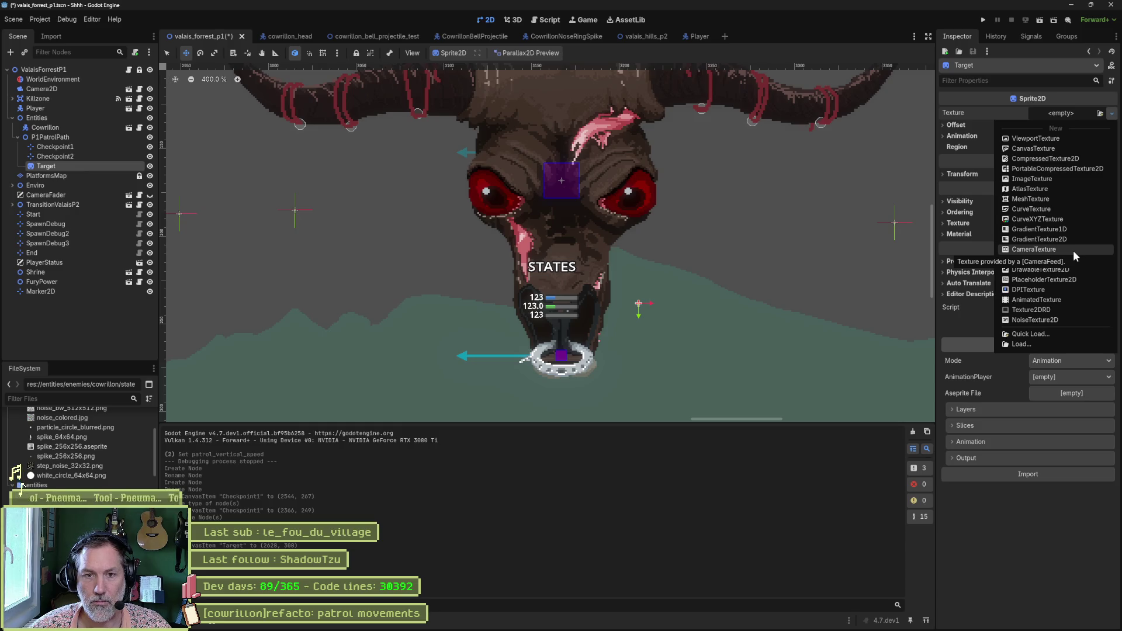
left_click(1050, 179)
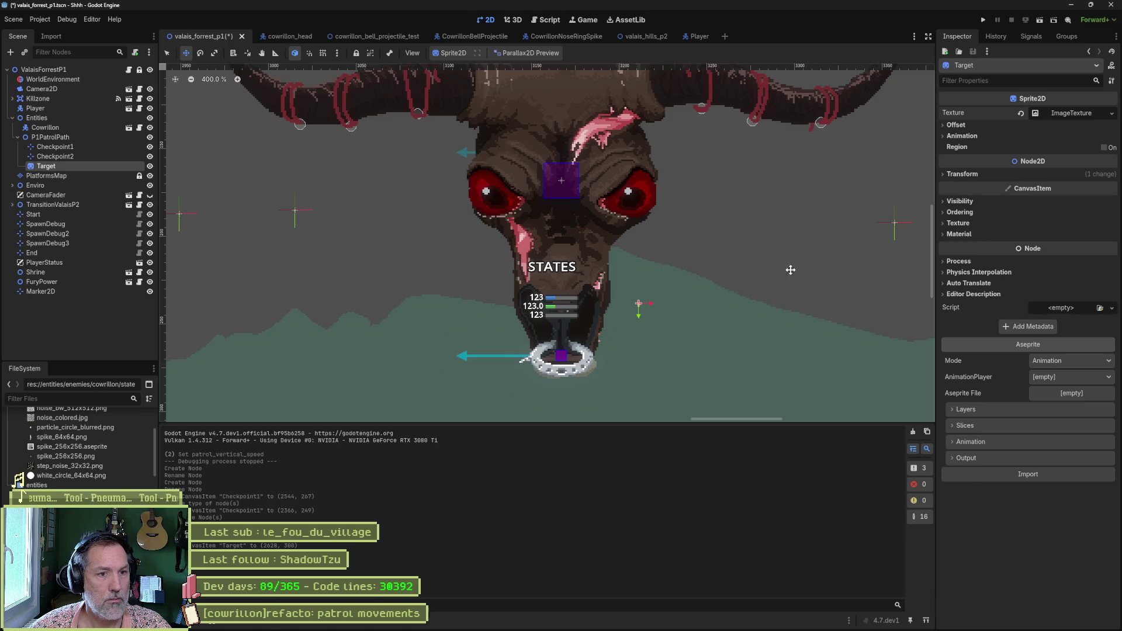
left_click(1064, 110)
left_click(1055, 113)
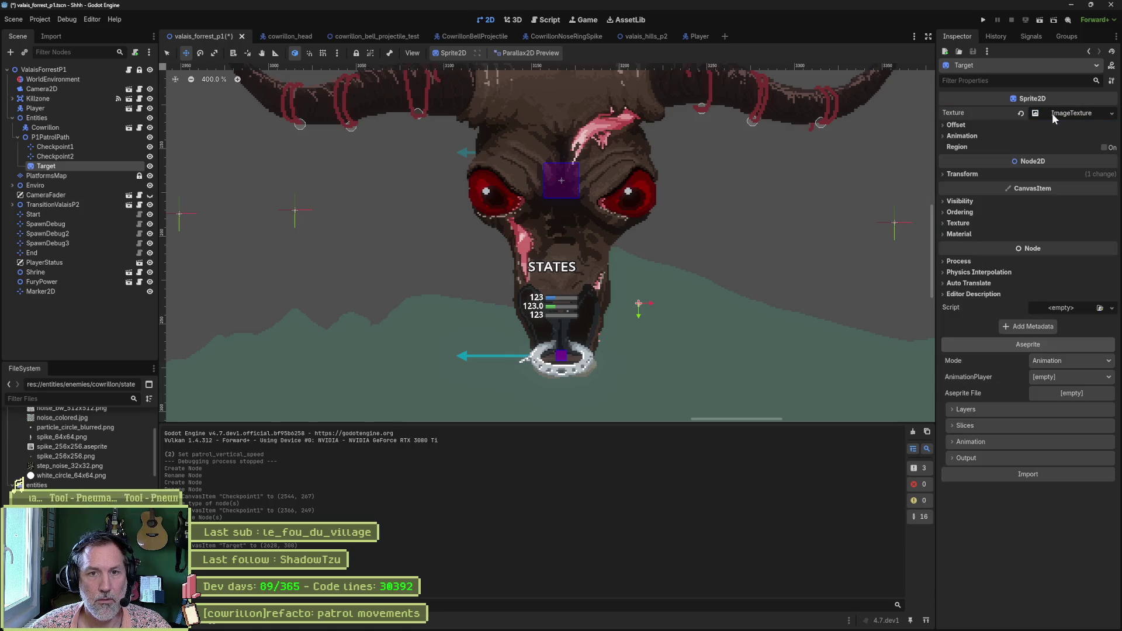
left_click(1110, 113)
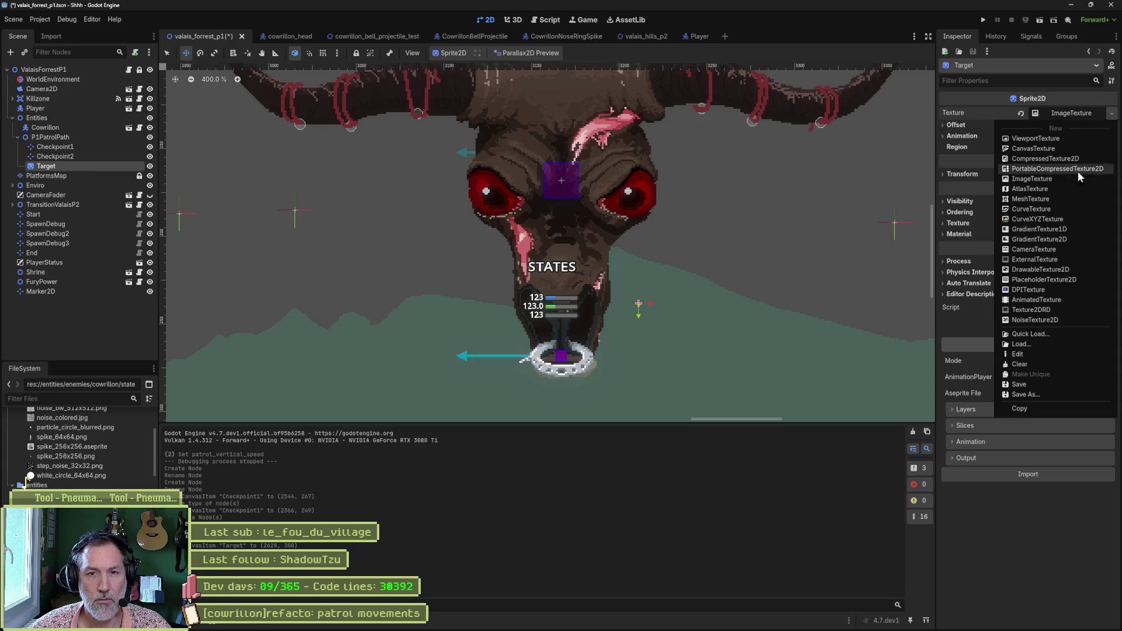
left_click(1074, 230)
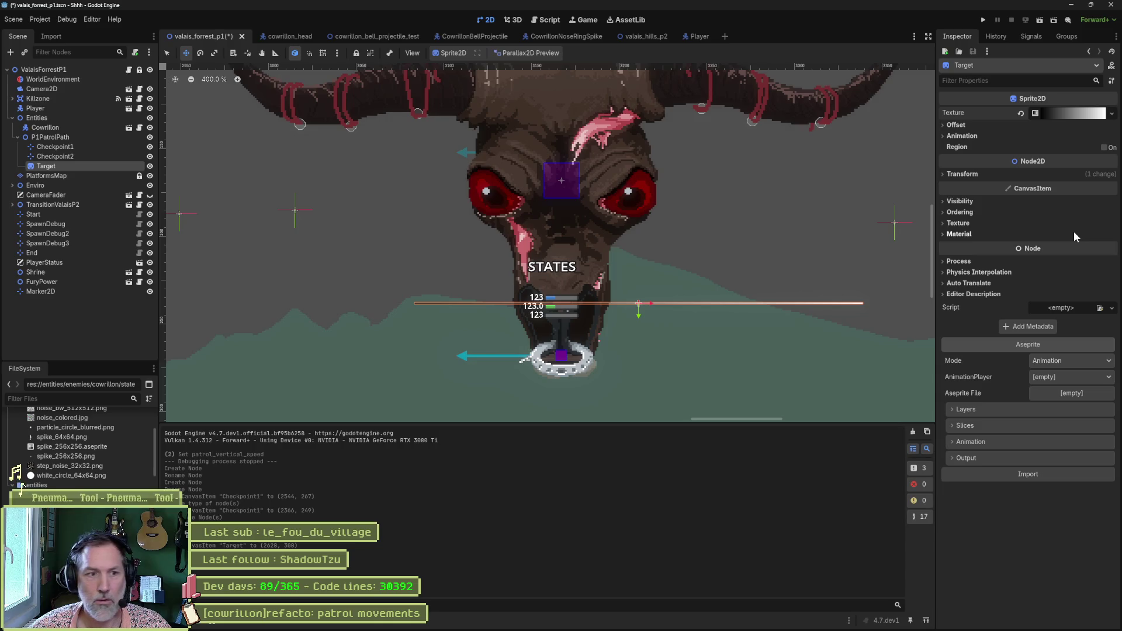
- Review Target's transform, briefly toggle region cropping, and revisit the texture choices
left_click(960, 175)
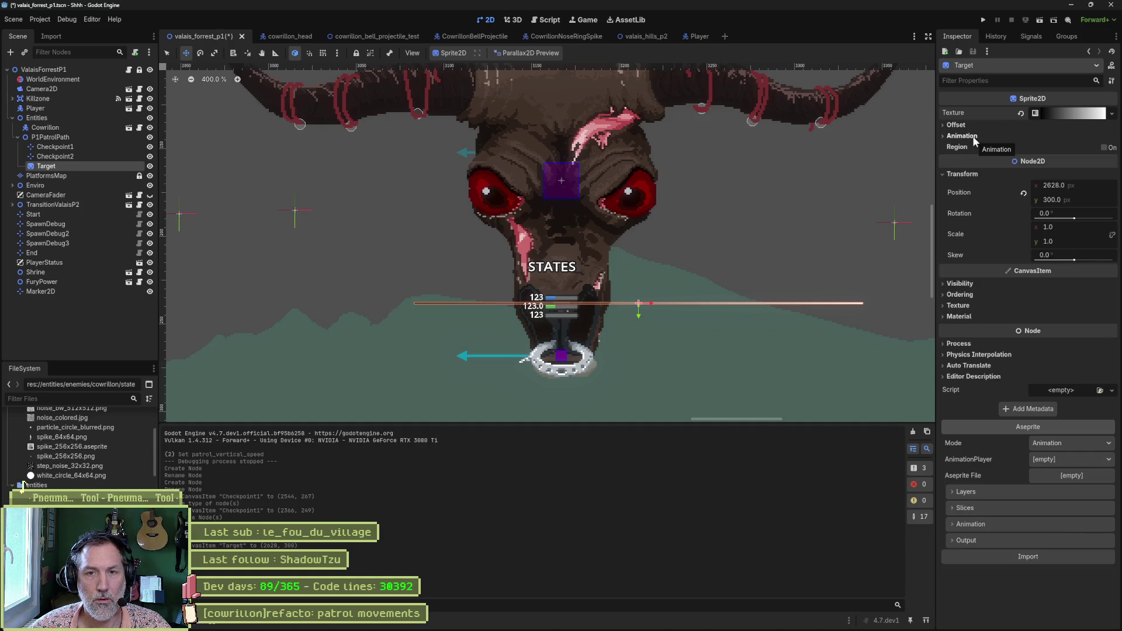
left_click(1102, 148)
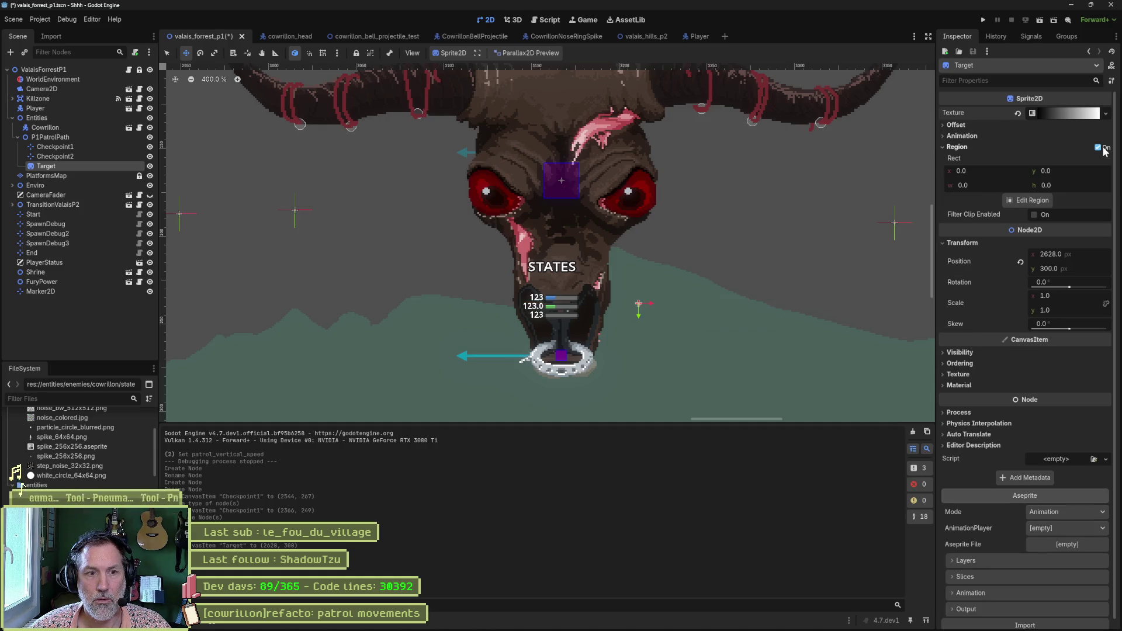
left_click(1098, 147)
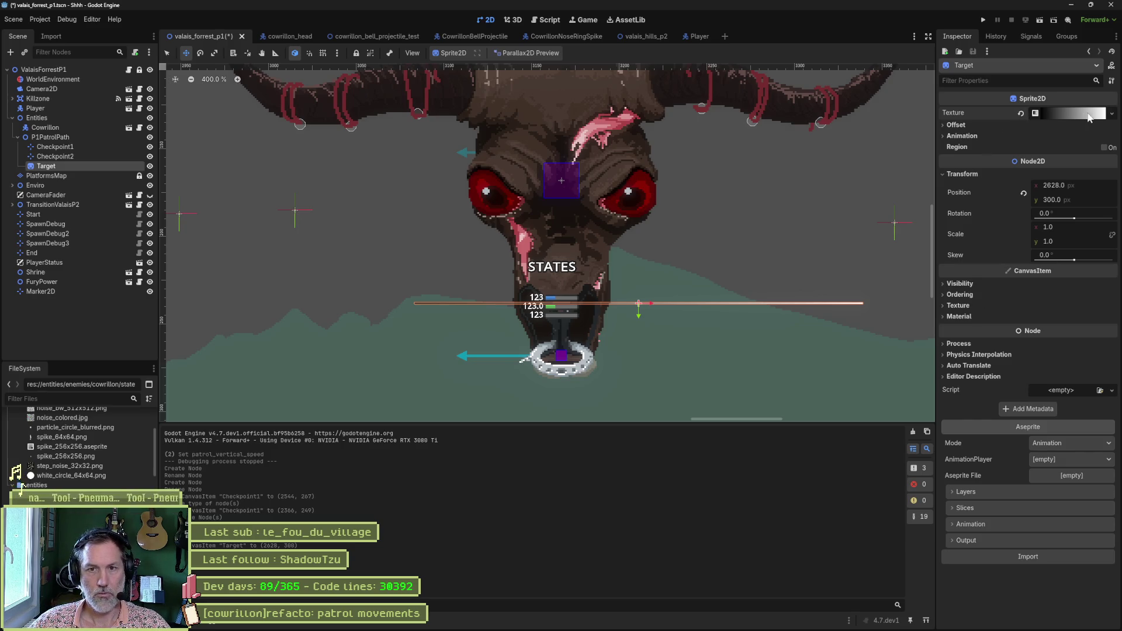
left_click(1110, 114)
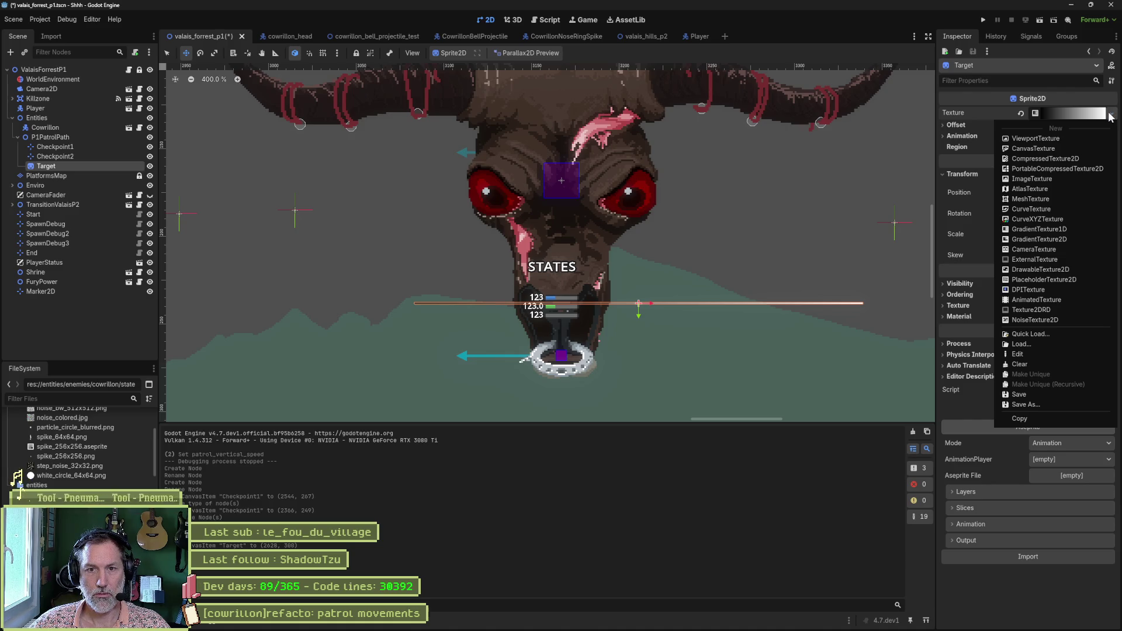
- Try a CompressedTexture on Target, then switch its texture to a CanvasTexture
left_click(1080, 157)
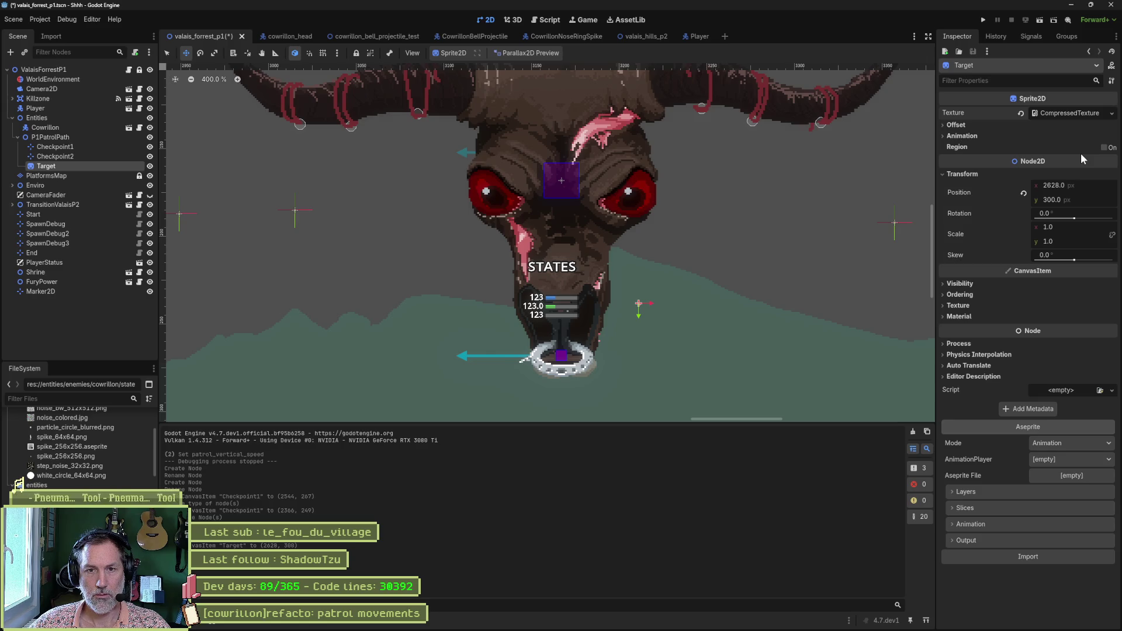
left_click(1072, 114)
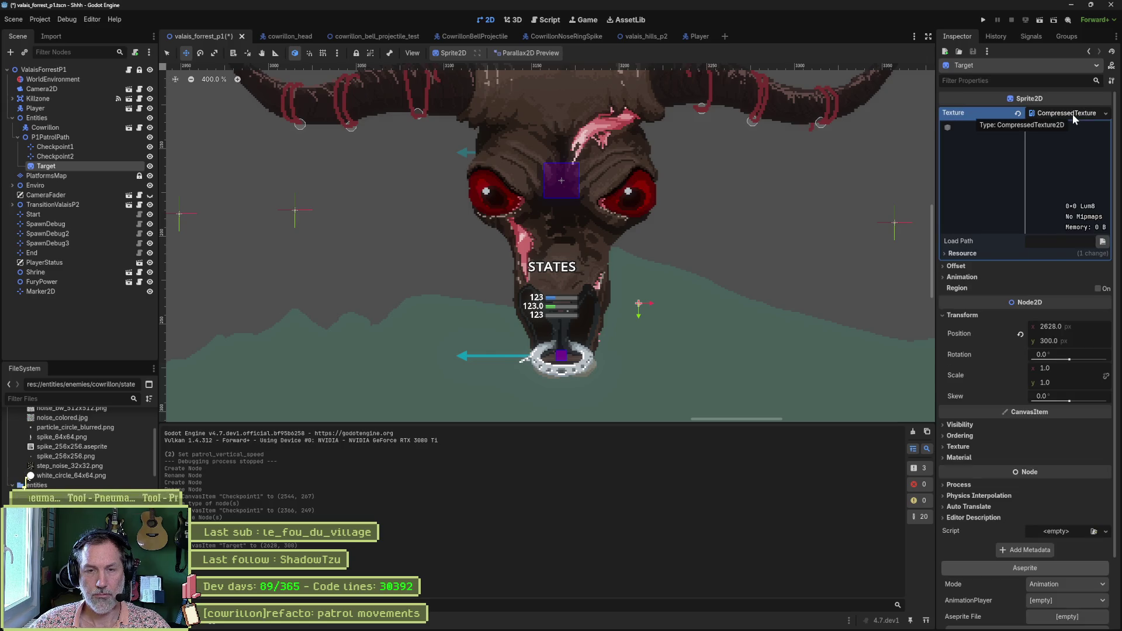
left_click(1071, 114)
left_click(1071, 114)
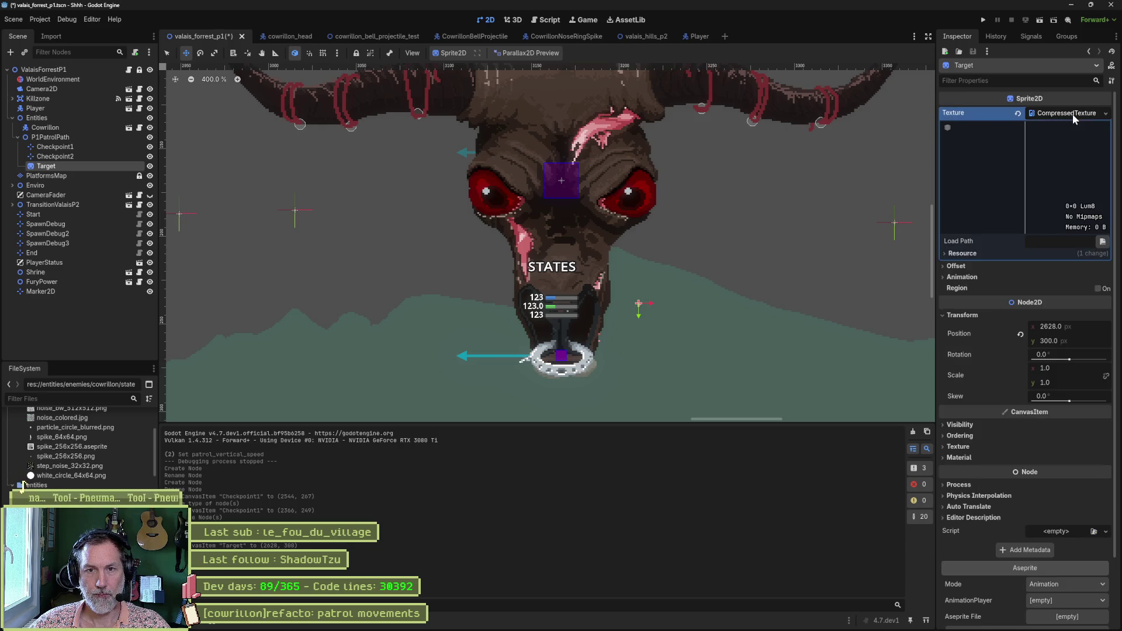
left_click(1105, 112)
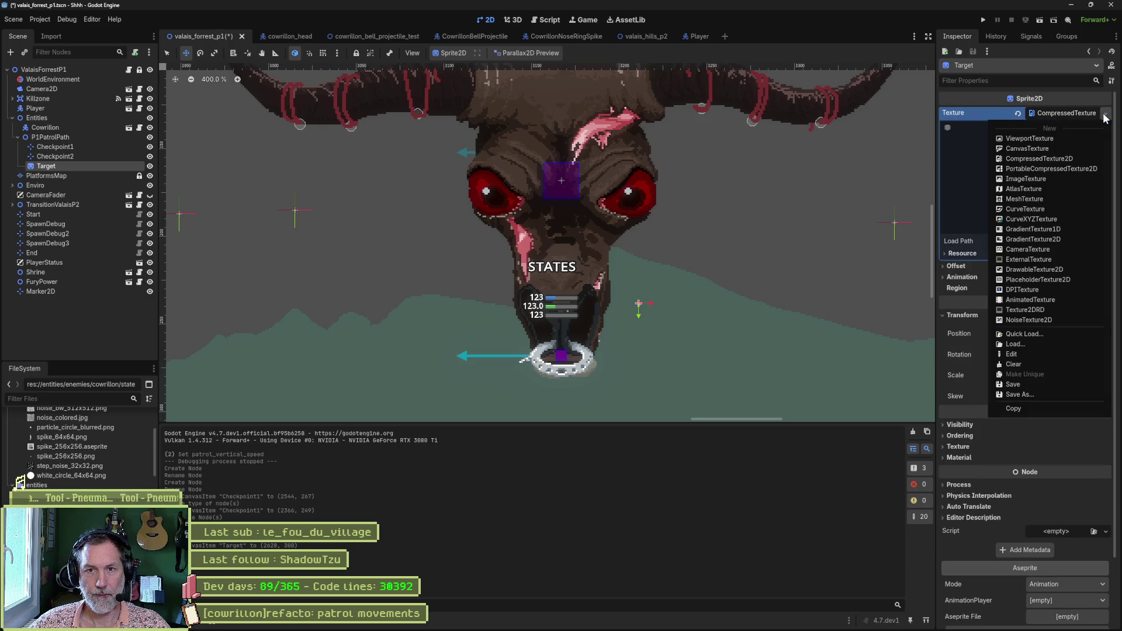
left_click(1075, 145)
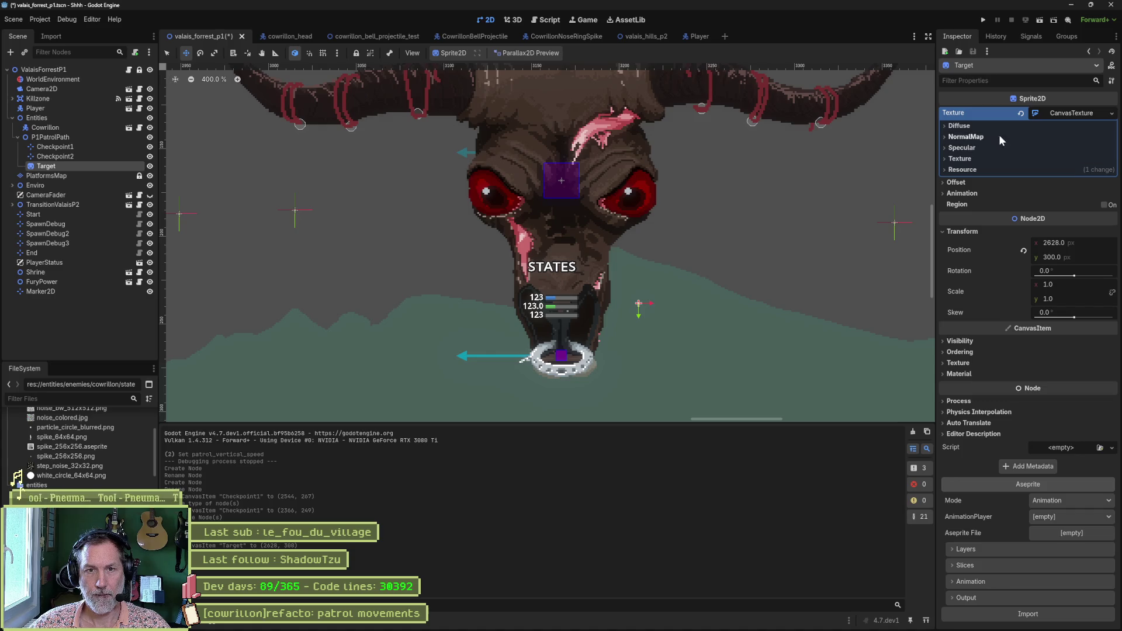
- Set the CanvasTexture's Diffuse texture to white_circle_64x64.png
left_click(971, 159)
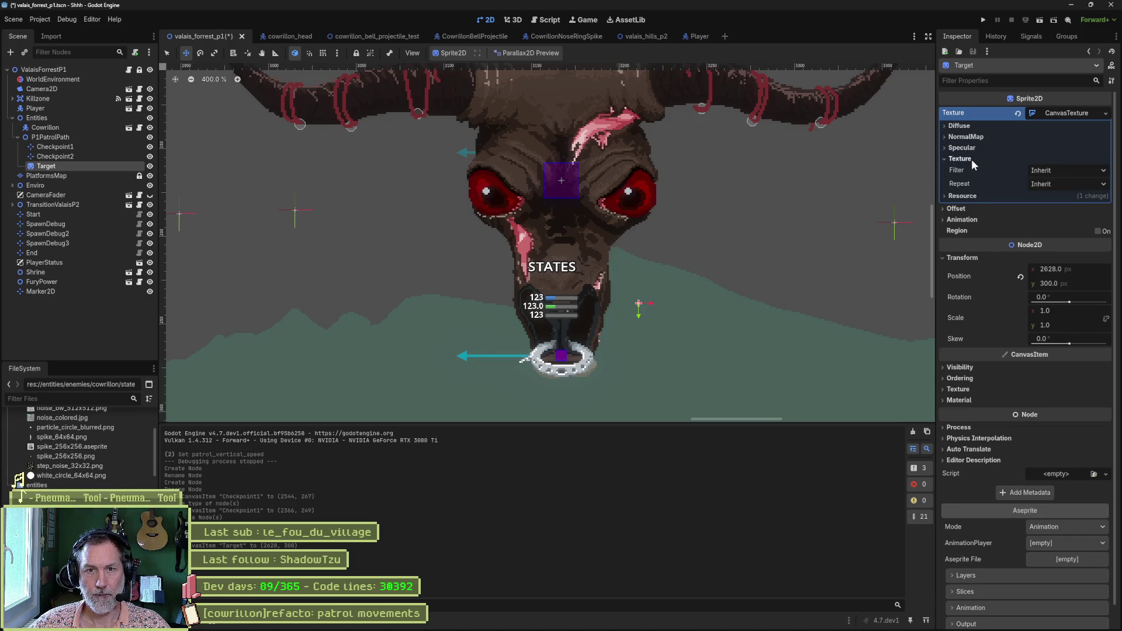
left_click(971, 159)
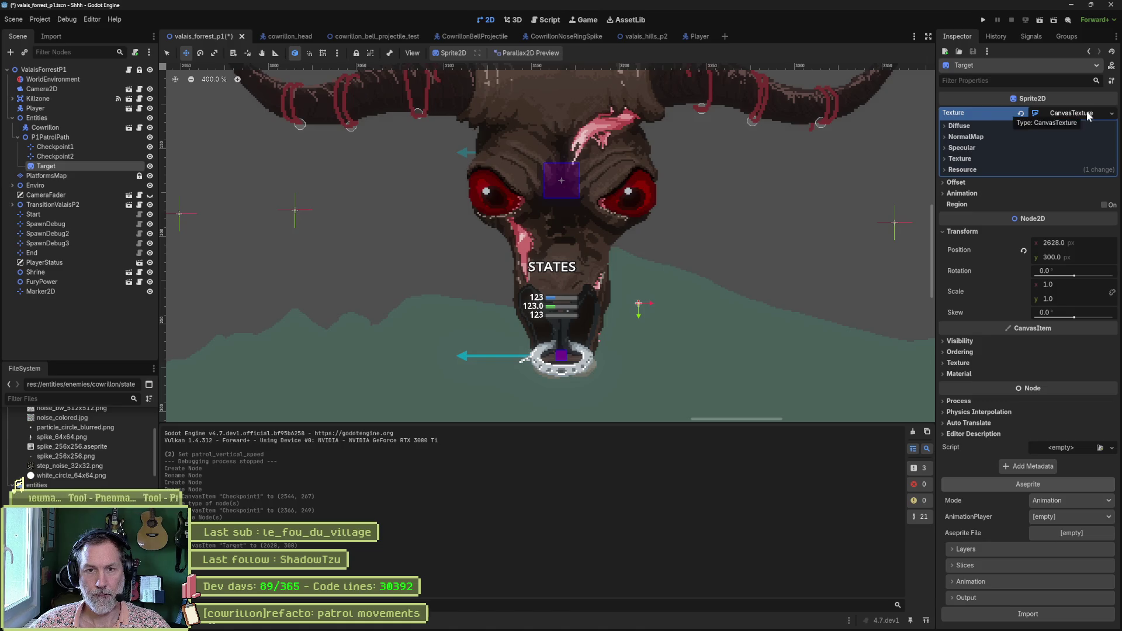
left_click(961, 126)
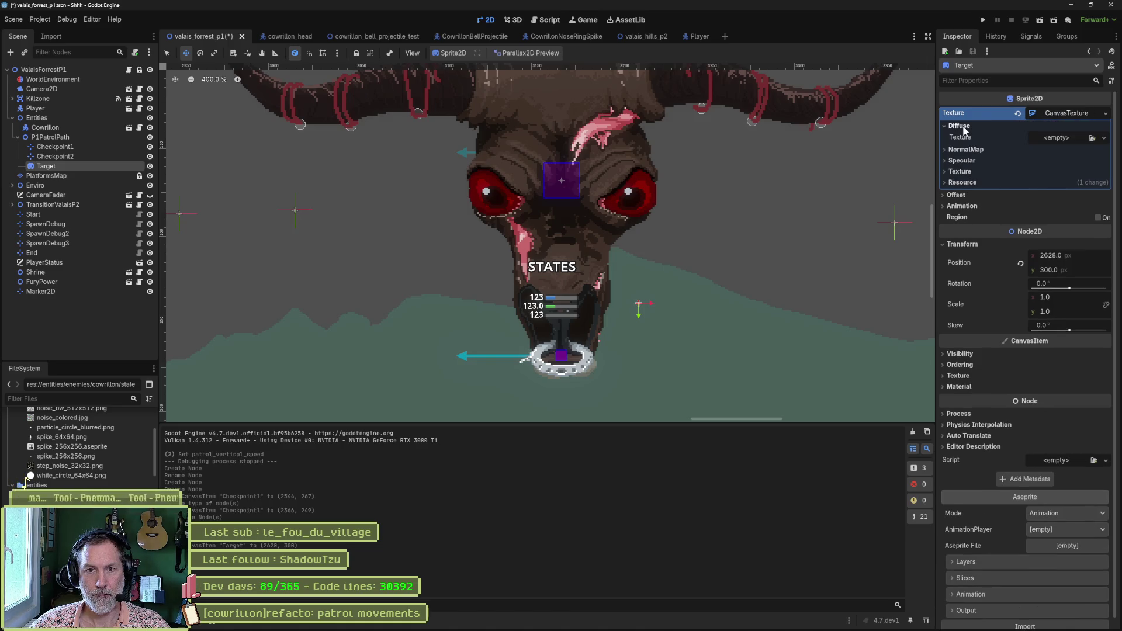
left_click(1081, 138)
key("Escape")
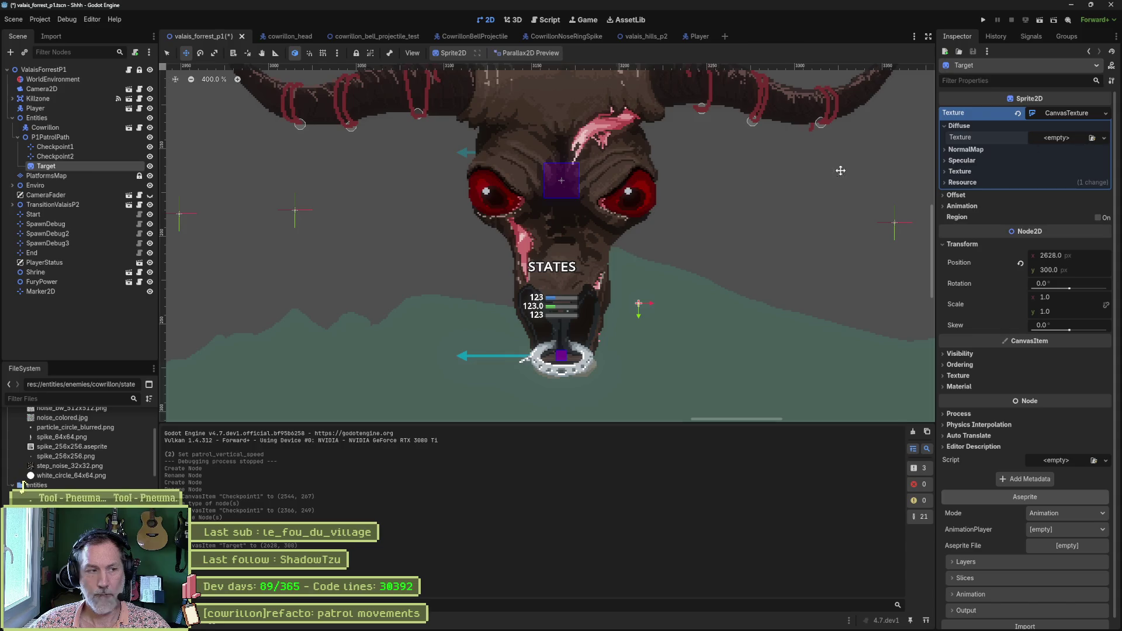
mouse_move(68, 474)
left_mouse_down()
mouse_move(430, 377)
mouse_move(1057, 133)
left_mouse_up()
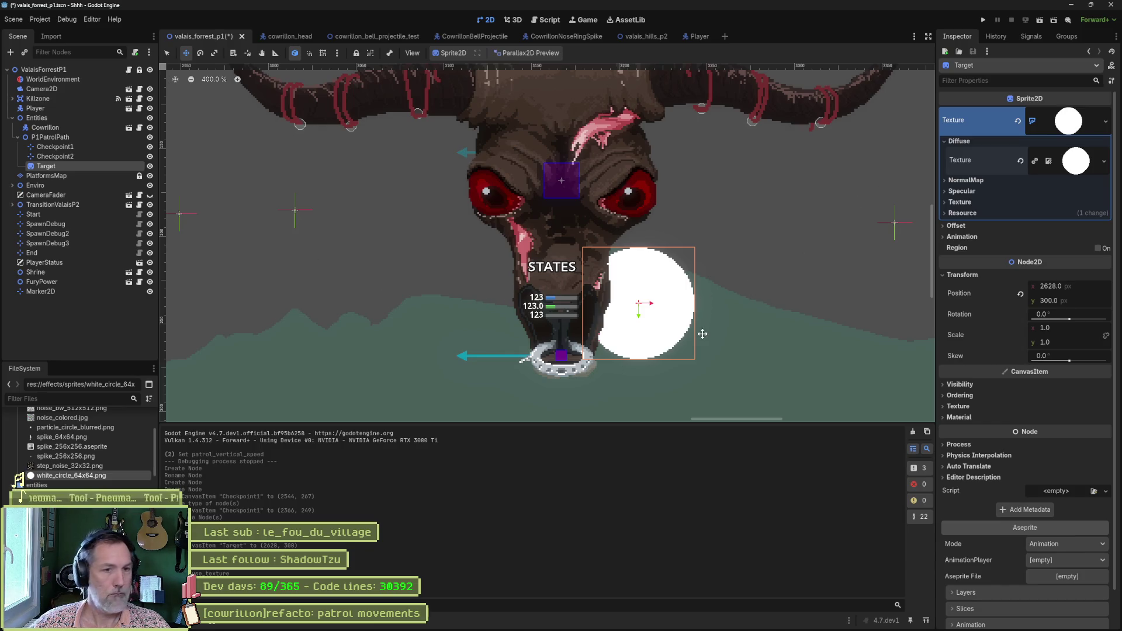
- Scale the white circle down to about 0.383 and move it to 2608, 270
left_click(70, 156)
left_click(81, 166)
key("s")
left_click_drag(672, 303, 656, 305)
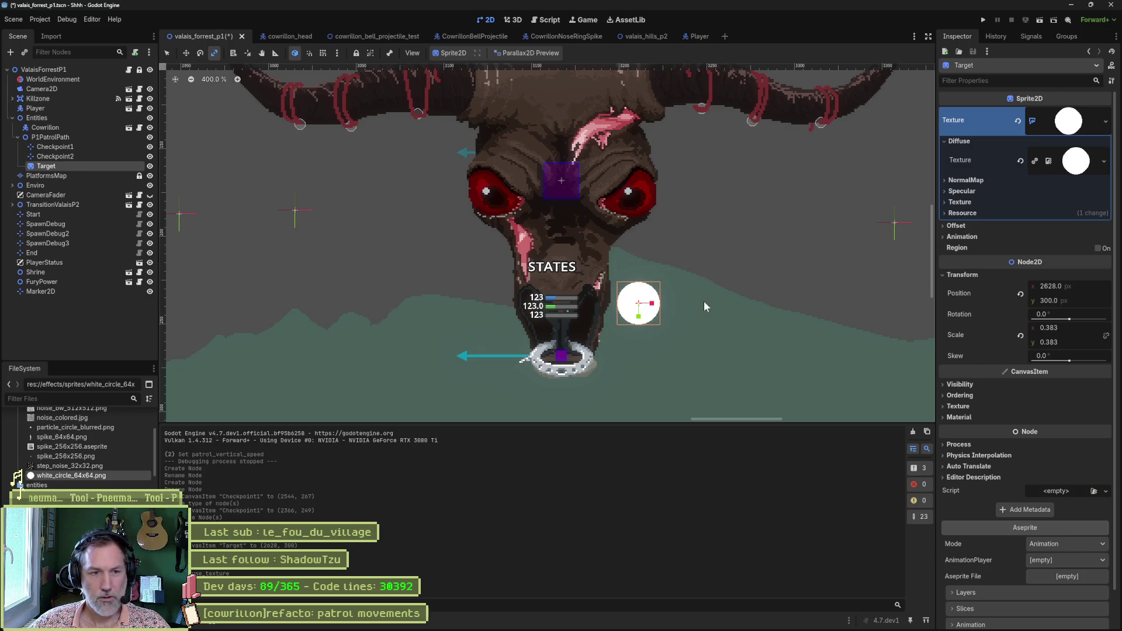
left_click(110, 157)
left_click(109, 171)
key("w")
mouse_move(890, 353)
left_mouse_down()
mouse_move(828, 300)
mouse_move(856, 300)
left_mouse_up()
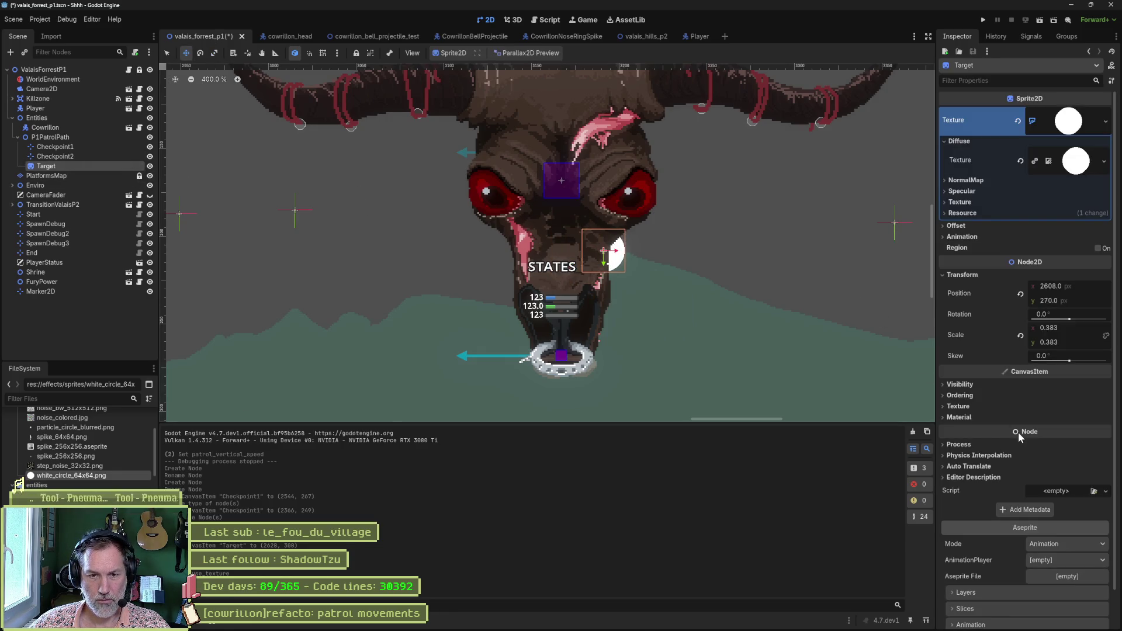
- Raise Target's Z Index so it draws on top, then begin attaching a script to P1PatrolPath
left_click(966, 396)
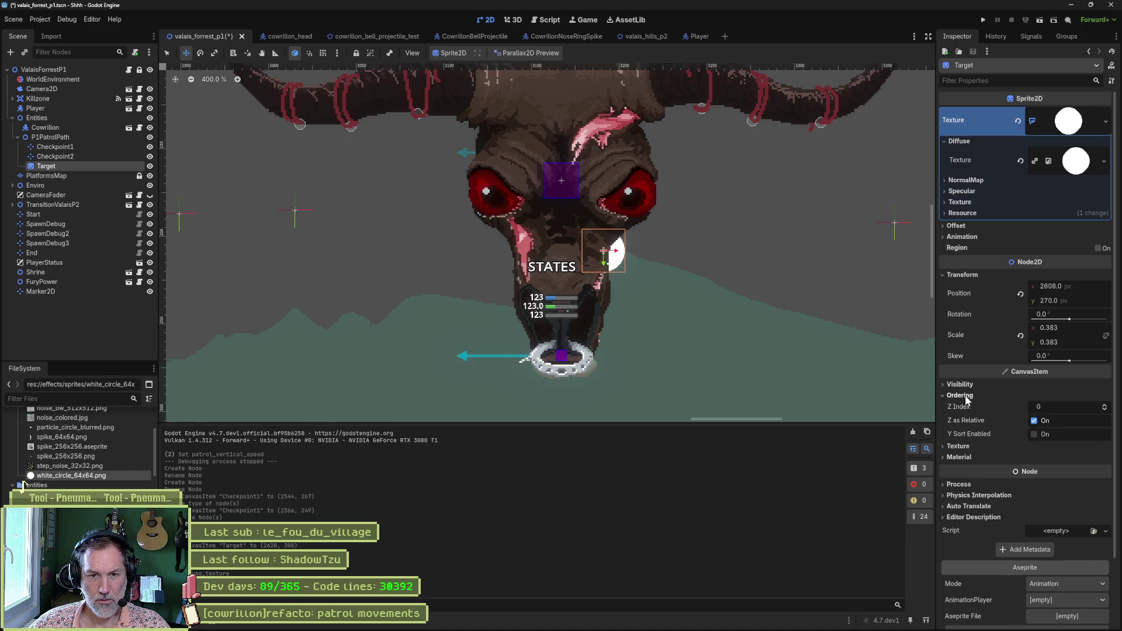
left_click(1104, 407)
left_click(1105, 407)
left_click(1105, 407)
left_click(1104, 407)
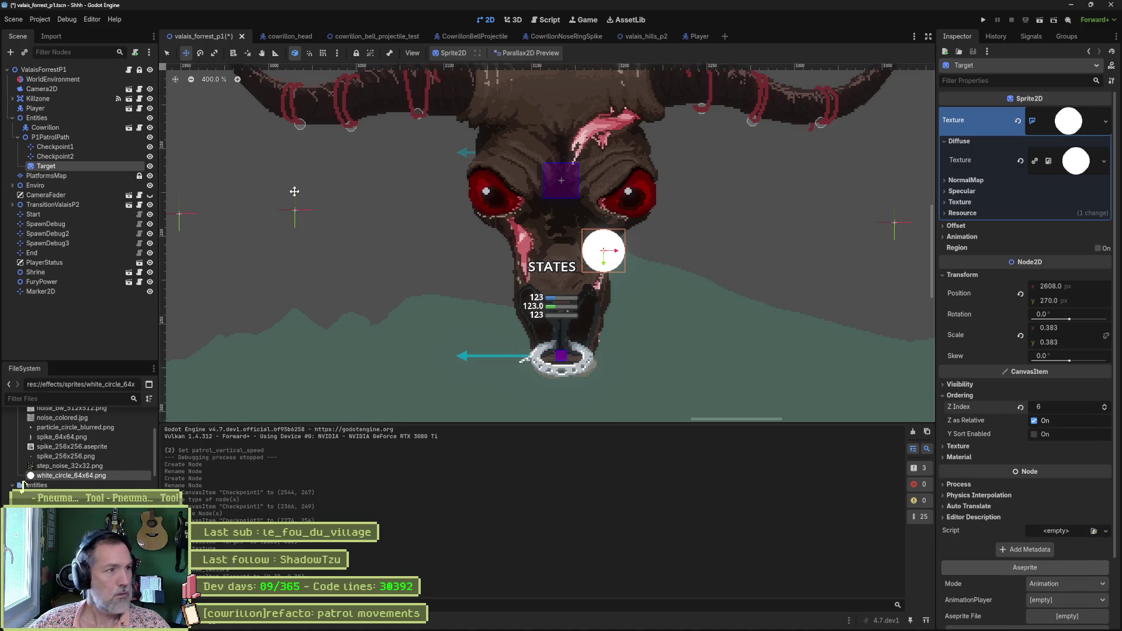
left_click(100, 138)
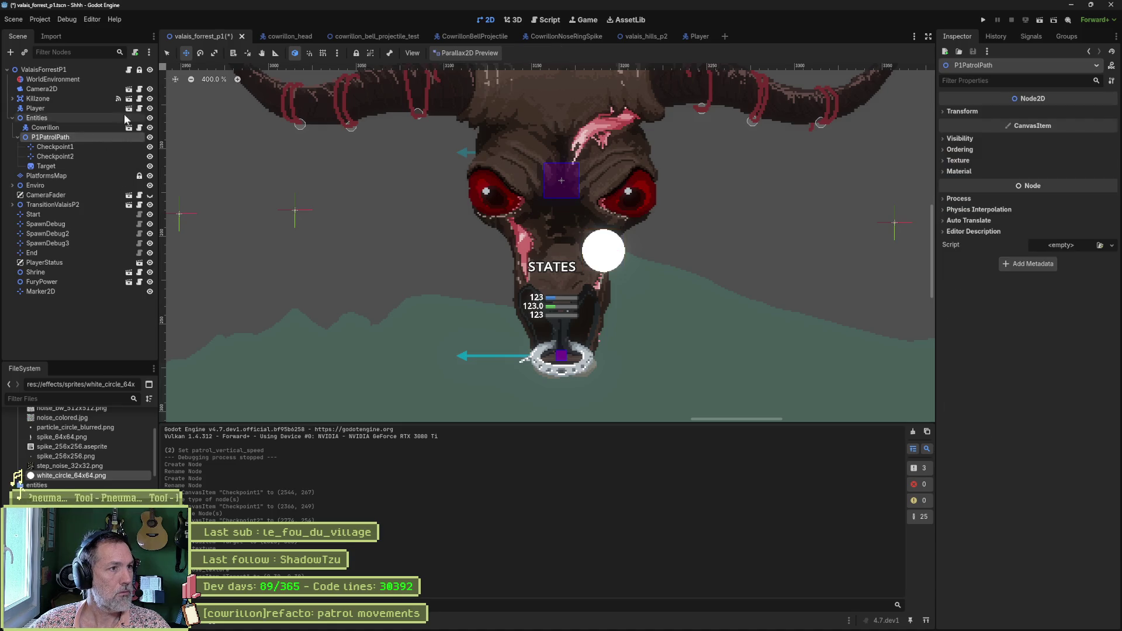
left_click(135, 52)
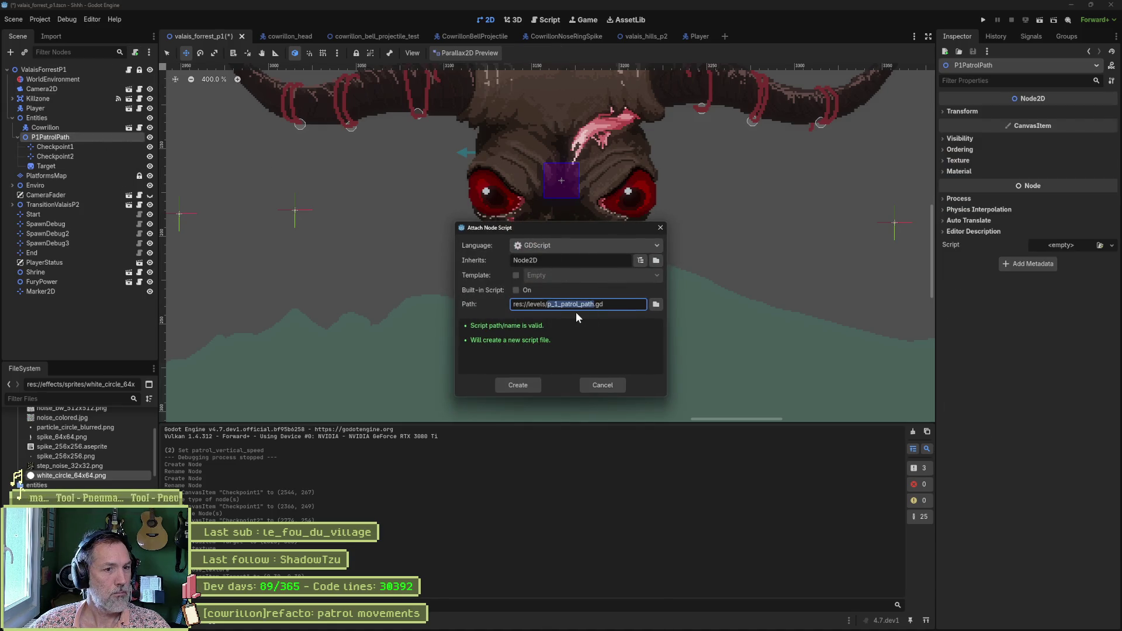
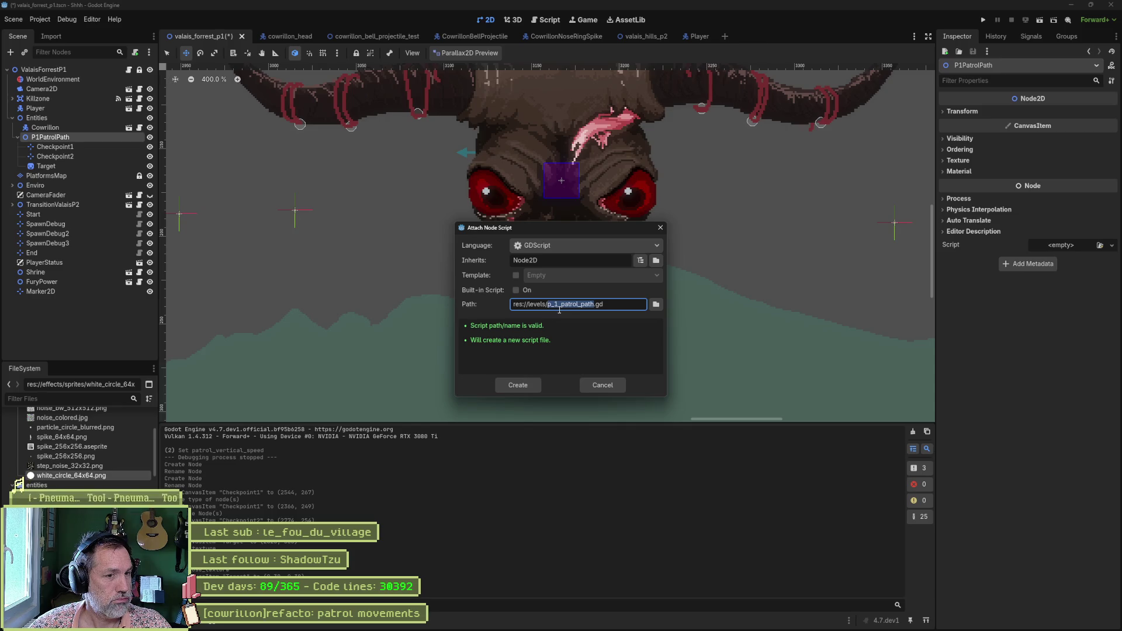
- Browse the globals, core and core/scripts folders for a place to save the script
left_click(656, 260)
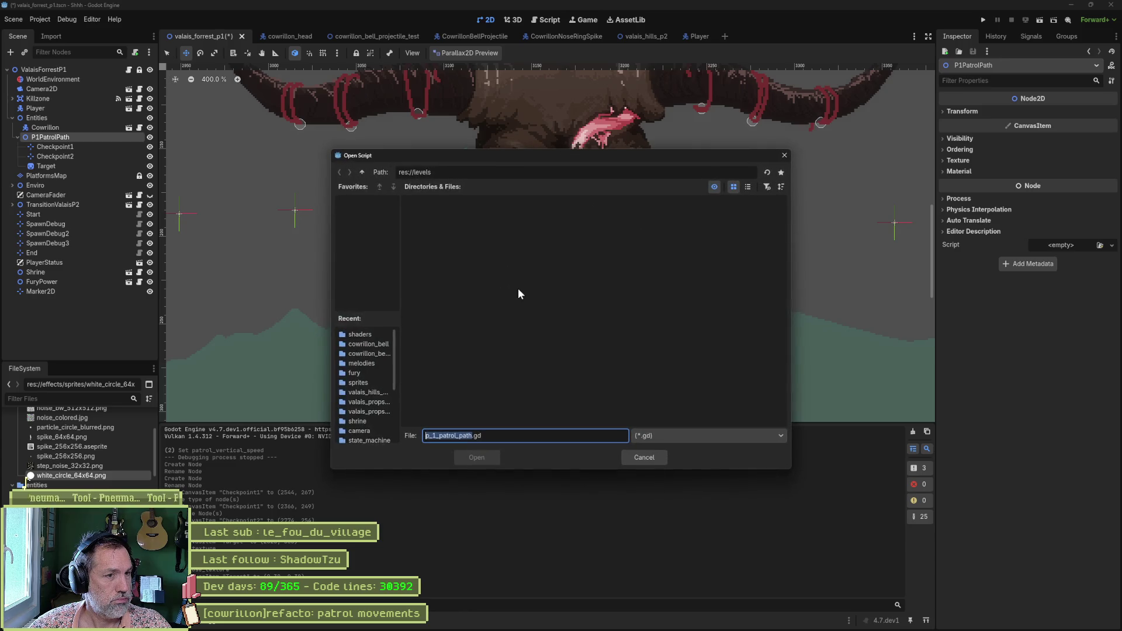
left_click(362, 172)
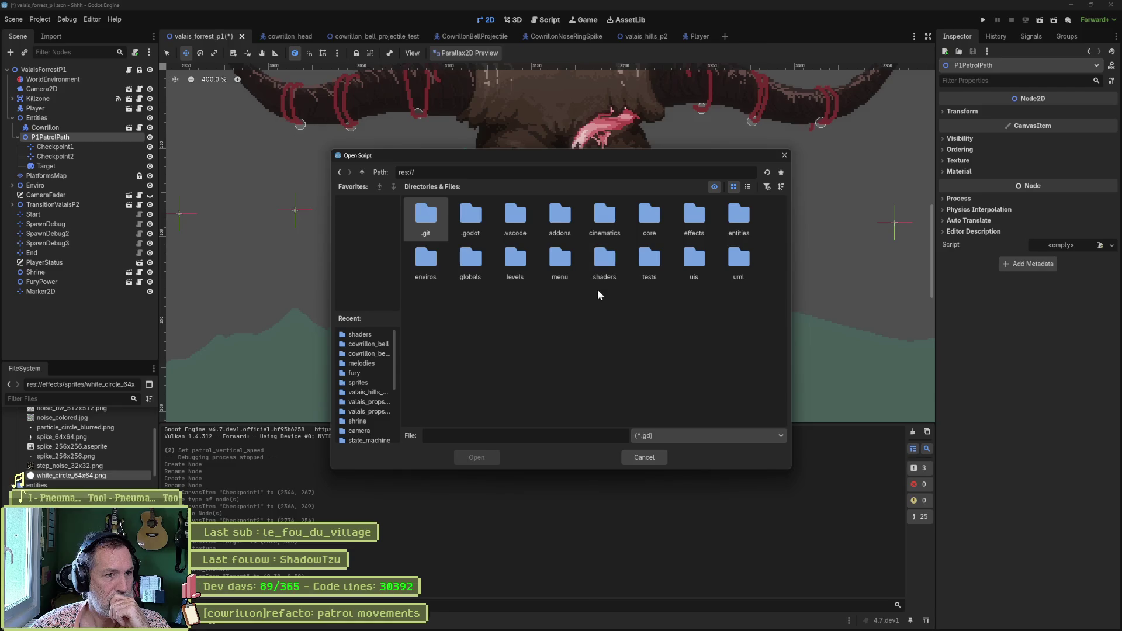
double_click(475, 263)
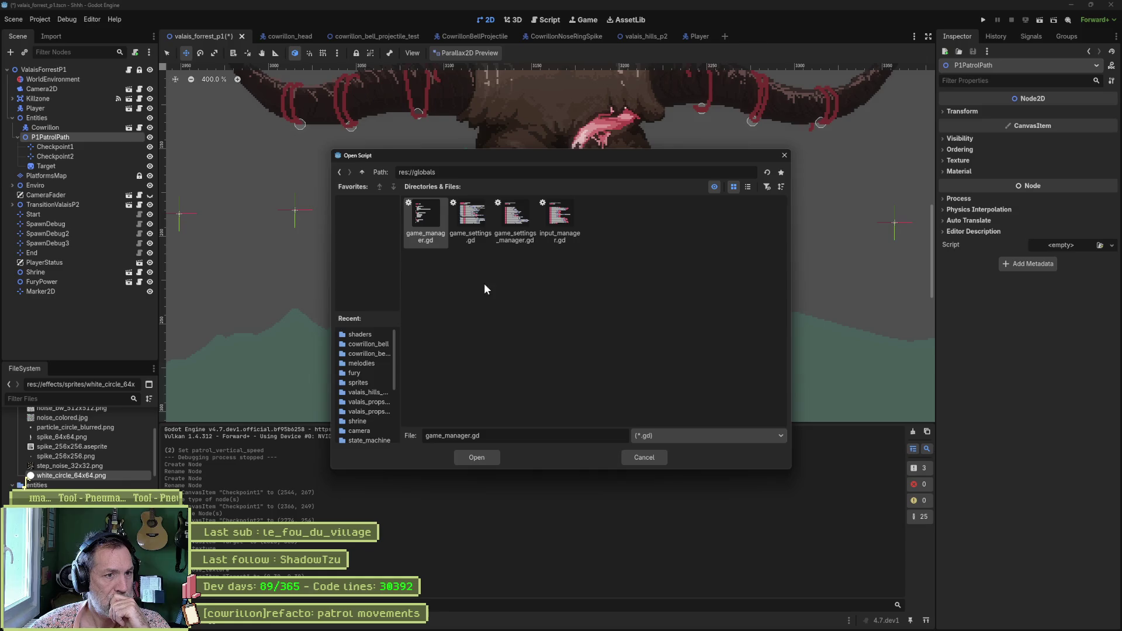
left_click(362, 172)
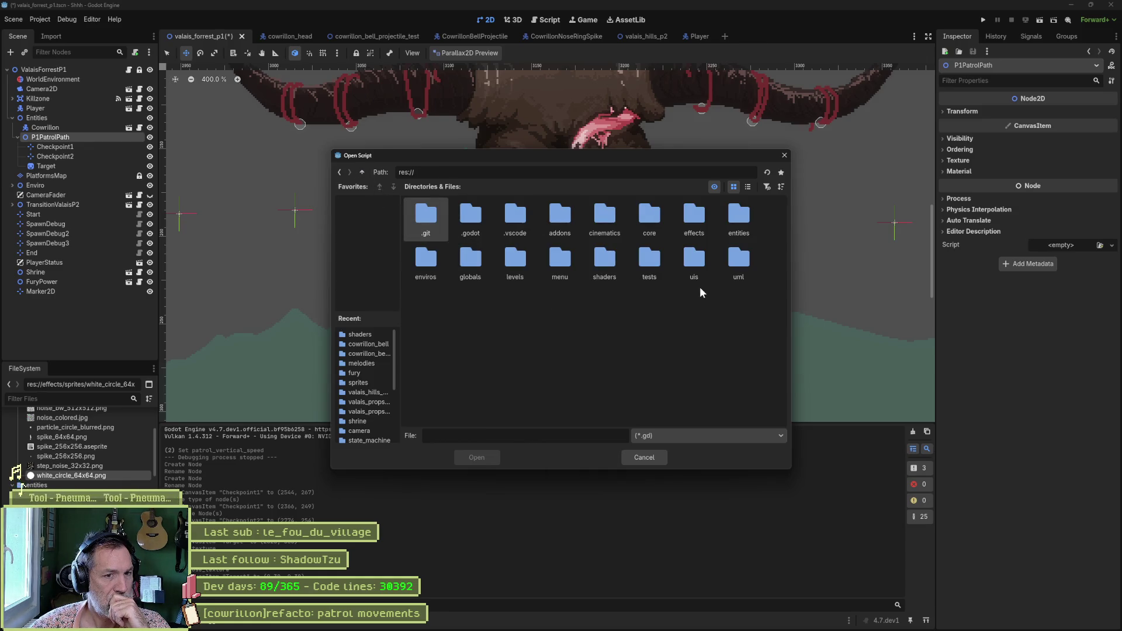
left_click(653, 220)
double_click(652, 220)
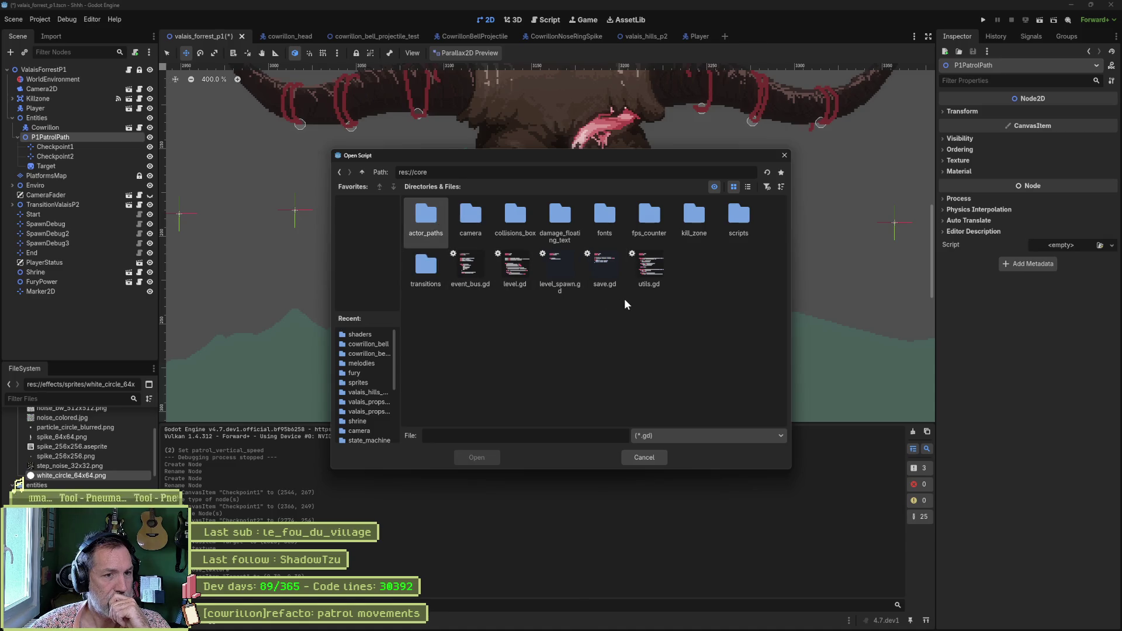
double_click(740, 220)
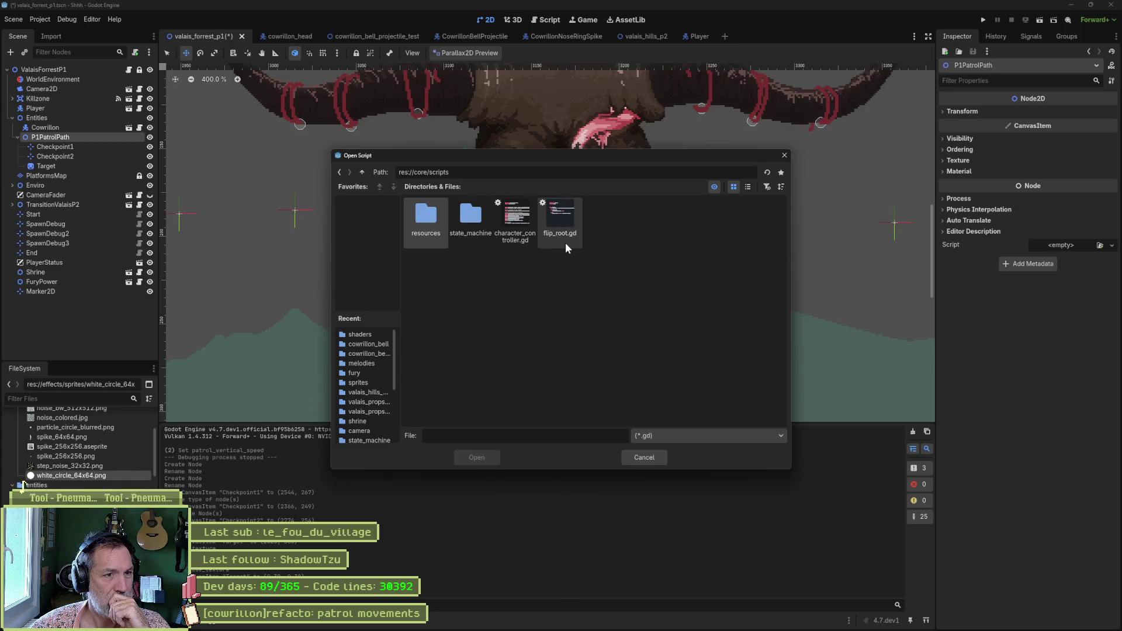
left_click(362, 171)
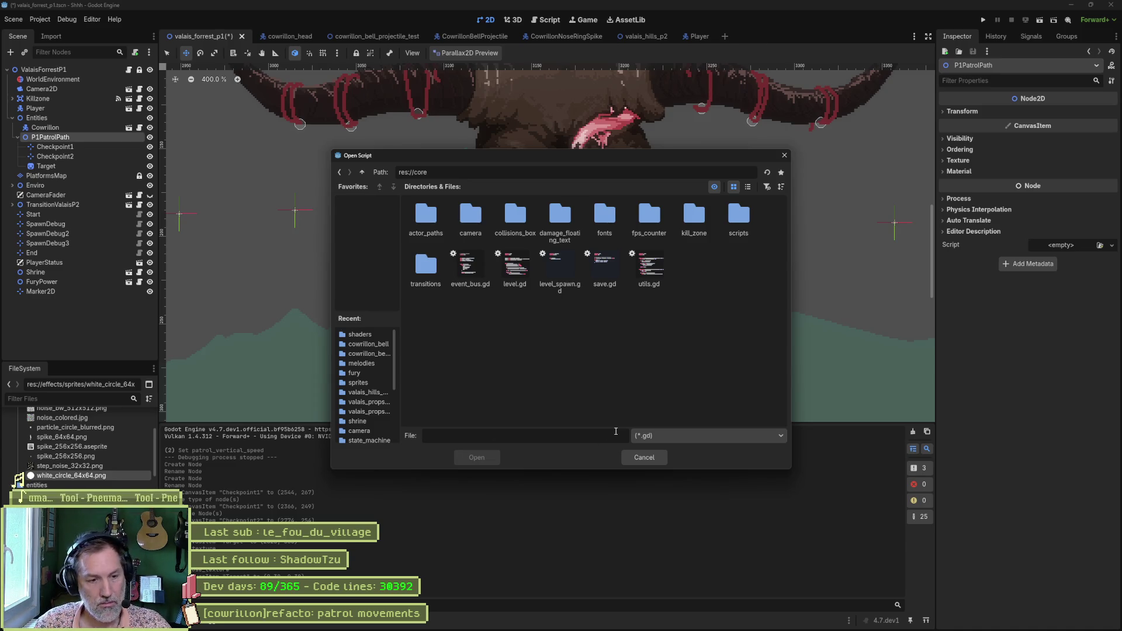
- Try an 'atrol.gd' file name, clear it, and cancel the file browser
type("atrol")
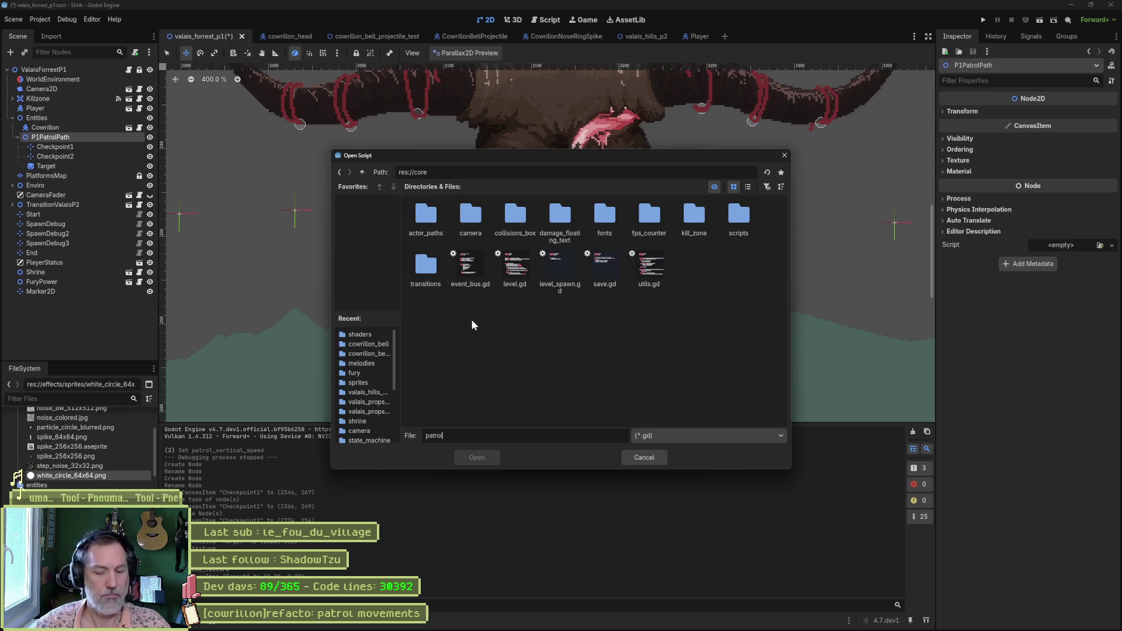
type(".gd")
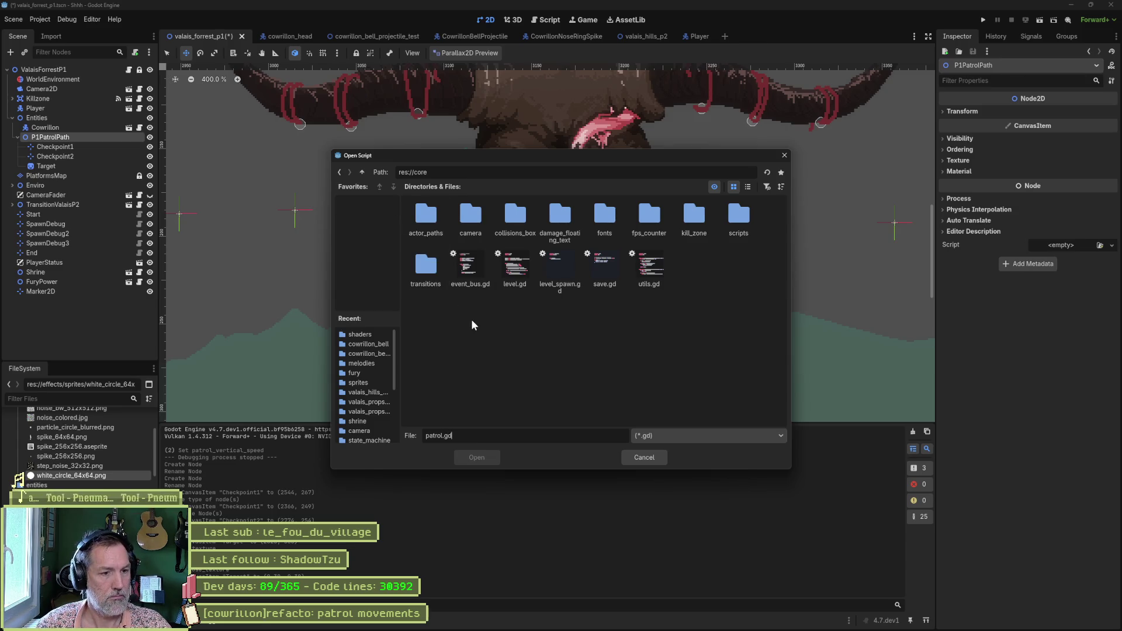
key("ctrl+a")
key("BackSpace")
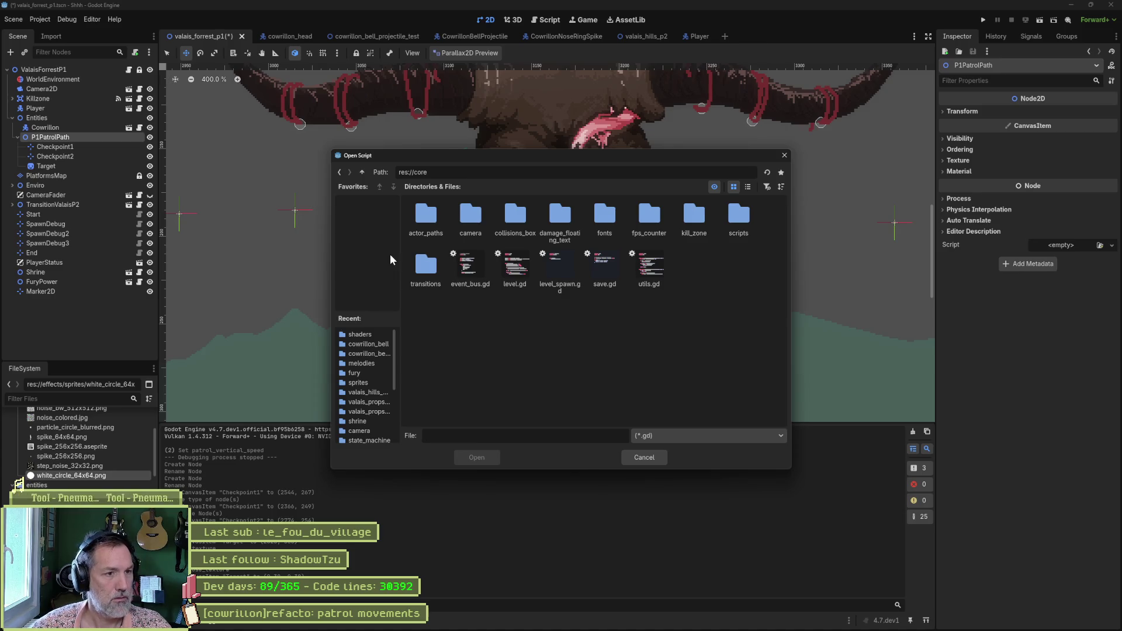
left_click(361, 171)
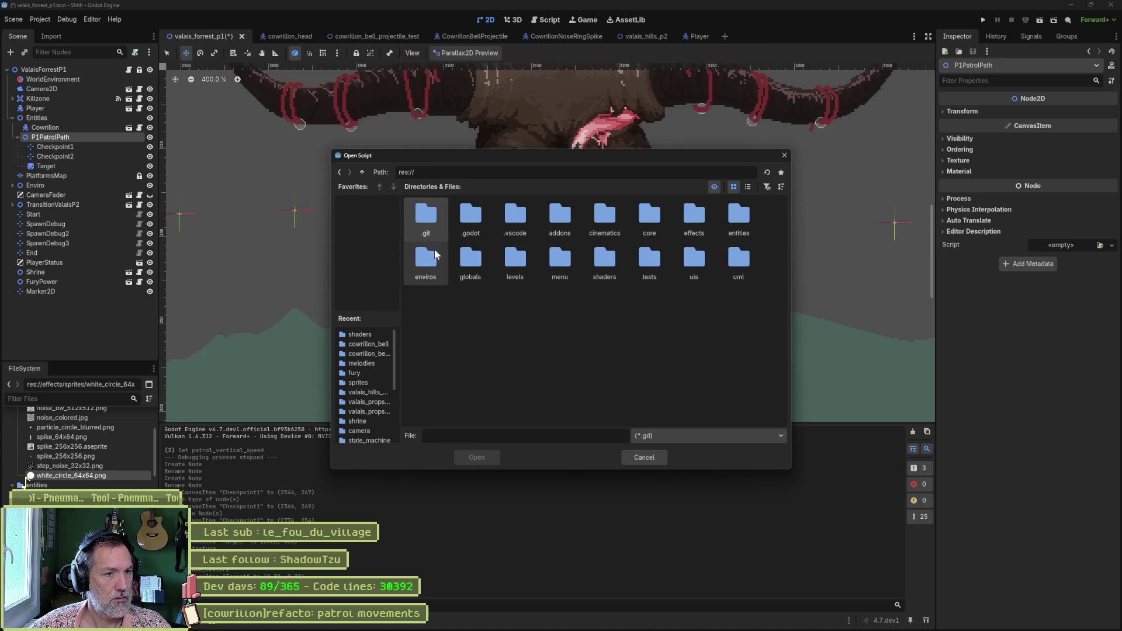
left_click(651, 225)
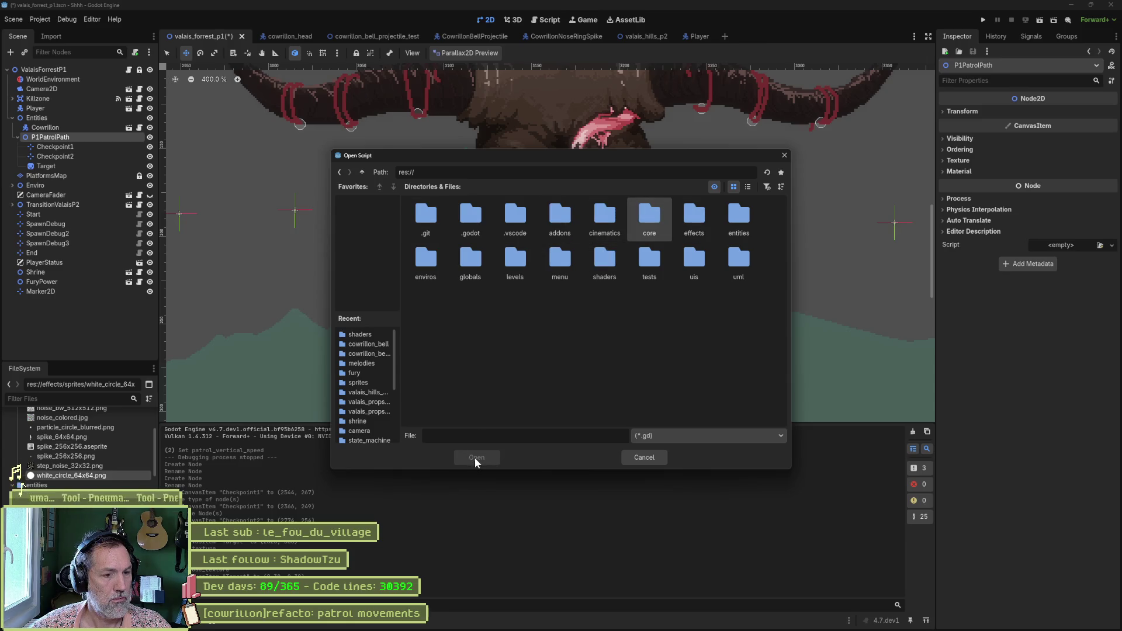
left_click(645, 458)
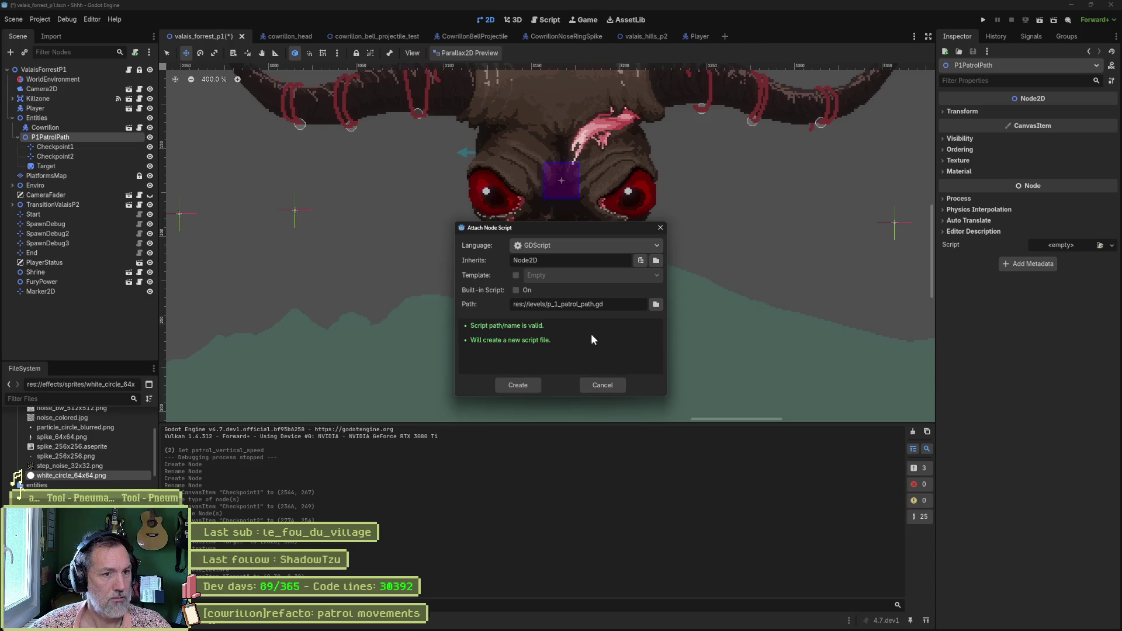
- Save the new script as res://core/patroller.gd and create it
left_click(656, 305)
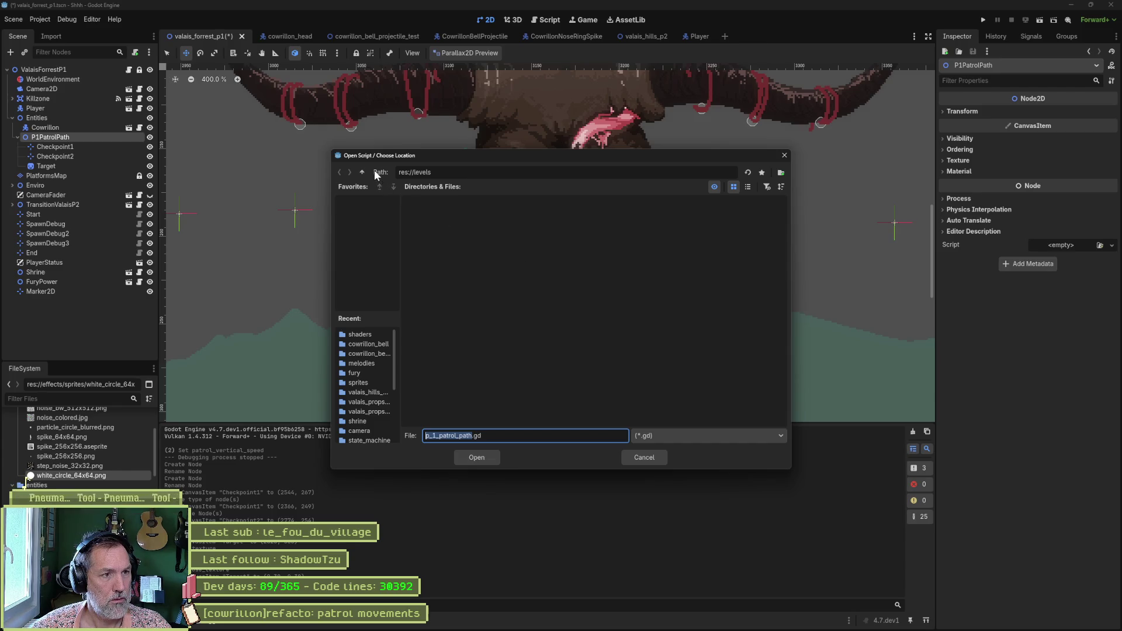
left_click(339, 172)
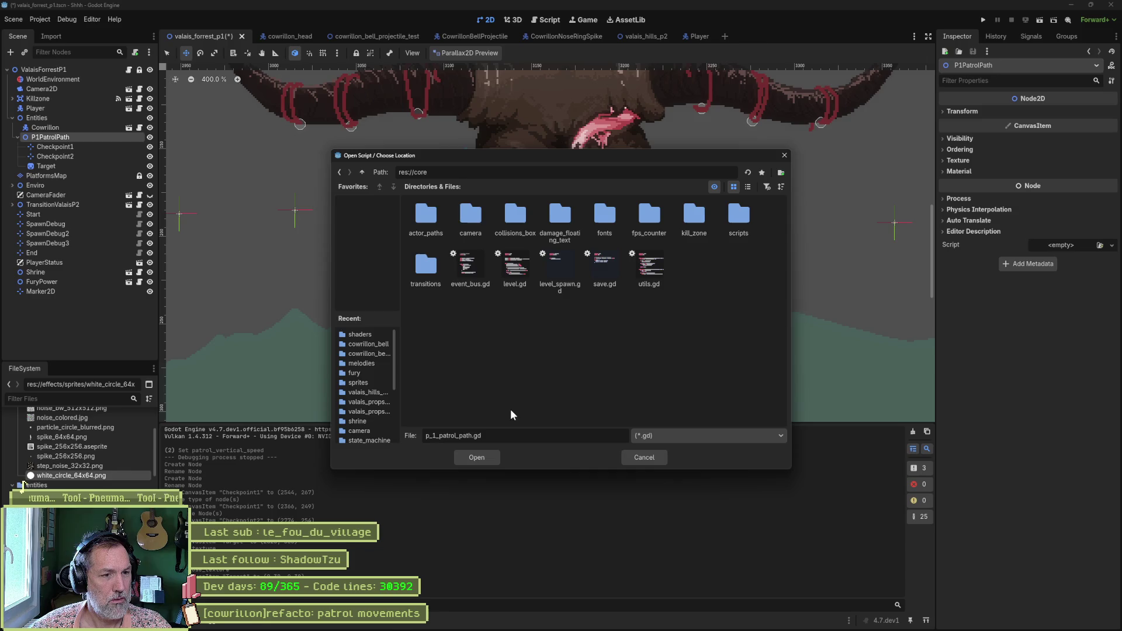
double_click(471, 437)
type("patrol")
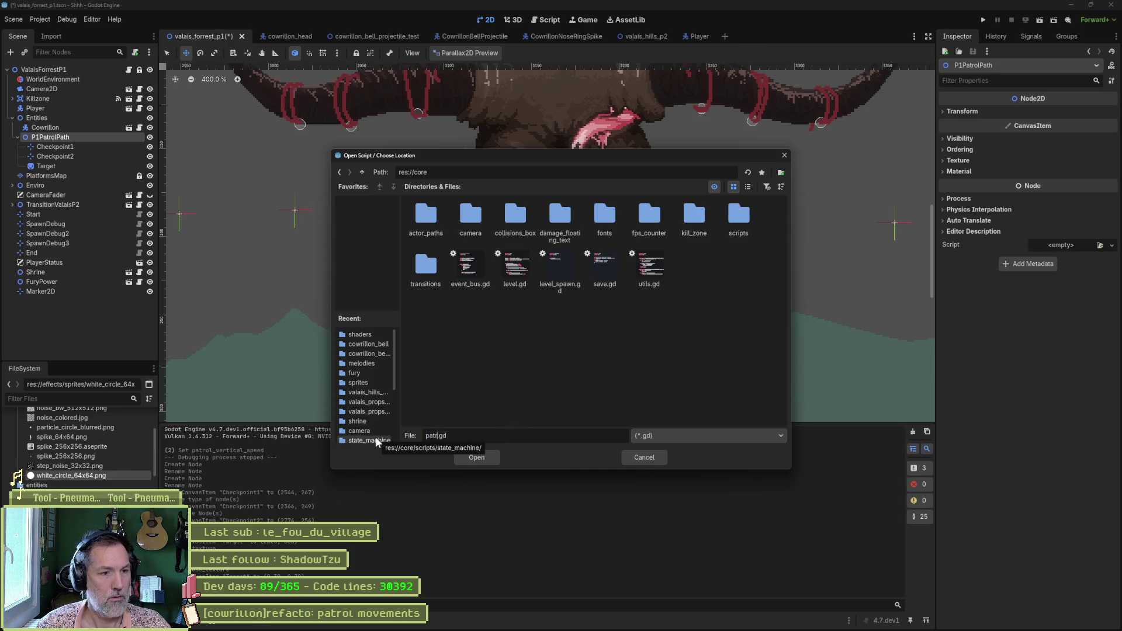
type("ler")
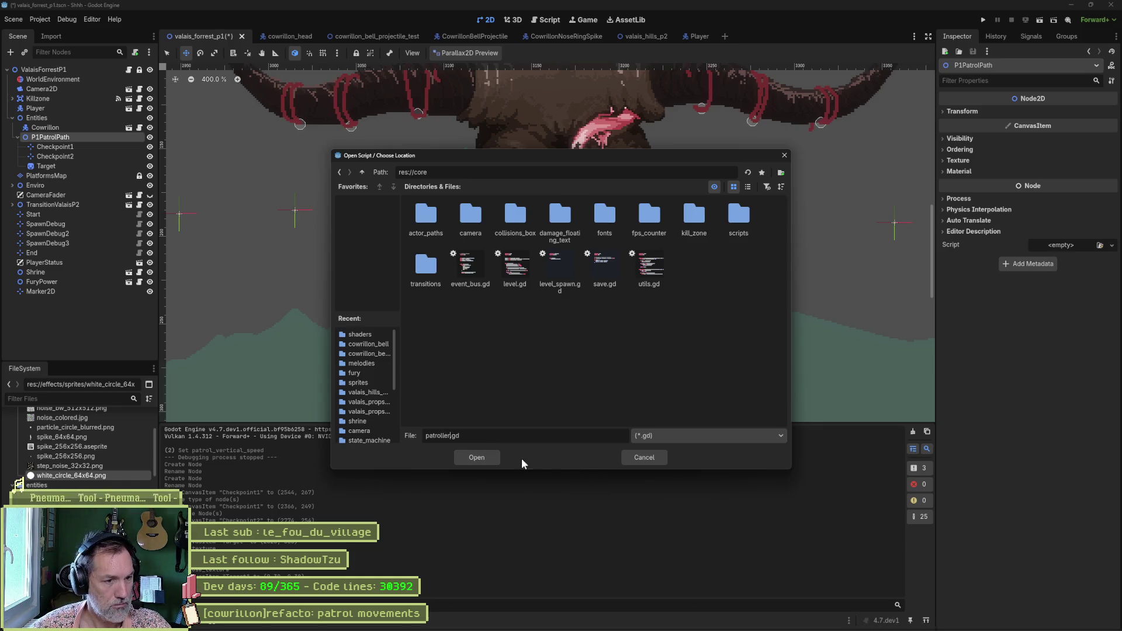
left_click(476, 457)
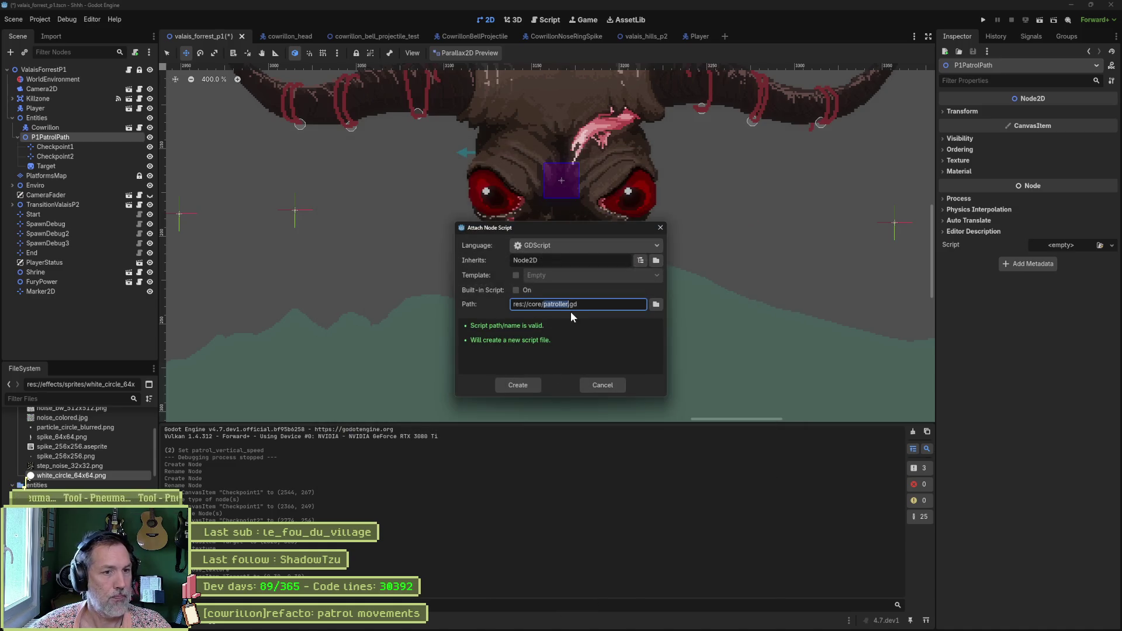
left_click(518, 385)
- Start a class_name line at the top of patroller.gd
key("Return")
key("Up")
type("class_name Pateroll")
key("BackSpace")
- Finish the class name as Patroller and save the script
type("troller")
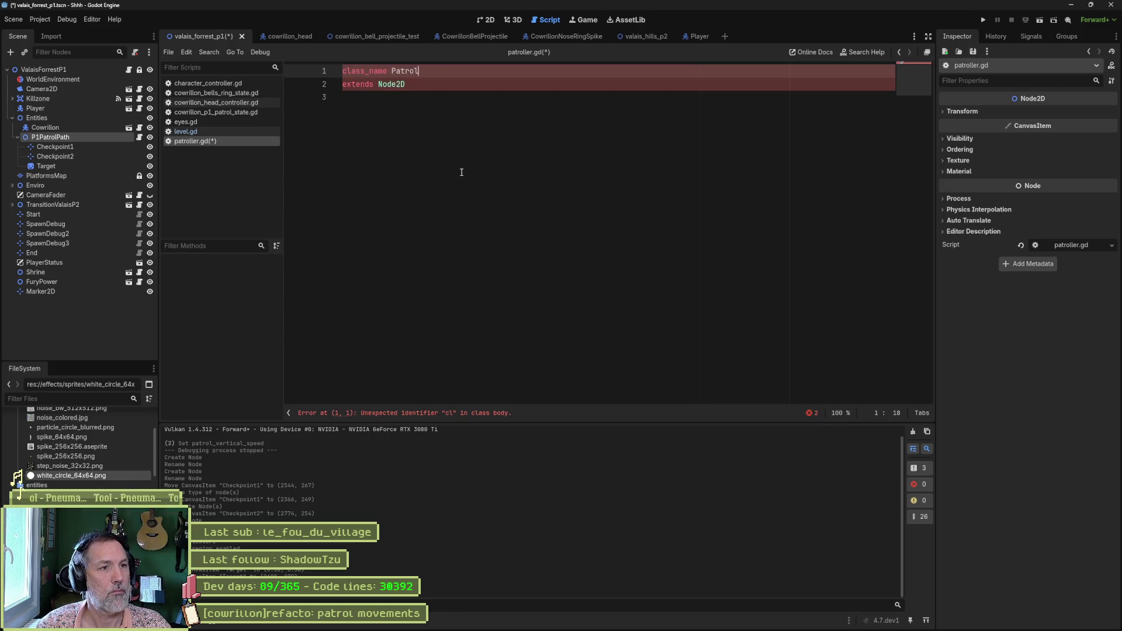
key("Down")
key("Down")
key("Return")
key("Return")
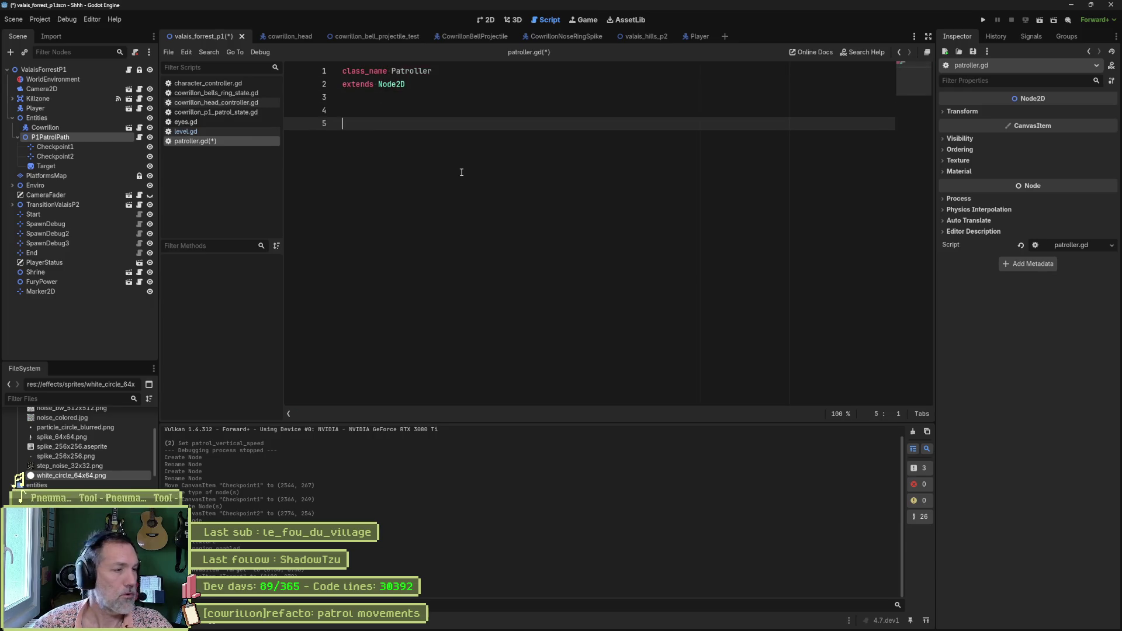
key("ctrl+s")
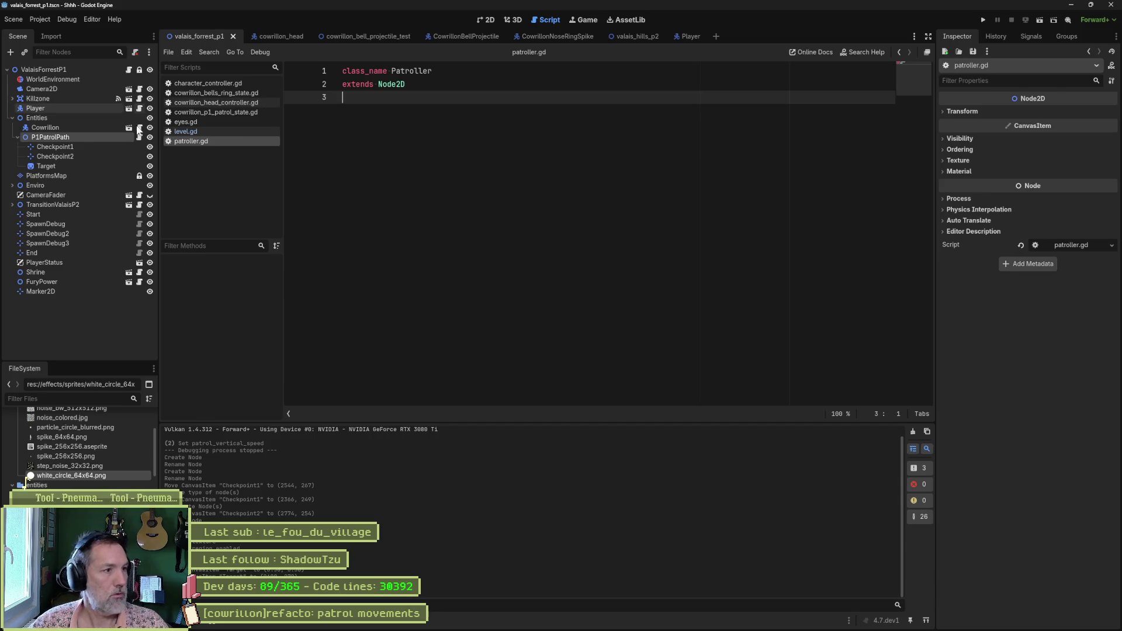
- Add an empty func _ready(): below the class header
key("Return")
key("Return")
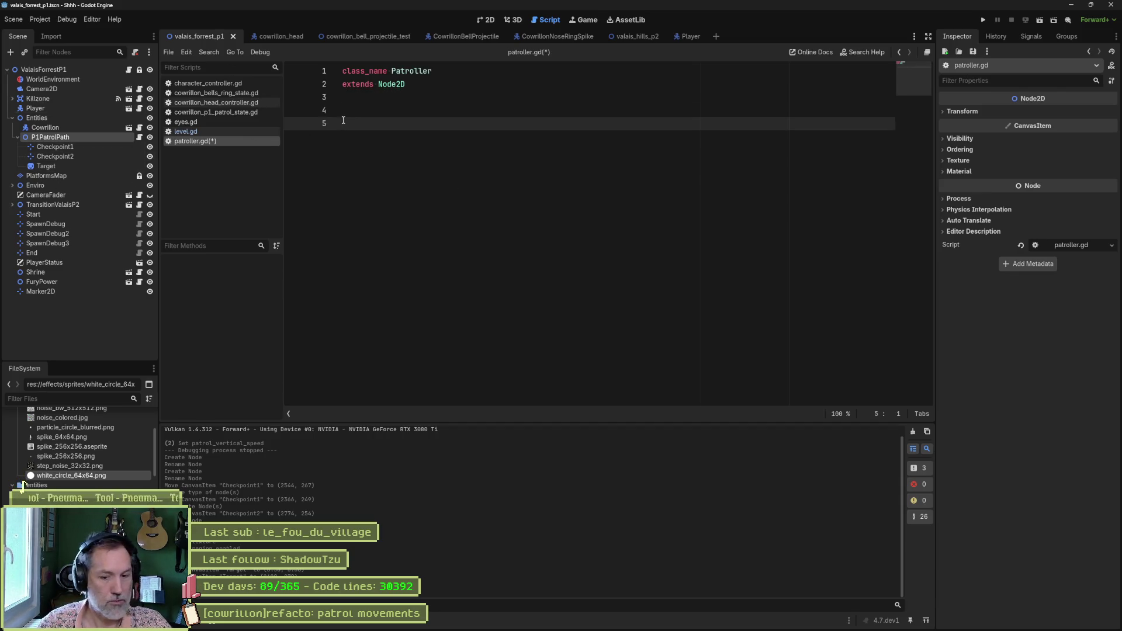
key("Return")
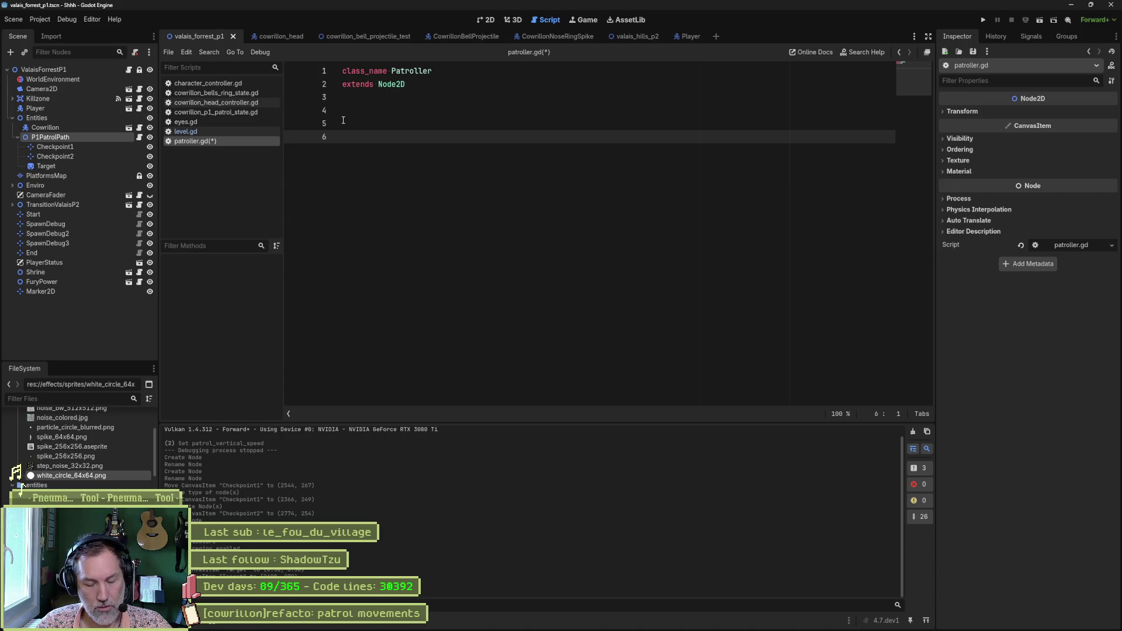
type("func")
key("Return")
key("Return")
key("Up")
key("Up")
key("Return")
key("Return")
key("Up")
key("Return")
key("Up")
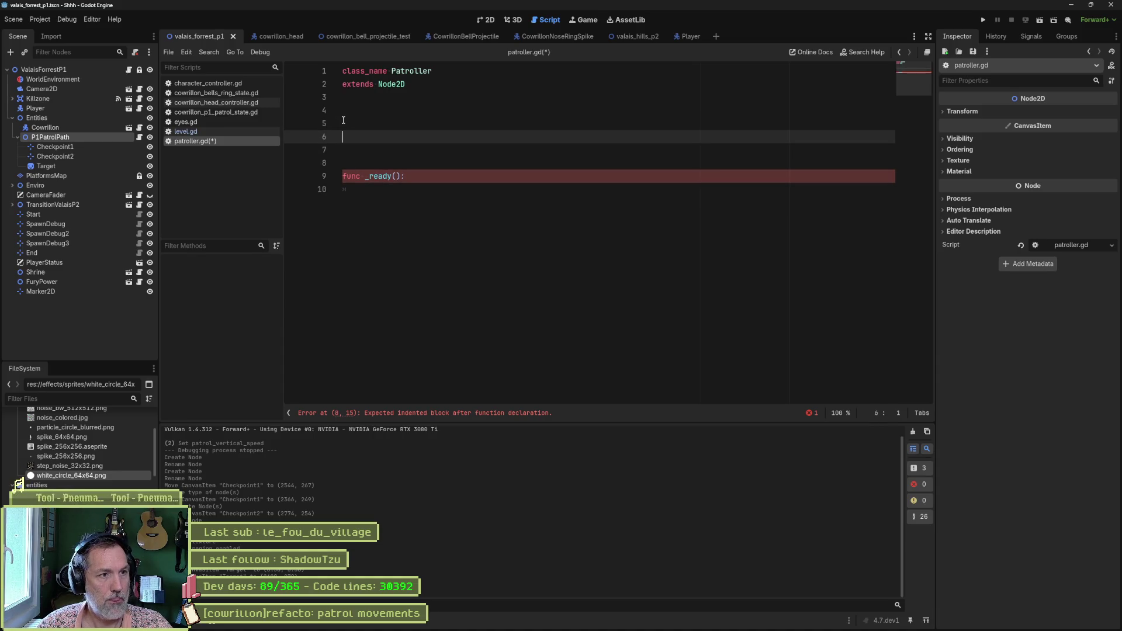
type("@export var")
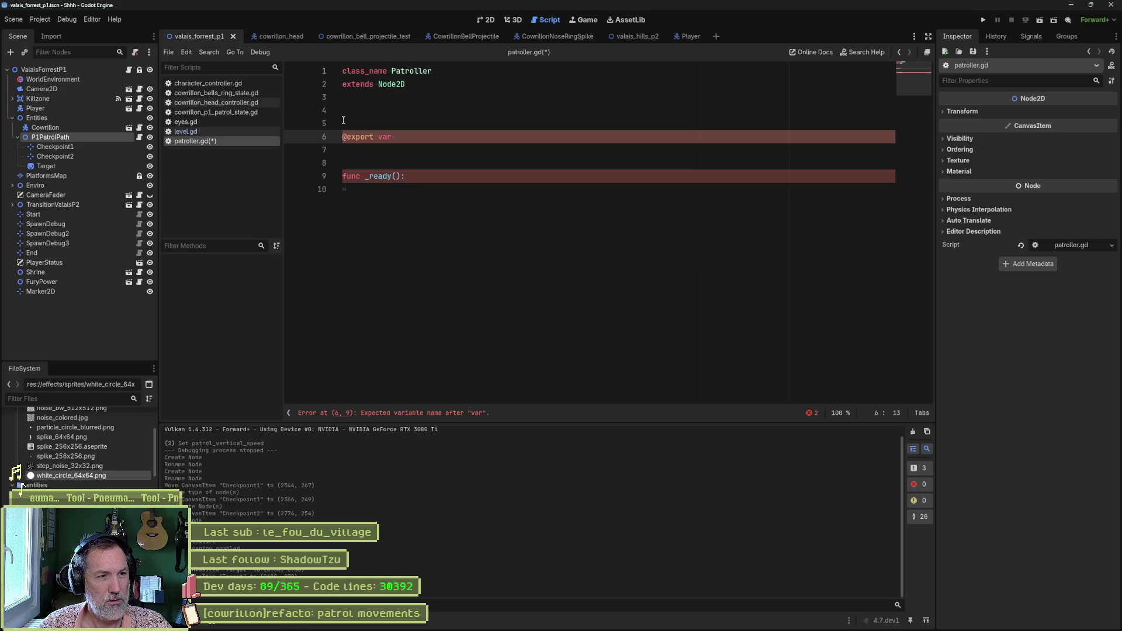
type("points :")
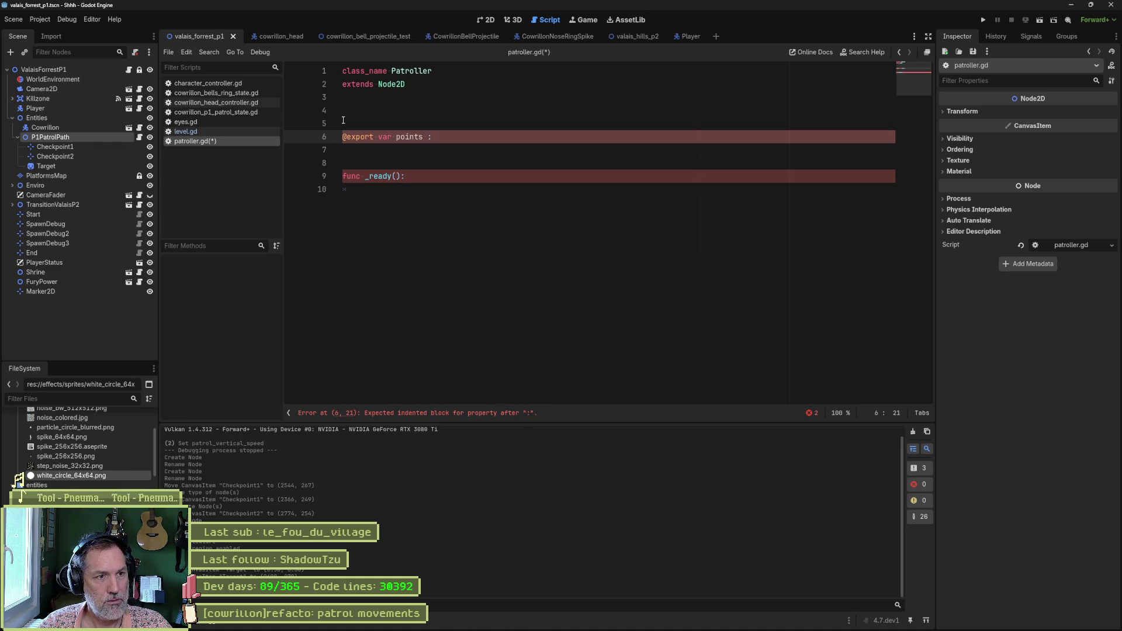
type("ay")
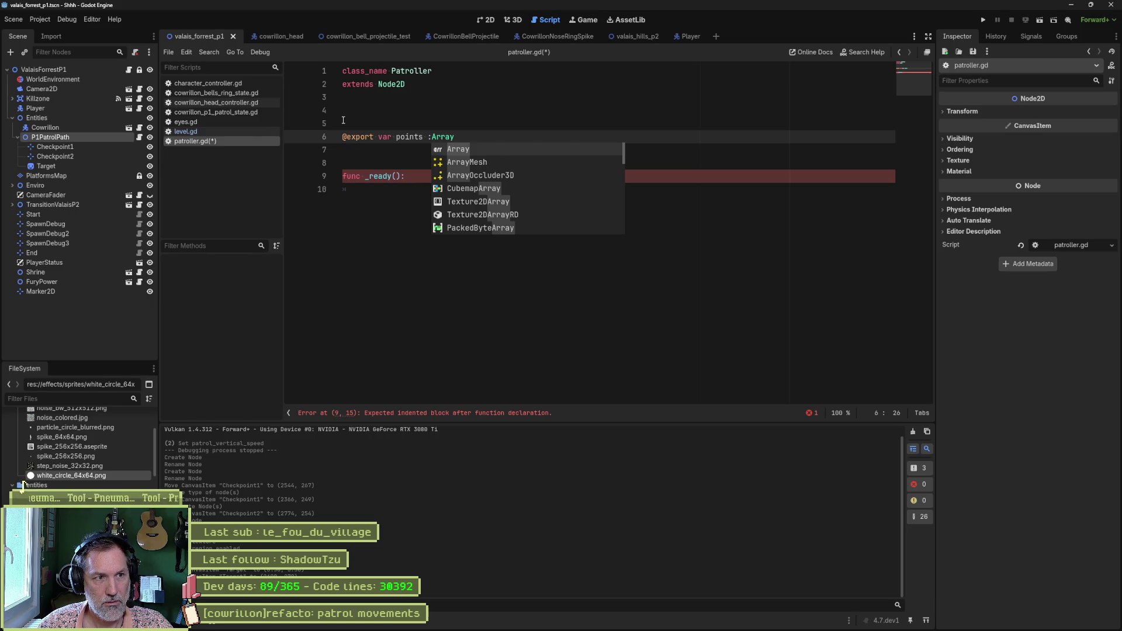
type("[]")
type("int")
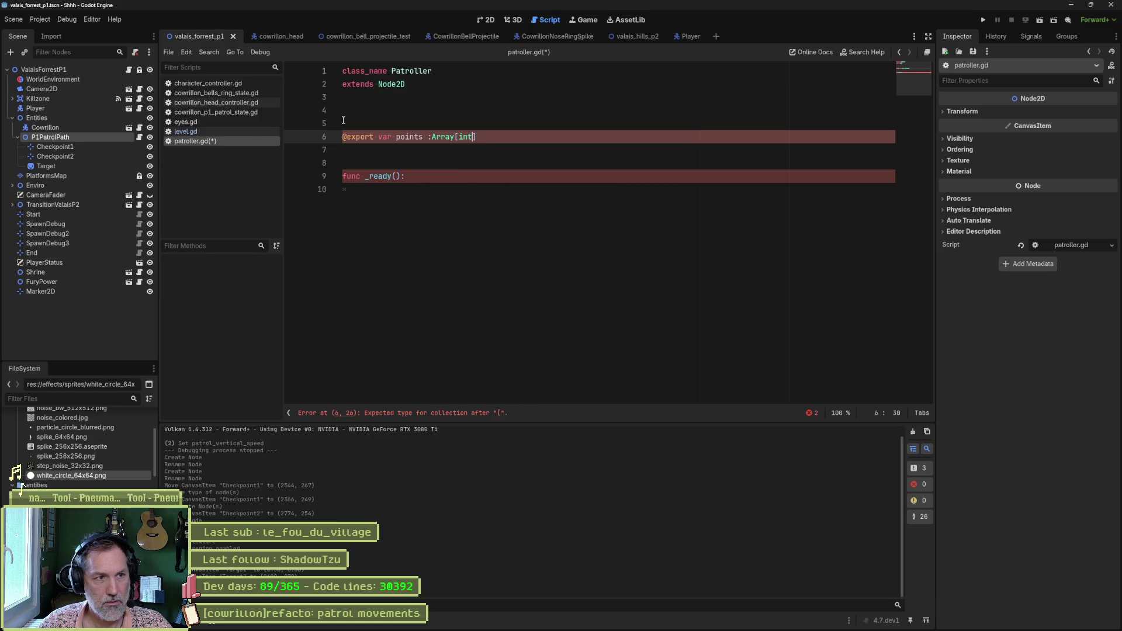
key("Escape")
key("BackSpace")
key("BackSpace")
key("BackSpace")
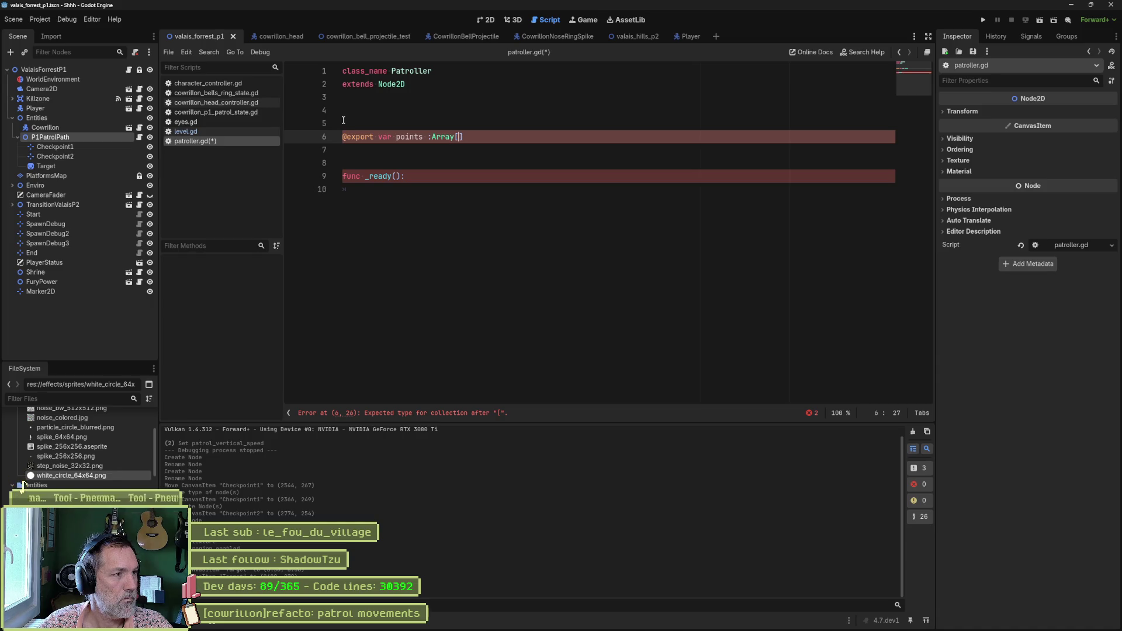
type("Ve")
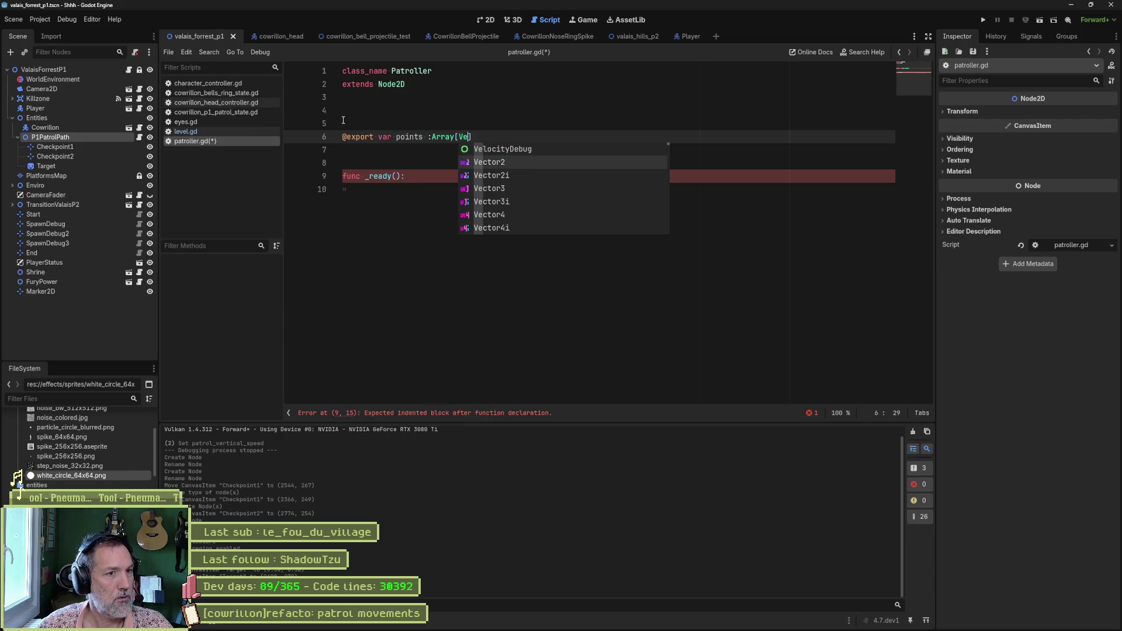
key("Return")
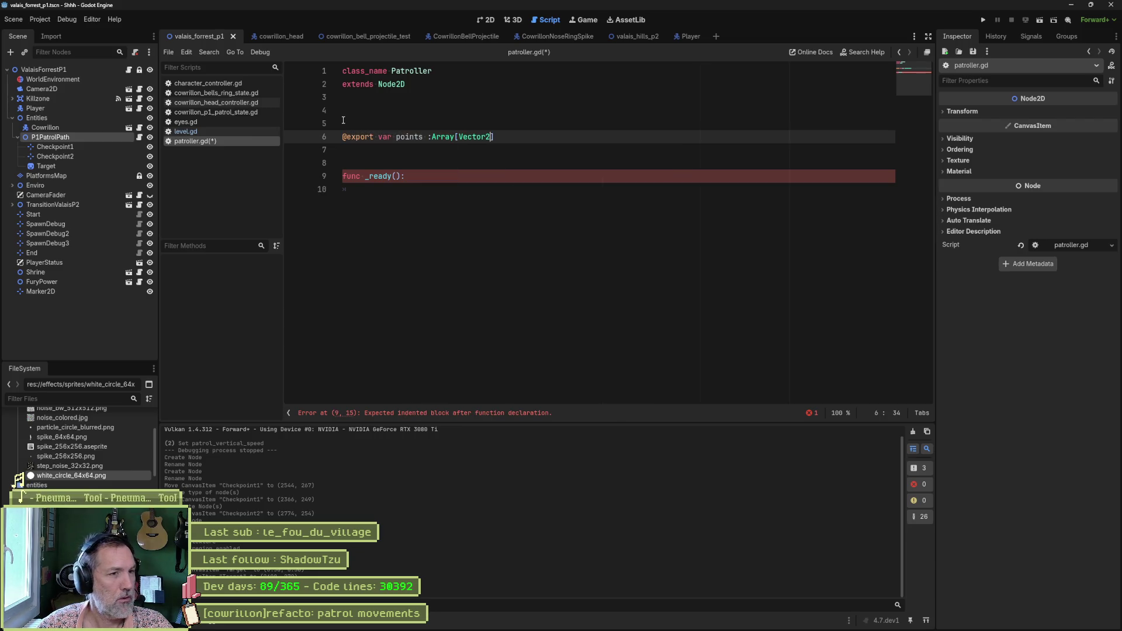
key("Down")
key("Return")
key("Down")
key("Down")
key("Down")
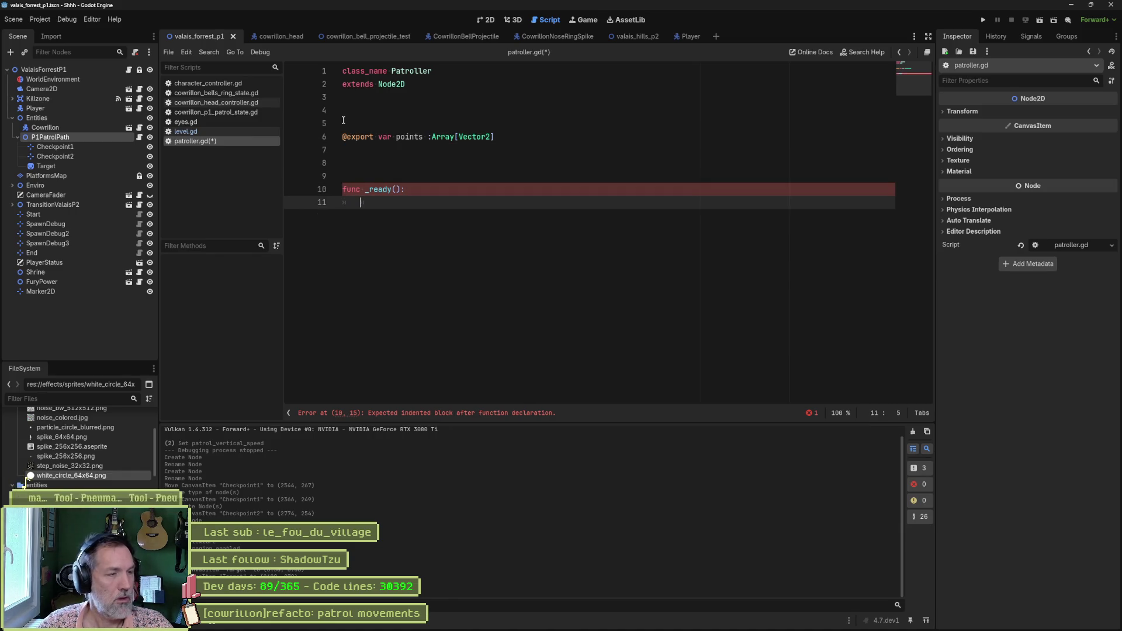
- In _ready, write a for loop over get_children() with a placeholder pass
type("for c in ")
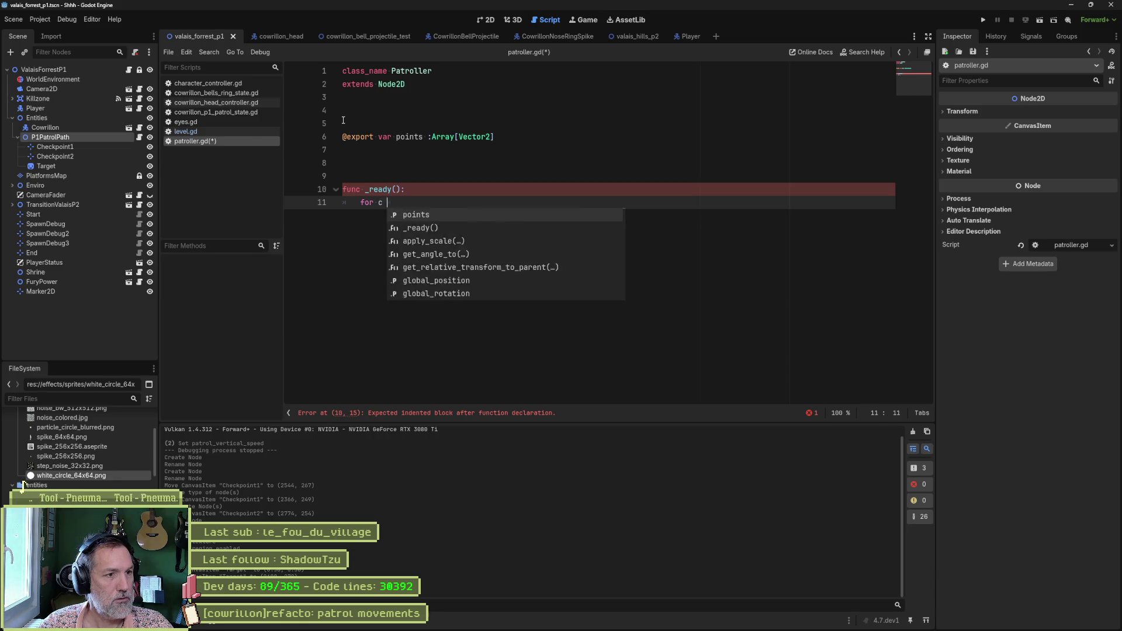
type("get_")
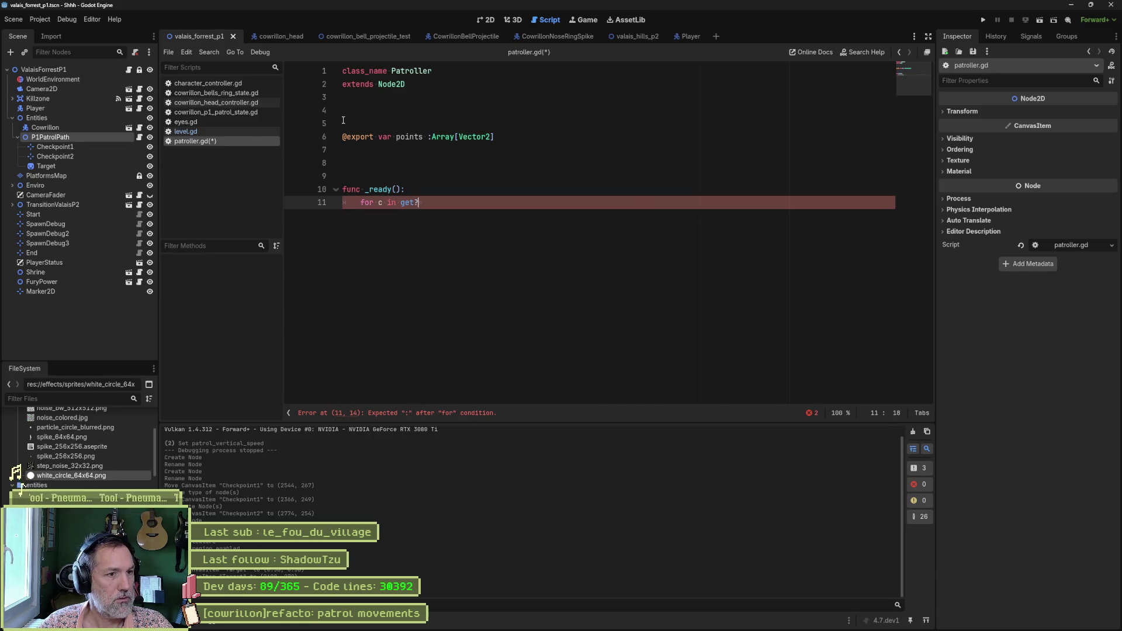
type("ch")
key("Down")
key("Return")
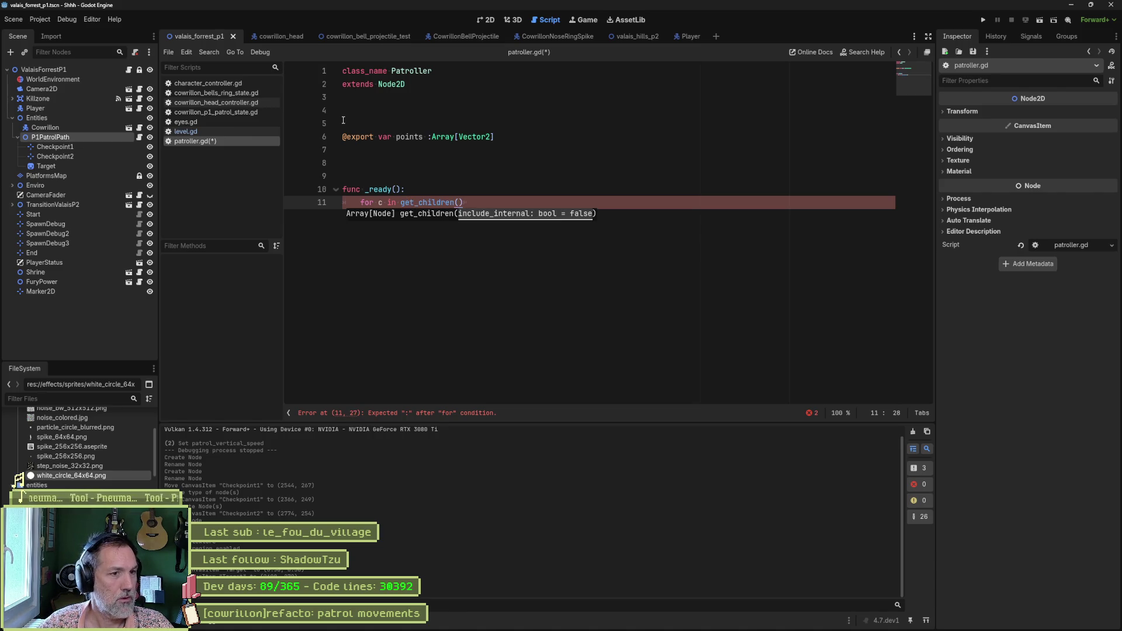
key("Return")
type("pass")
key("Up")
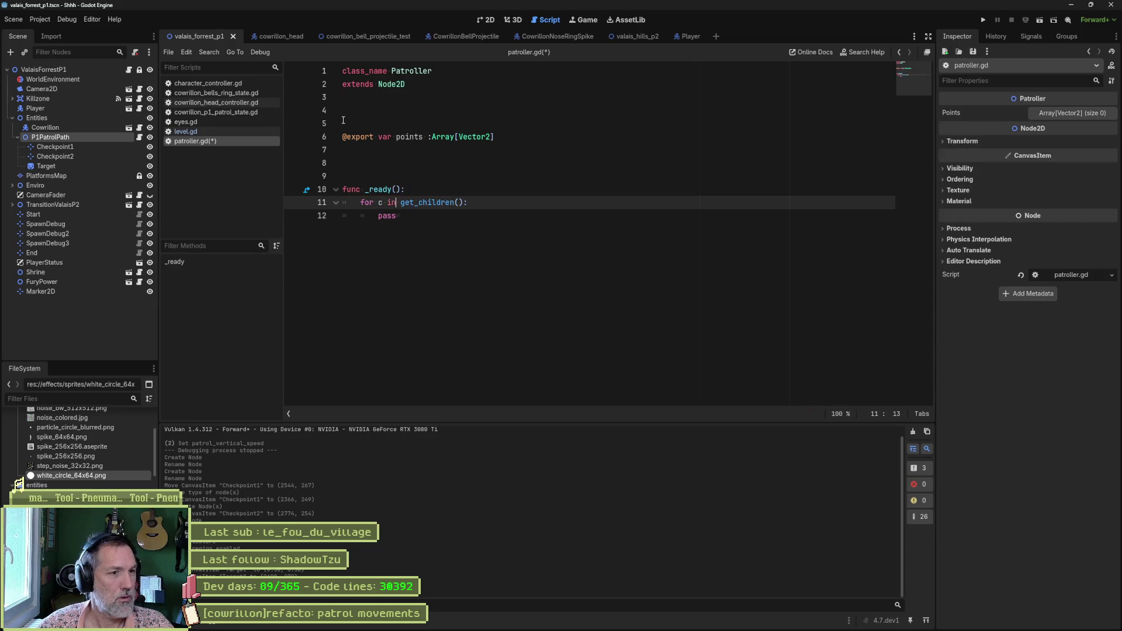
key("Return")
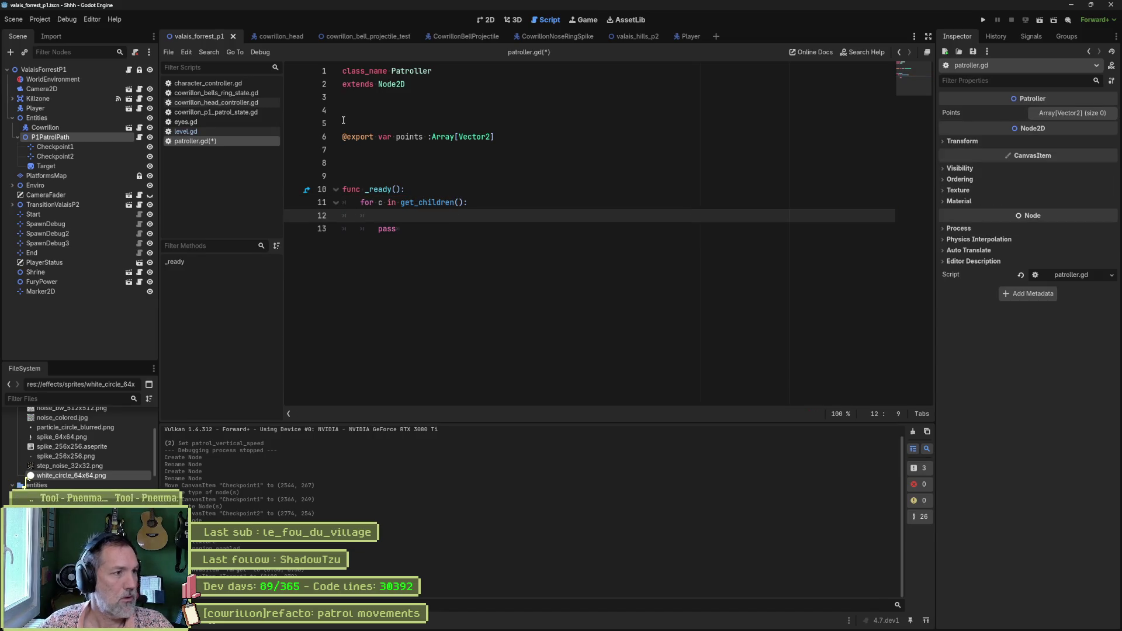
- Append each Marker2D child to points, drop the pass line, save, and run with F6
type("if c")
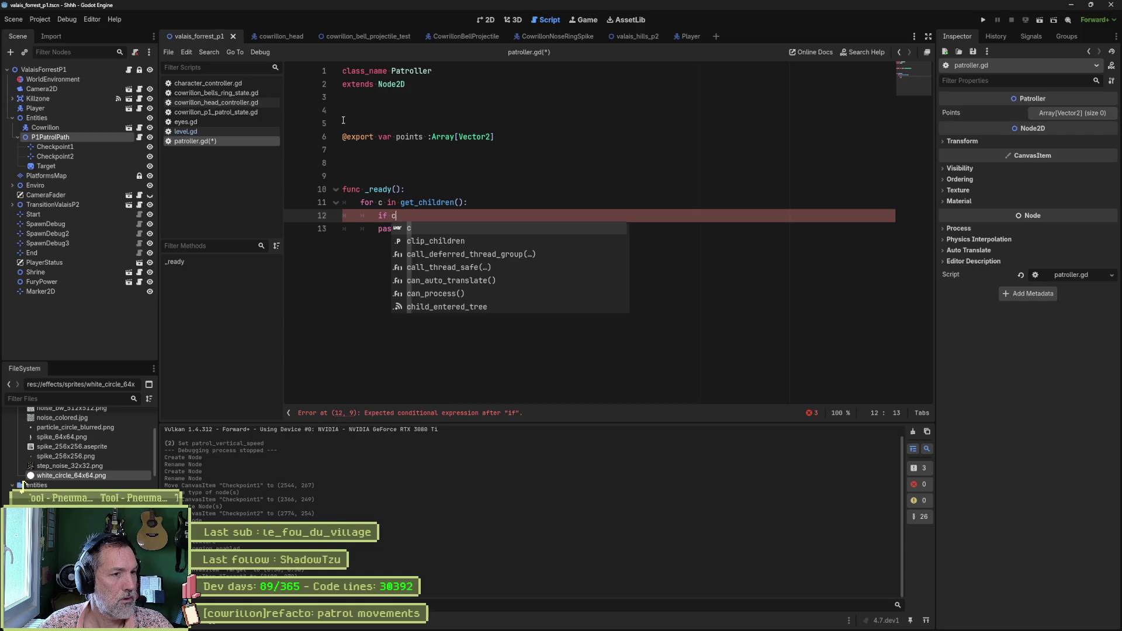
type(" is mar")
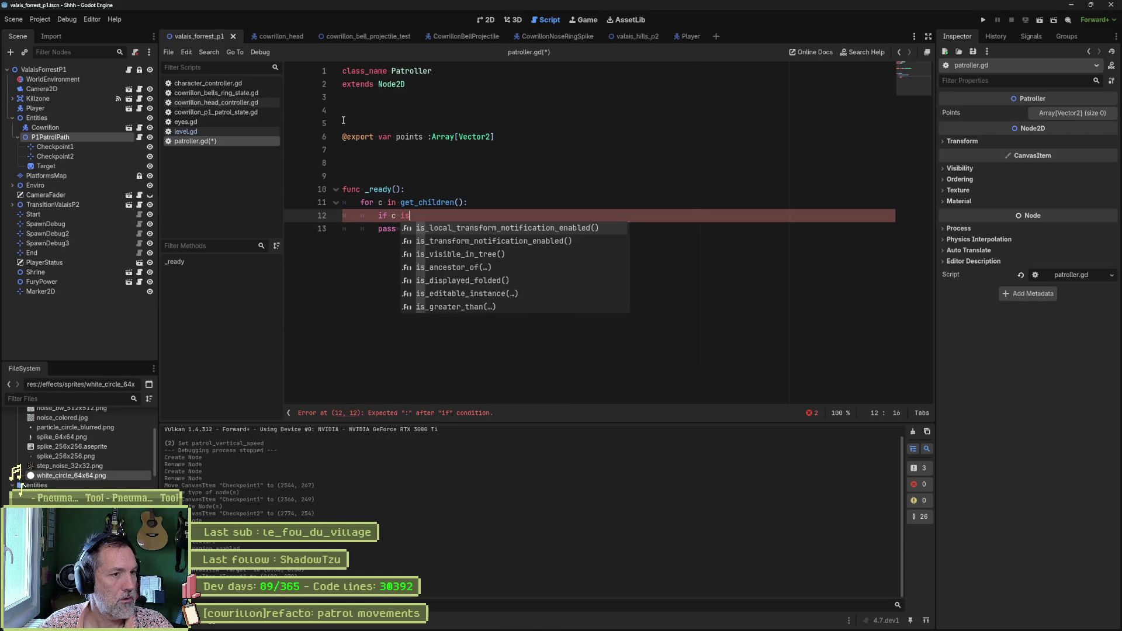
type("ke")
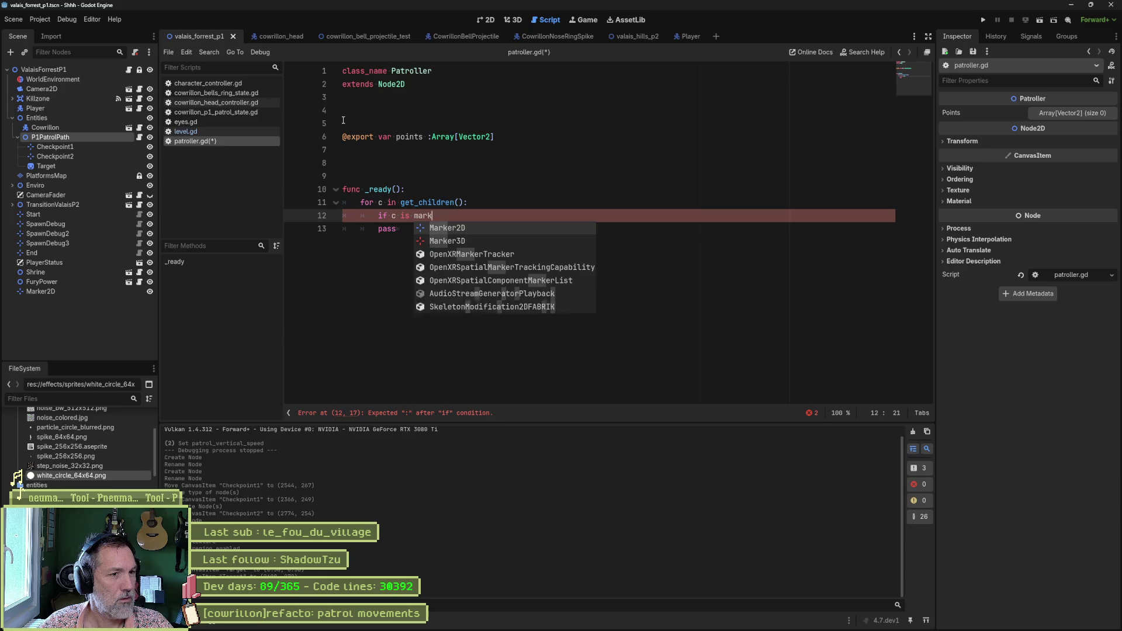
key("Return")
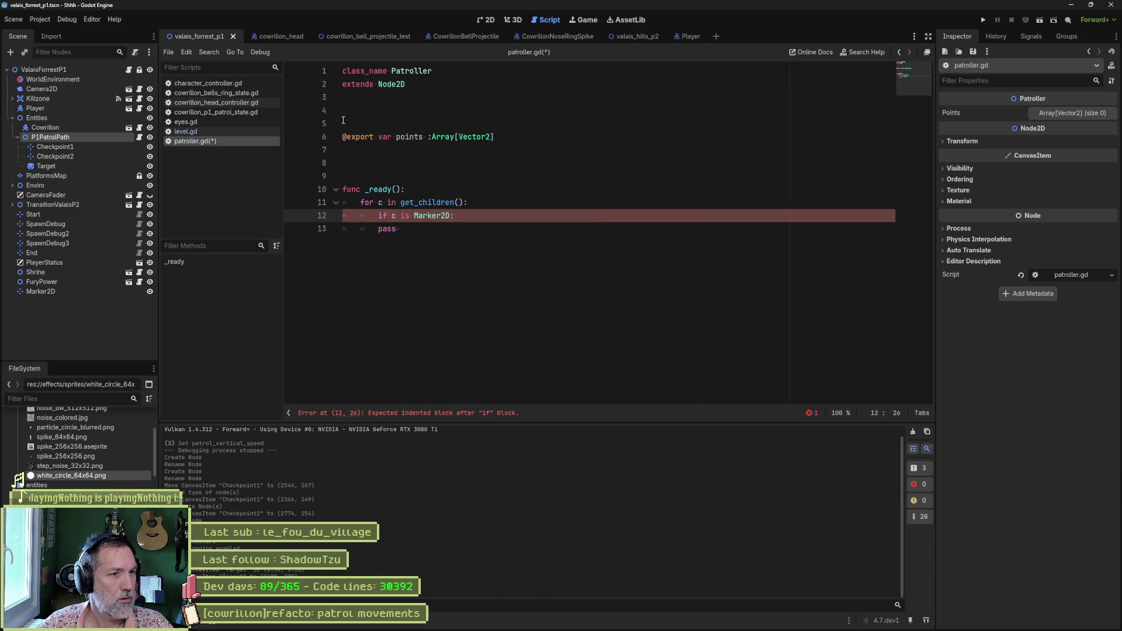
key("Return")
type("points.ap")
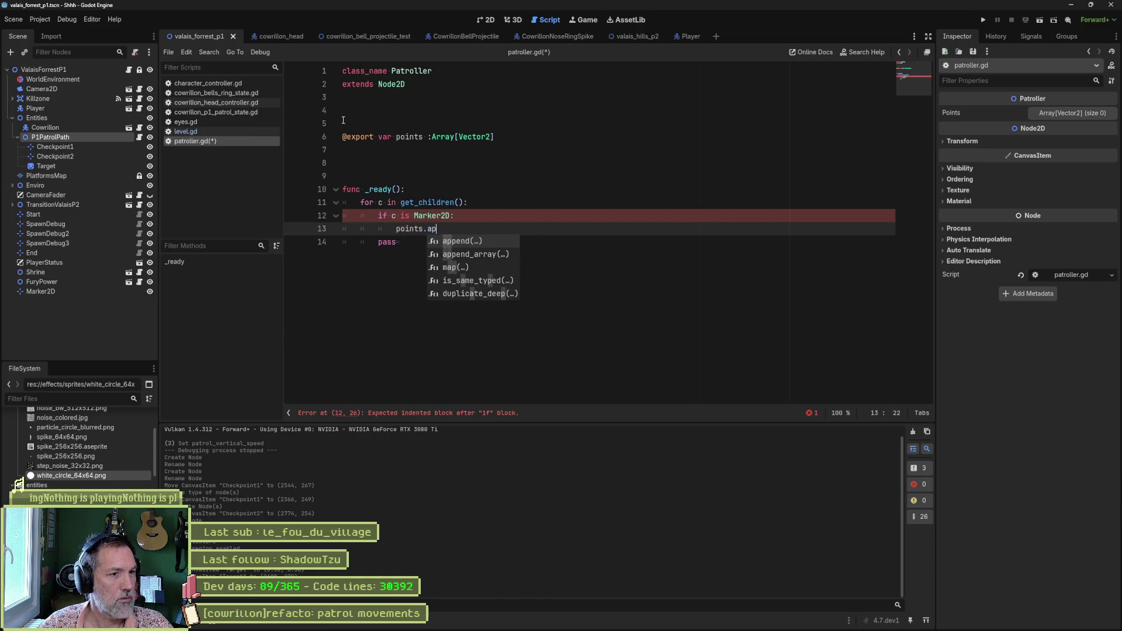
key("Return")
type("c")
key("ctrl+shift+k")
key("ctrl+s")
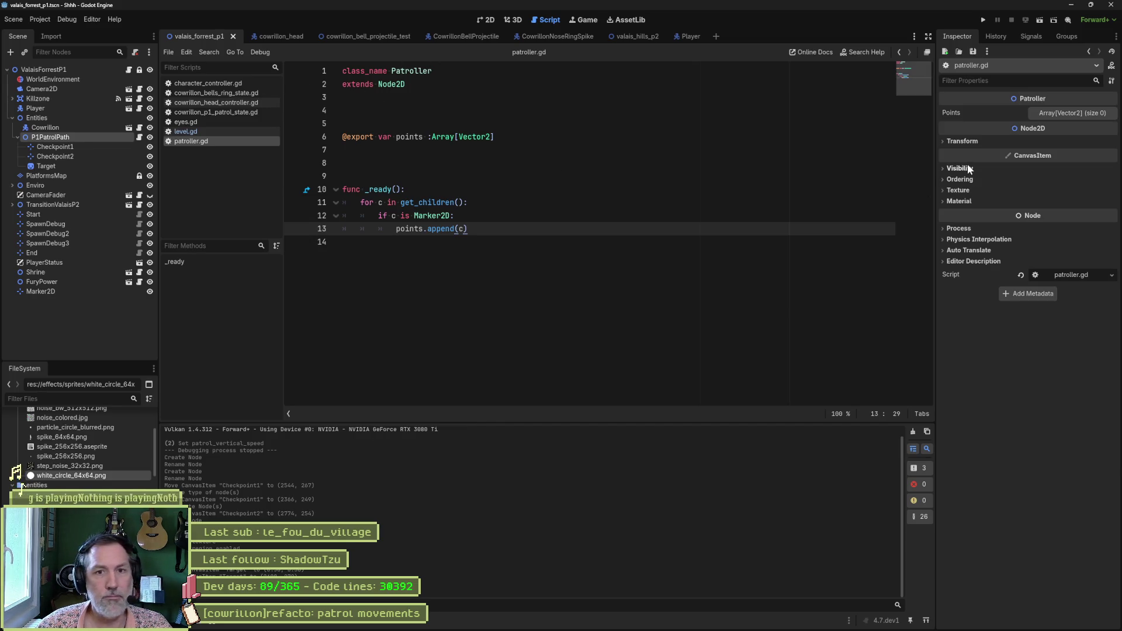
key("F6")
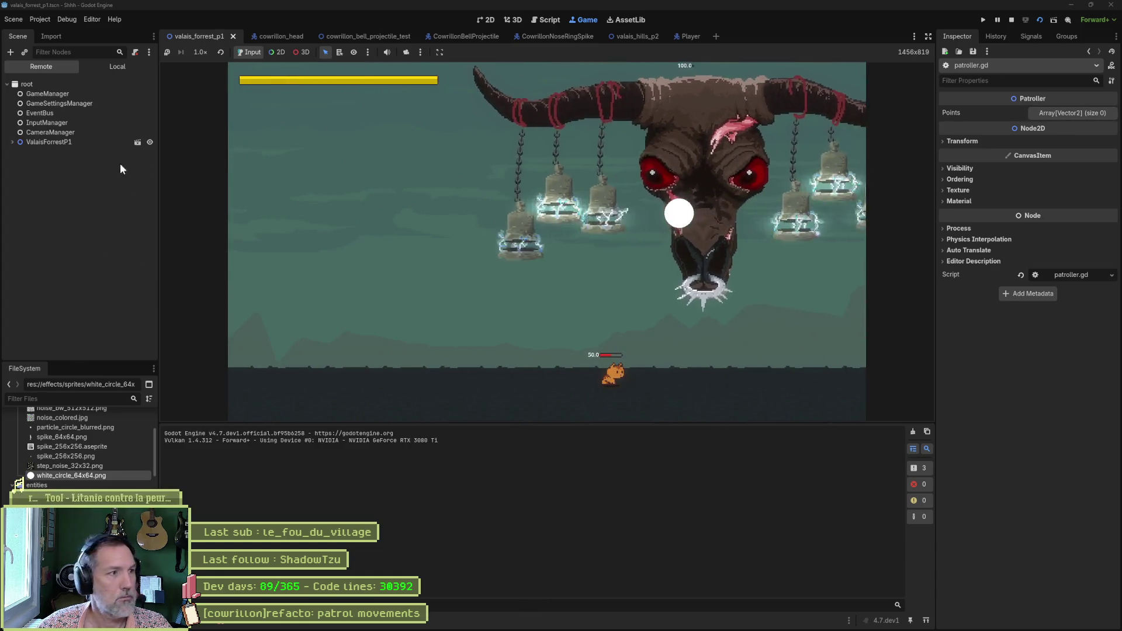
- Inspect the running P1PatrolPath's empty Points array and show the four push_back errors
left_click(53, 142)
left_click(51, 191)
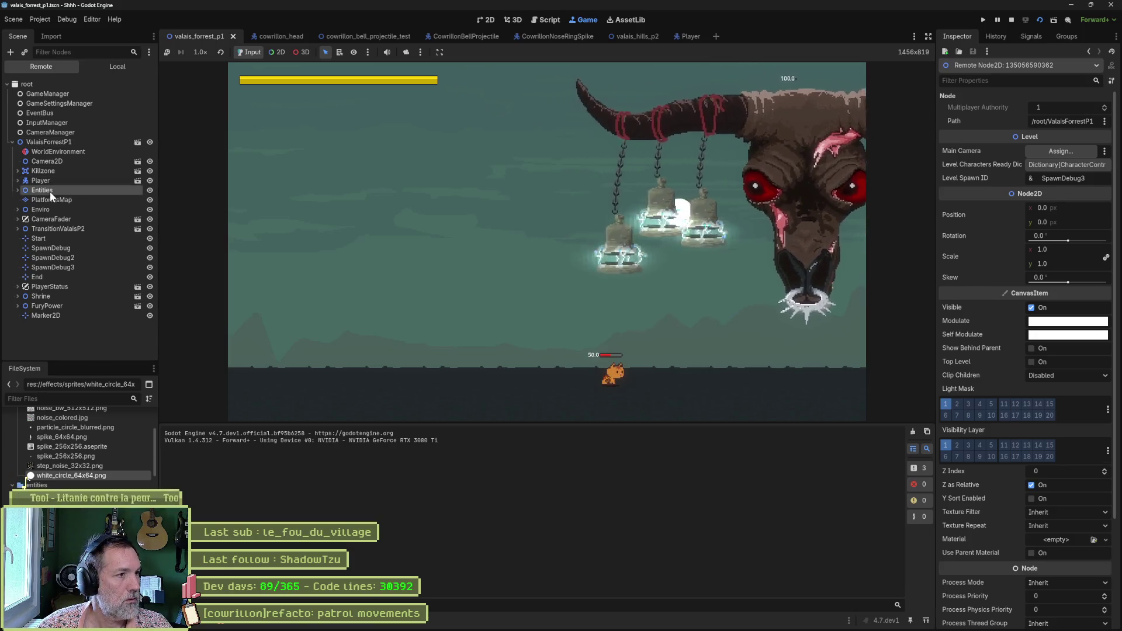
double_click(51, 191)
double_click(59, 209)
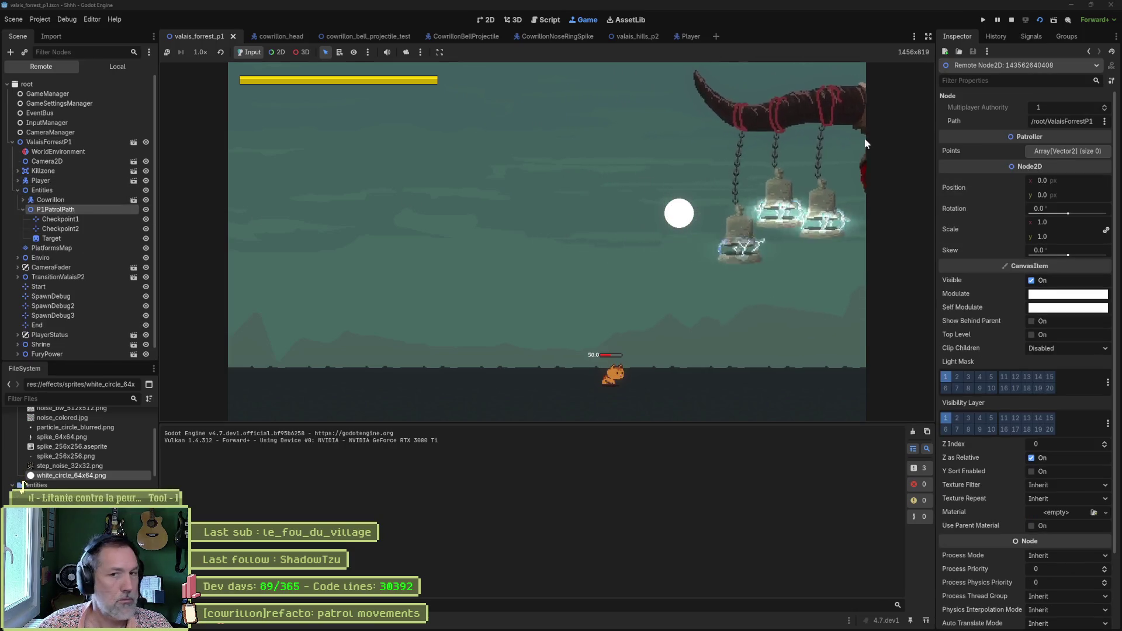
left_click(1039, 152)
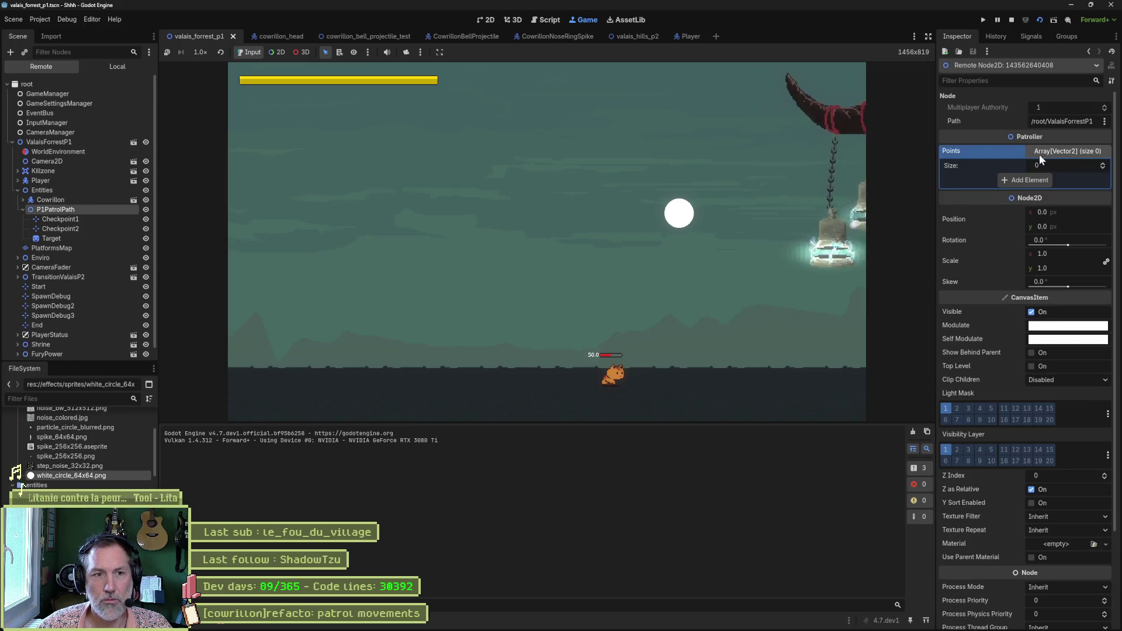
left_click(219, 621)
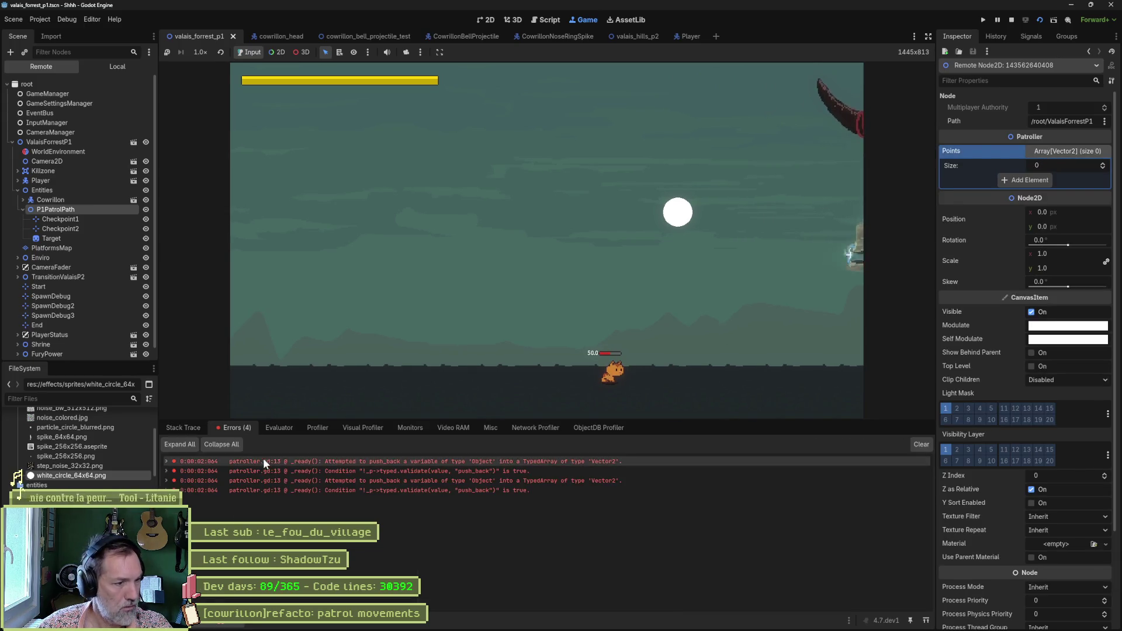
- From the error, change append(c) to append(c.global_position) in patroller.gd
double_click(533, 464)
double_click(533, 464)
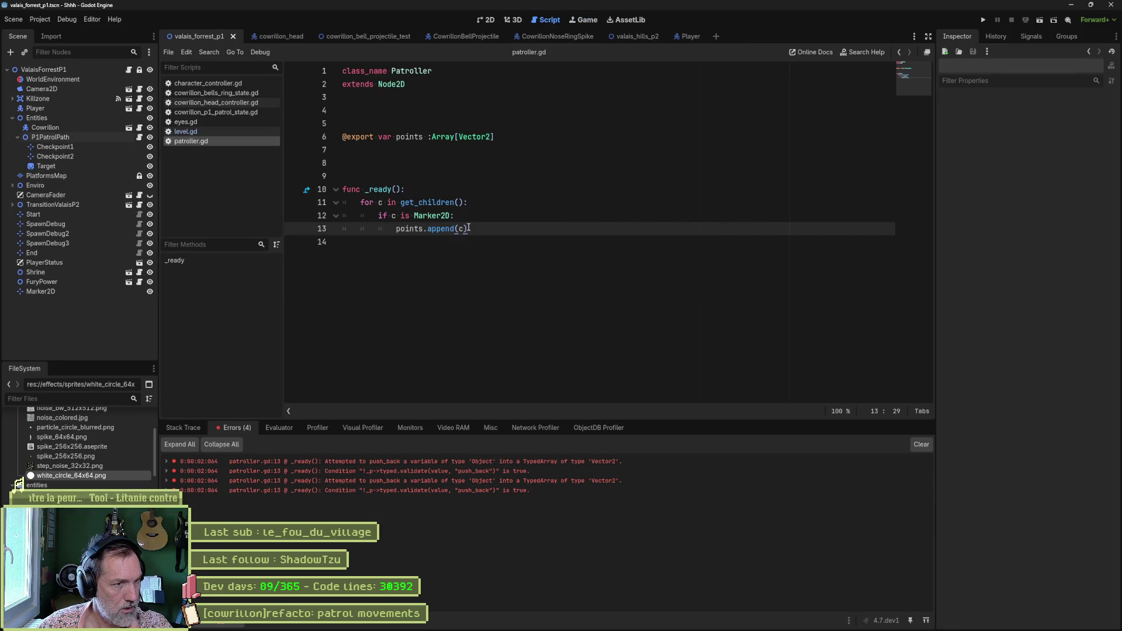
mouse_move(439, 206)
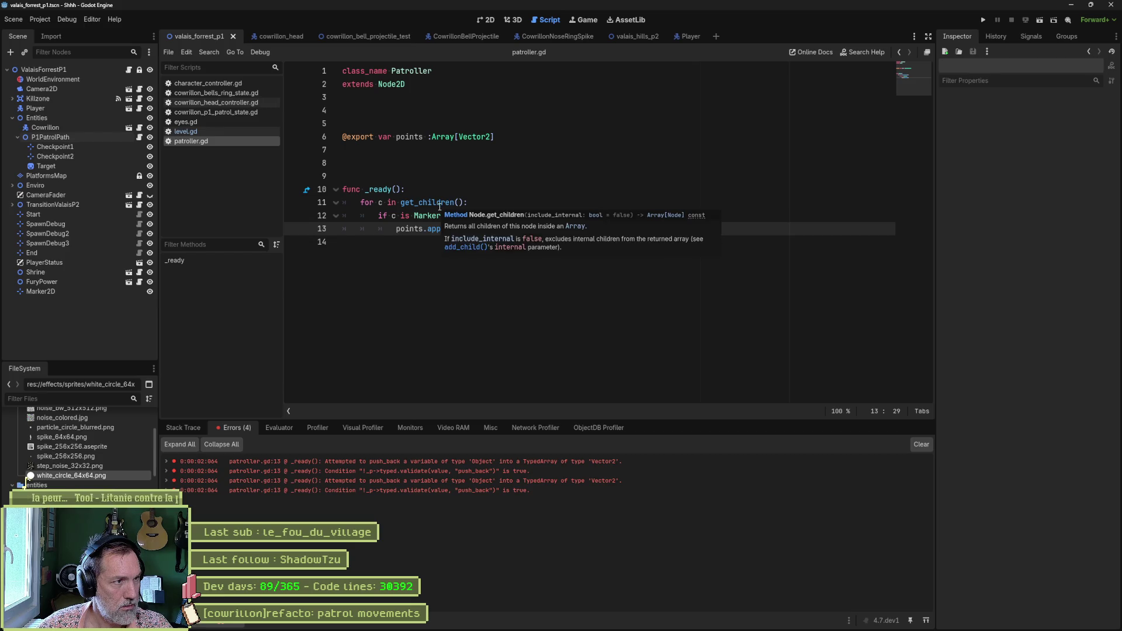
key("Left")
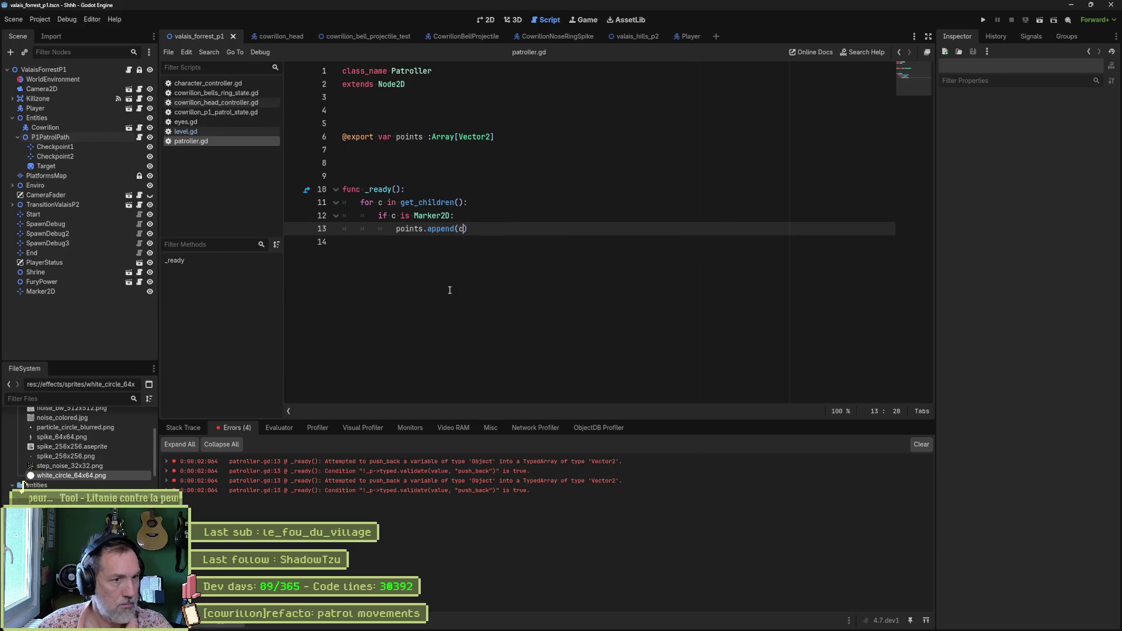
type(".gl")
key("Return")
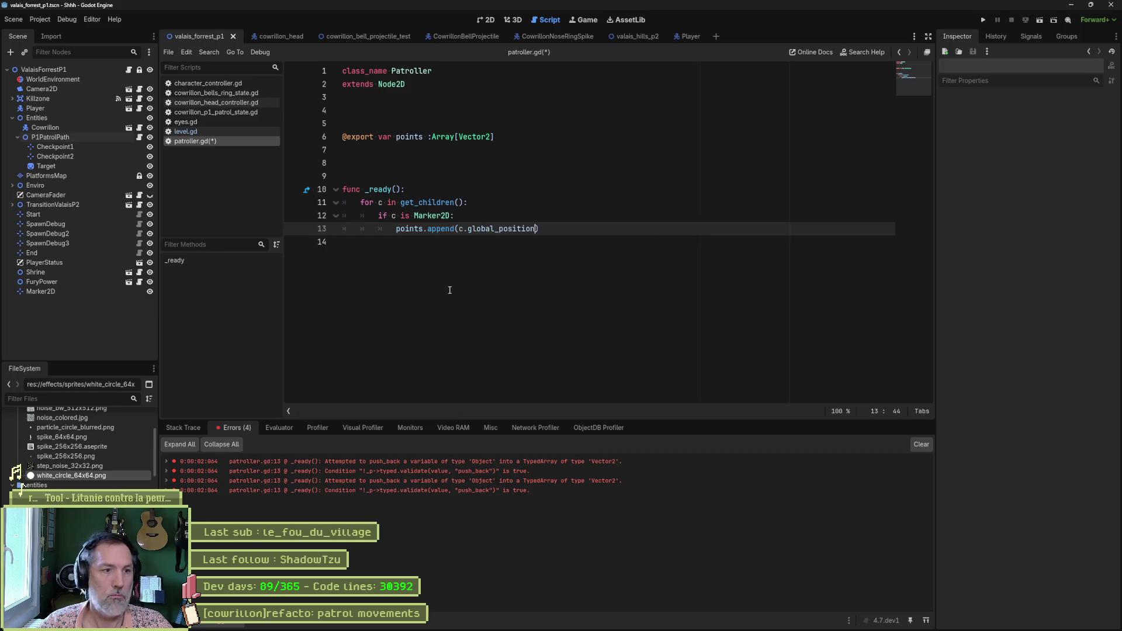
- Rerun the scene, confirm P1PatrolPath now holds two points, and stop the game
key("F6")
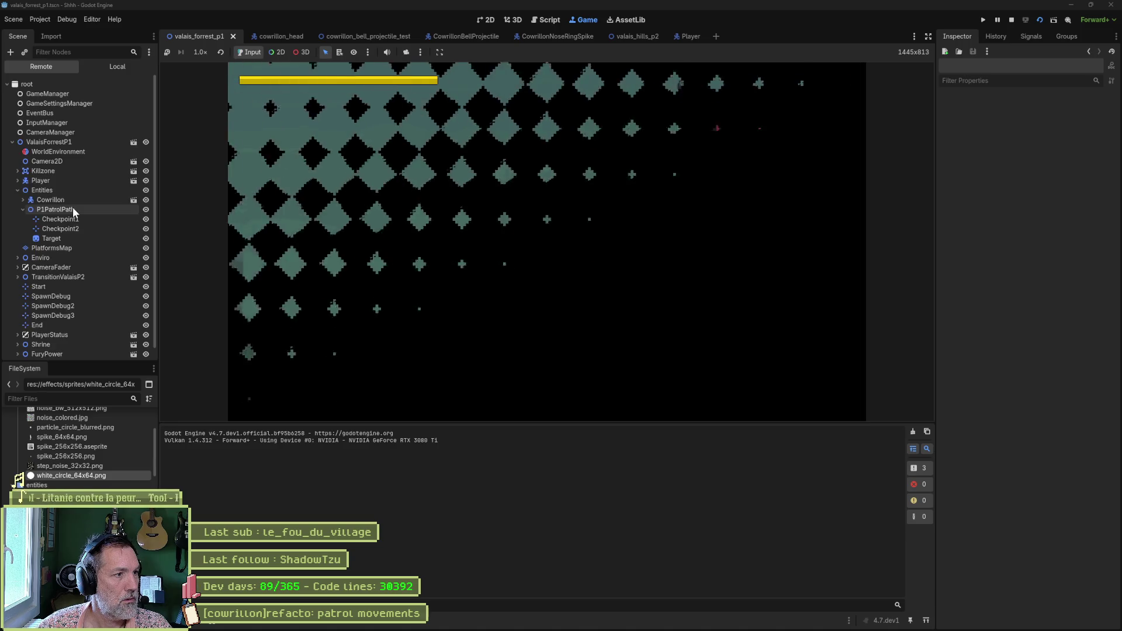
left_click(72, 210)
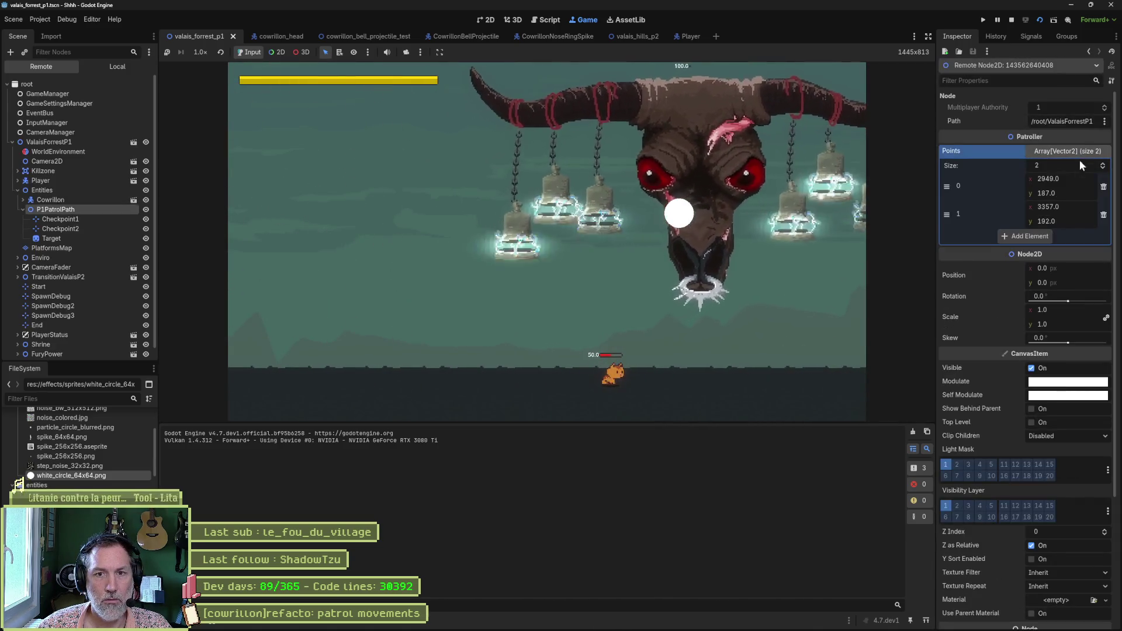
key("F8")
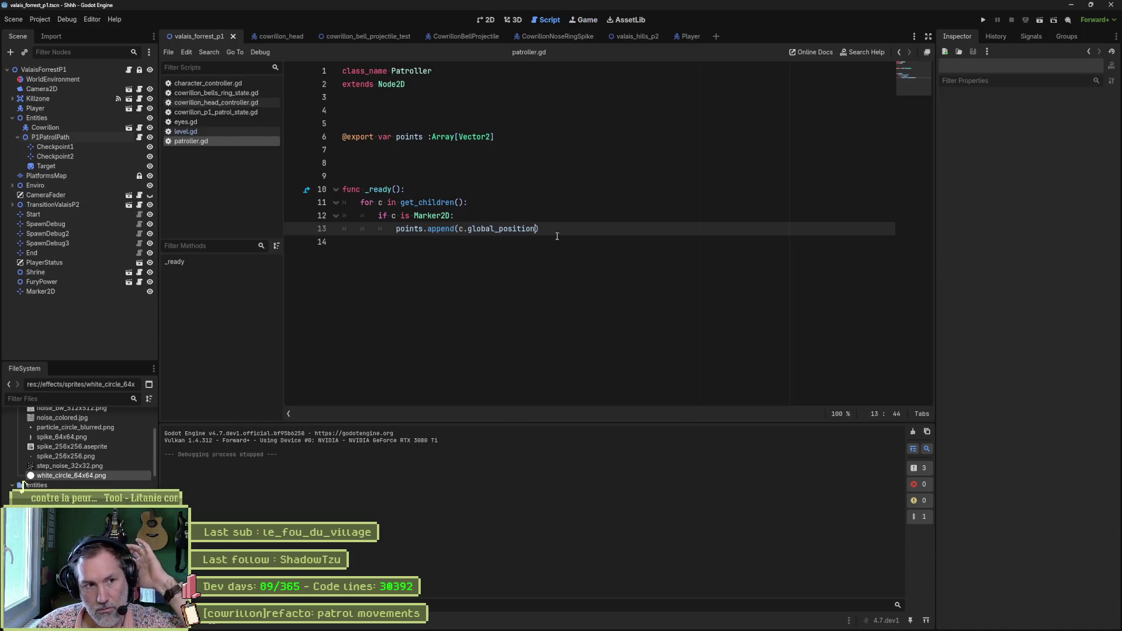
left_click_drag(554, 228, 562, 194)
key("ctrl+c")
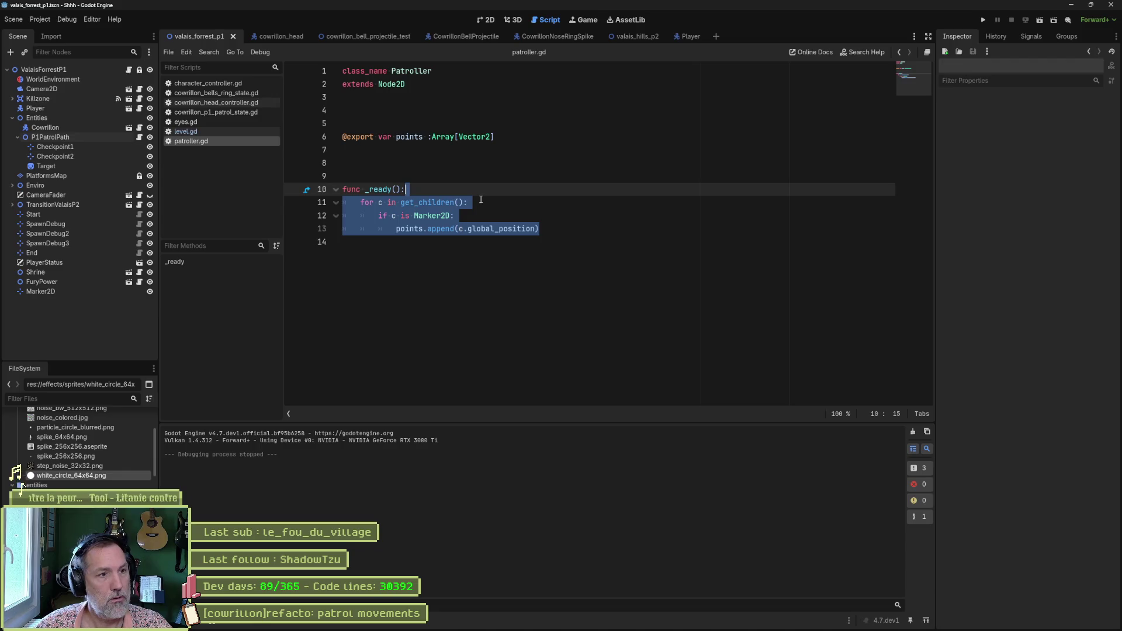
- Move the marker loop into a new _get_points() -> void function called from _ready, and save
key("BackSpace")
key("Return")
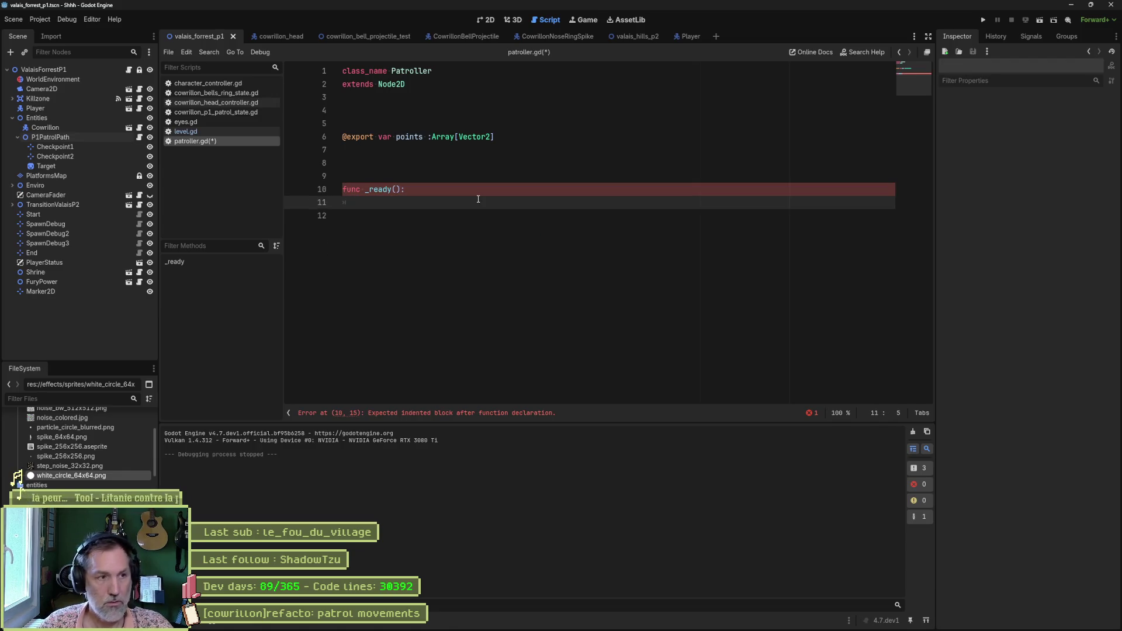
type("_get_points()")
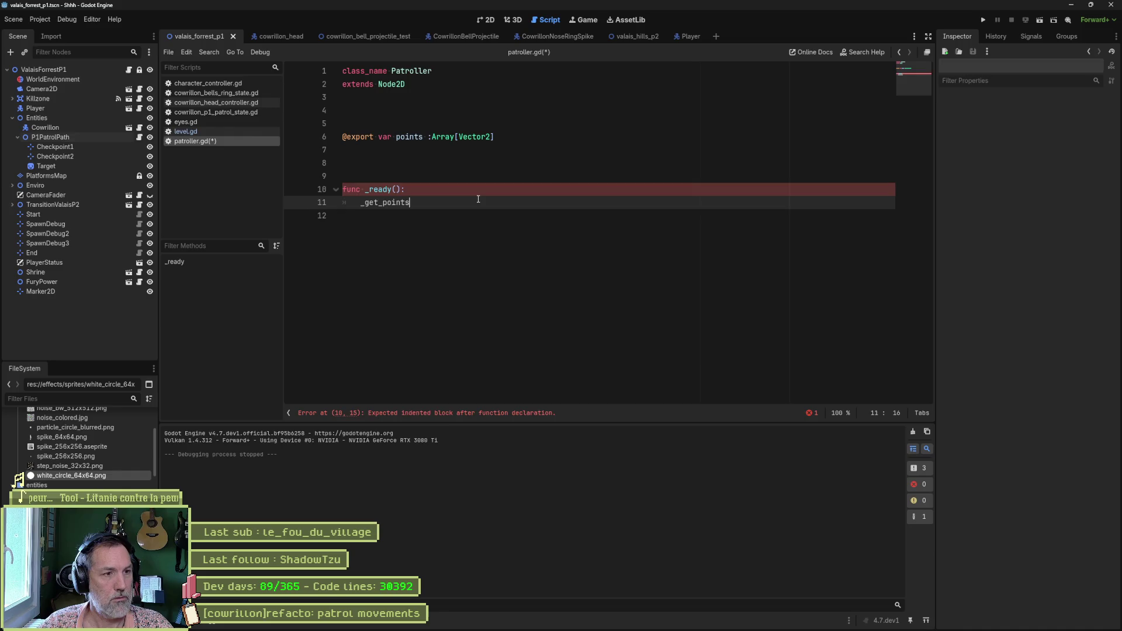
key("Down")
key("Return")
key("Return")
key("Return")
type("func _get_points")
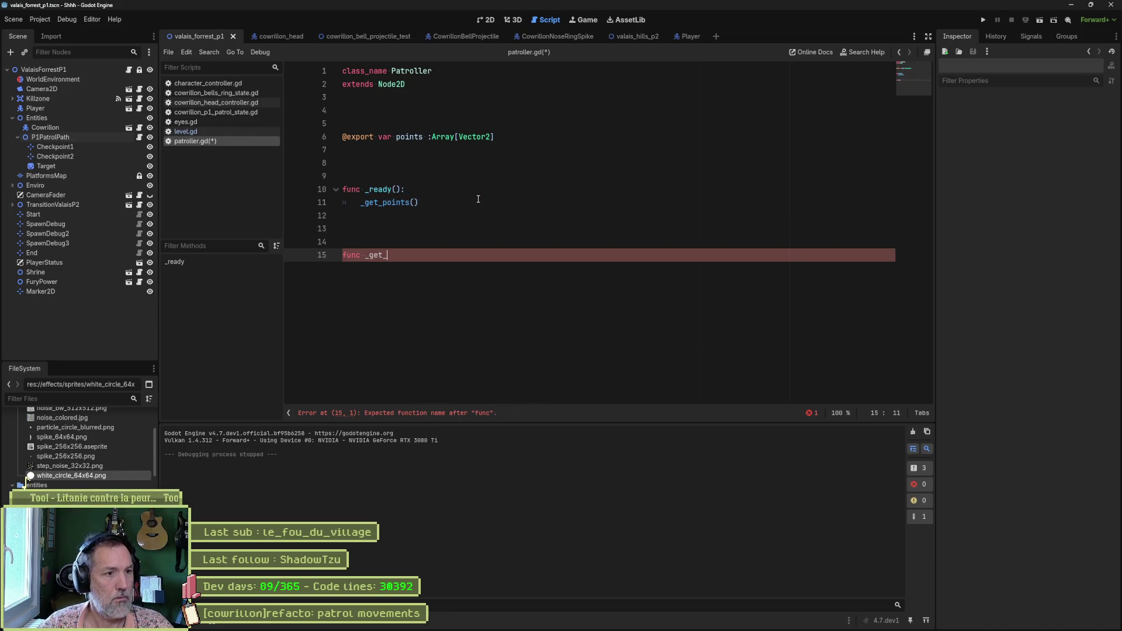
type("() -> void")
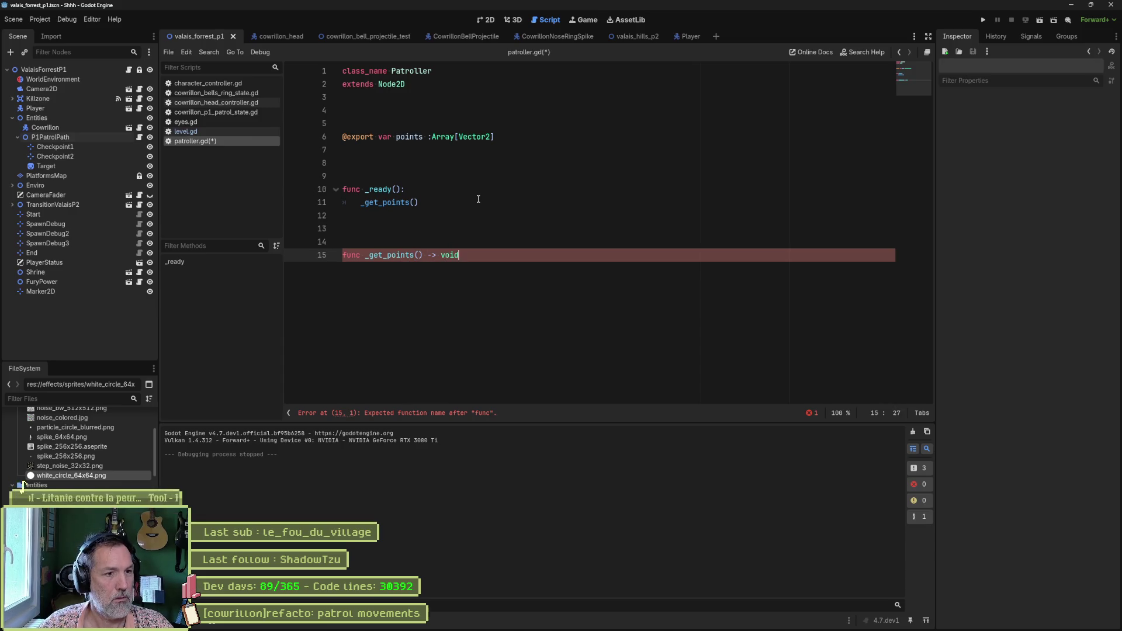
type(":")
key("Return")
key("ctrl+v")
key("ctrl+s")
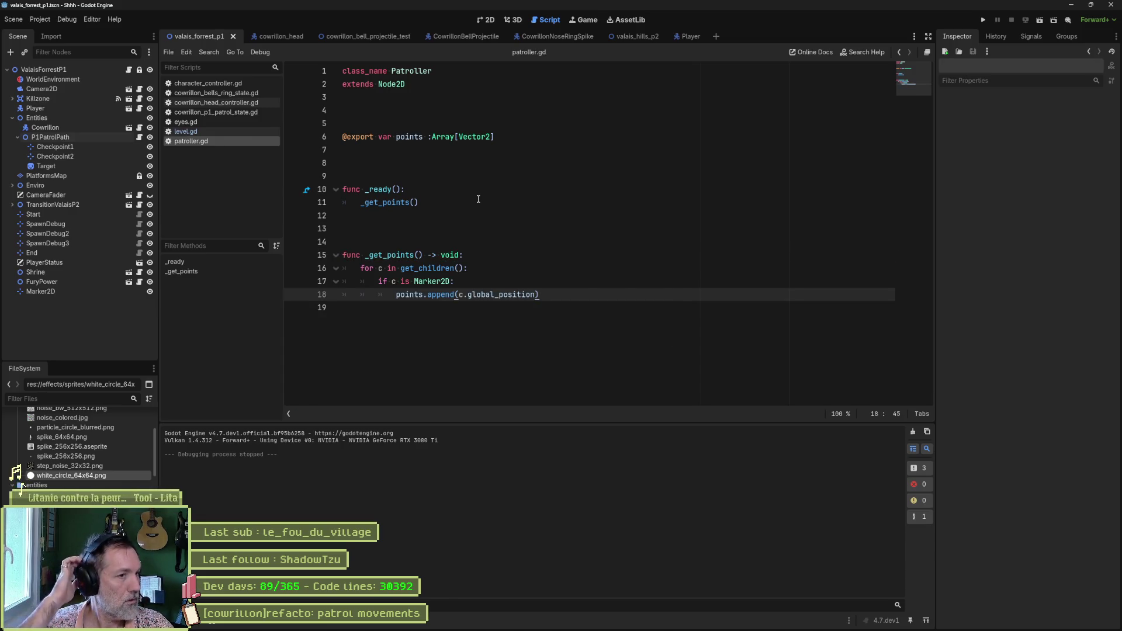
key("Up")
key("Up")
key("Up")
key("Delete")
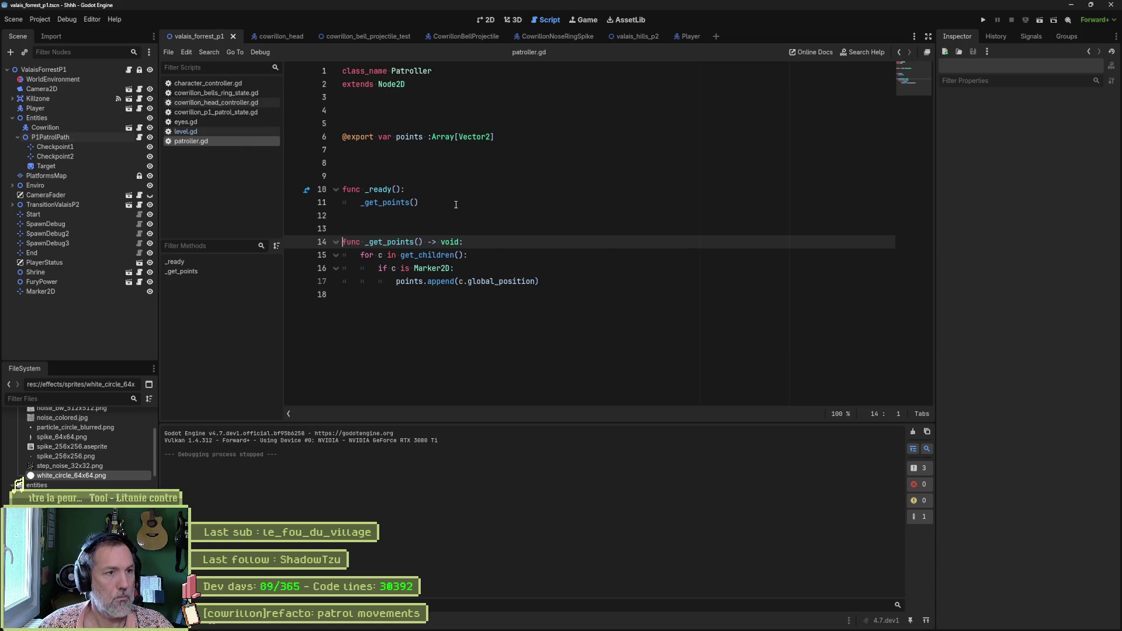
- Add a _process(_delta) function containing just pass
left_click(450, 202)
key("Return")
key("Return")
key("Return")
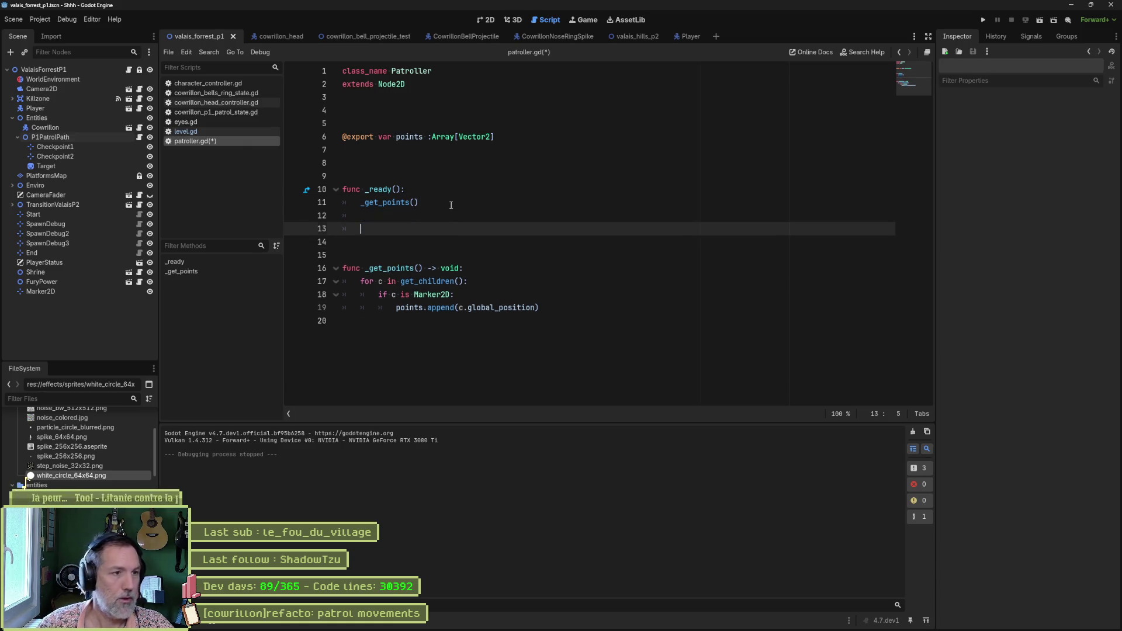
type("func _p")
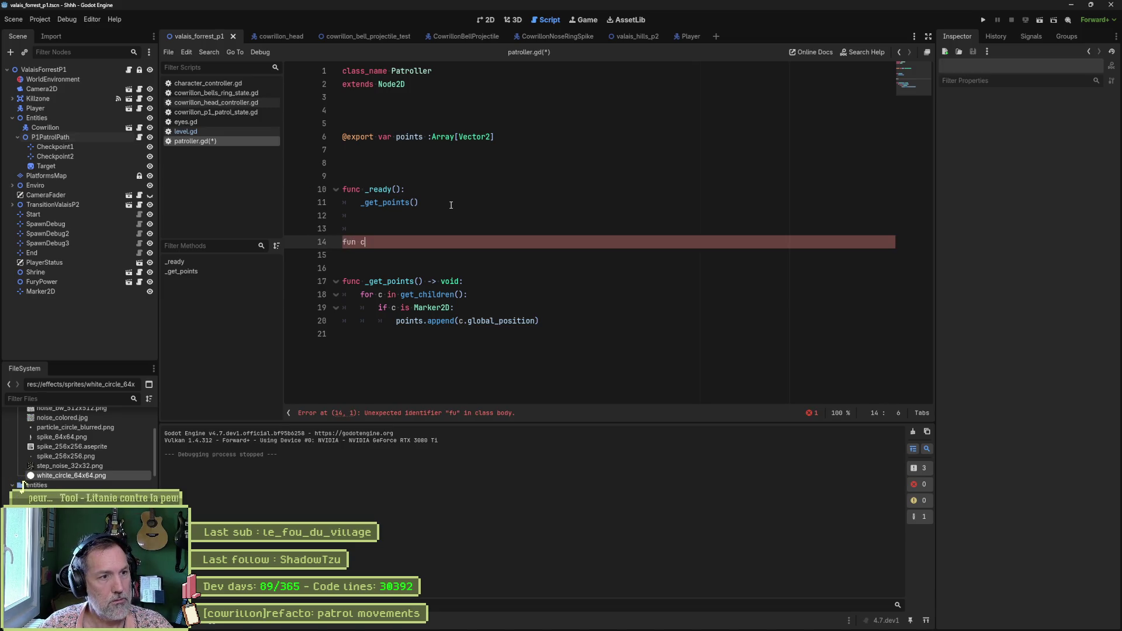
type("ro")
key("Return")
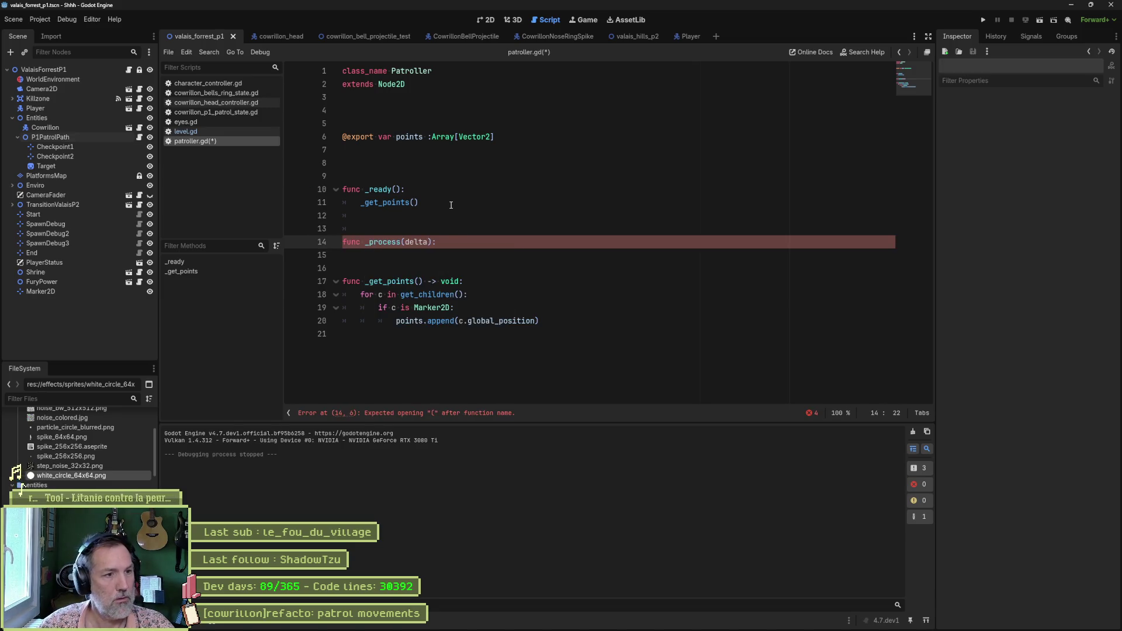
key("ctrl+End")
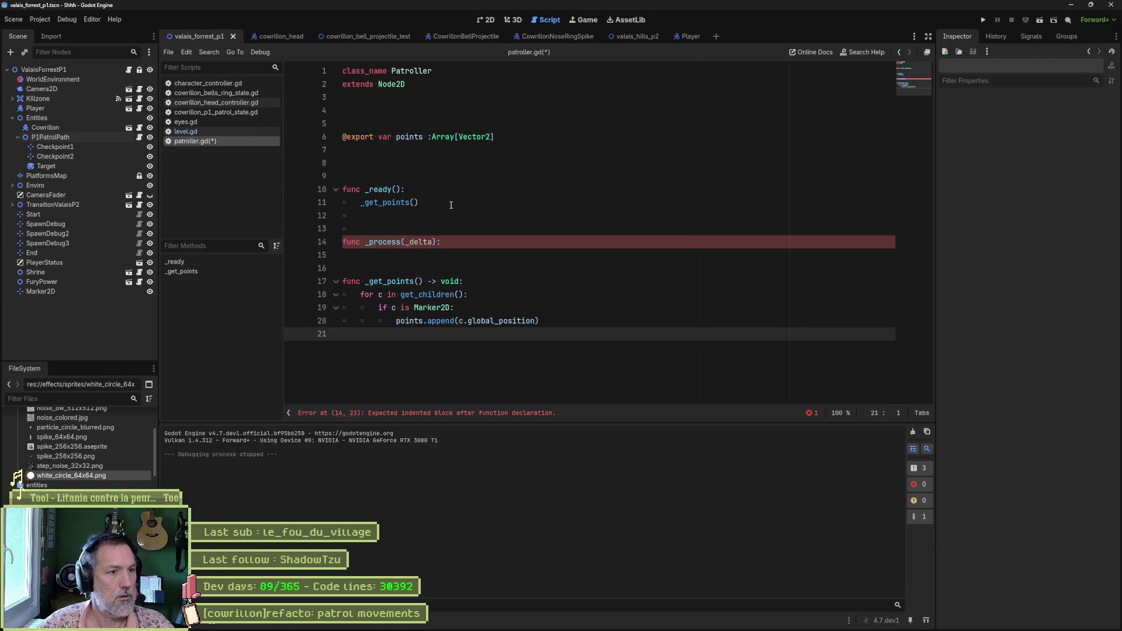
key("Up")
key("Up")
key("Up")
type("pass")
key("Return")
key("Up")
key("shift+End")
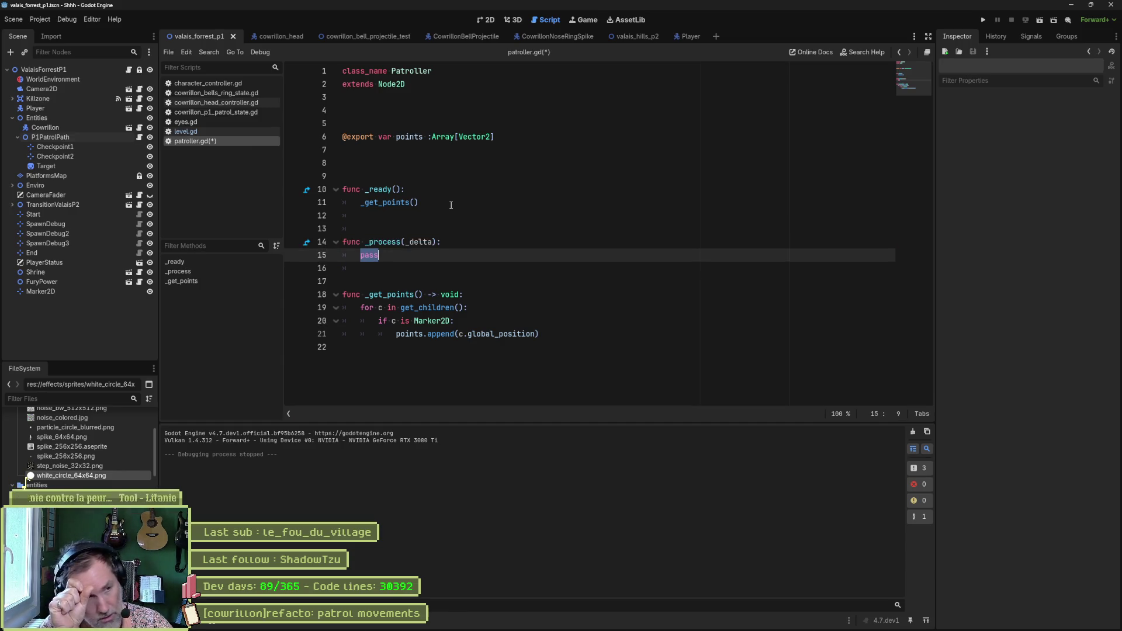
left_click(444, 124)
key("Return")
type("@export var ")
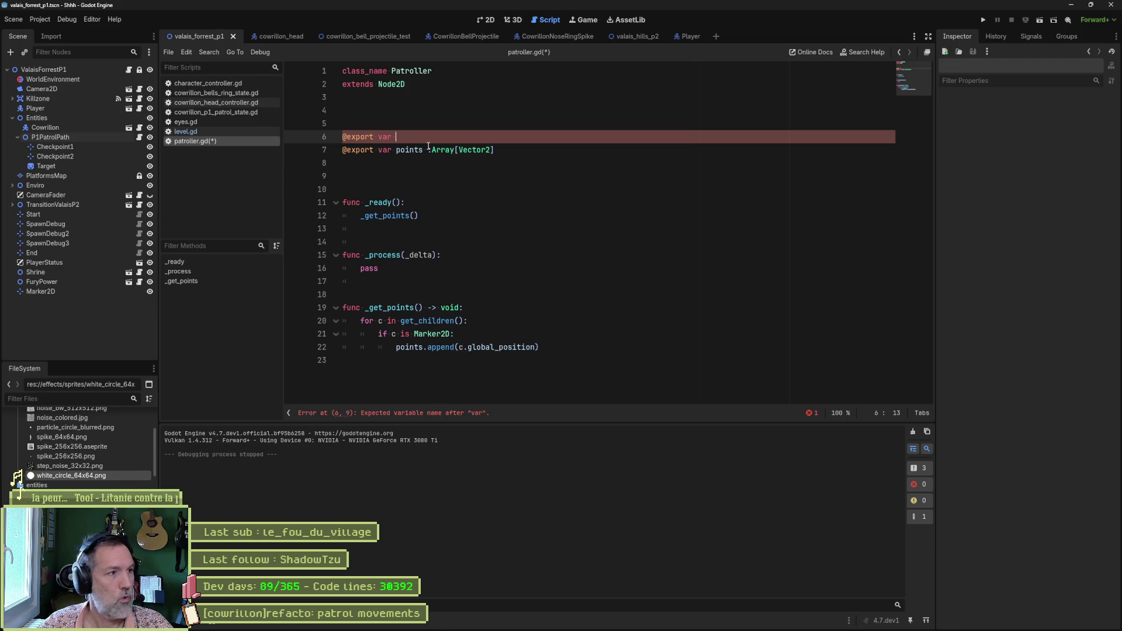
type("targert")
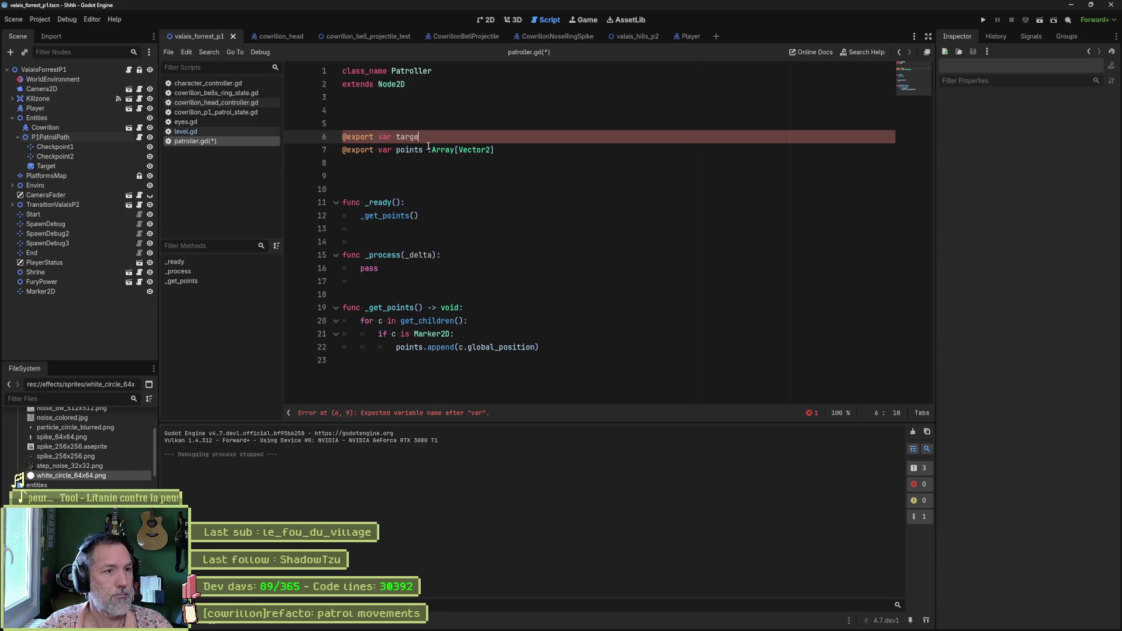
key("BackSpace")
key("BackSpace")
key("BackSpace")
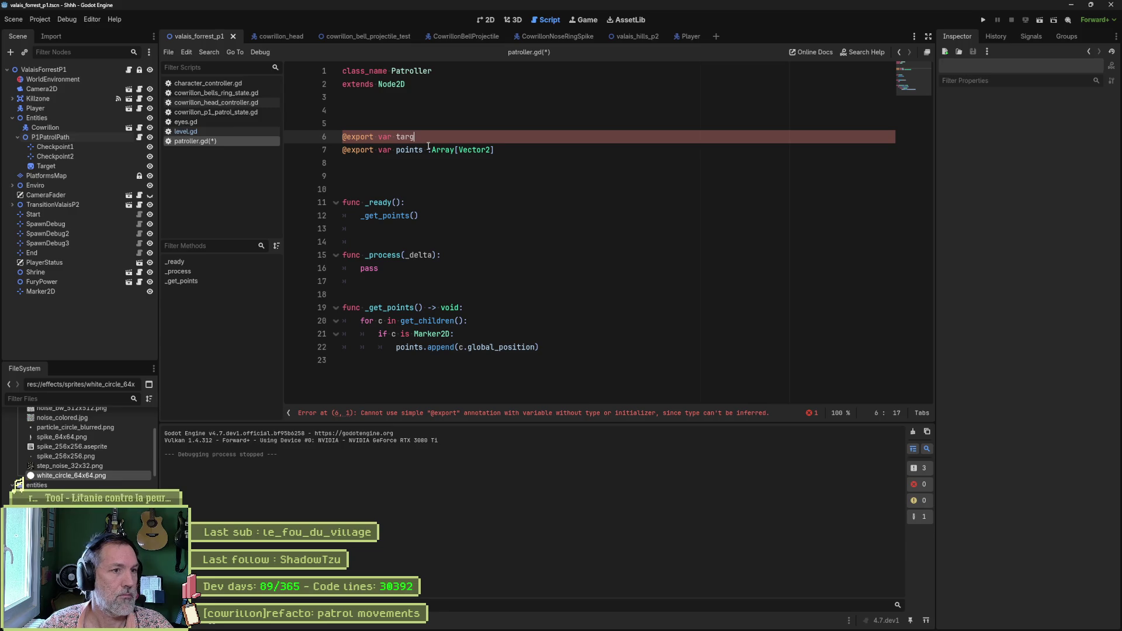
type("et: N")
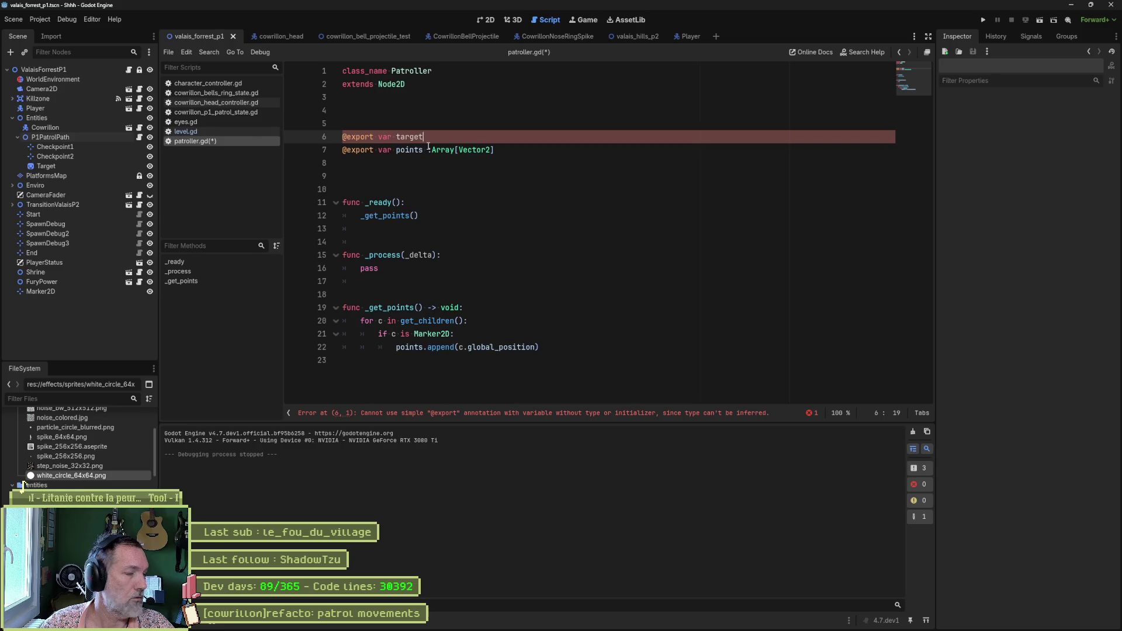
type("ode2D")
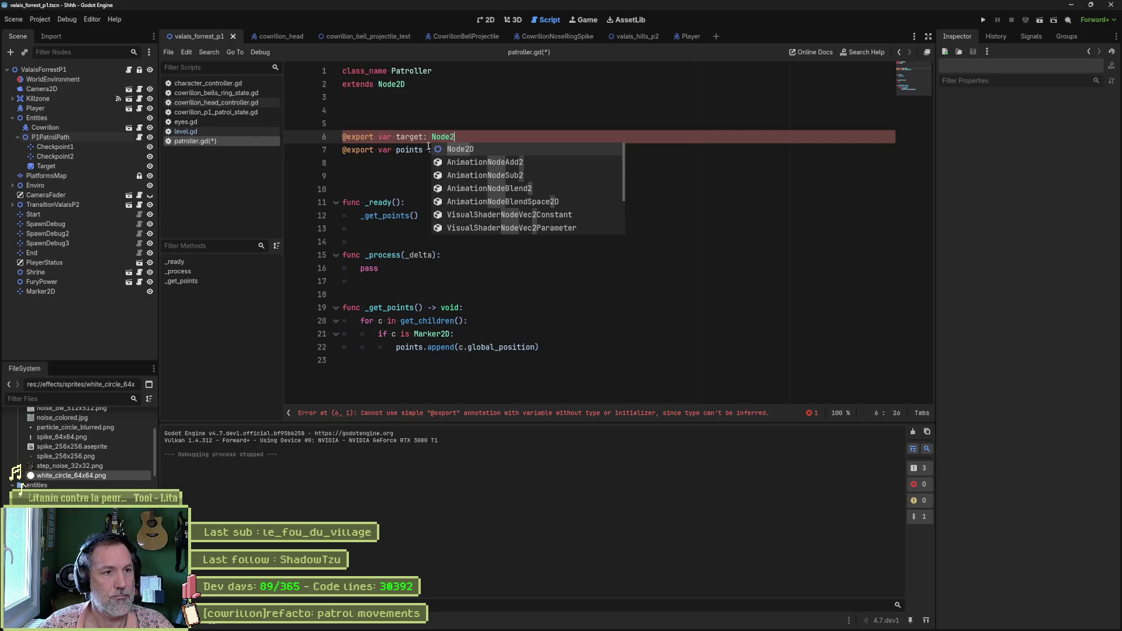
key("ctrl+s")
left_click(111, 138)
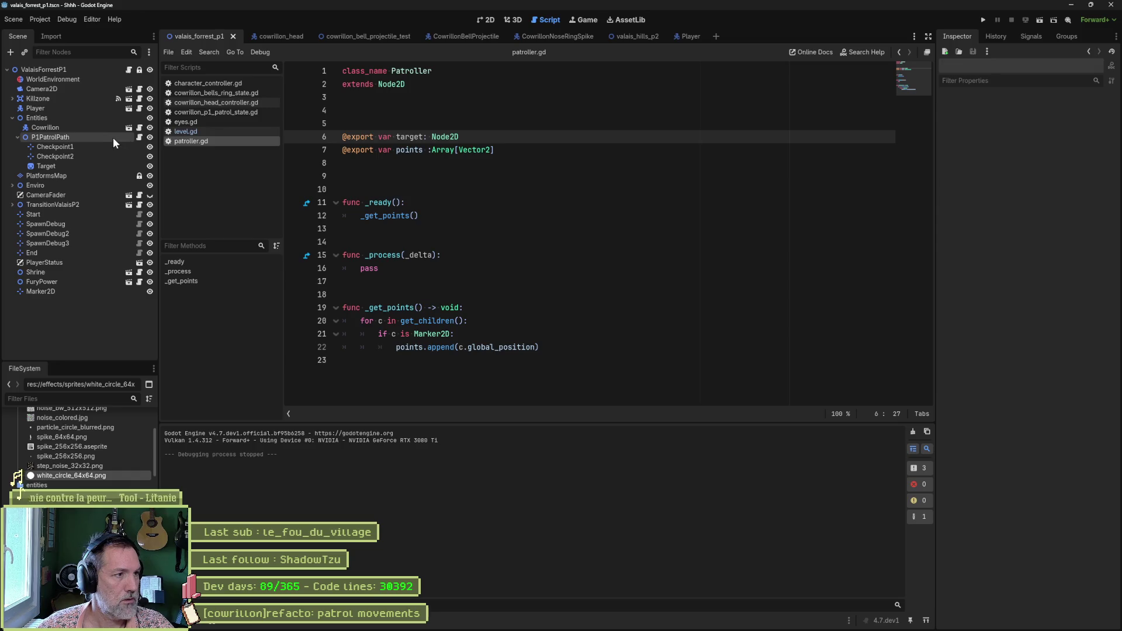
- Assign the Target node to P1PatrolPath's target and replace pass in _process with _move()
left_click_drag(75, 167, 1052, 112)
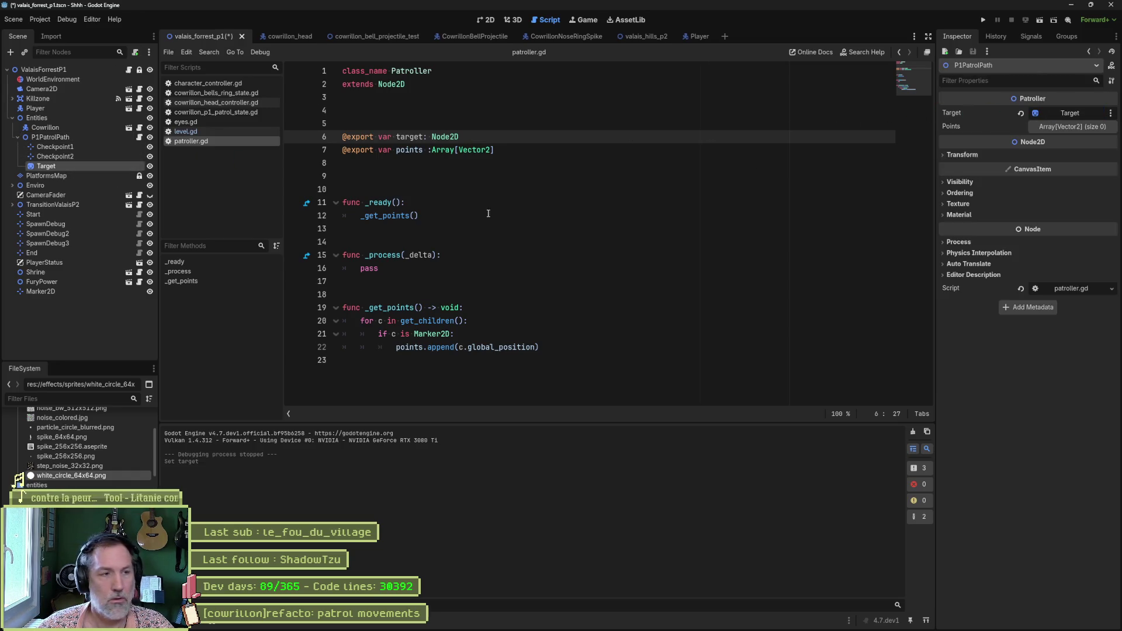
double_click(510, 269)
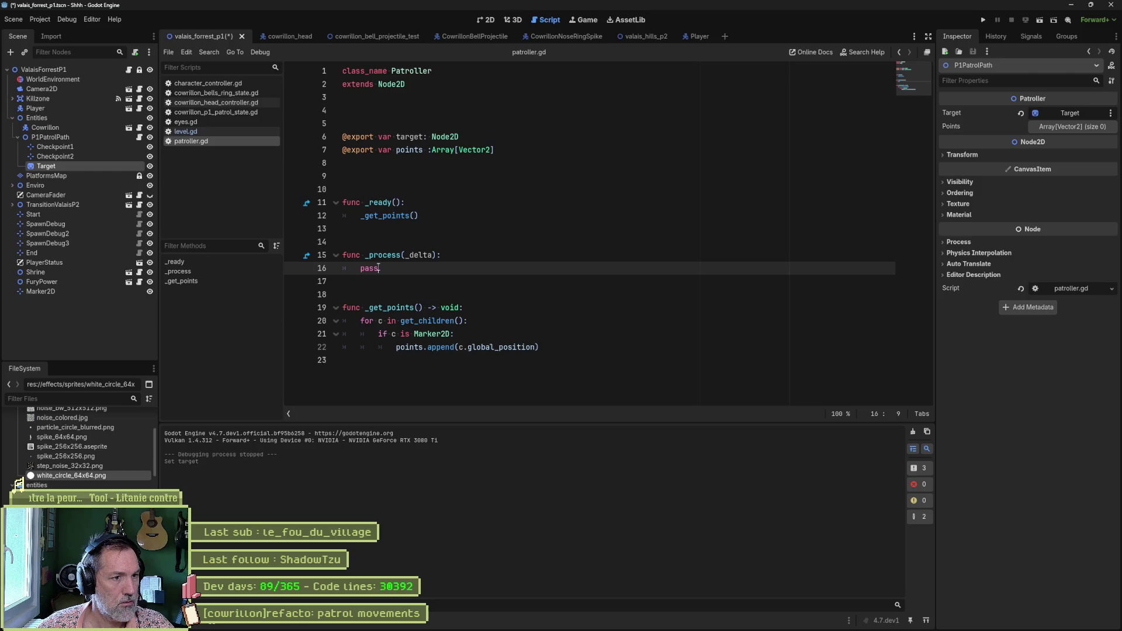
type("_move()")
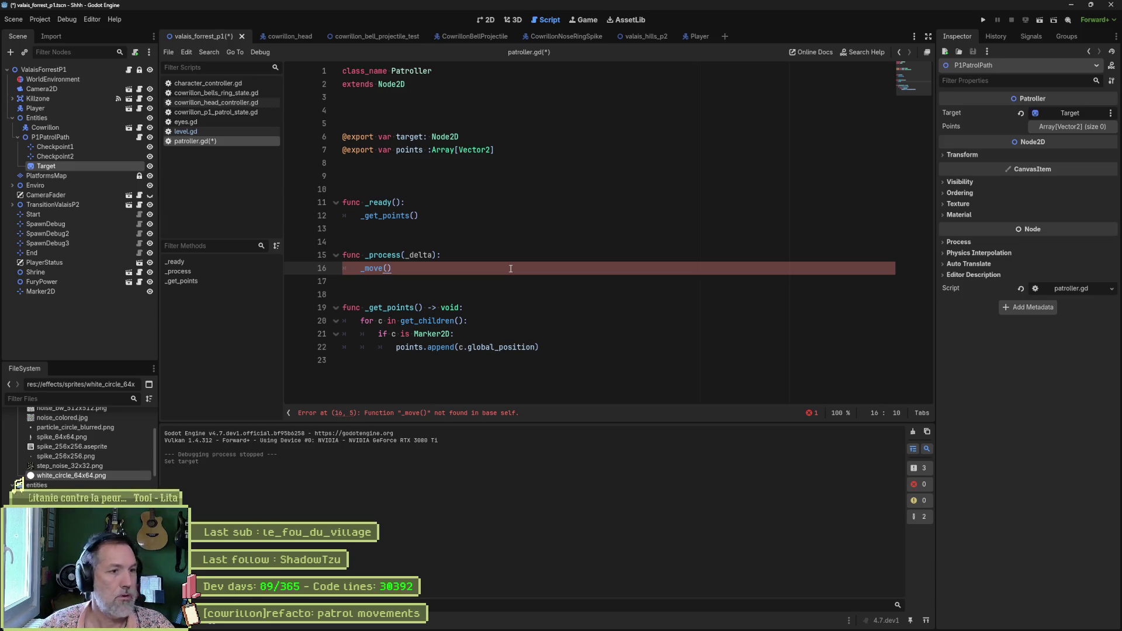
key("Down")
key("Down")
key("Down")
key("Return")
key("Return")
key("Up")
- Pass _delta into _move and define a func _move(_delta) -> void: stub with pass, saved
double_click(421, 255)
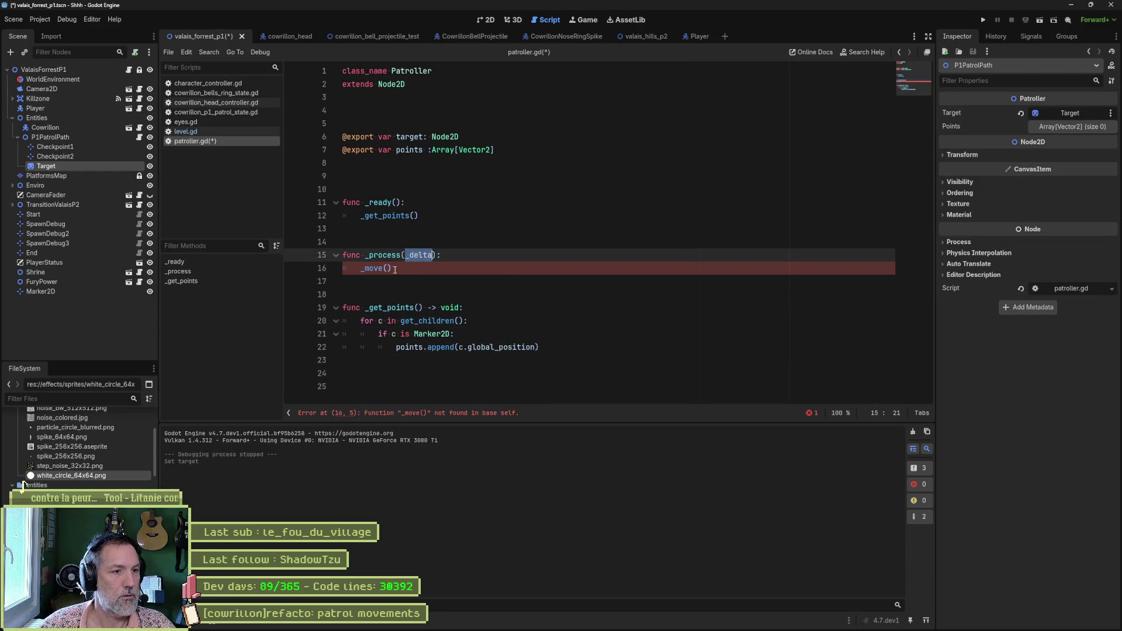
key("ctrl+c")
left_click(387, 268)
key("ctrl+v")
left_click(397, 378)
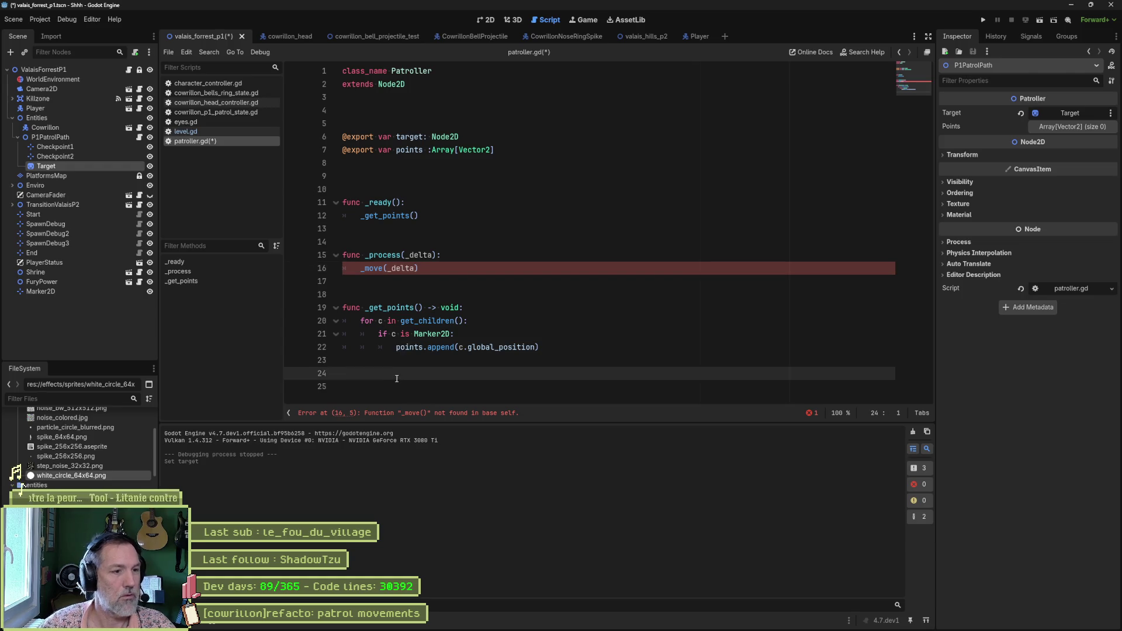
type("func _move(_delta) -> void:")
key("Return")
type("pass")
key("ctrl+s")
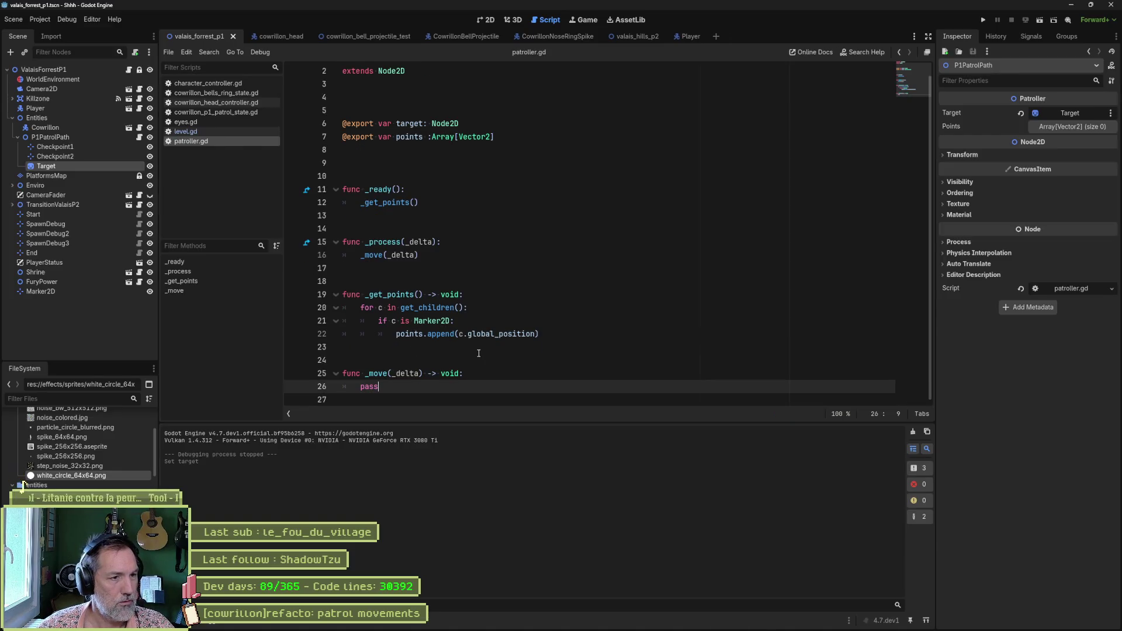
double_click(374, 386)
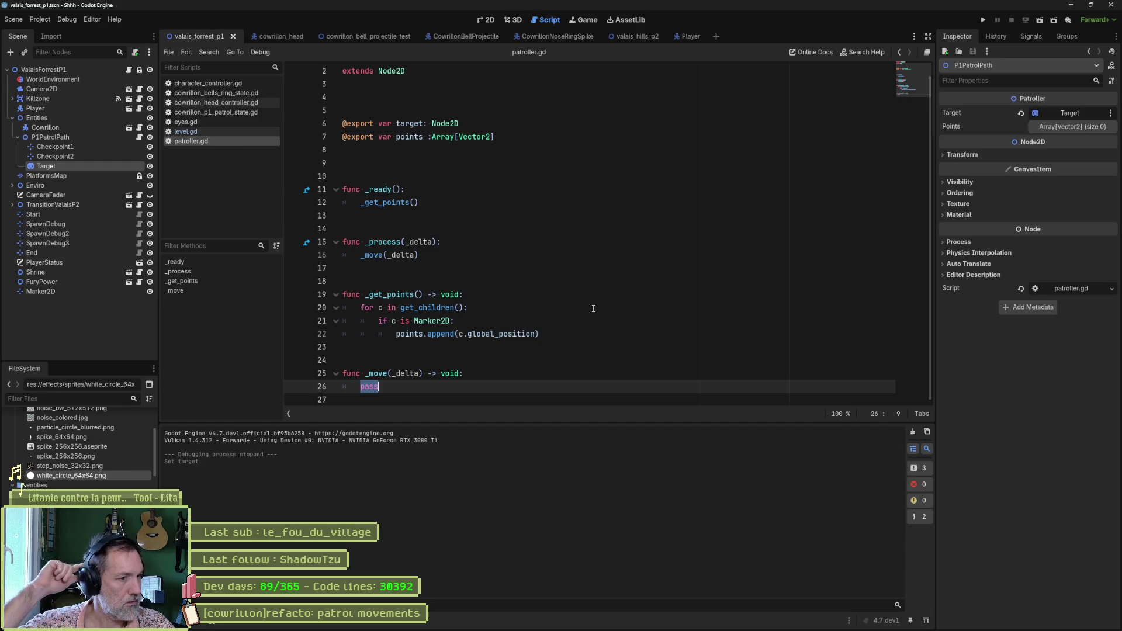
left_click(430, 153)
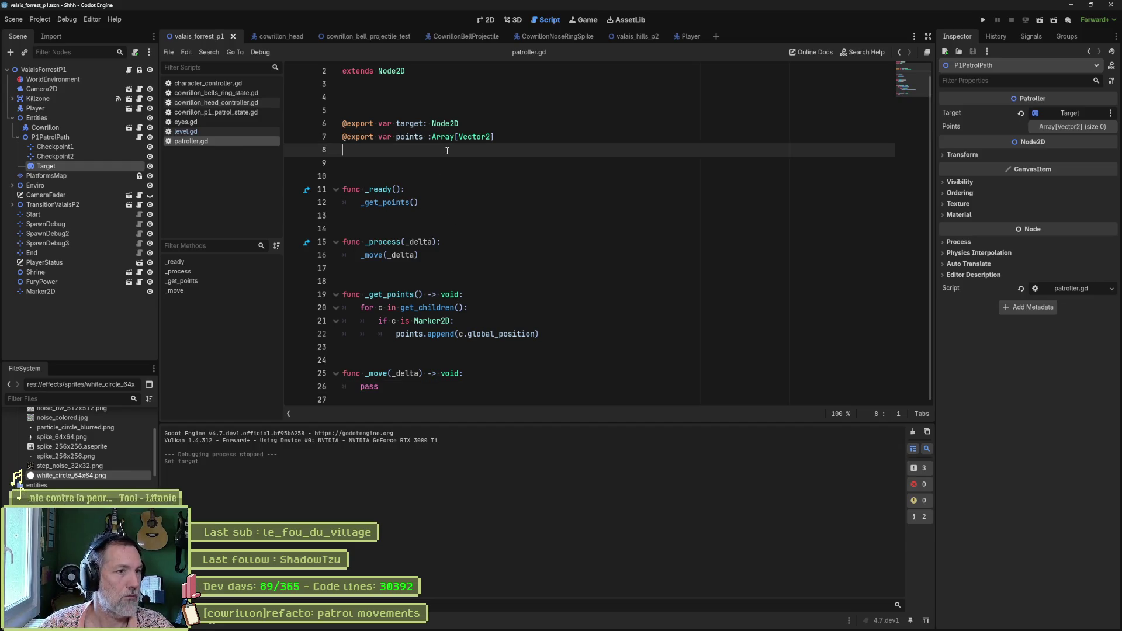
- Declare a new current_target variable typed Vector2
key("Return")
type("var current_ta")
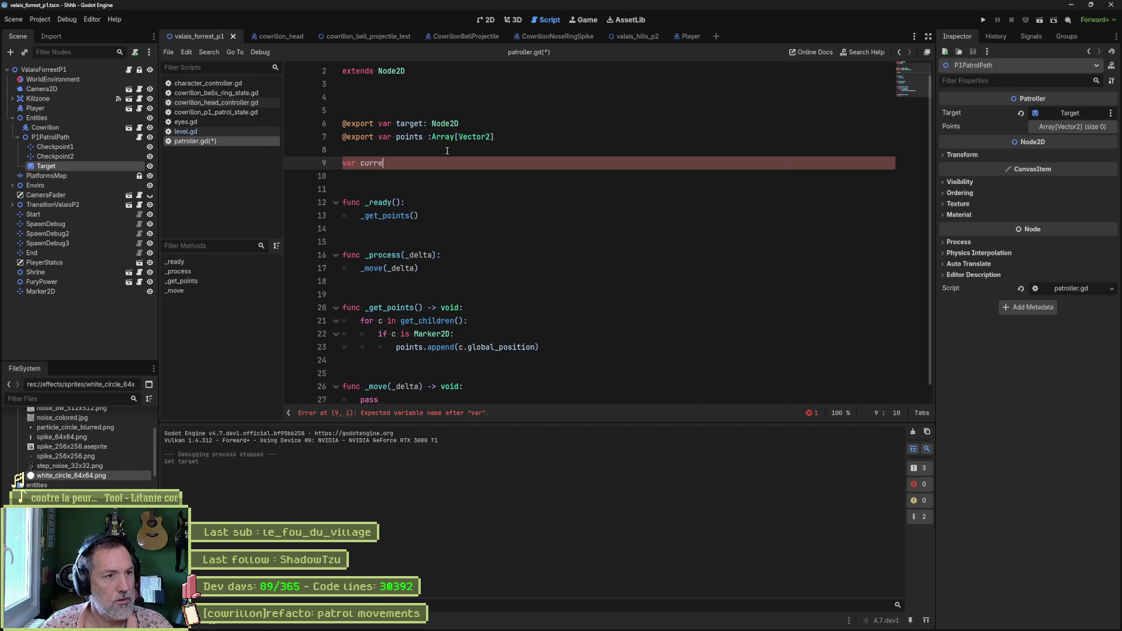
type("rget")
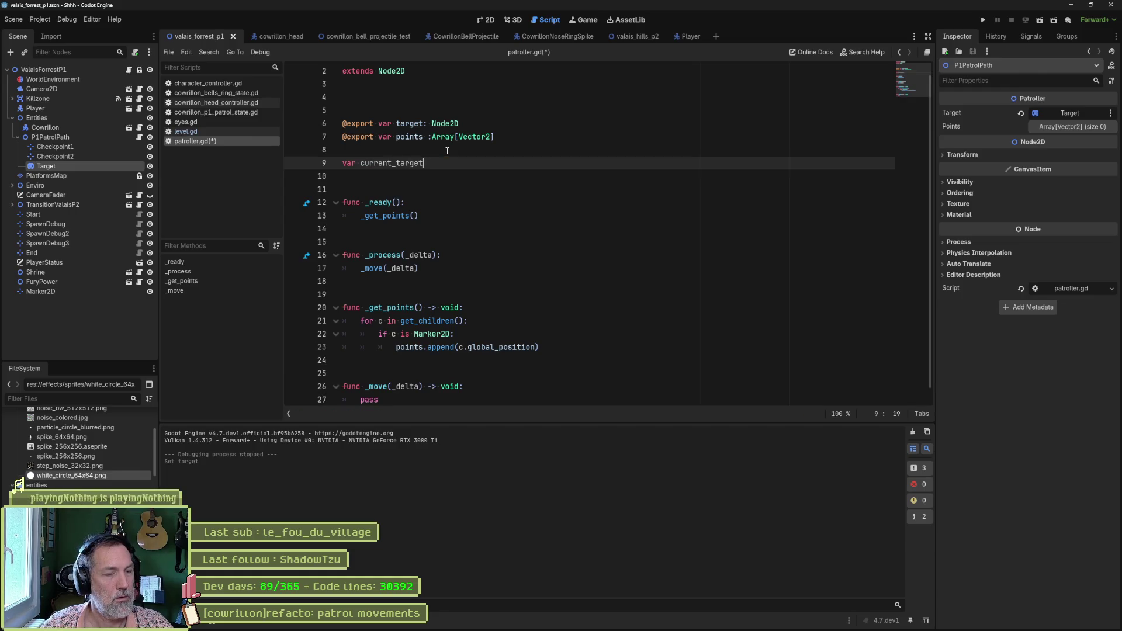
type(" Nod")
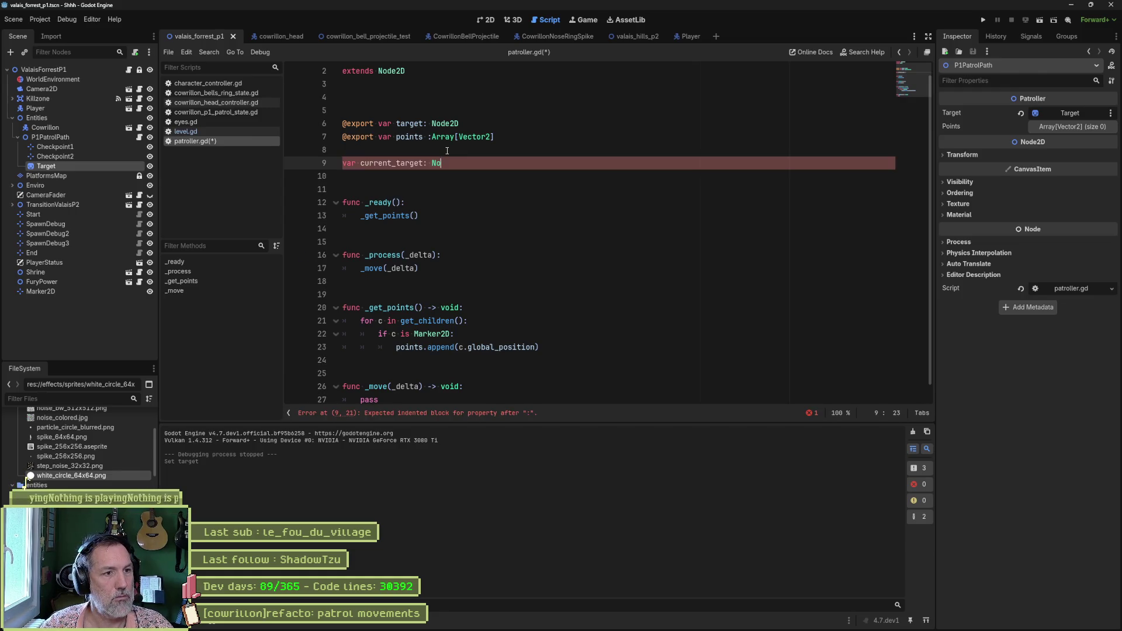
key("BackSpace")
key("BackSpace")
key("BackSpace")
type("Vector2")
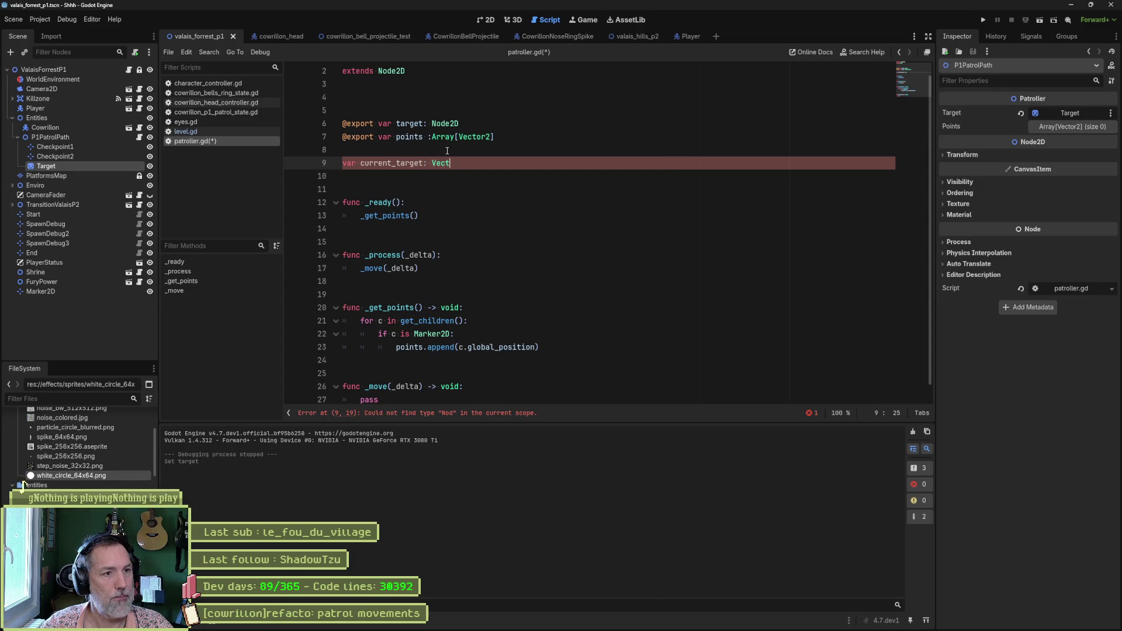
- Replace pass in _move with 'if target.global_position.distance_to(current_target) > distance_threshold:'
double_click(411, 163)
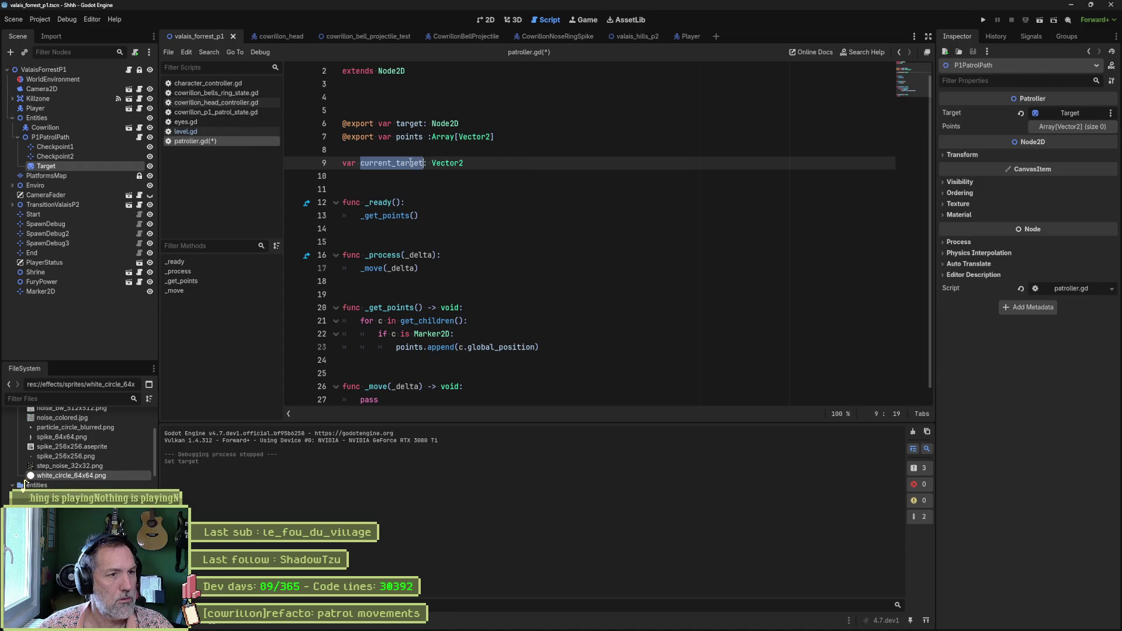
double_click(373, 398)
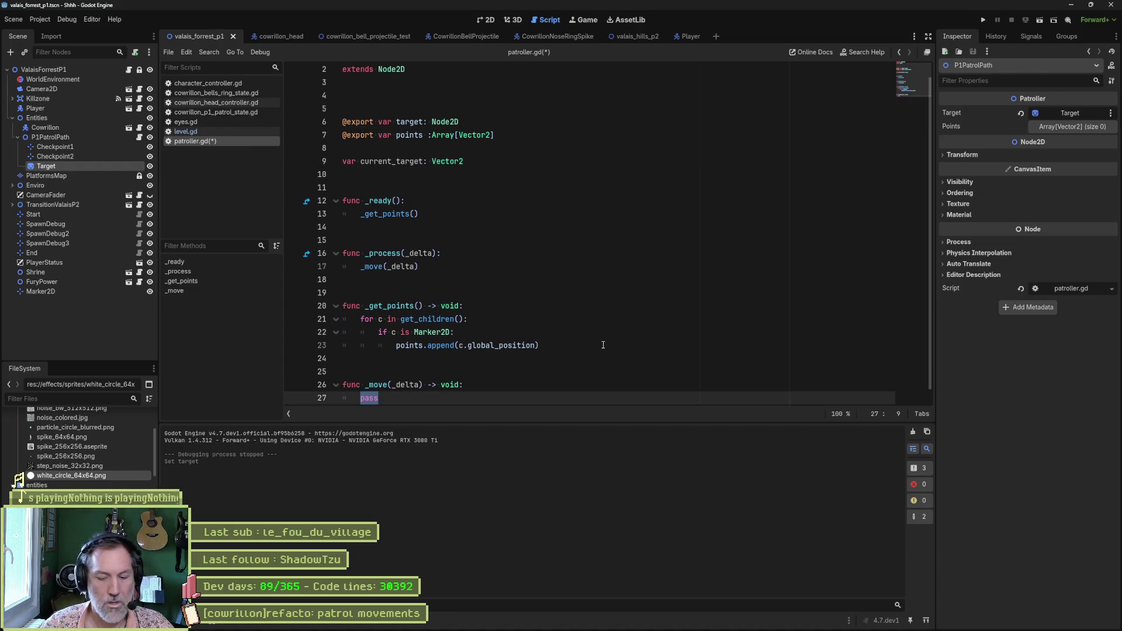
type("if")
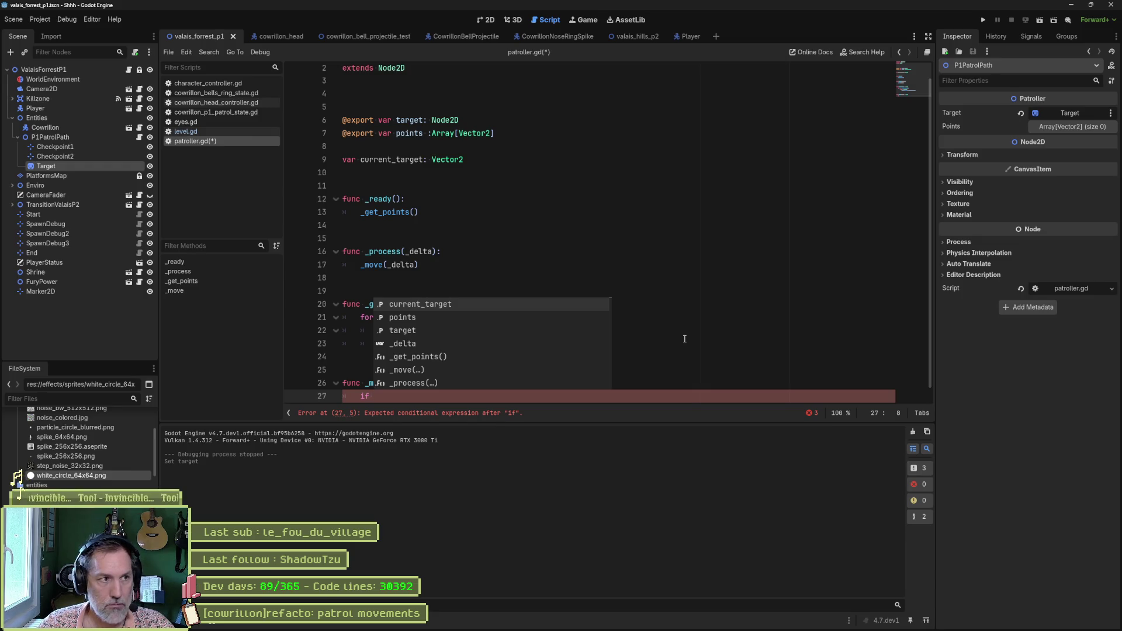
type("target.glo")
key("Return")
type(".dis")
key("Down")
key("Return")
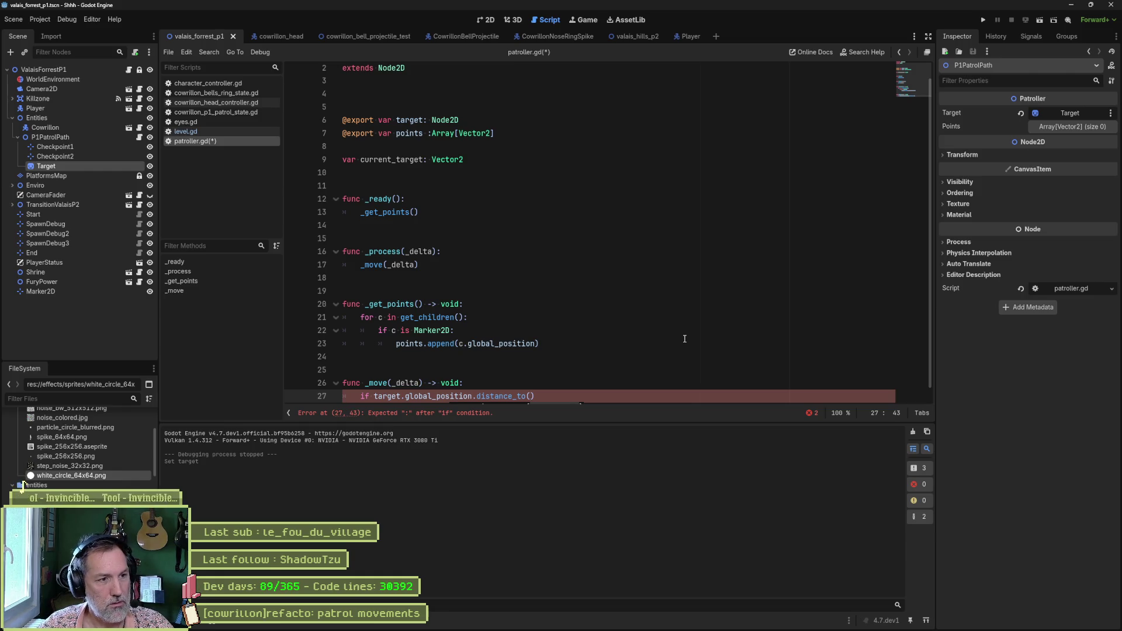
type("cu")
key("Return")
type(") > ")
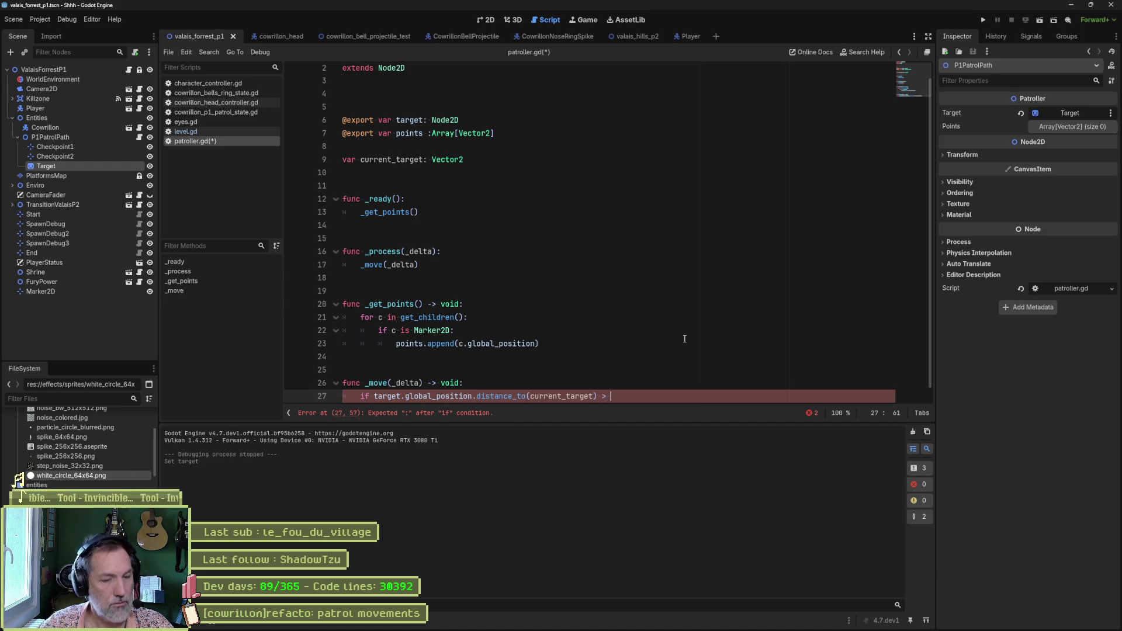
type("distance")
type("_threshold :")
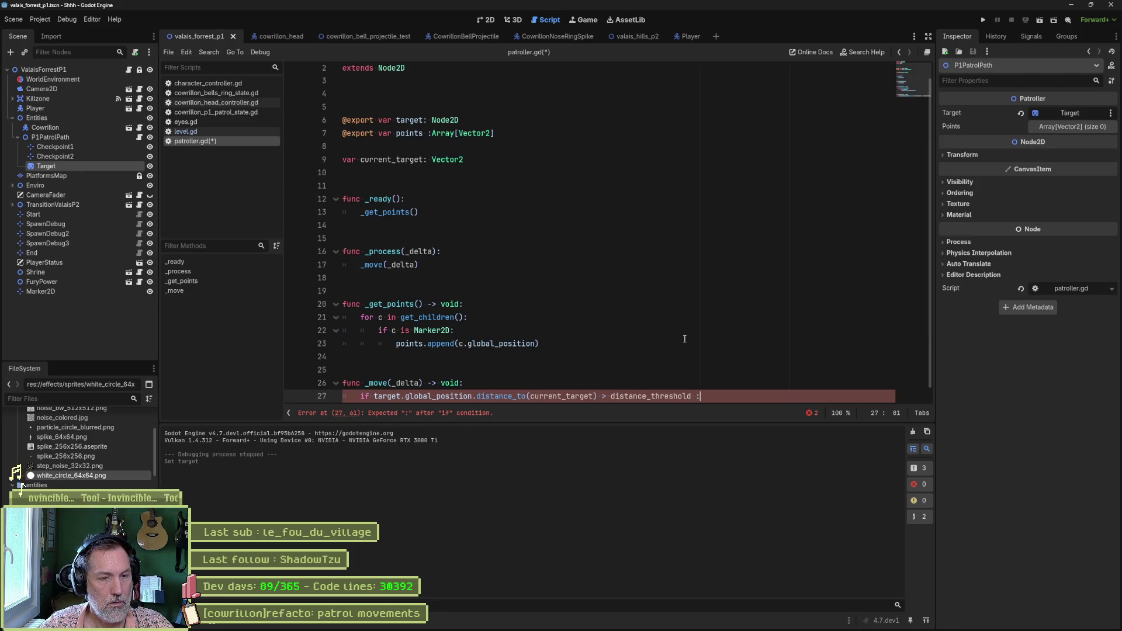
key("Return")
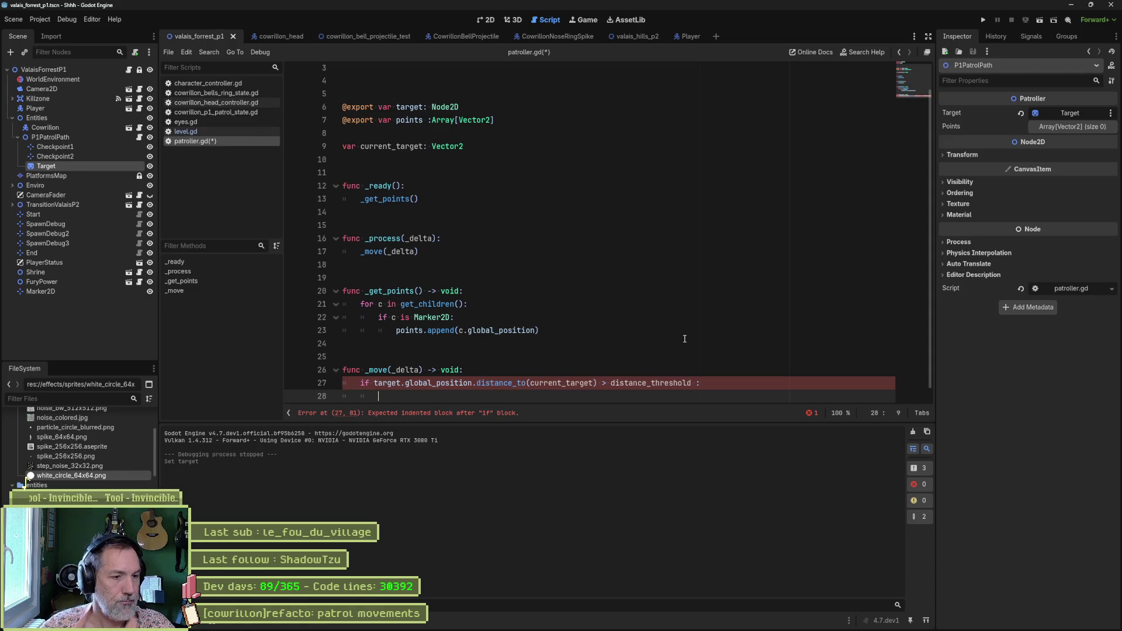
- In the if body, write target.global_position.move_toward(current_target, _delta)
type("target.mov")
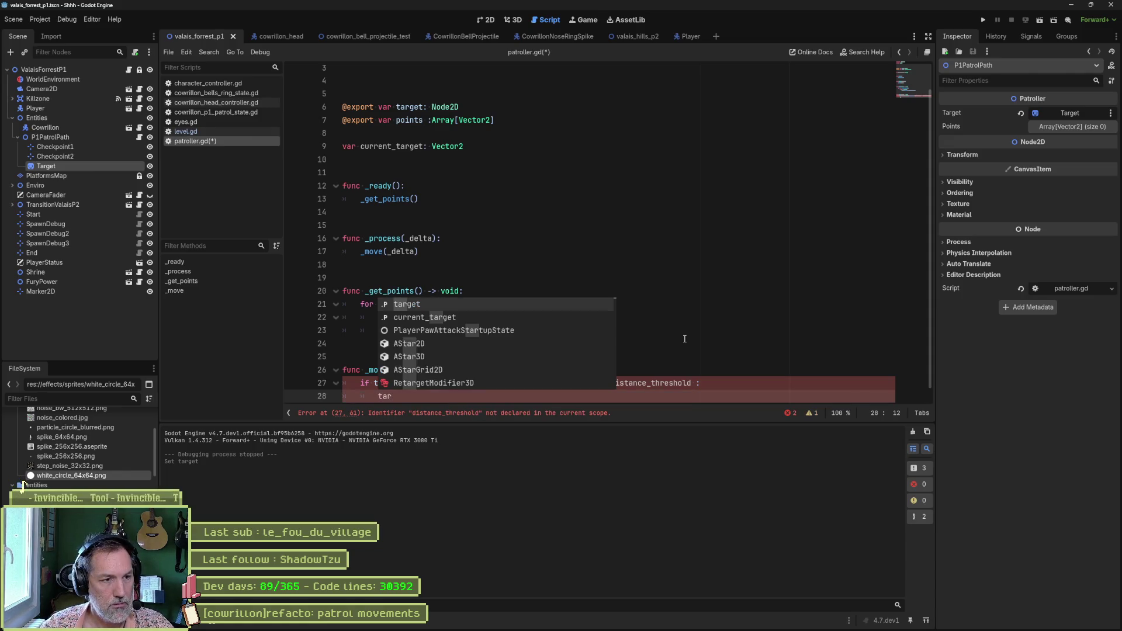
type("e")
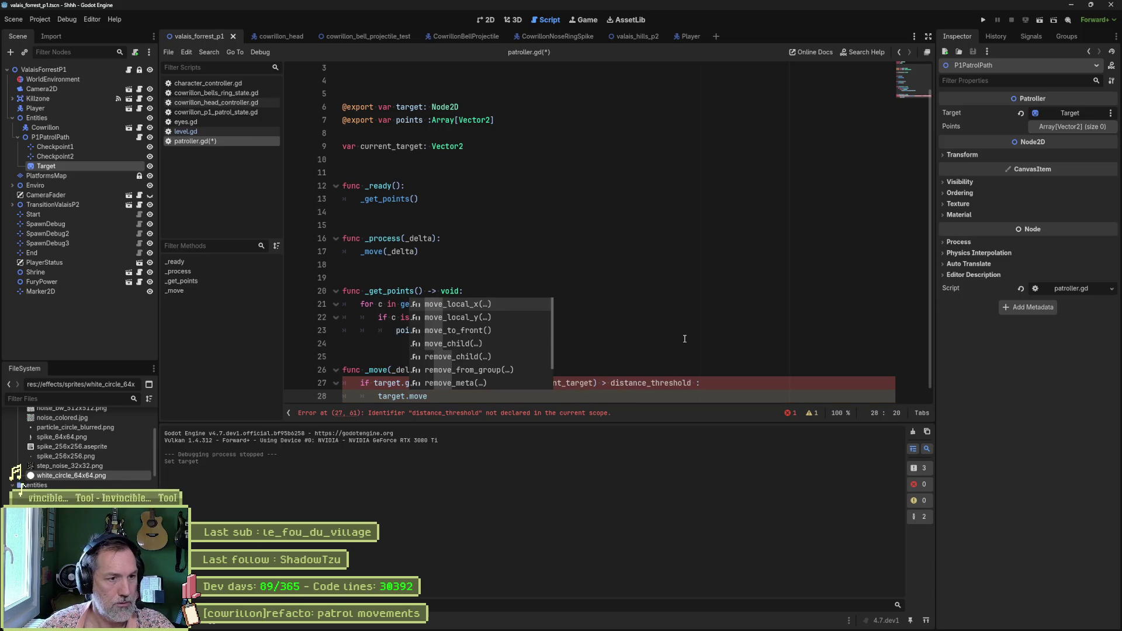
key("Down")
key("Down")
key("Down")
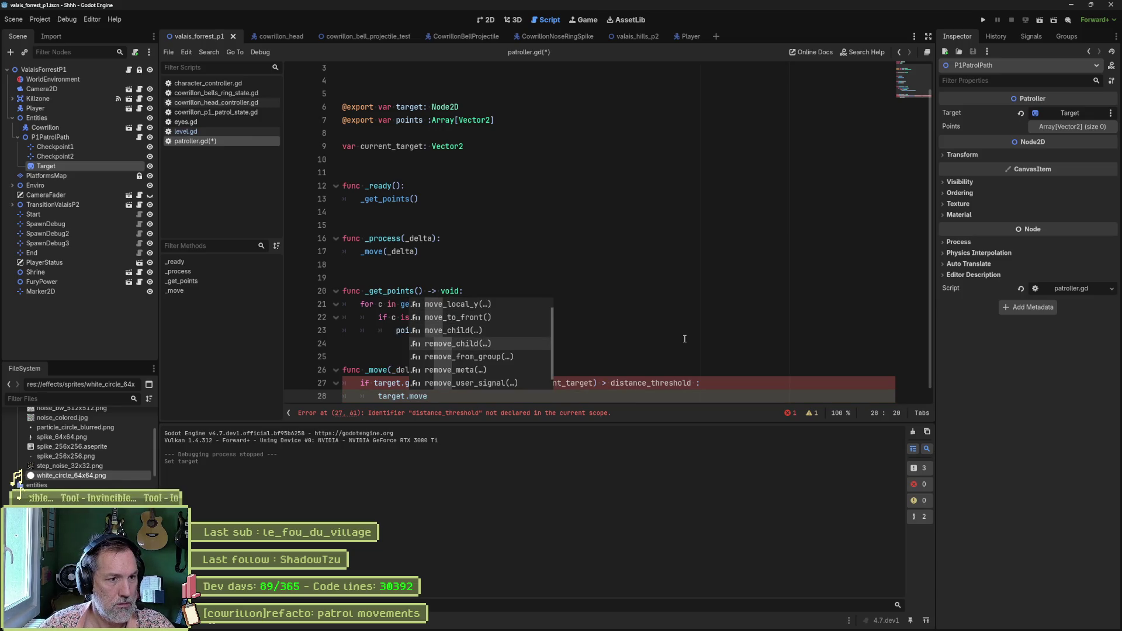
key("Up")
key("Up")
key("Up")
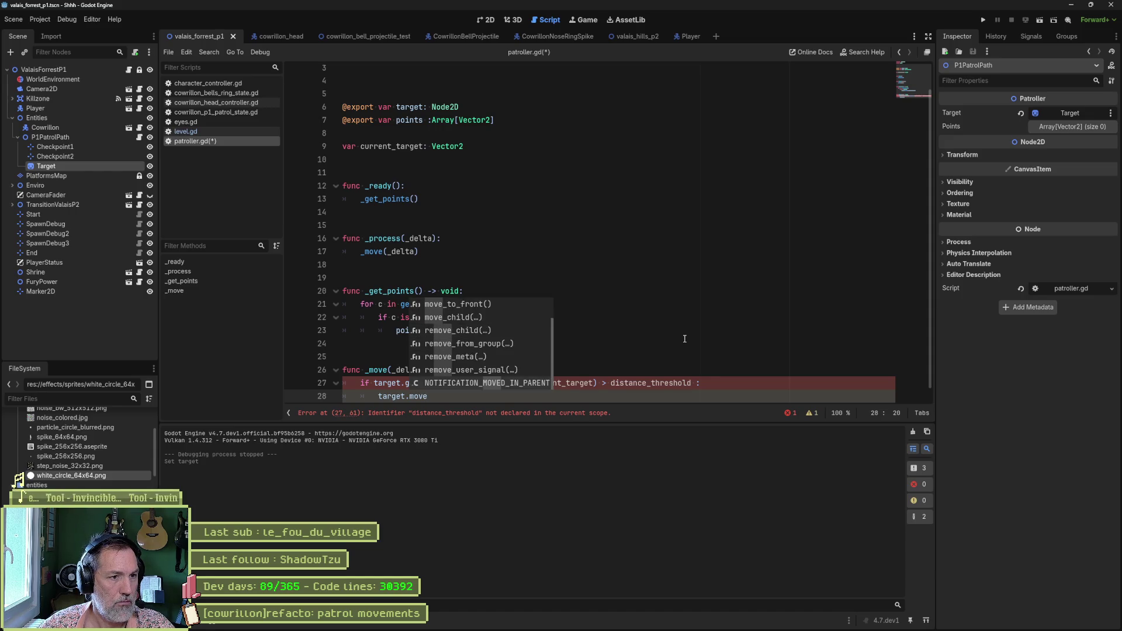
key("Up")
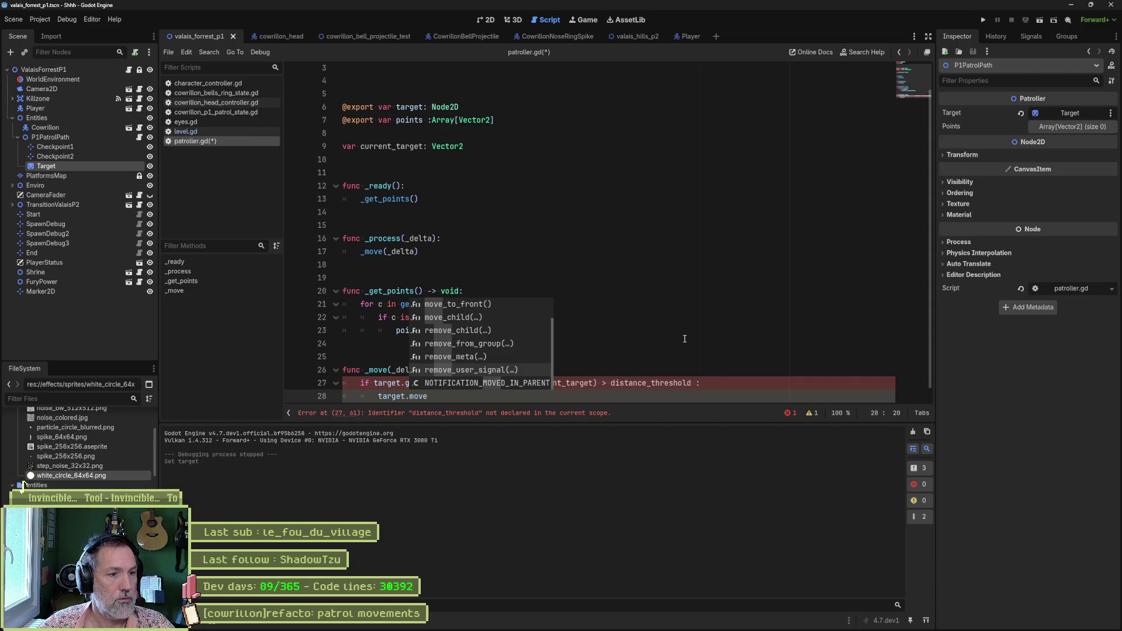
key("BackSpace")
key("BackSpace")
key("BackSpace")
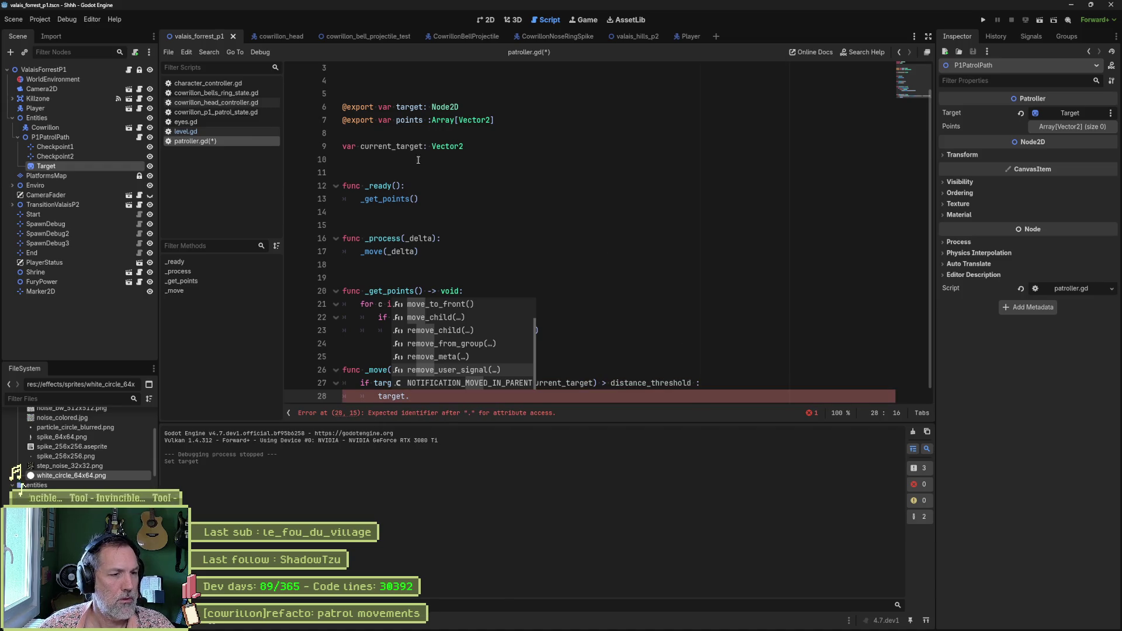
left_click(468, 224)
double_click(410, 107)
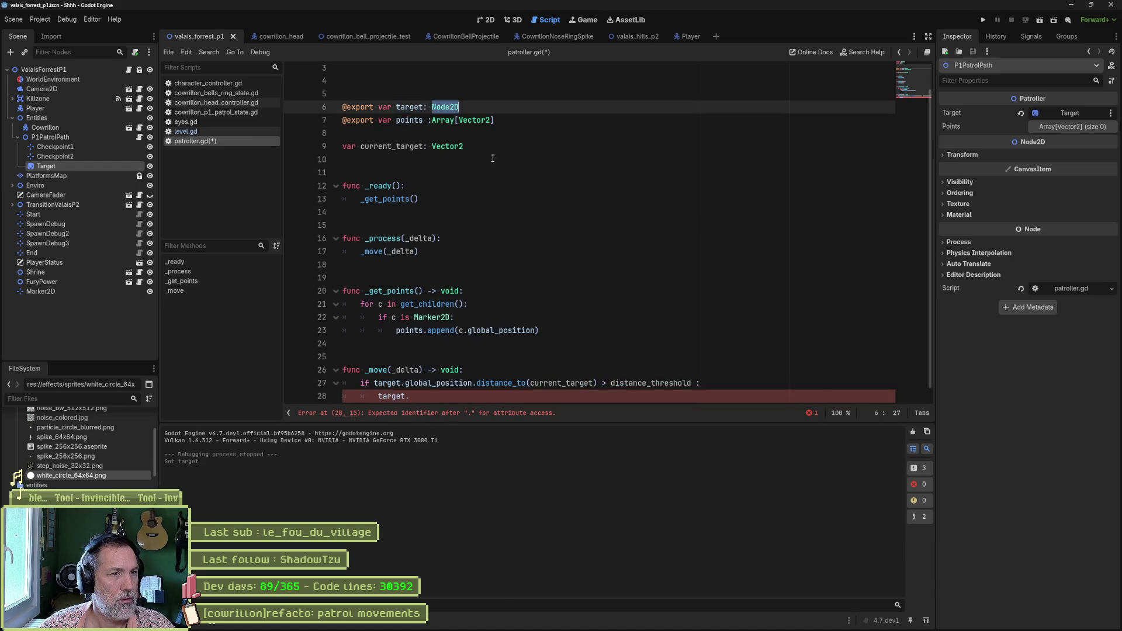
left_click(420, 398)
type("global_position.m")
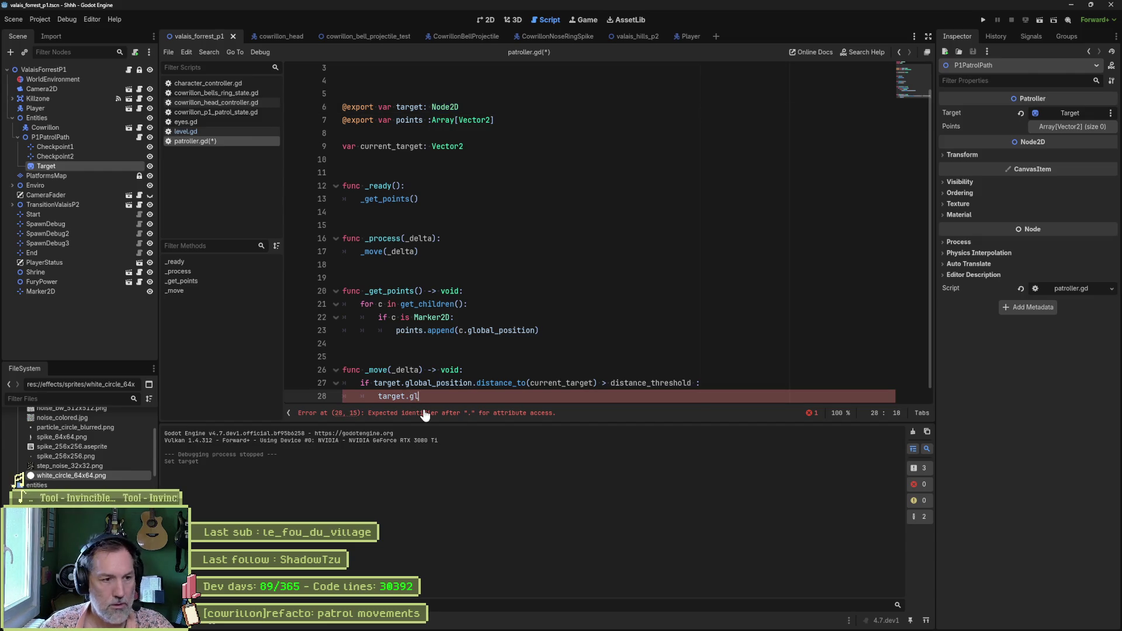
type("ove")
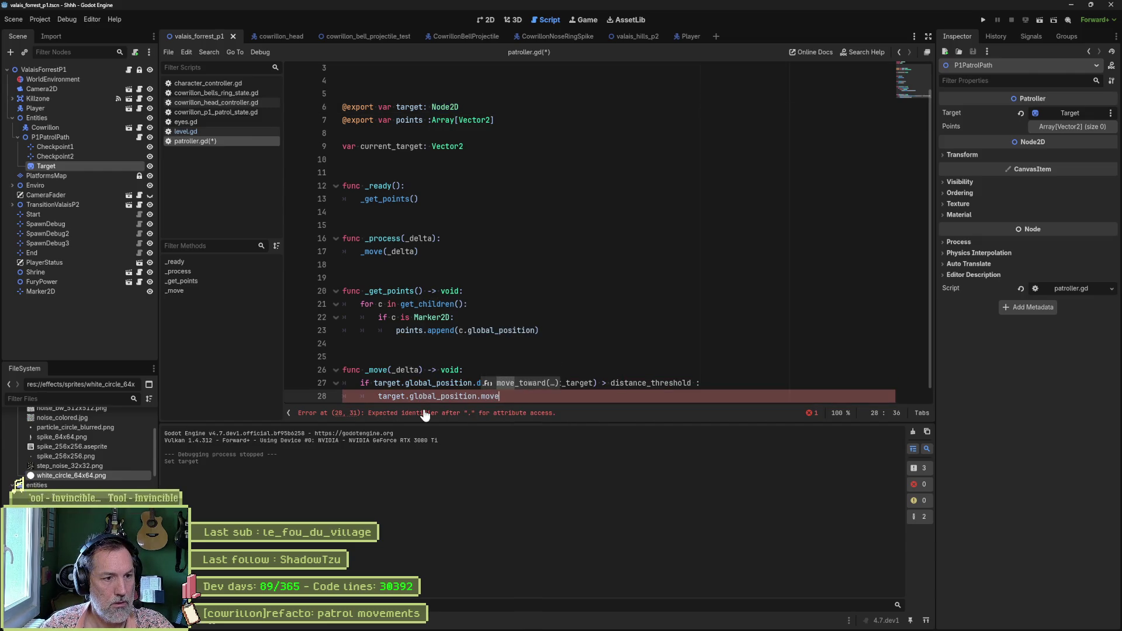
key("Return")
type("current_target)")
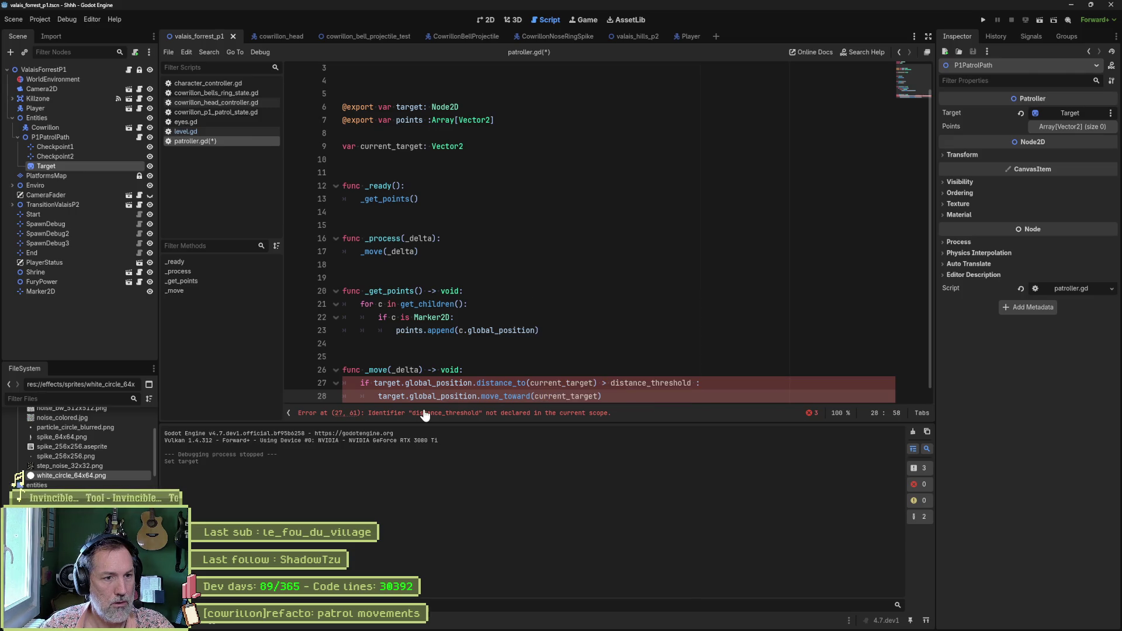
key("Return")
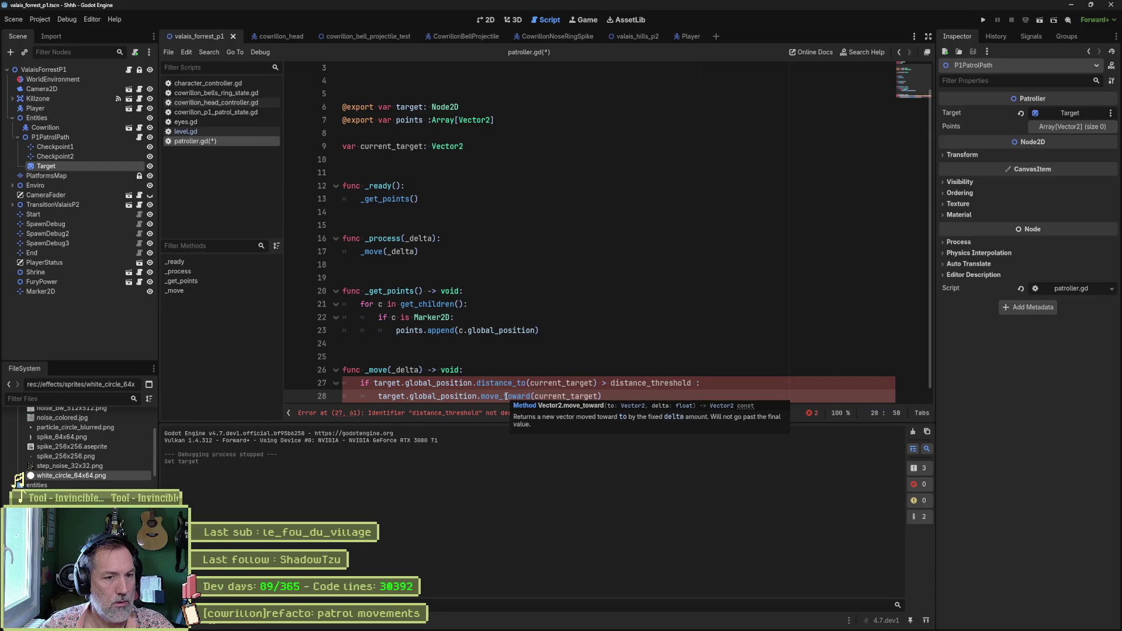
type(", _delta")
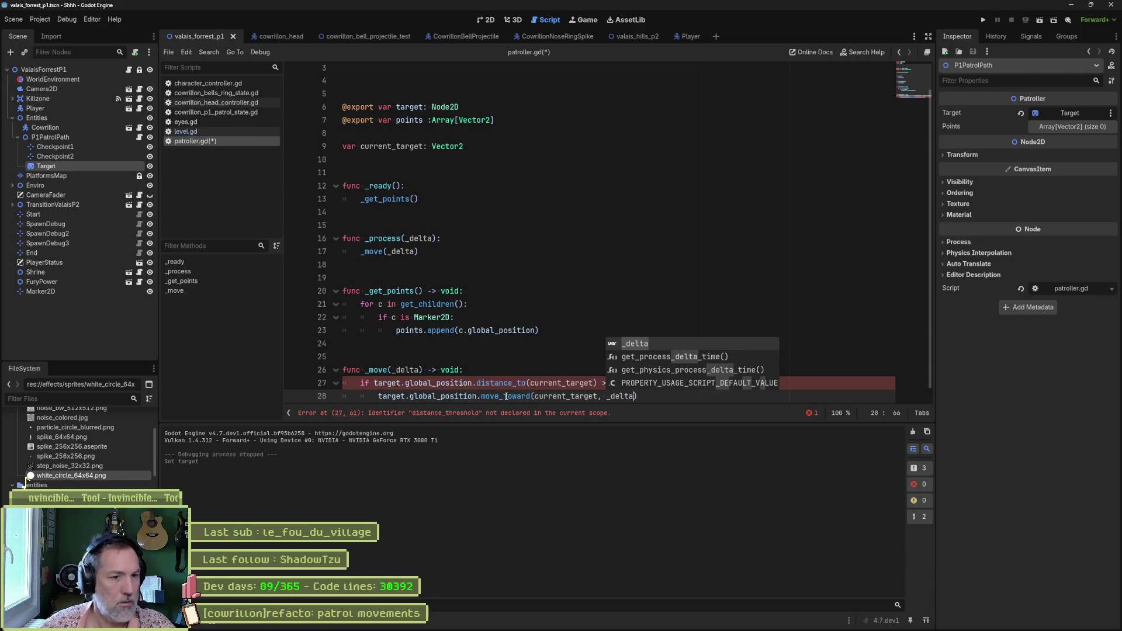
- Inspect the distance_to call on line 27, briefly adding then removing an angle_to completion
left_click(491, 385)
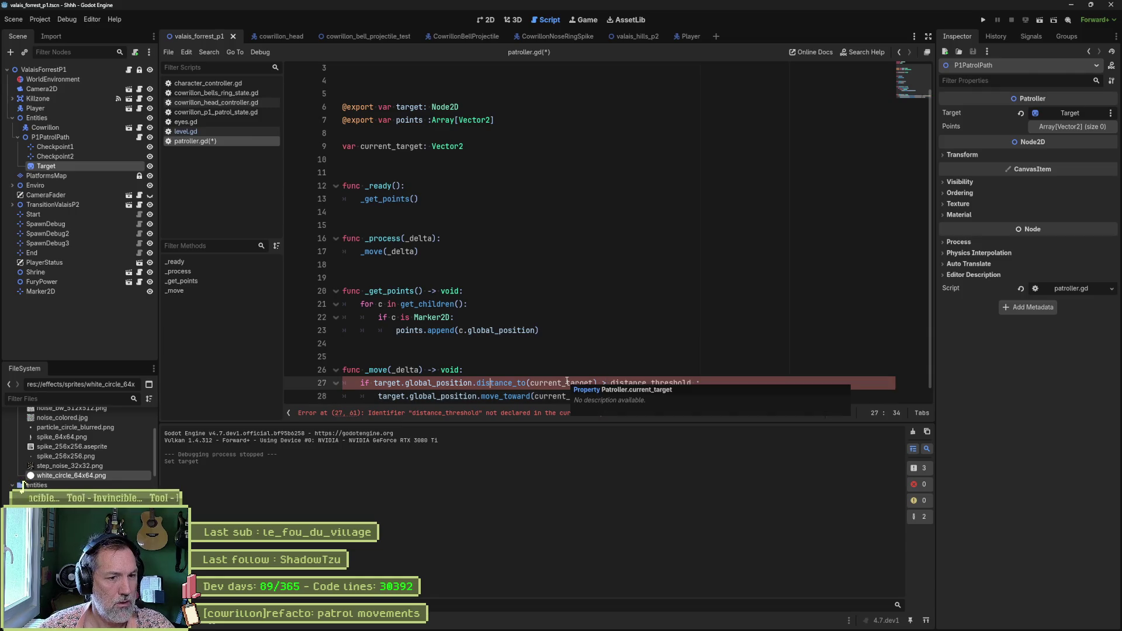
left_click(593, 383)
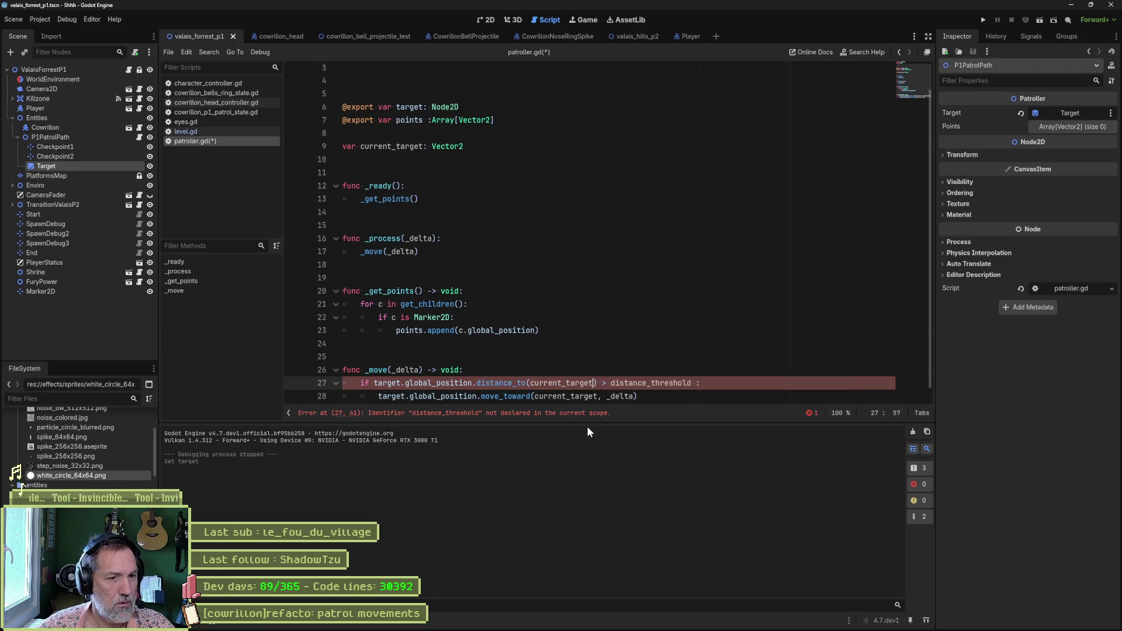
type(".glo")
key("BackSpace")
key("BackSpace")
key("BackSpace")
type("ang")
key("Return")
key("BackSpace")
key("BackSpace")
key("BackSpace")
key("BackSpace")
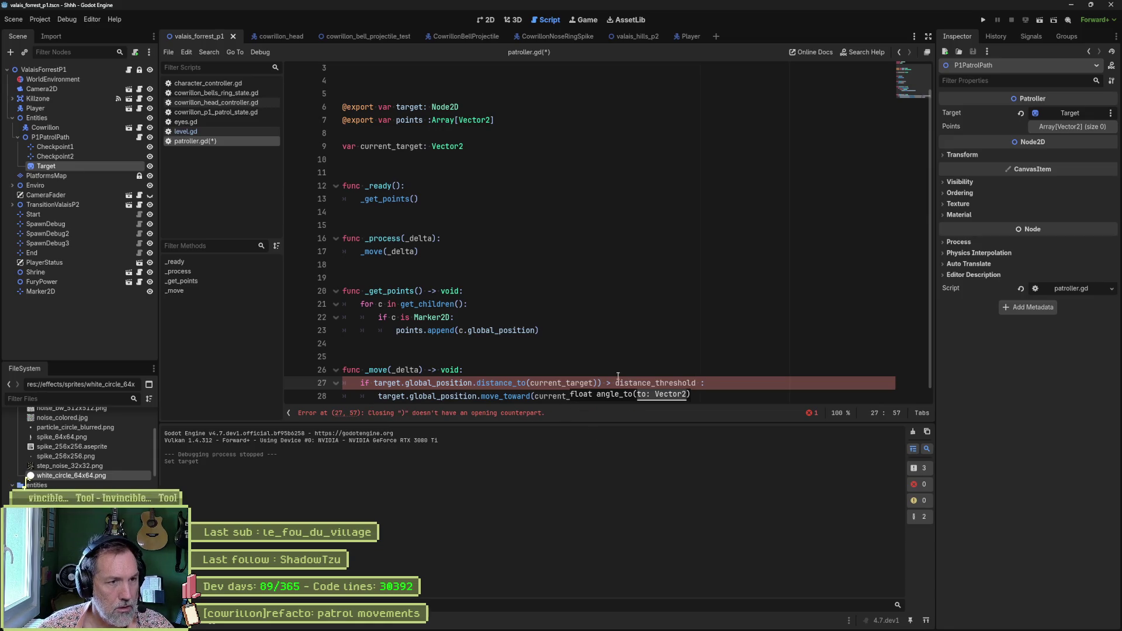
double_click(681, 383)
left_click(523, 121)
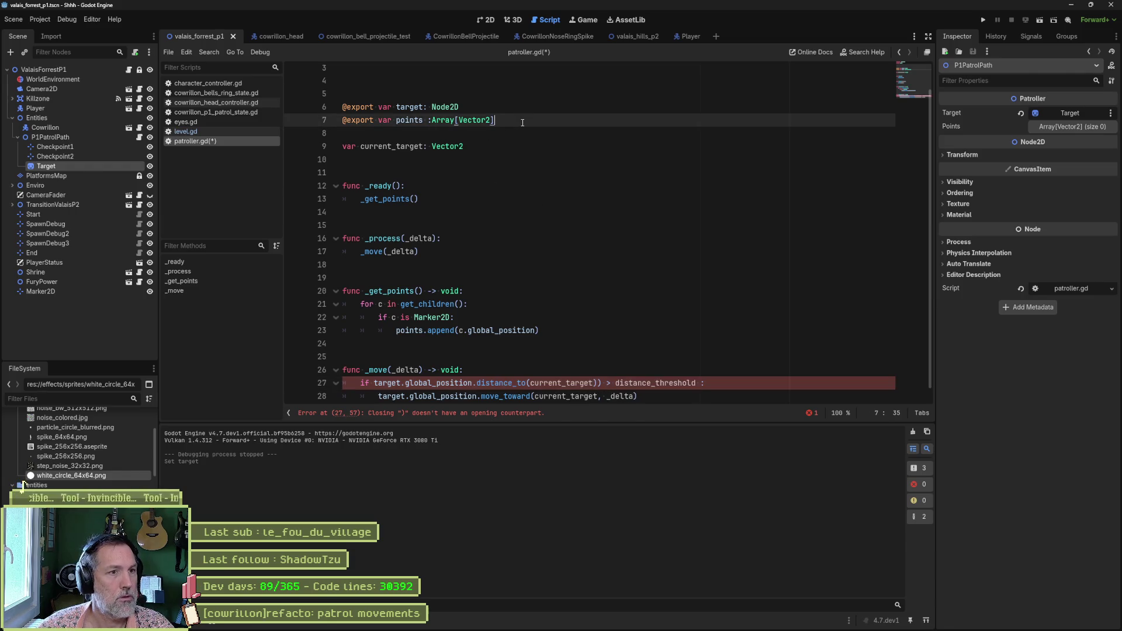
key("Return")
type("export var distance_threshold := ")
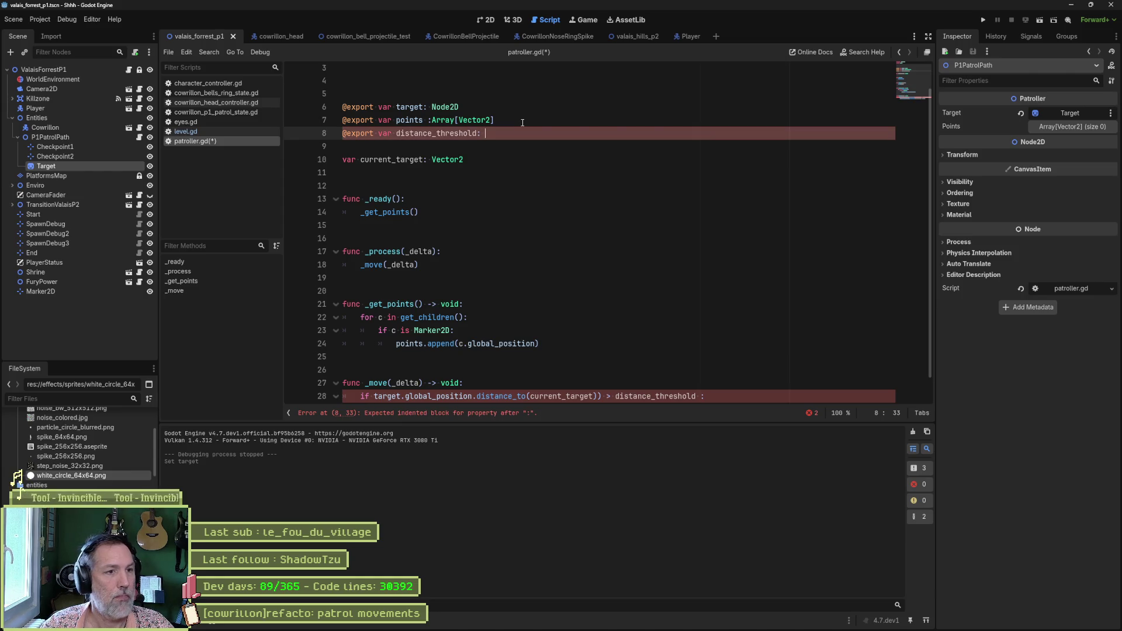
type(".2")
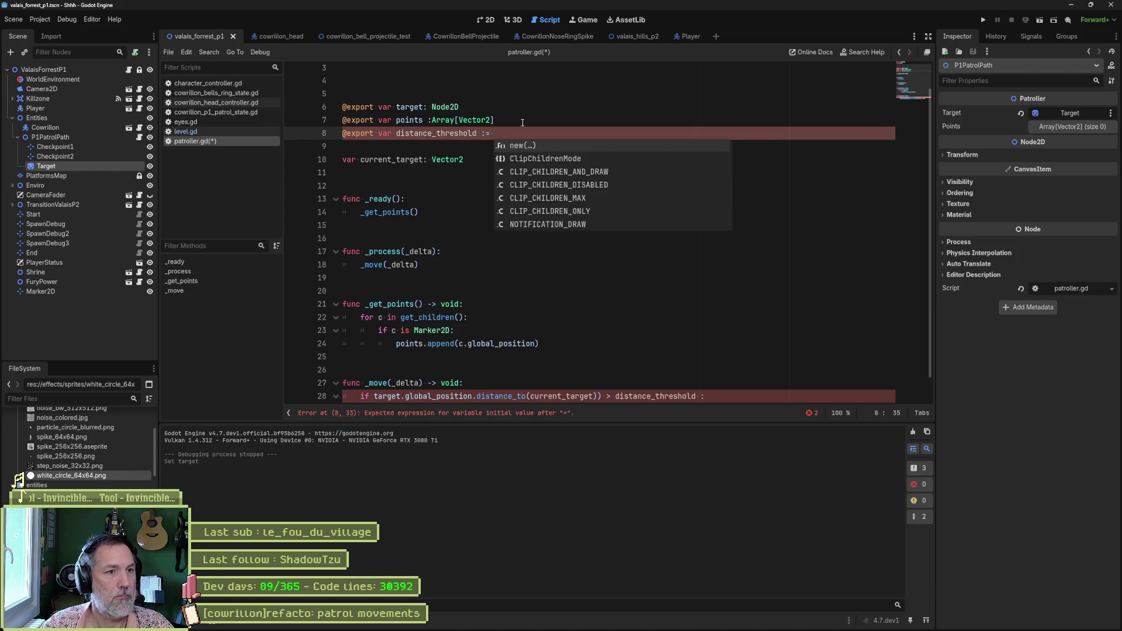
key("ctrl+s")
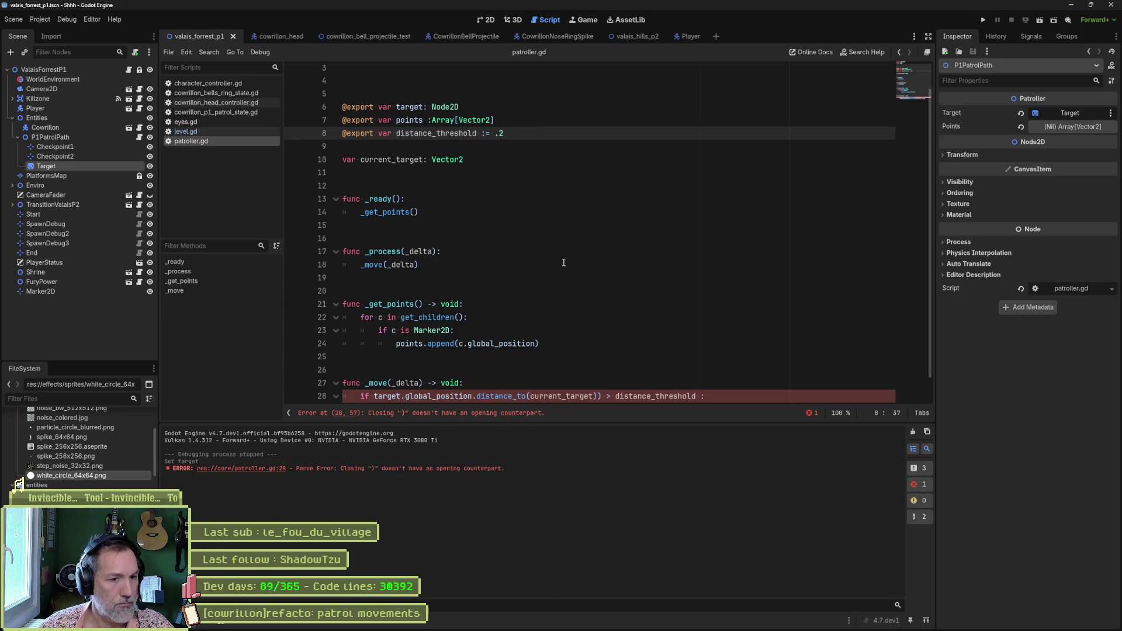
- Delete the stray closing parenthesis, save, and test-run the scene
scroll(578, 339, "down", 1)
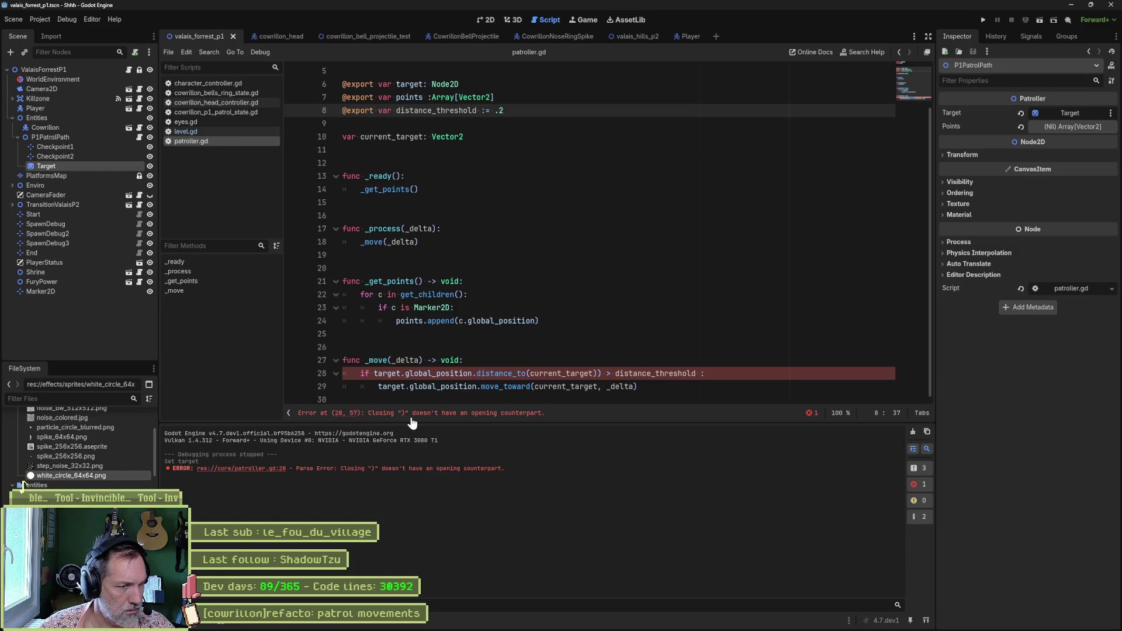
left_click(599, 373)
key("BackSpace")
key("ctrl+s")
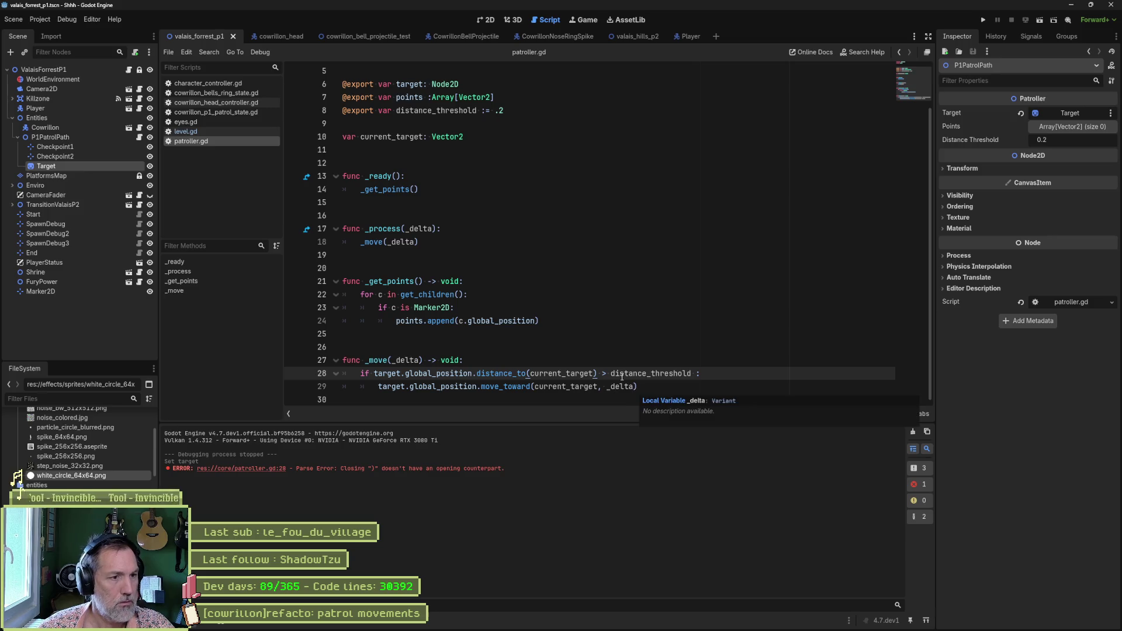
key("F6")
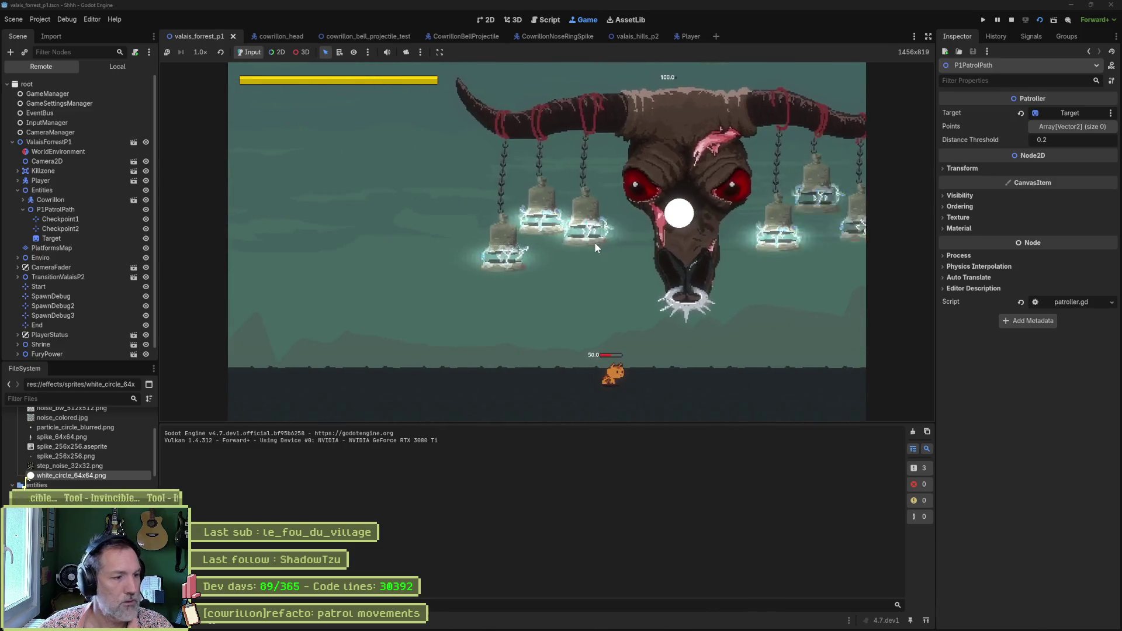
key("F8")
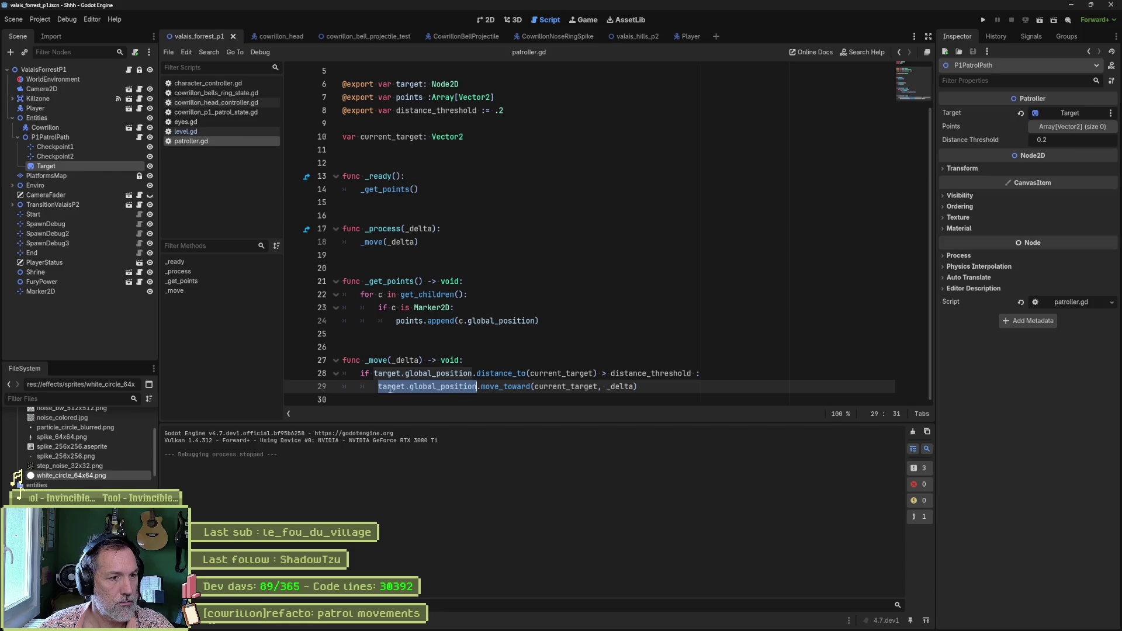
- Assign the move_toward result to target.global_position on line 29 and test again
left_click(377, 387)
type("target.global_position")
type("=")
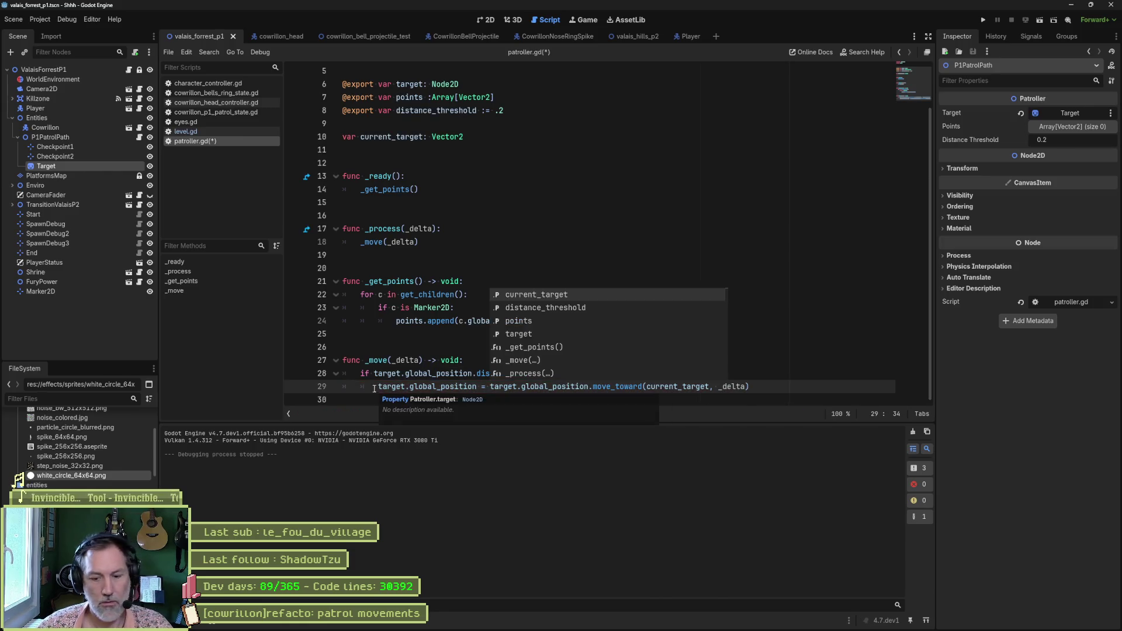
key("F6")
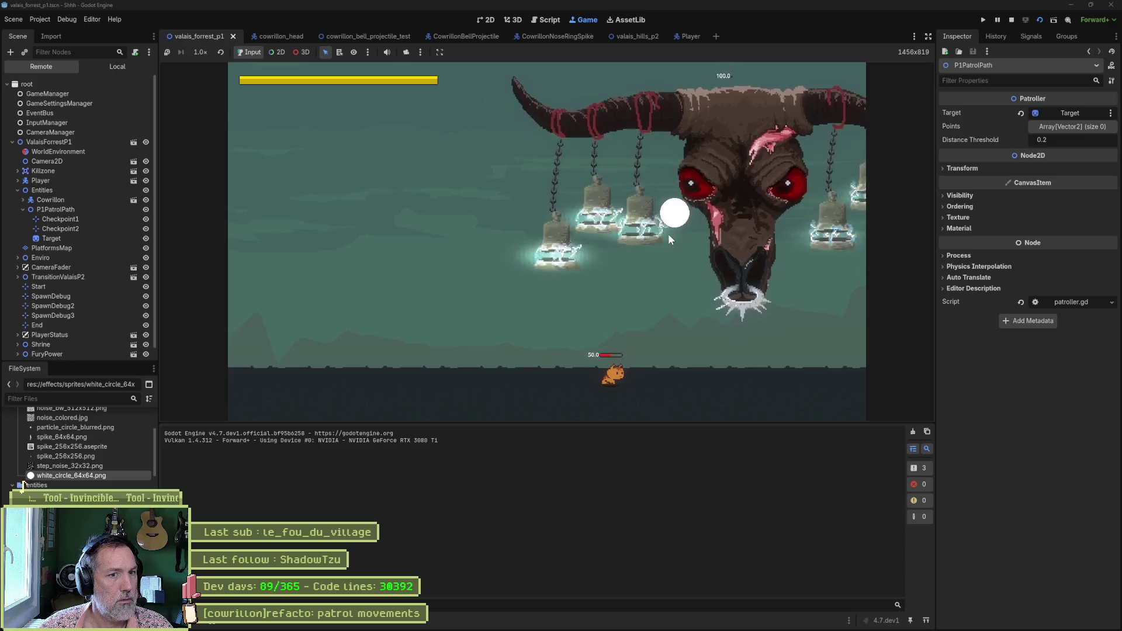
key("F8")
scroll(463, 234, "up", 2)
left_click(529, 138)
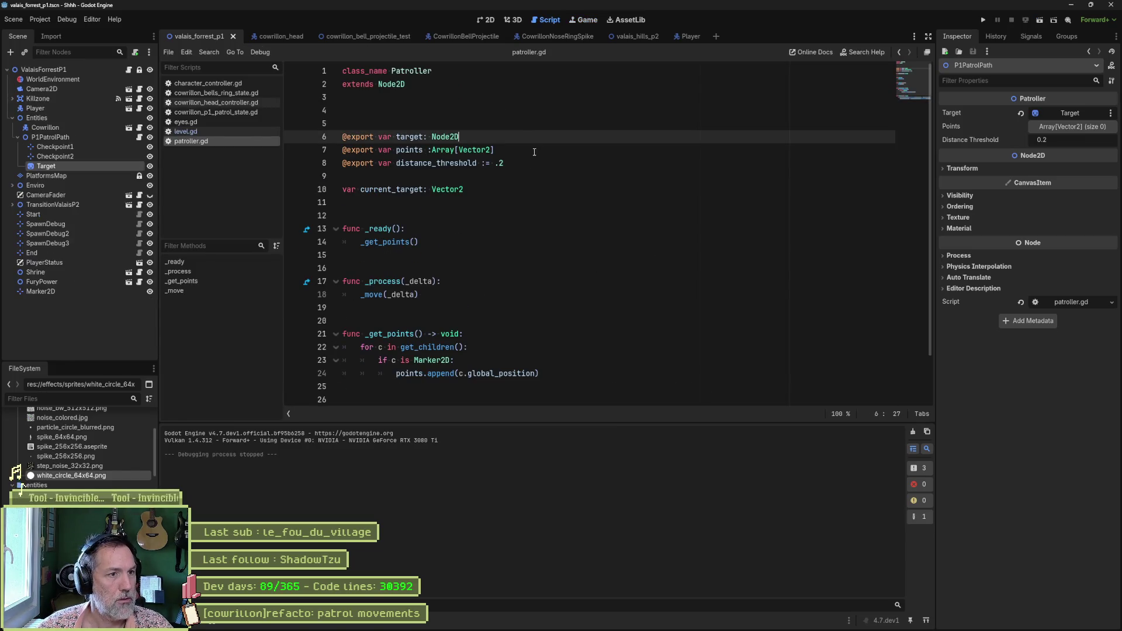
left_click(519, 162)
key("Return")
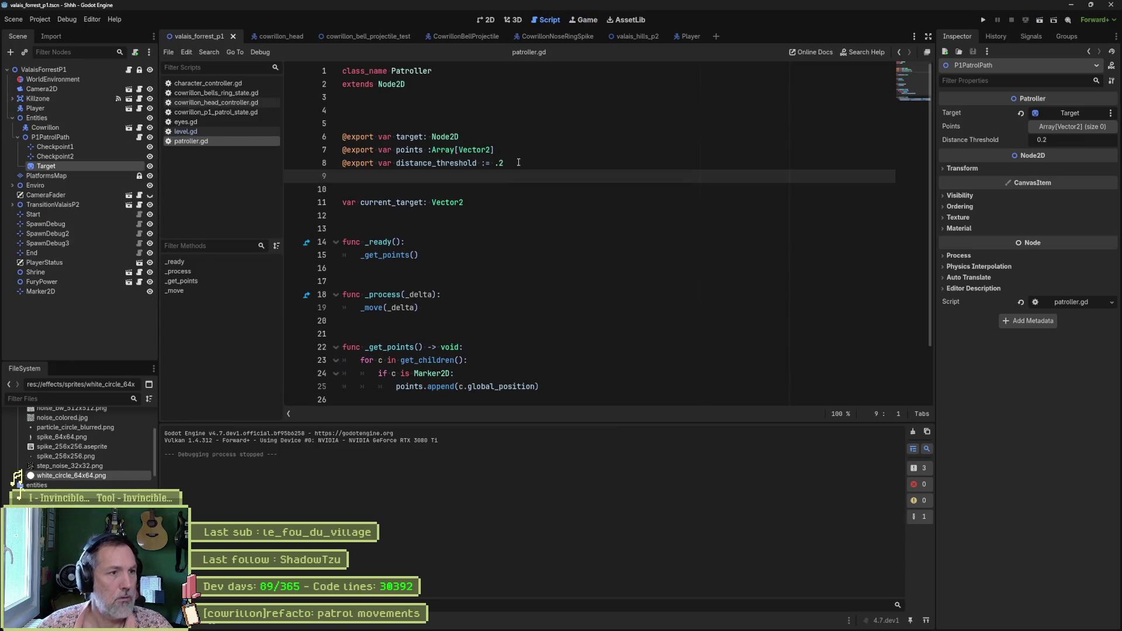
type("@export var speed")
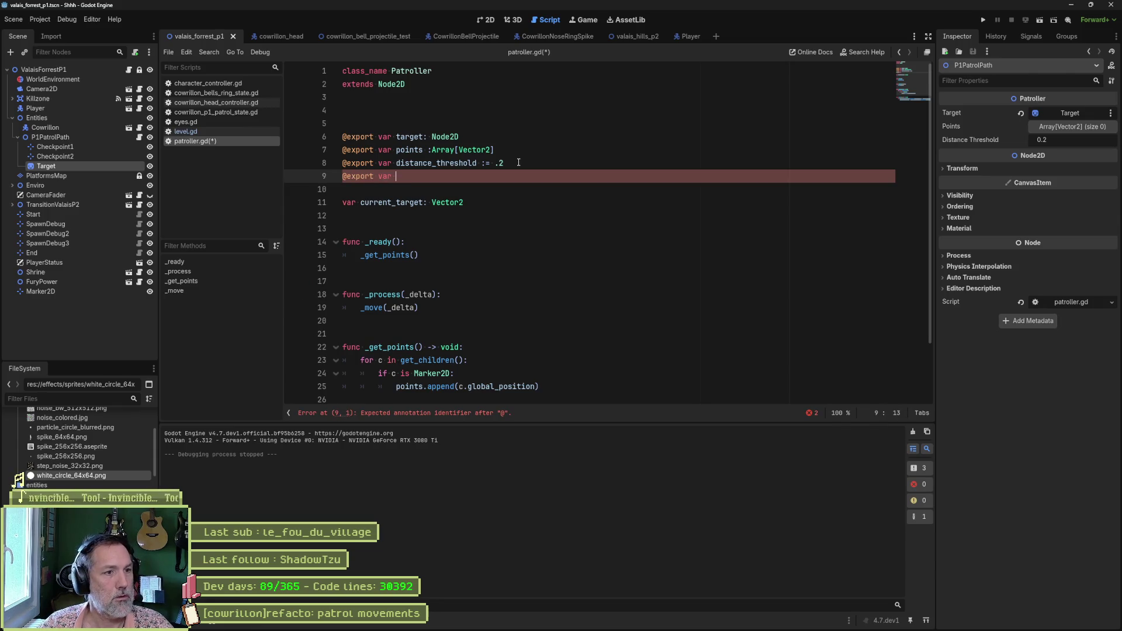
type(" := 10")
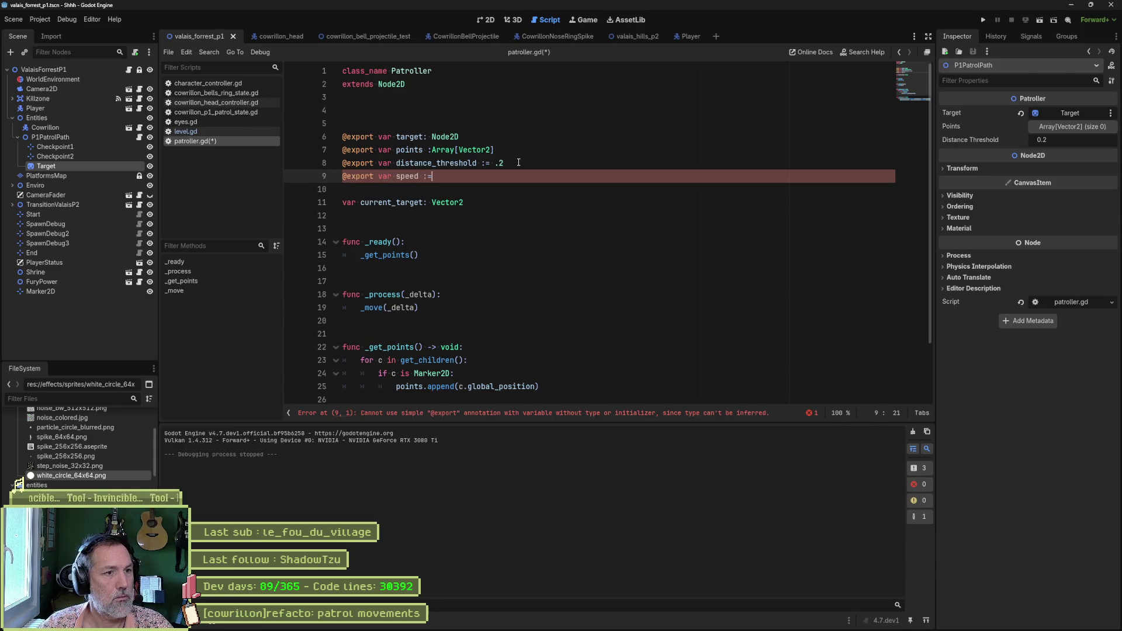
type(".0")
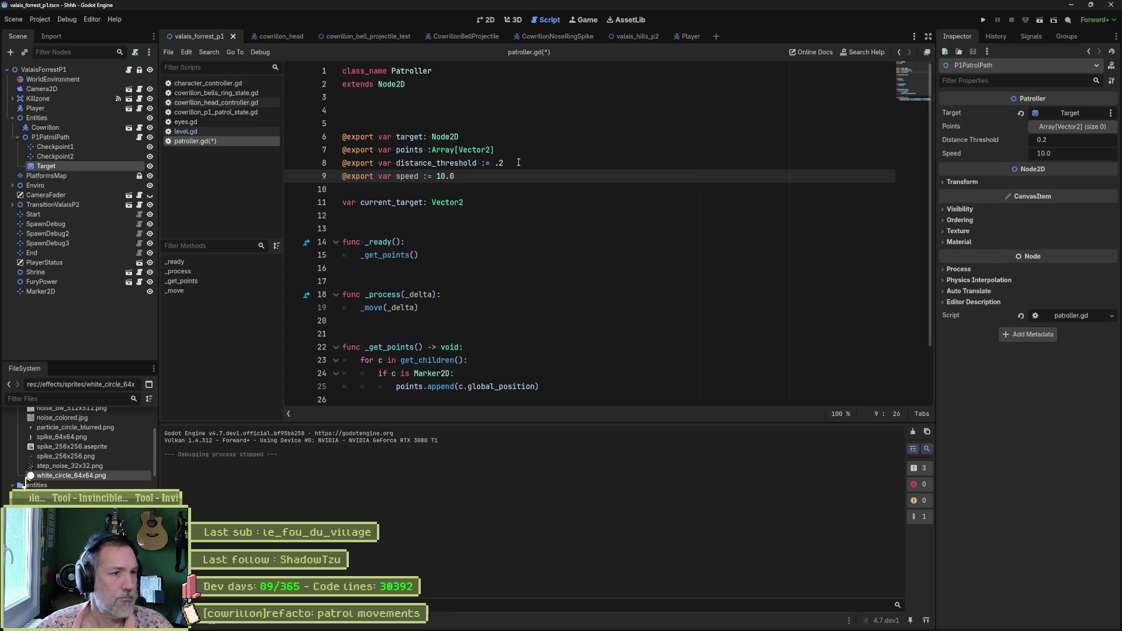
double_click(409, 175)
scroll(495, 325, "down", 2)
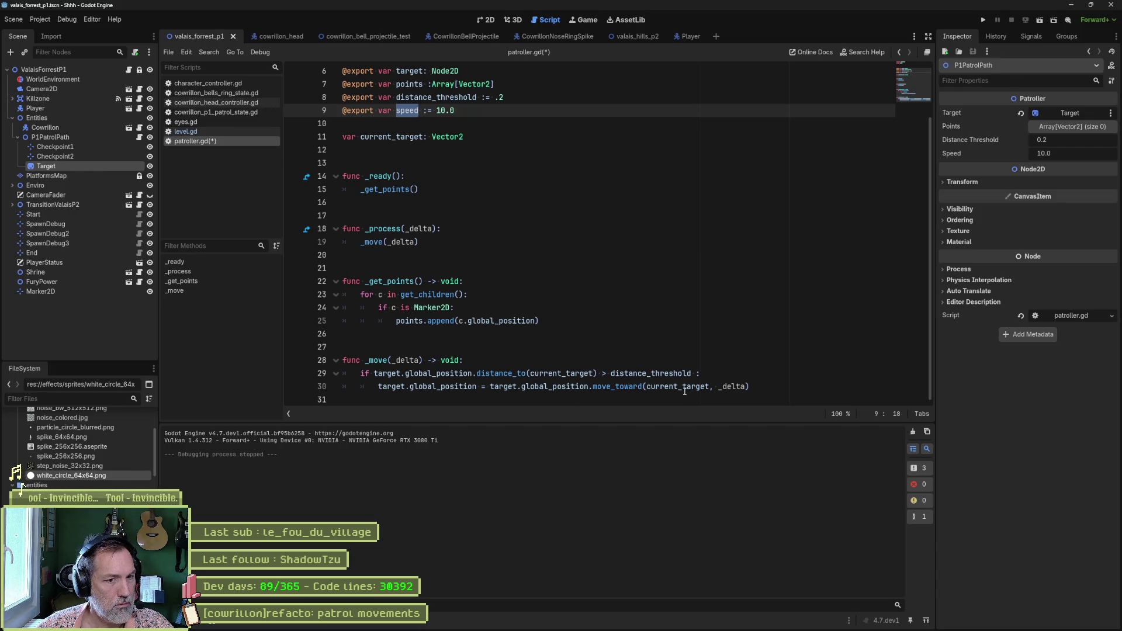
left_click(747, 386)
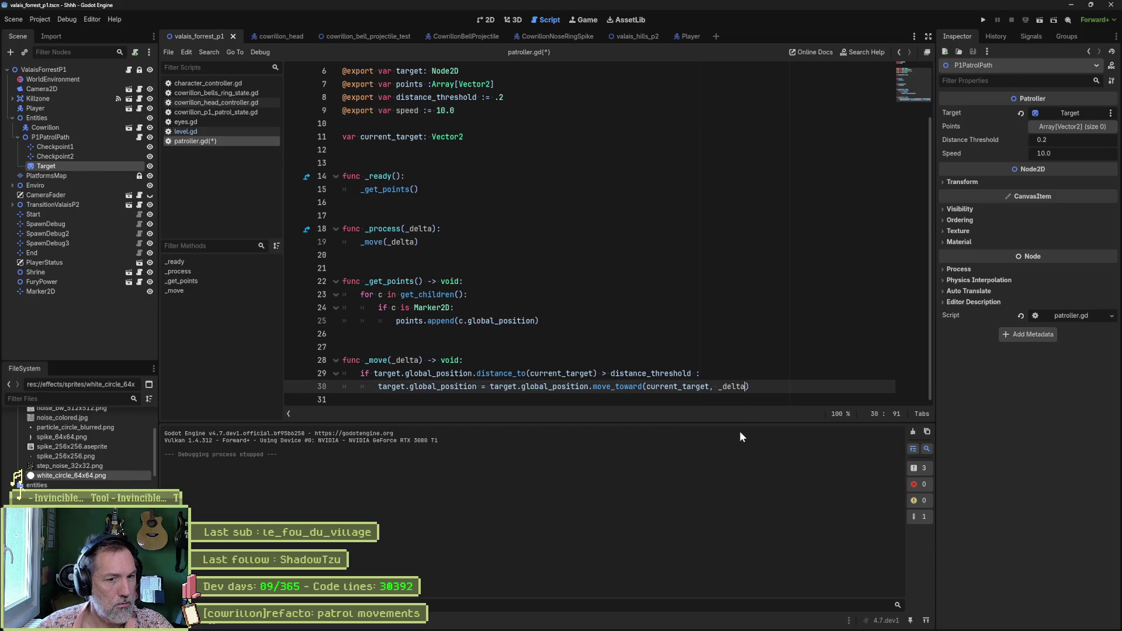
type("* speed")
key("ctrl+s")
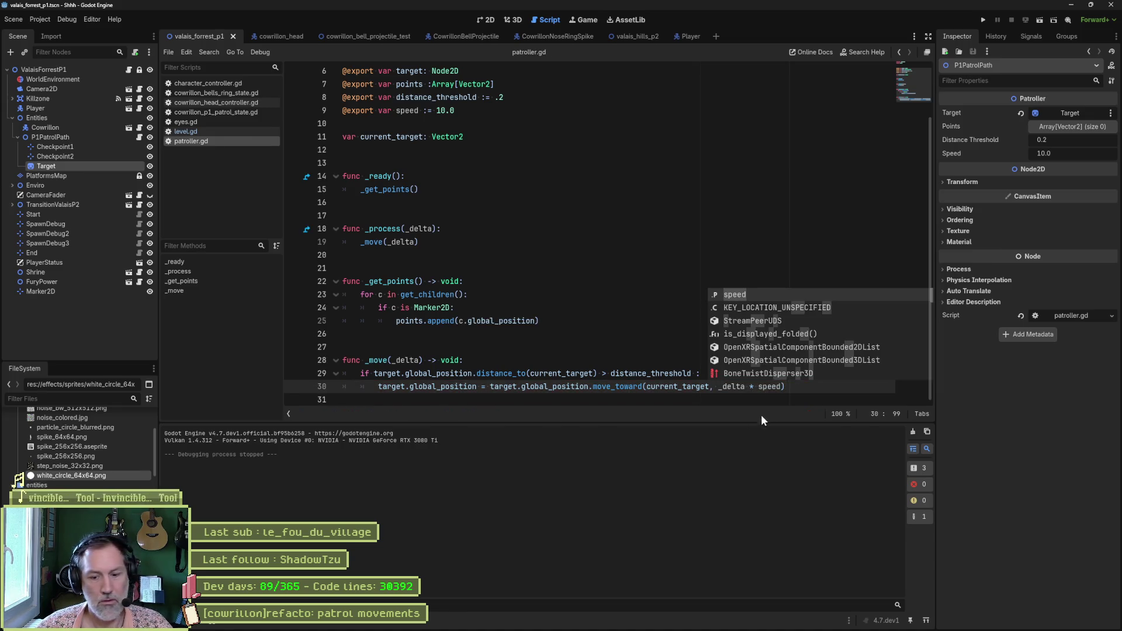
key("F6")
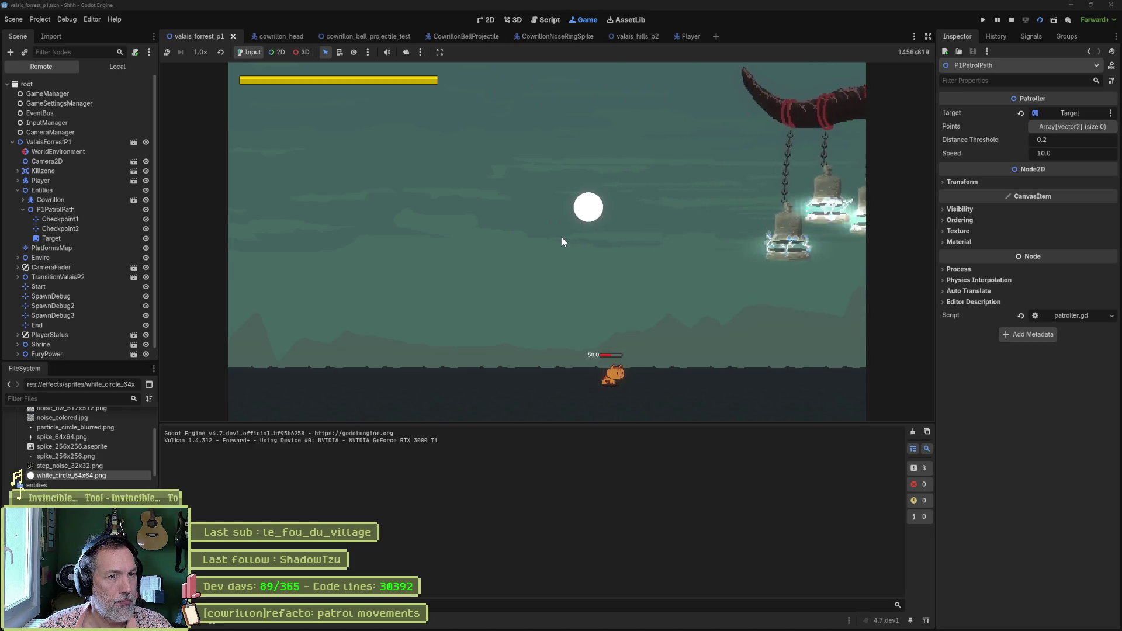
key("F8")
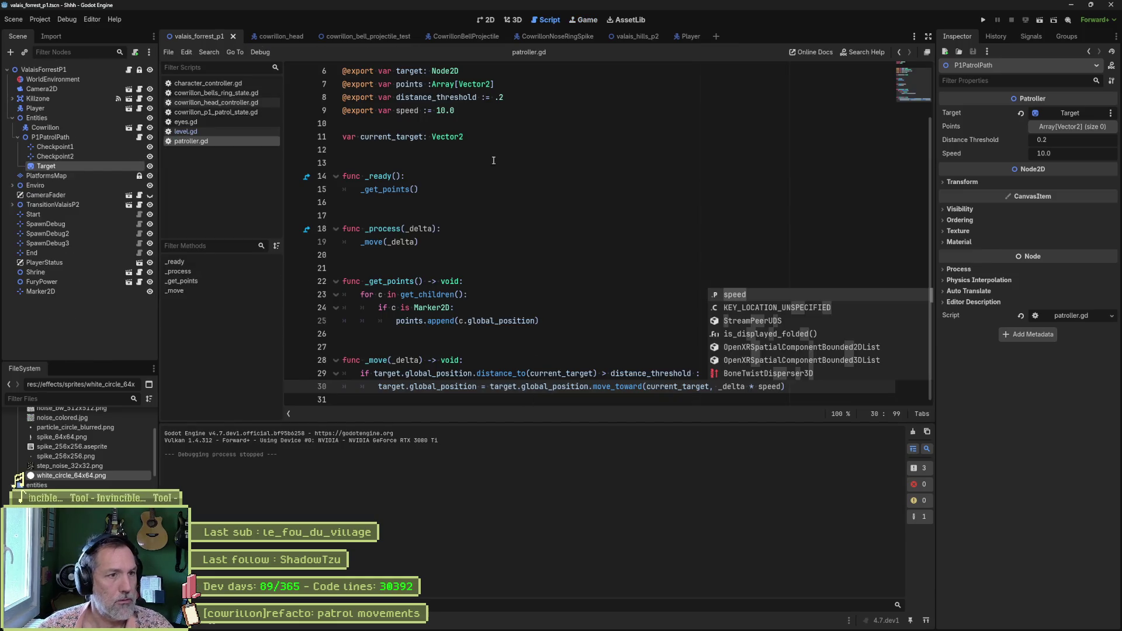
- Raise the speed value to 50.0 and run the scene again
left_click(441, 114)
key("BackSpace")
type("5")
key("F6")
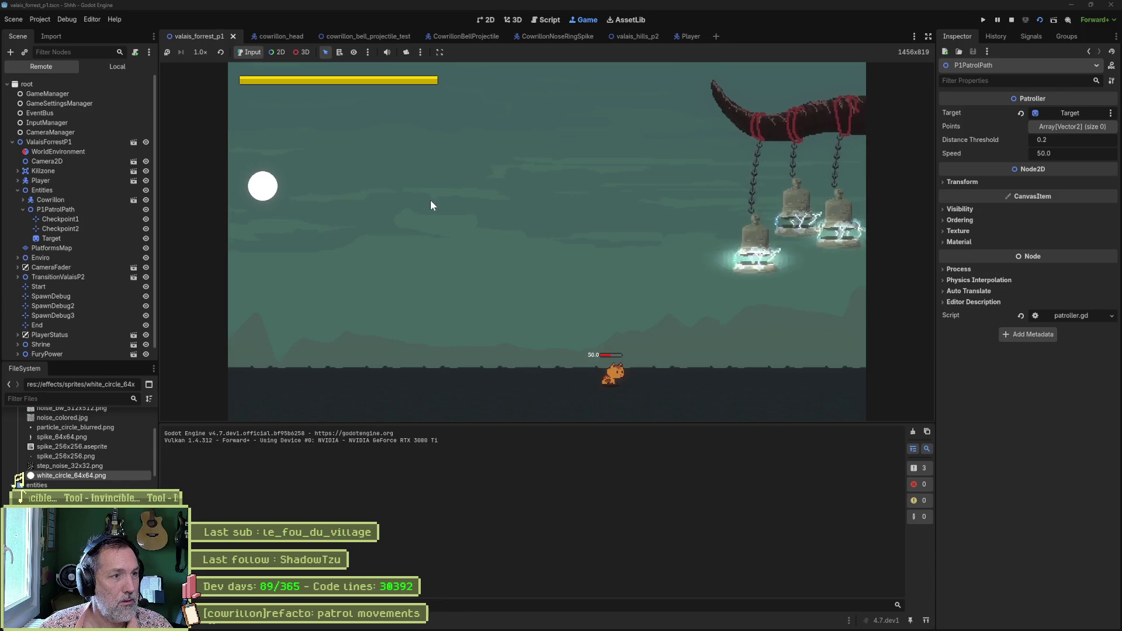
key("F8")
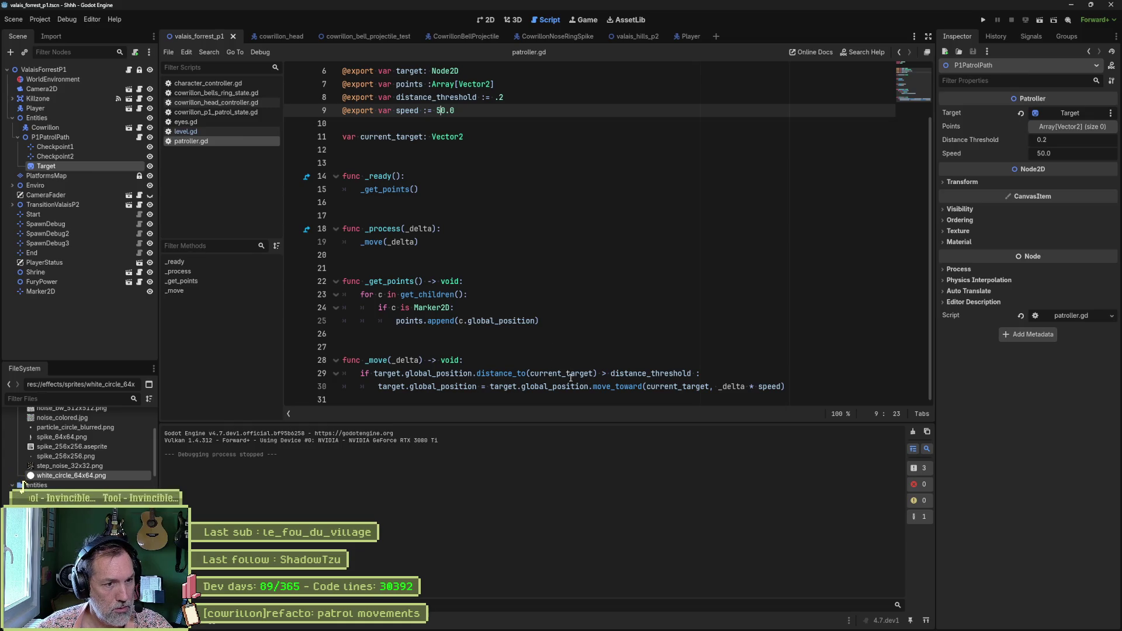
mouse_move(574, 390)
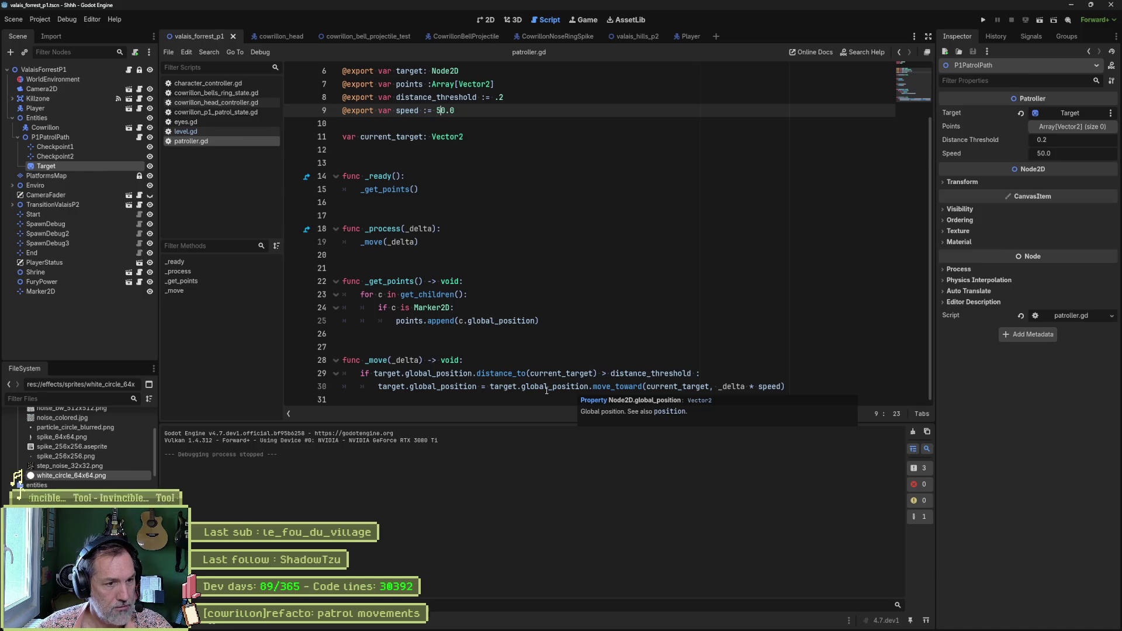
- Add an else branch calling _next_target() after the movement line
left_click_drag(380, 386, 786, 386)
left_click(823, 381)
key("Return")
key("BackSpace")
type("else:")
key("Return")
type("_next_target()")
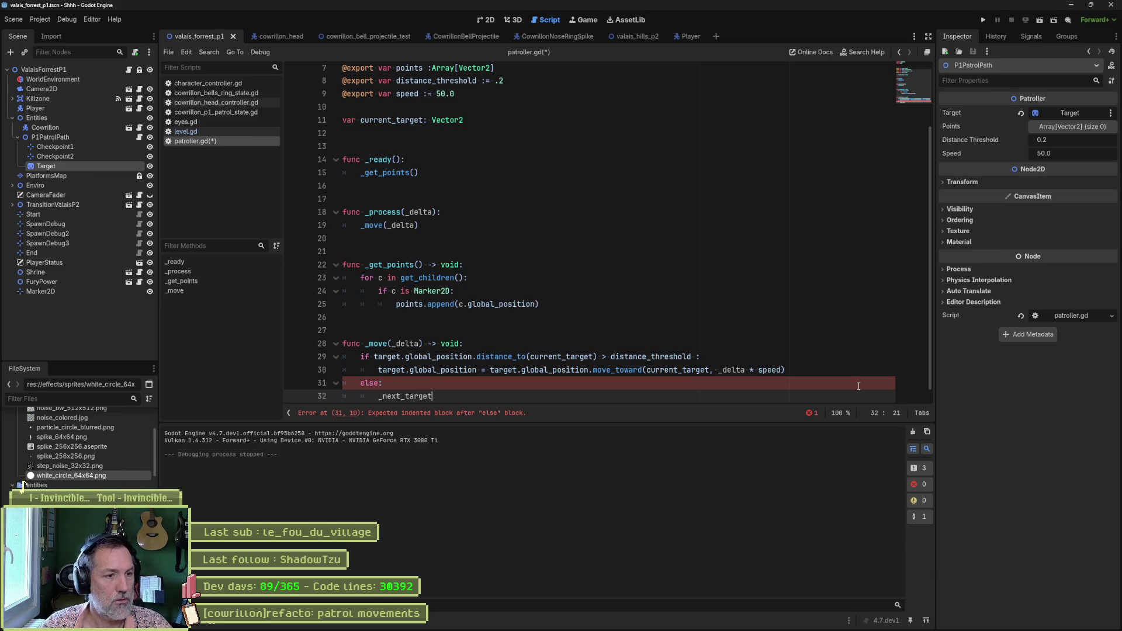
- Create 'func _next_target() -> void:' above _move, starting a current_target assignment
left_click(719, 341)
key("ctrl+shift+Return")
key("ctrl+shift+Return")
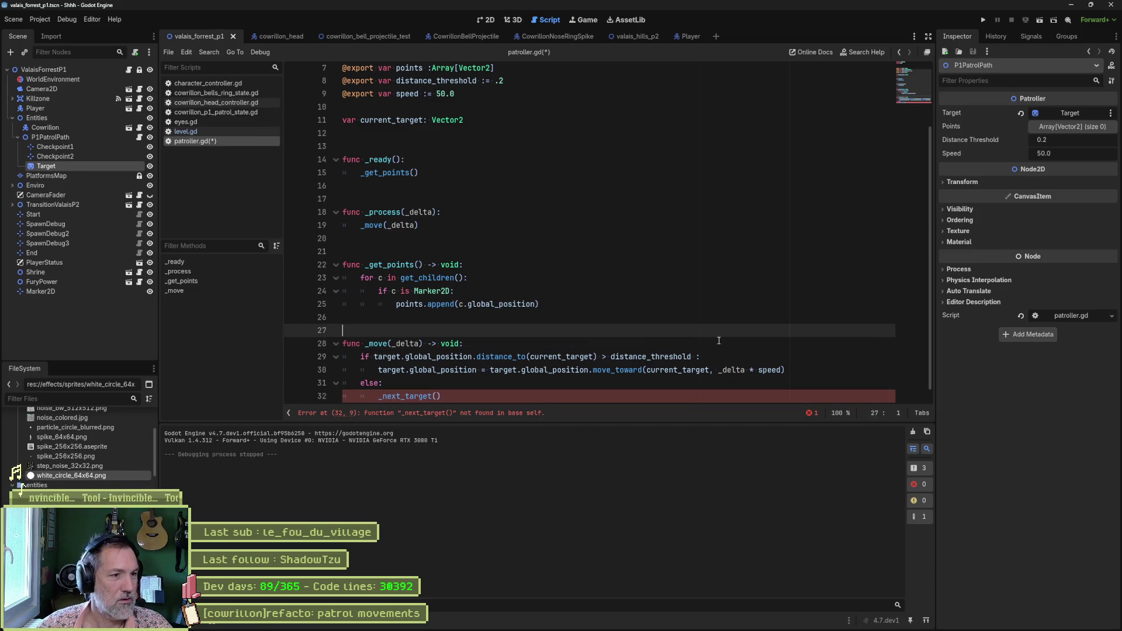
key("ctrl+shift+Return")
type("func _next_target() -")
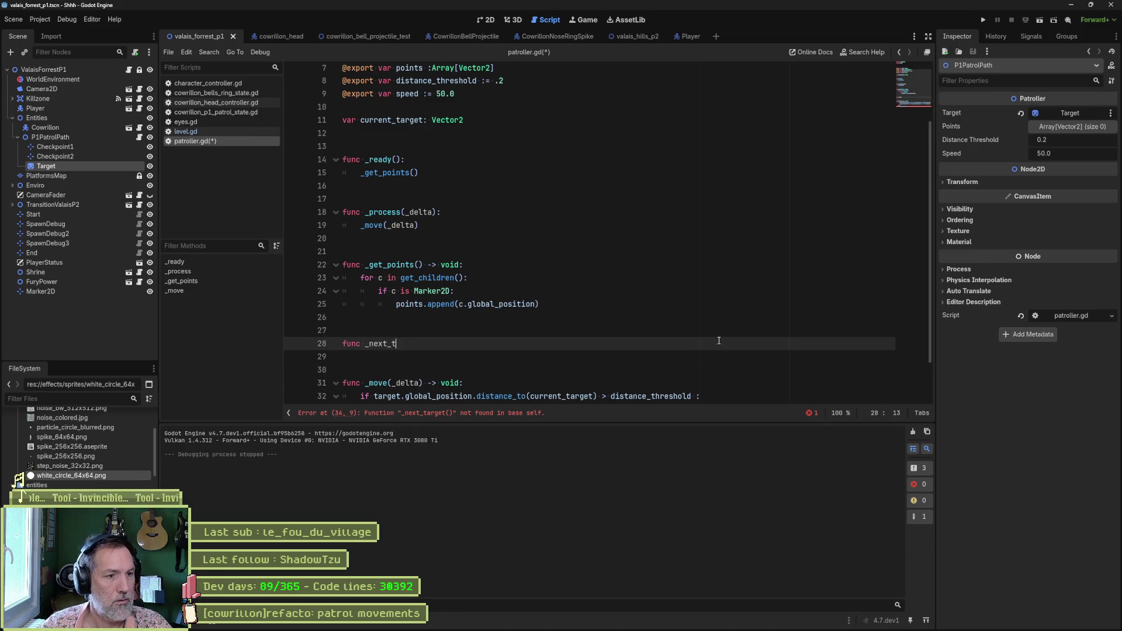
type("> void:")
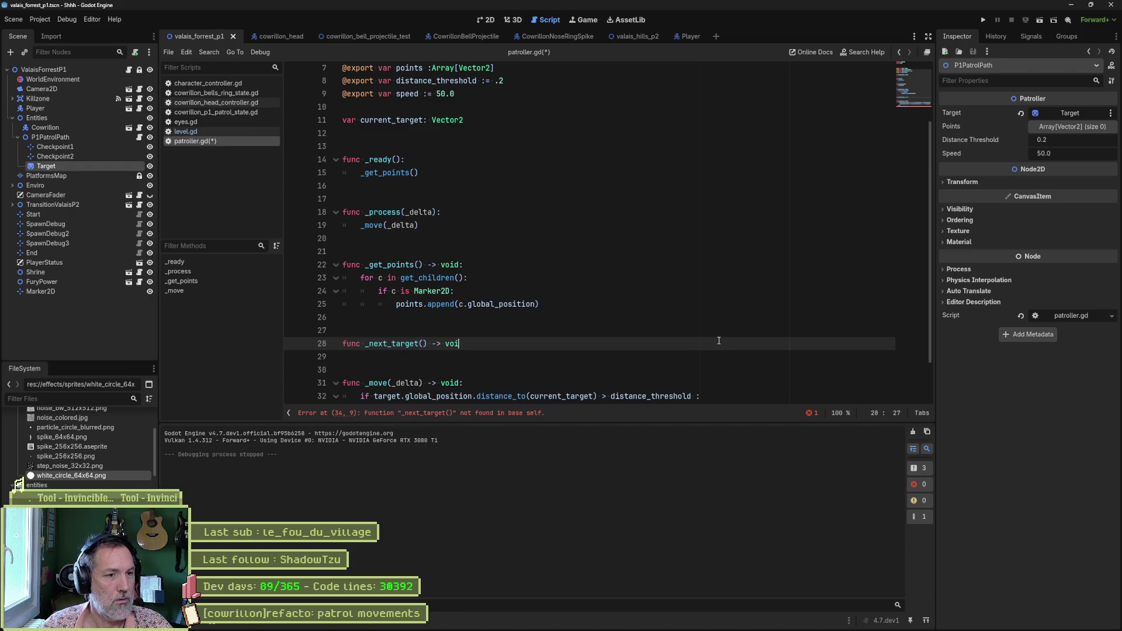
key("Return")
type("curre")
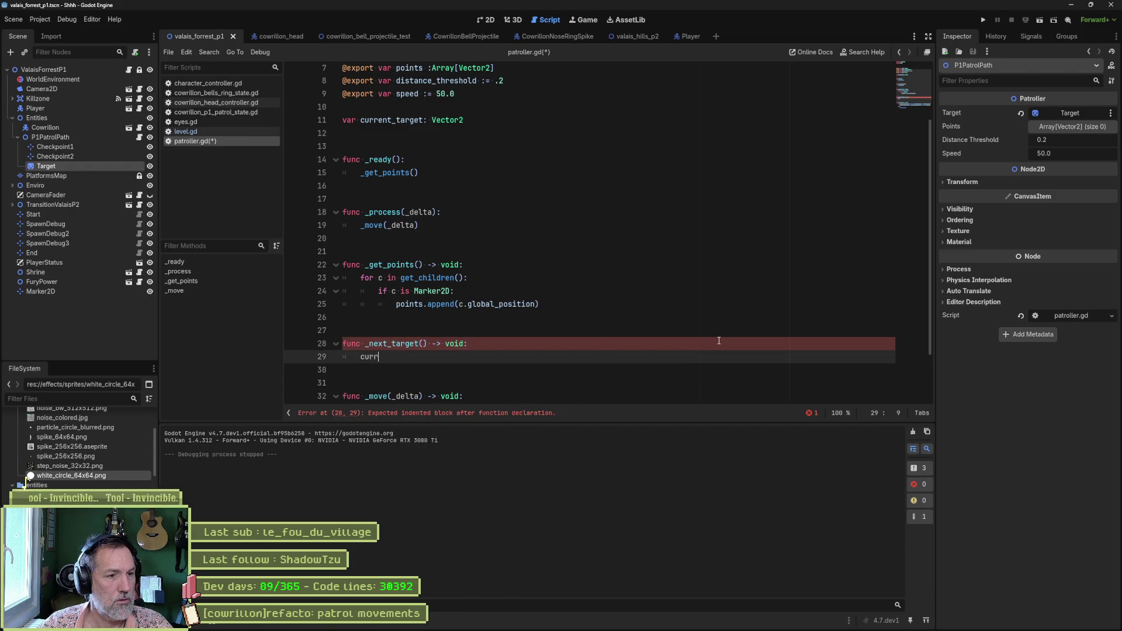
key("Return")
type("=")
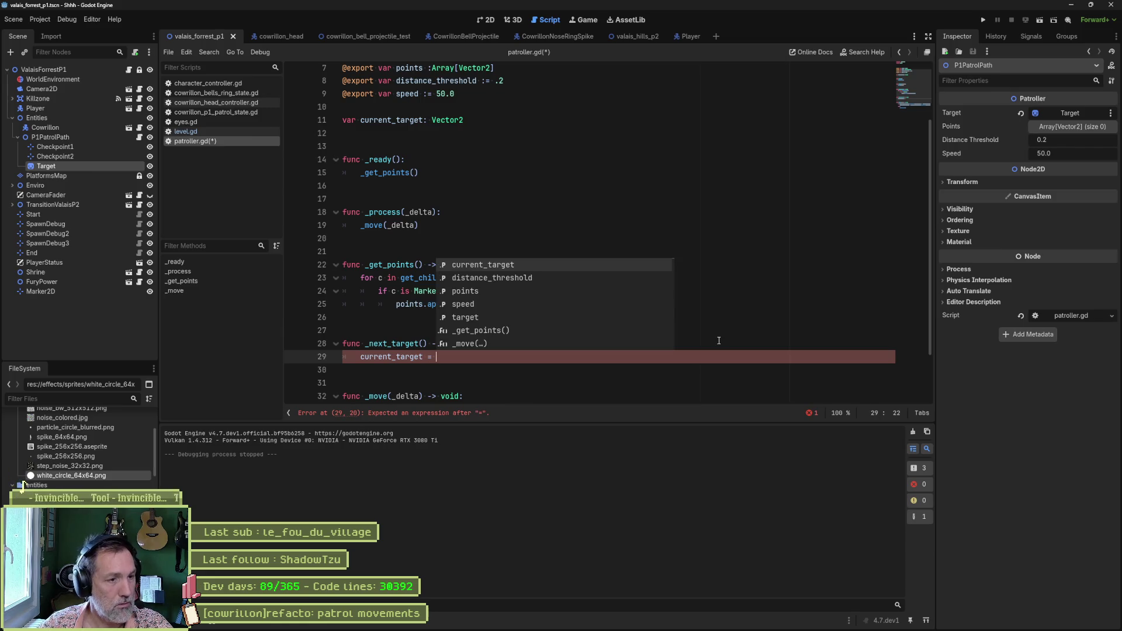
left_click(393, 304)
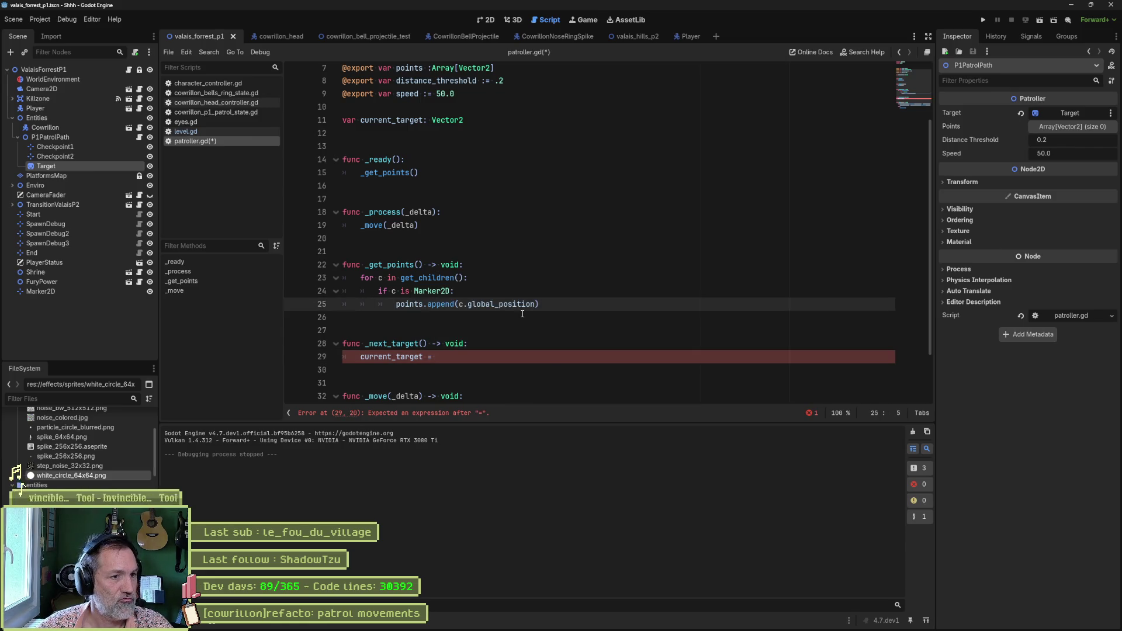
- Call _next_target() inside _ready after the _get_points call
double_click(409, 120)
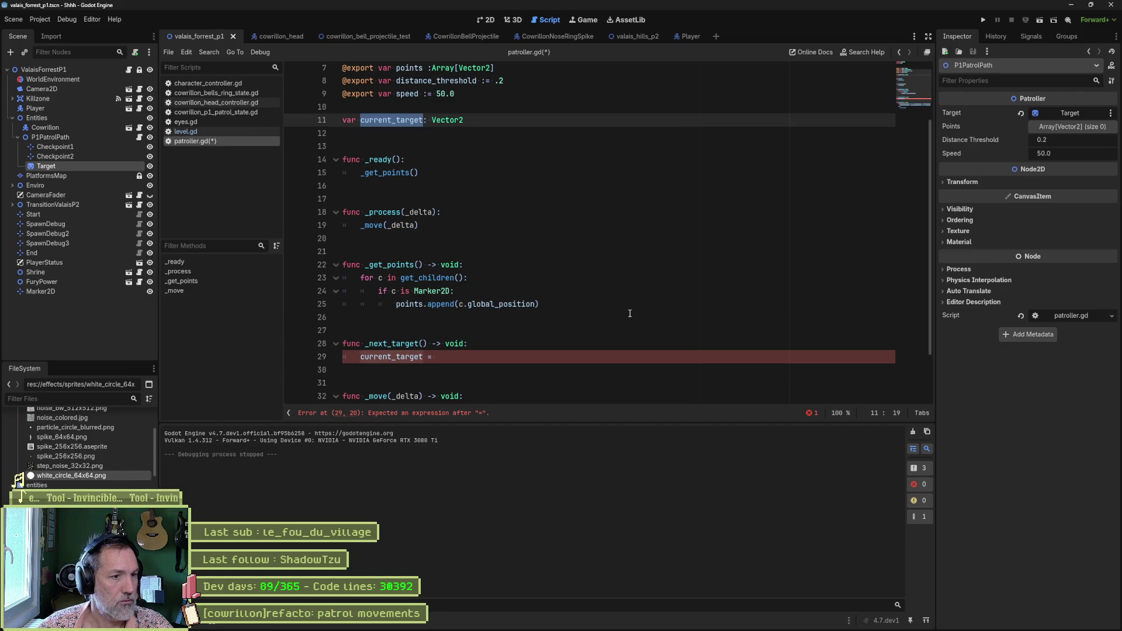
left_click(466, 178)
key("Return")
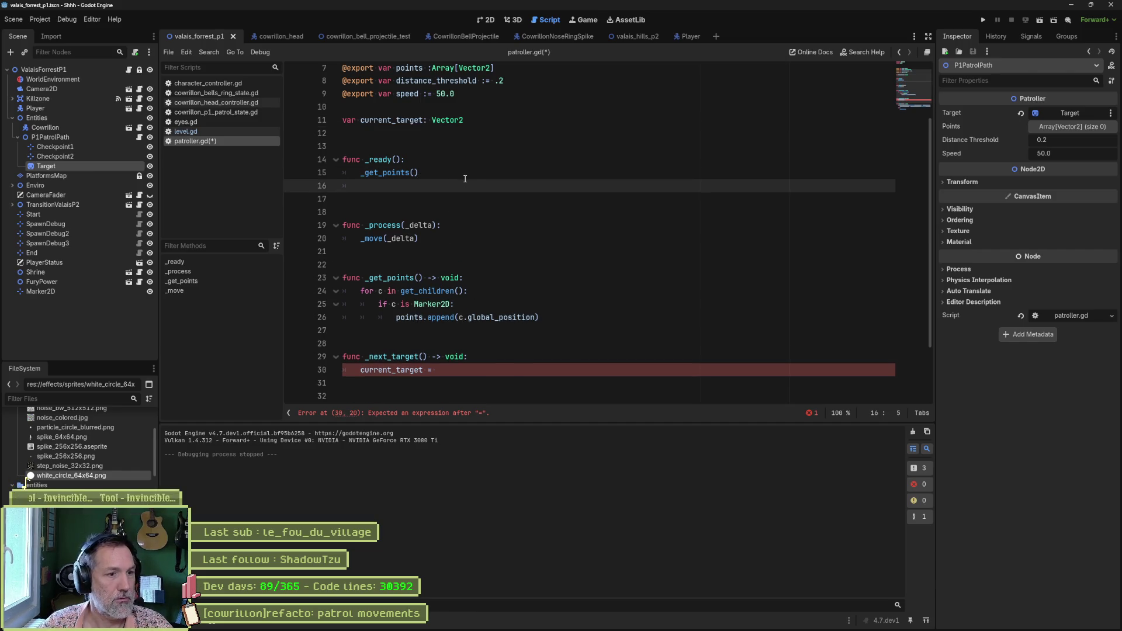
type("_ne")
key("Return")
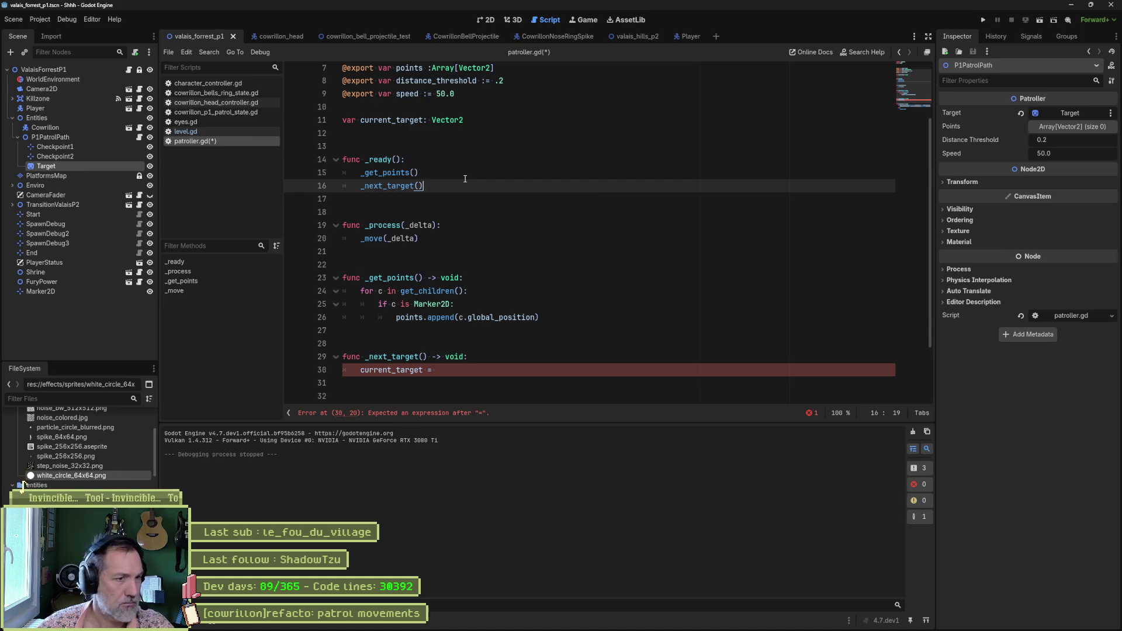
- Declare a current_point_index variable and start assigning it in _ready
left_click(447, 371)
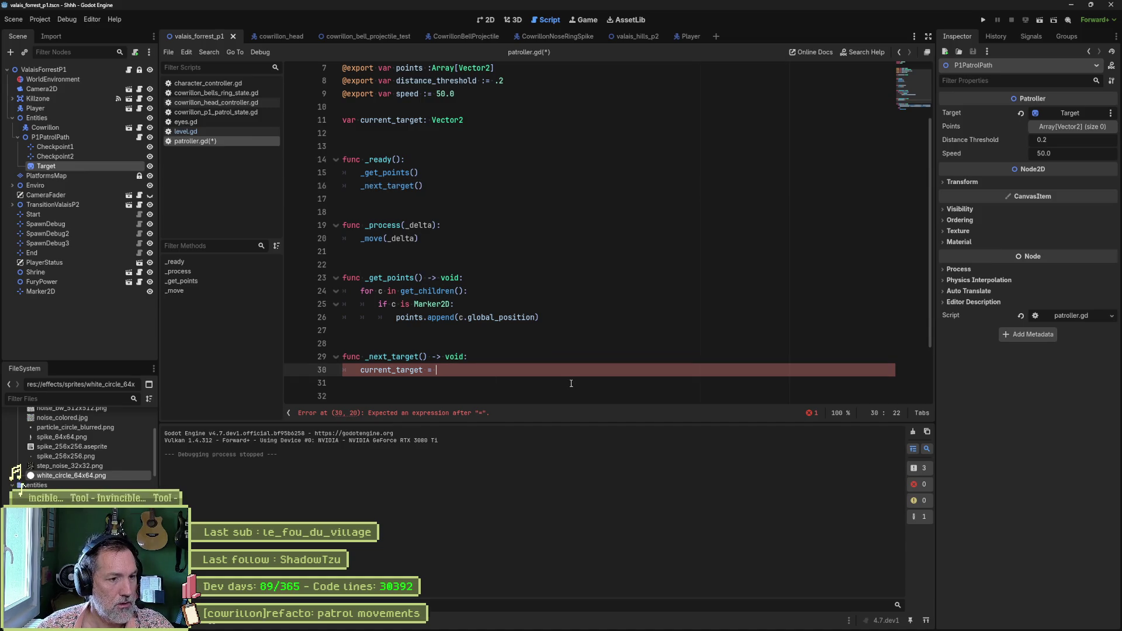
left_click(515, 121)
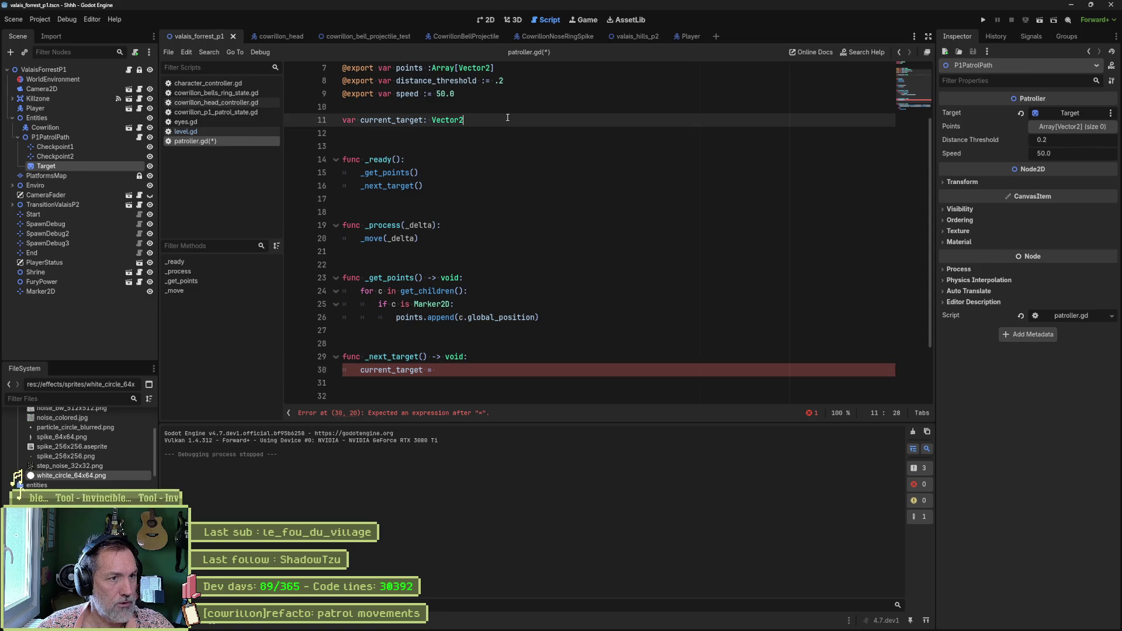
key("Return")
type("var")
type("current_point_index := 0")
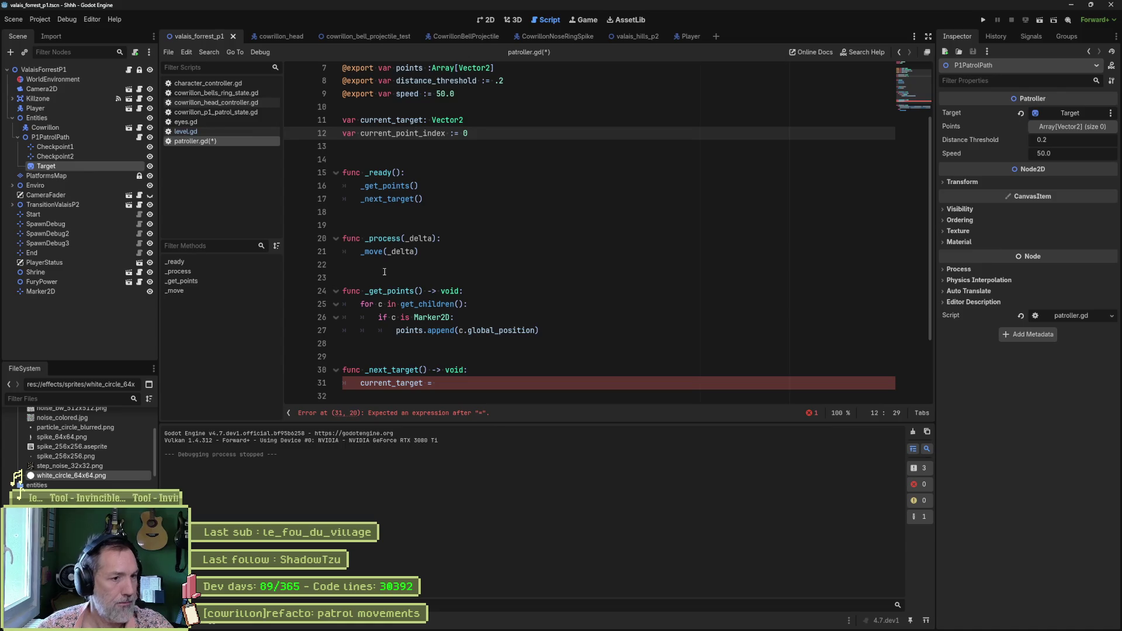
double_click(407, 134)
key("ctrl+c")
left_click(450, 201)
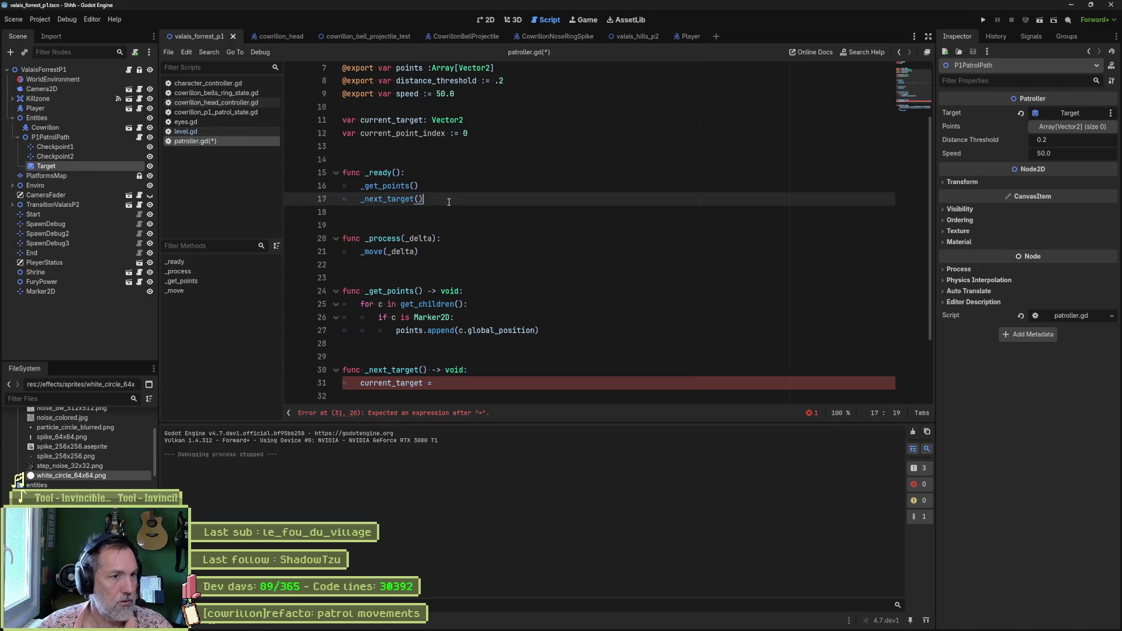
key("Return")
key("ctrl+v")
type("=")
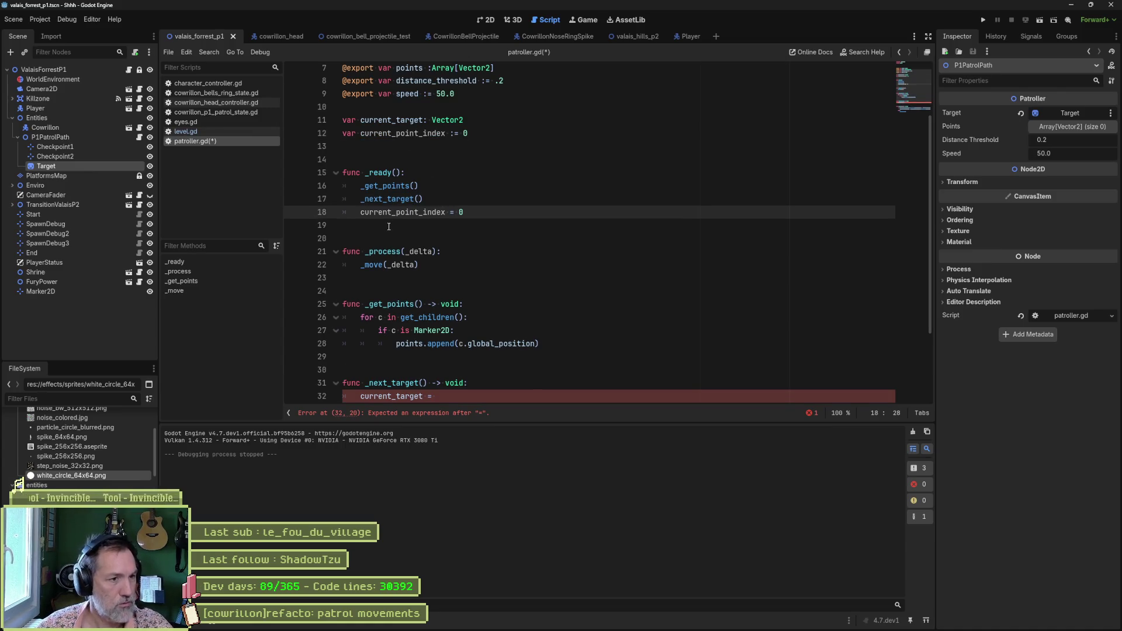
- Set current_target to points[current_point_index] in _next_target
double_click(404, 212)
scroll(477, 377, "down", 1)
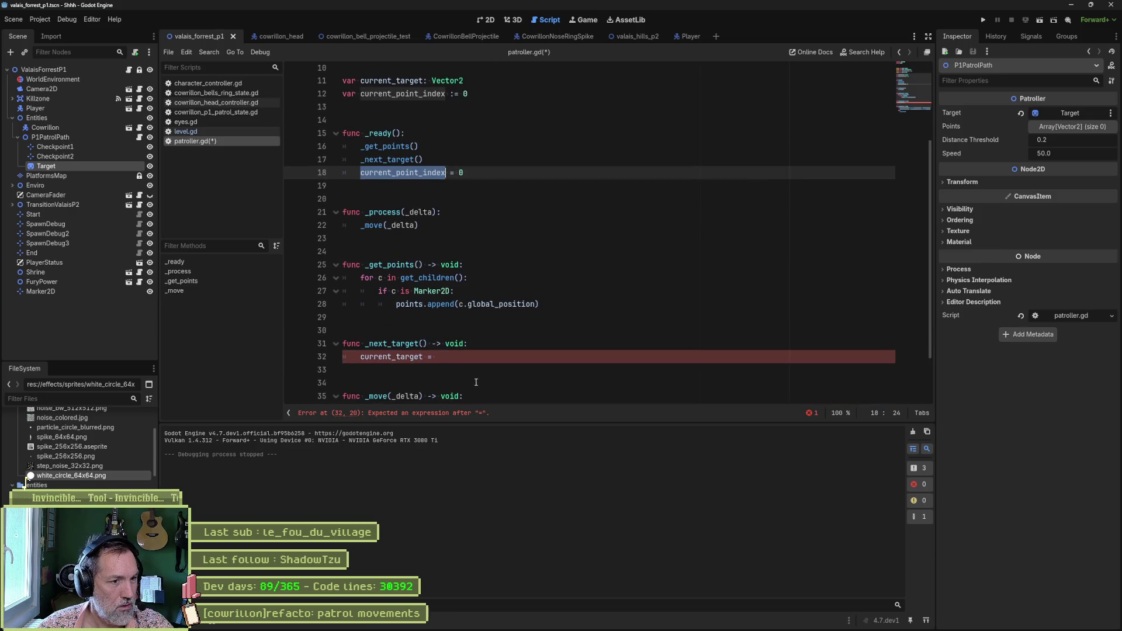
left_click(444, 358)
type("itns")
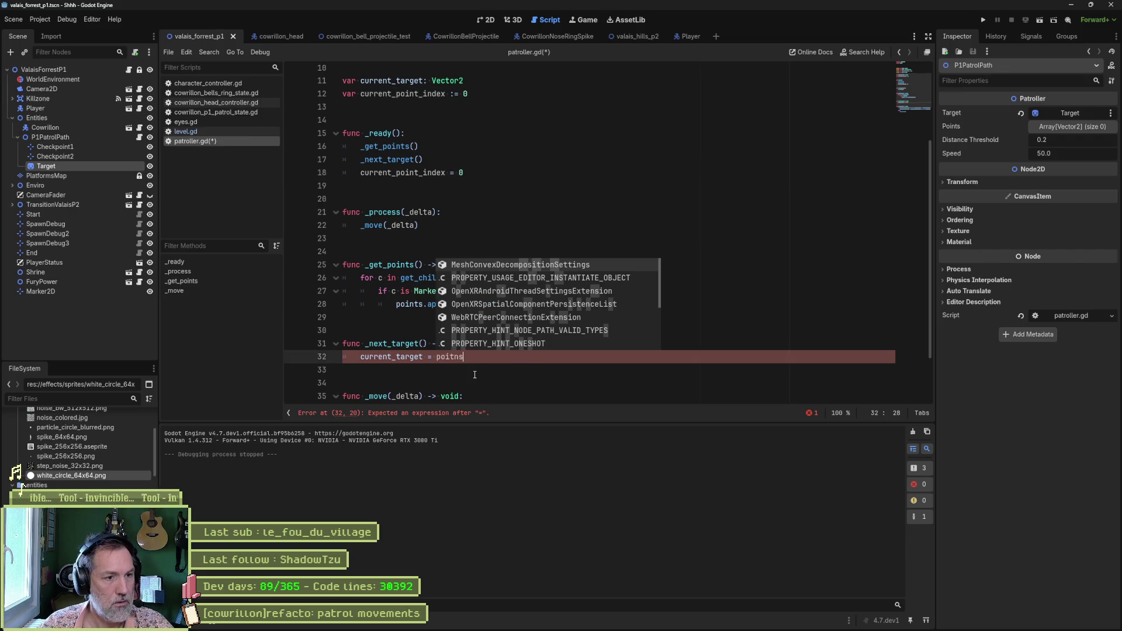
key("BackSpace")
key("BackSpace")
key("BackSpace")
type("nts")
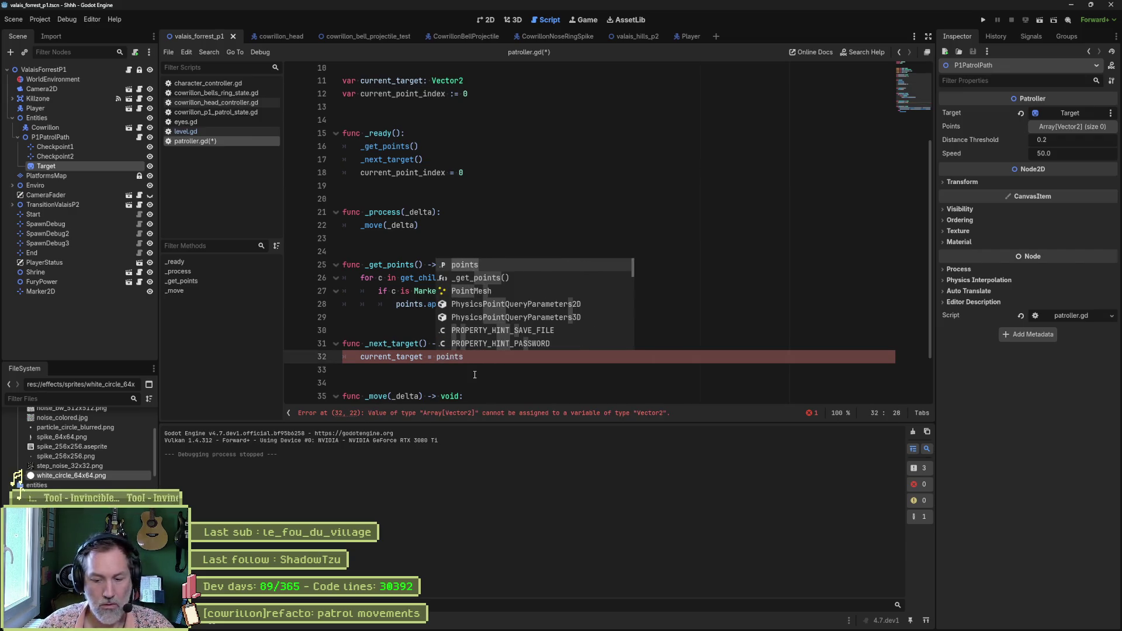
type("[curr")
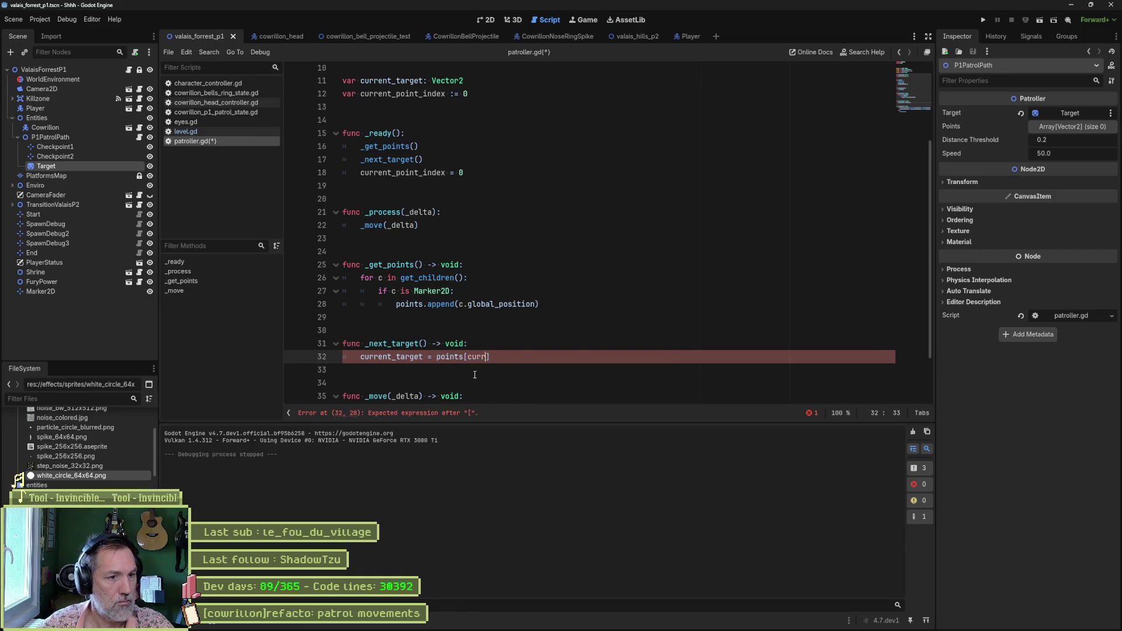
key("Return")
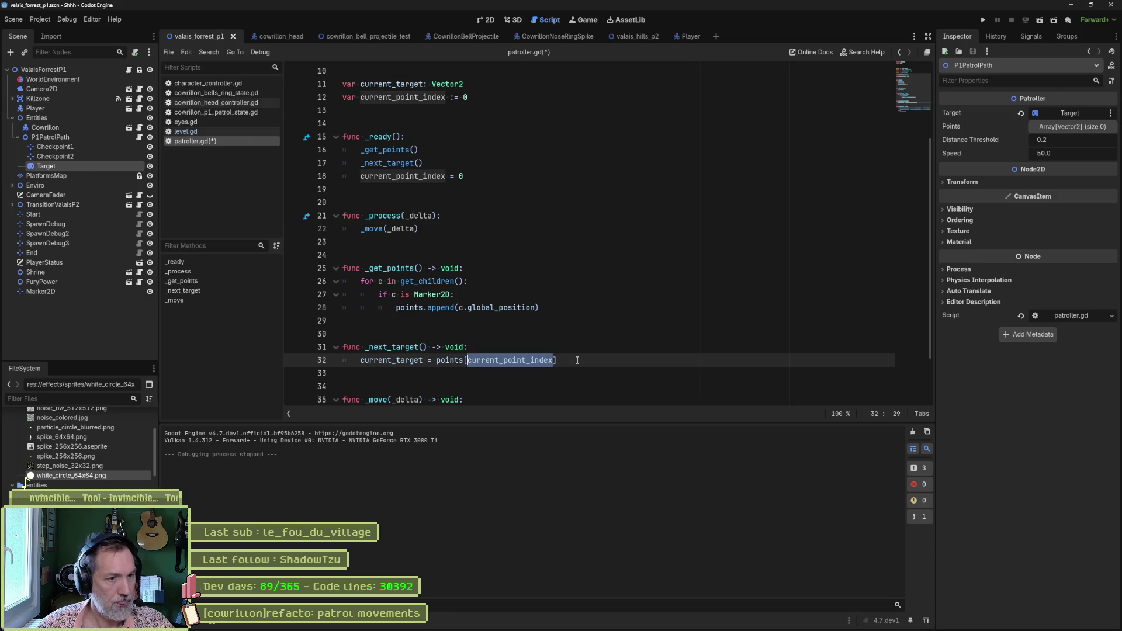
- Increment current_point_index below the target assignment, save, and run the scene
key("Up")
key("Return")
key("ctrl+v")
type("+=")
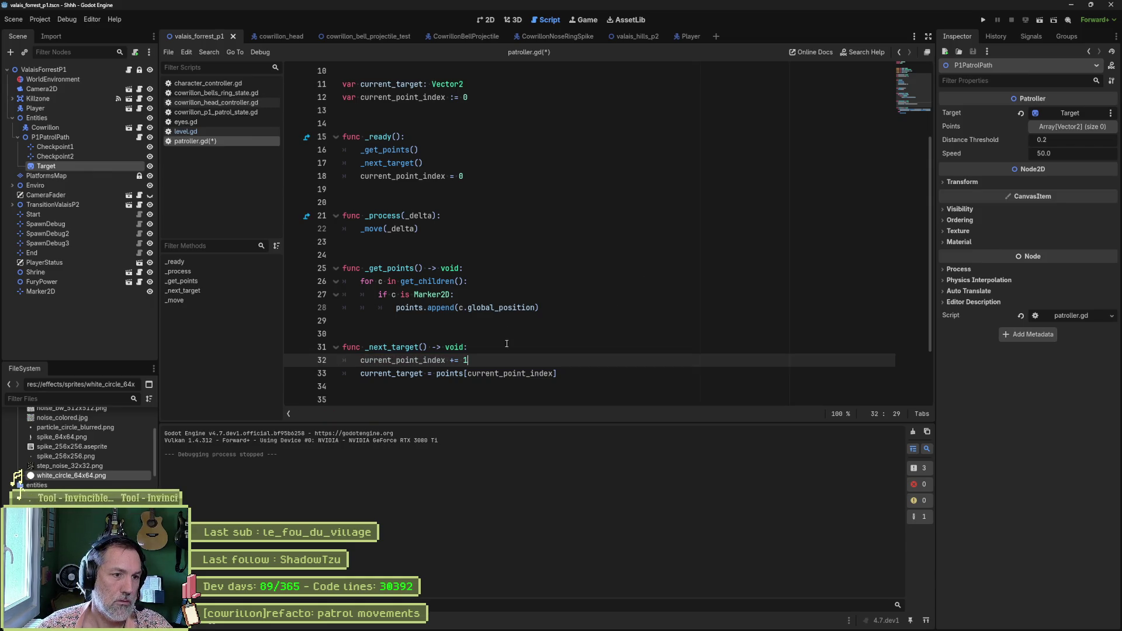
key("alt+Down")
key("ctrl+s")
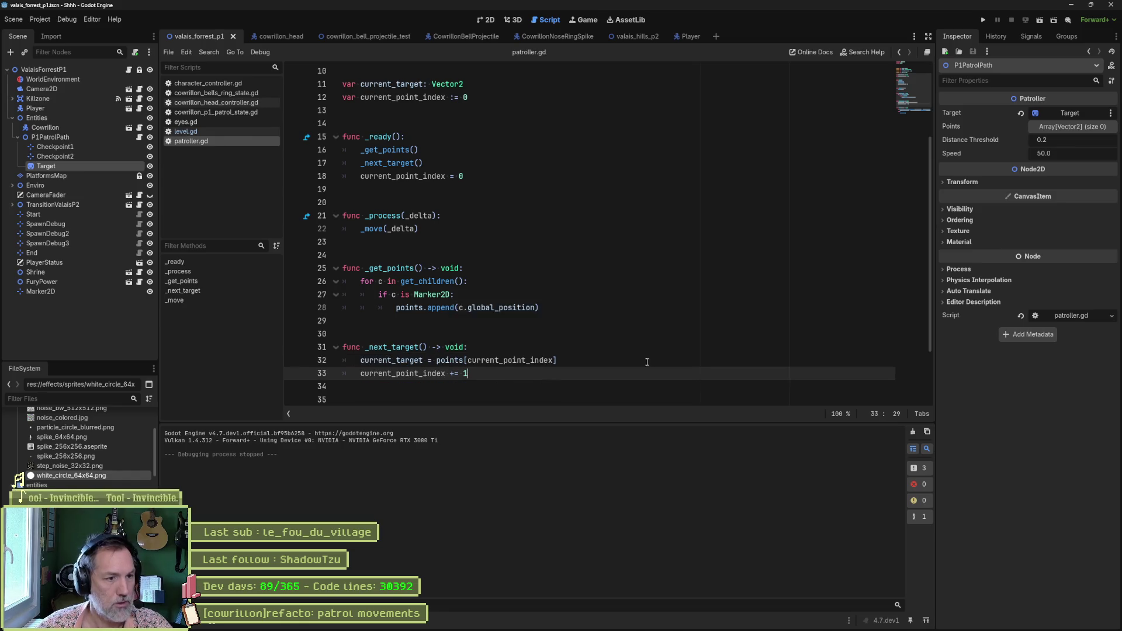
scroll(611, 348, "down", 2)
key("F6")
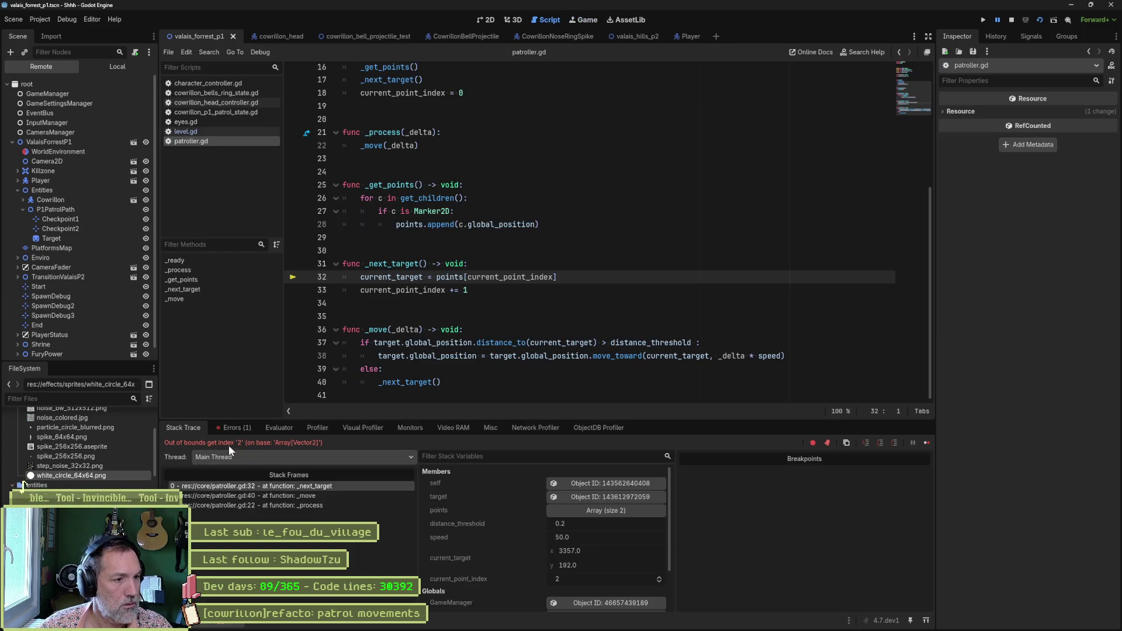
- Stop the game after the out-of-bounds error and go to the index on line 32
key("F8")
left_click(497, 308)
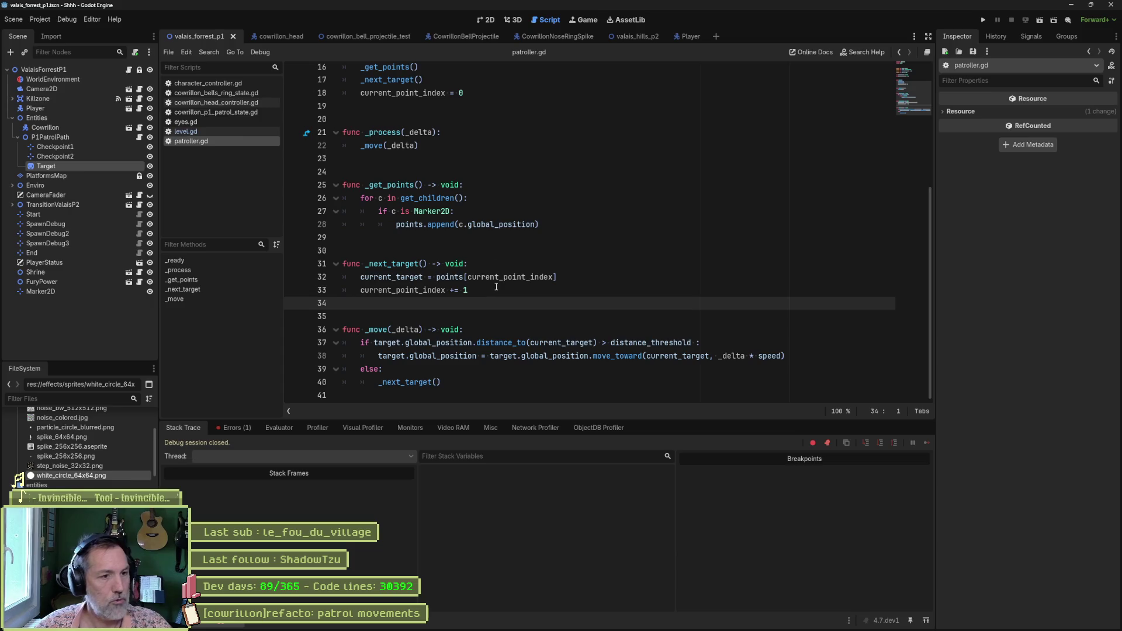
left_click(555, 277)
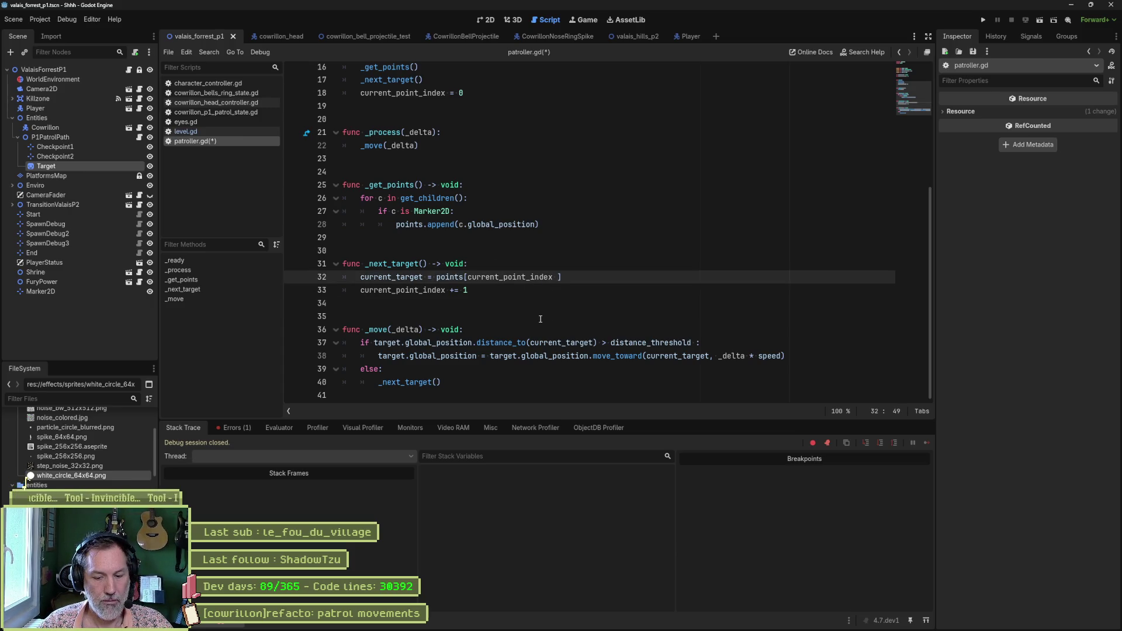
- Wrap the index as current_point_index % points.size() and test-run the scene
type("% opints.")
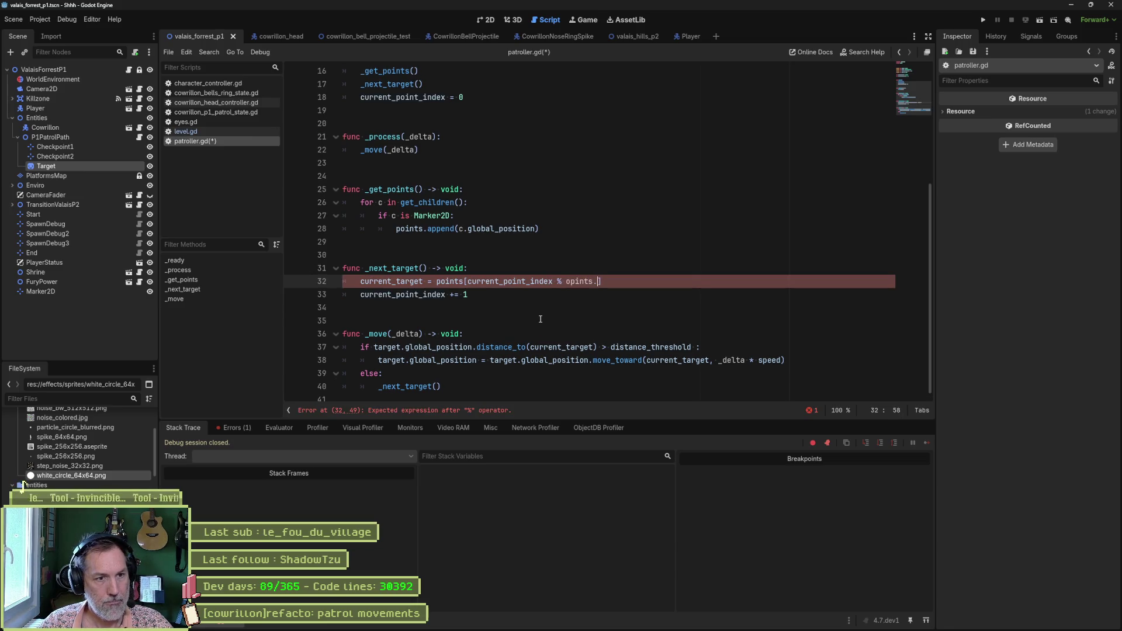
type("points.si")
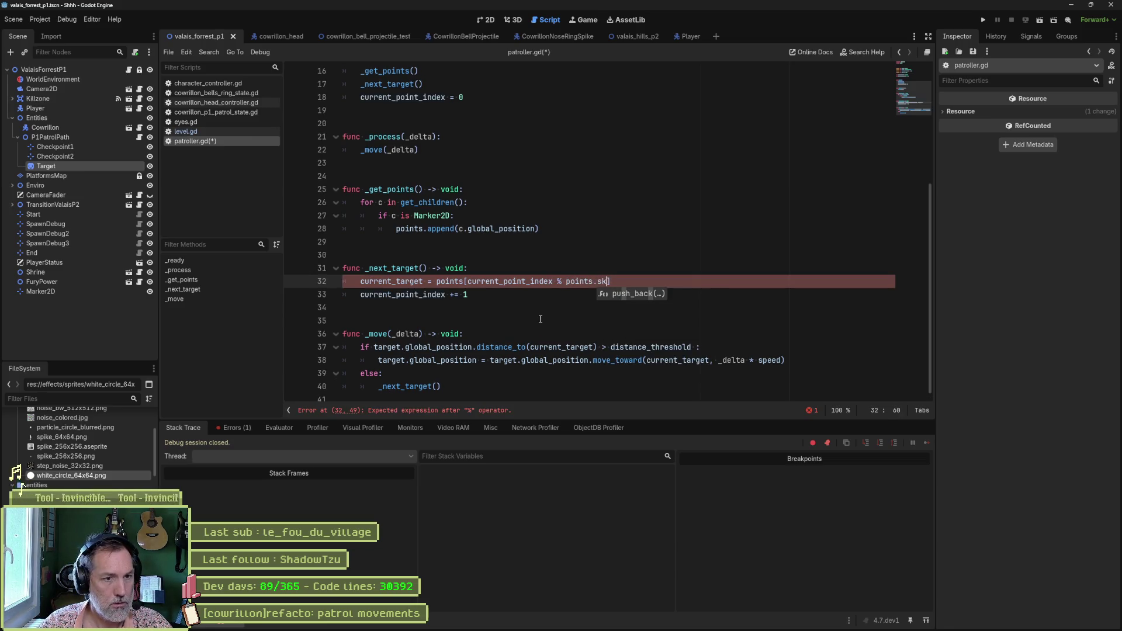
key("Return")
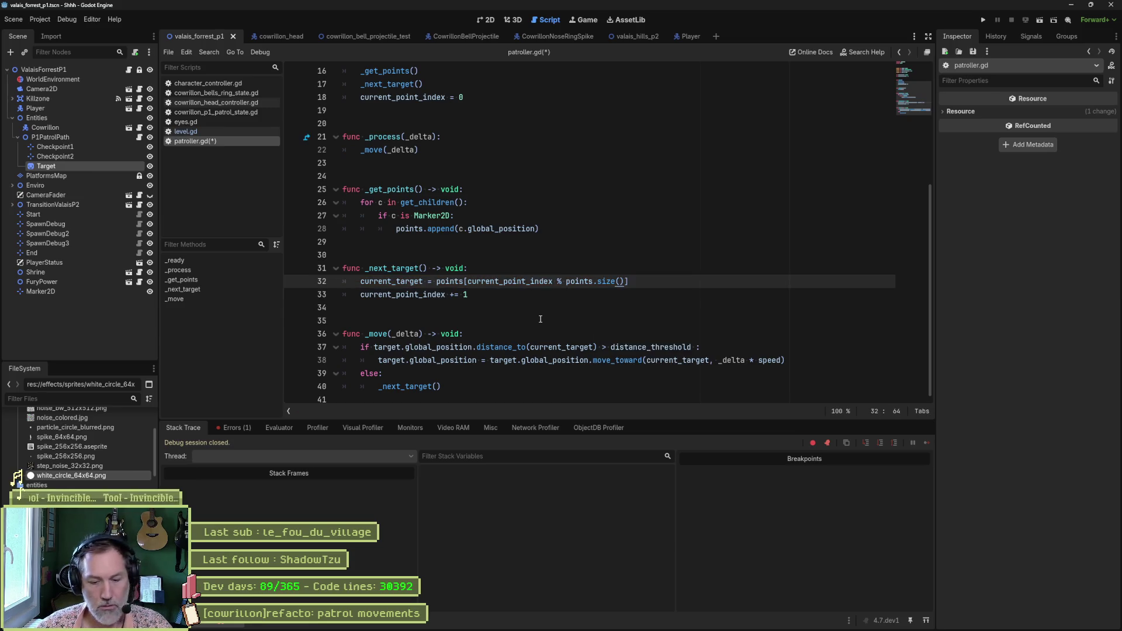
key("F6")
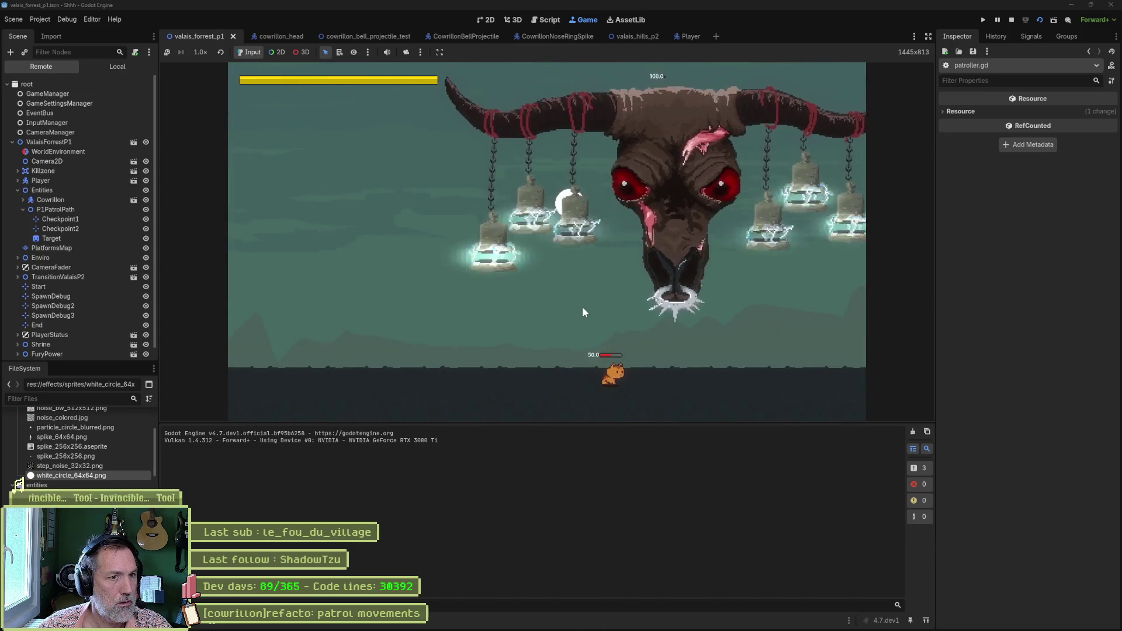
key("F8")
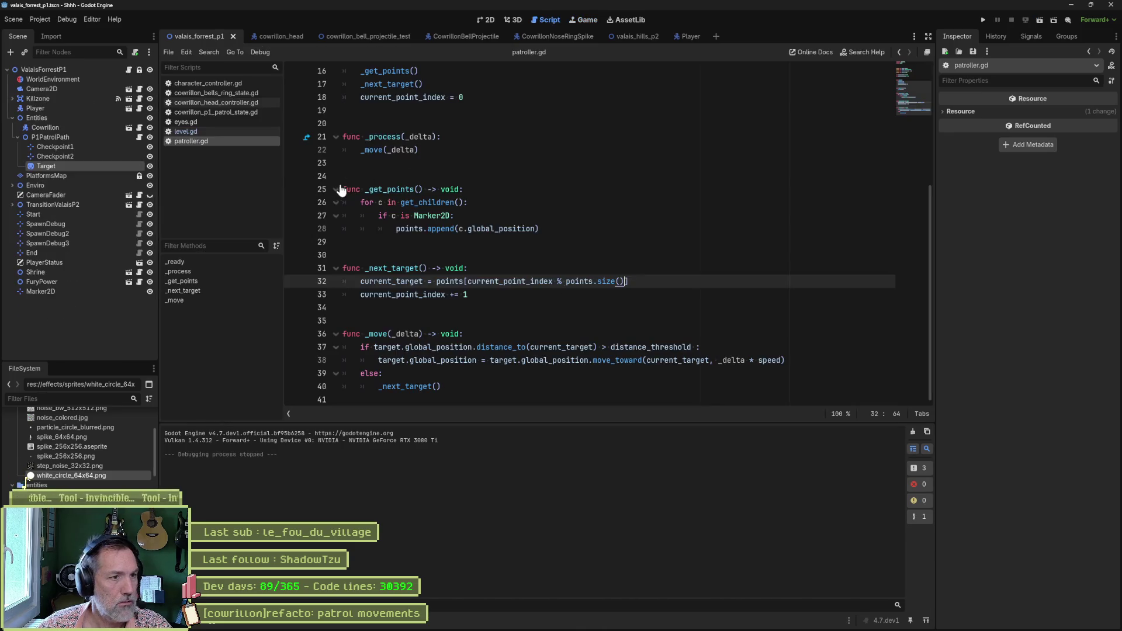
- Run the game again, then remove a digit from the exported speed value
scroll(465, 149, "up", 5)
left_click(445, 176)
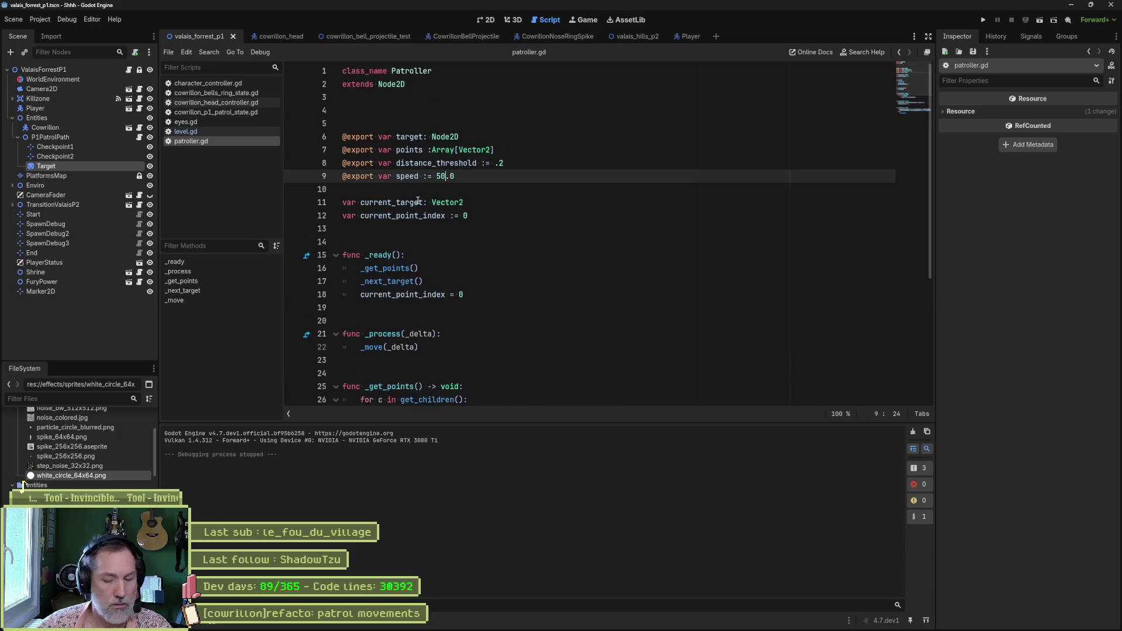
key("F5")
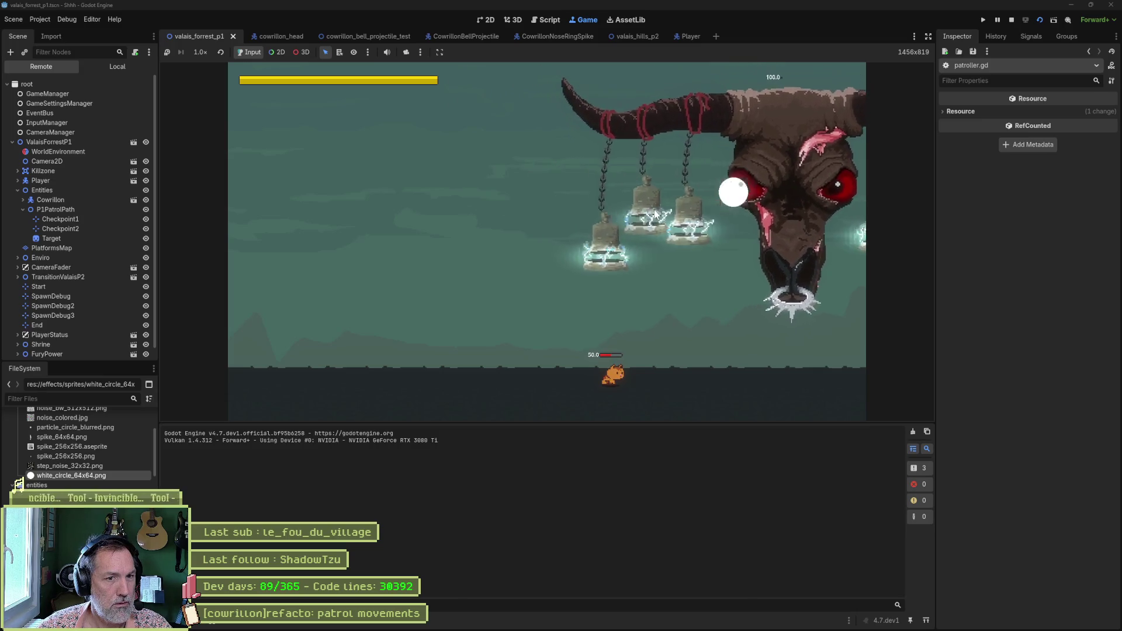
key("F8")
scroll(611, 239, "down", 5)
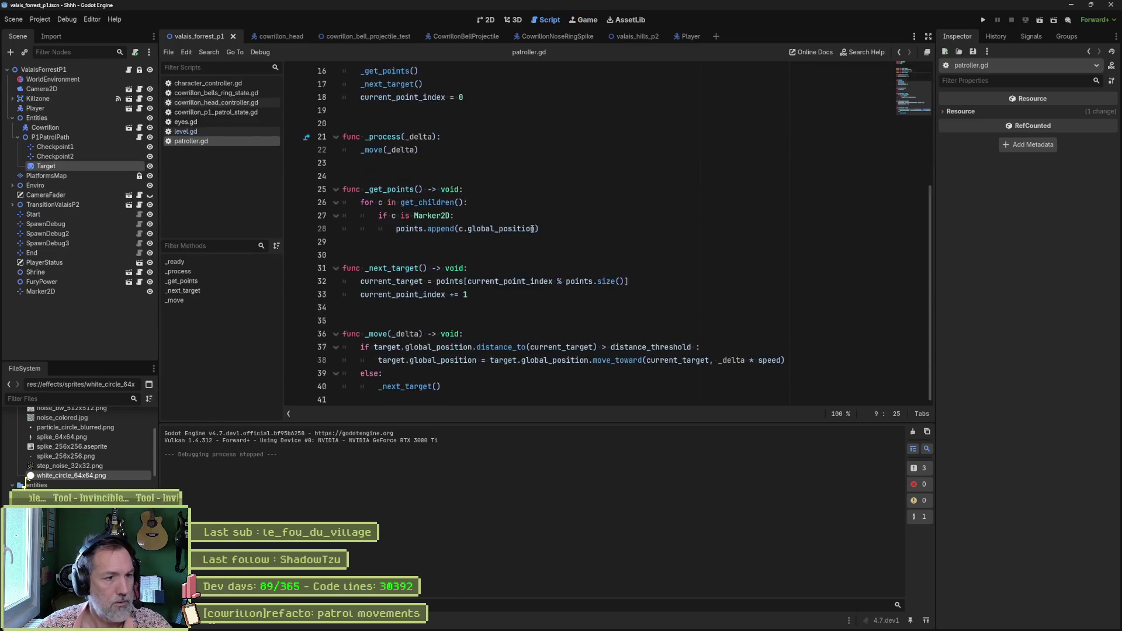
scroll(534, 229, "up", 3)
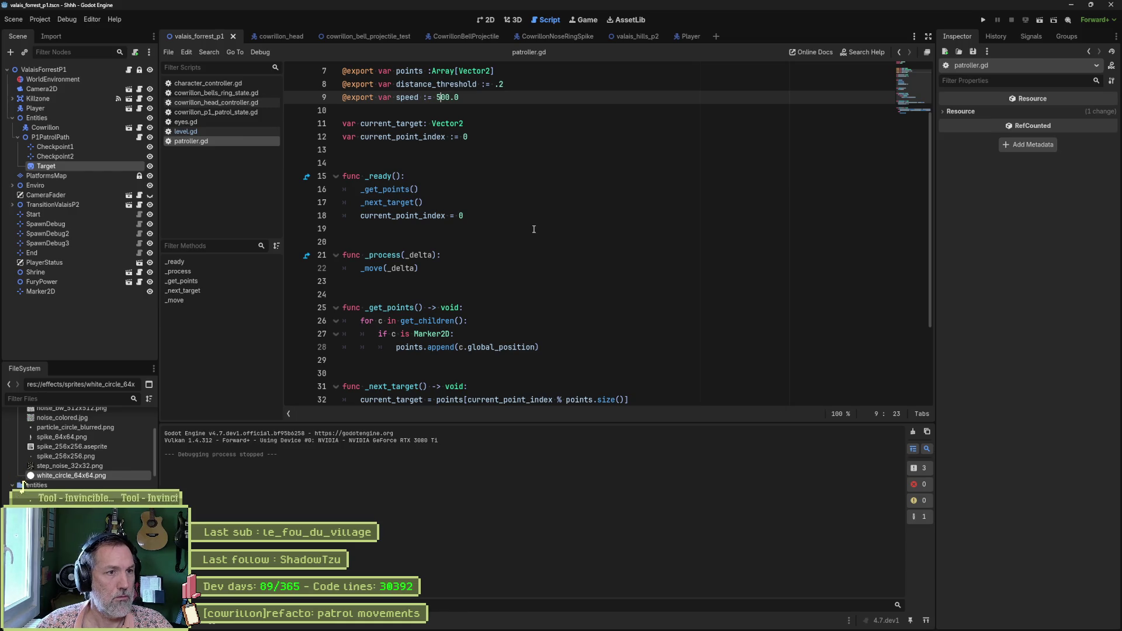
key("BackSpace")
scroll(544, 256, "down", 3)
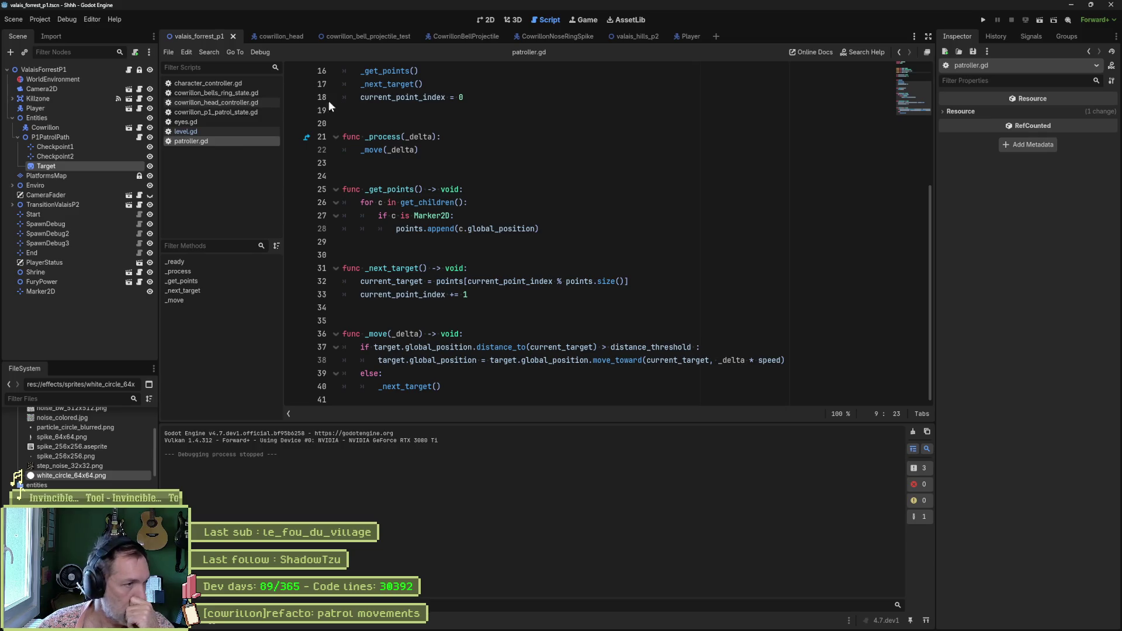
- Duplicate Target as Target2 under Checkpoint1 and reset its position onto the checkpoint
left_click(76, 166)
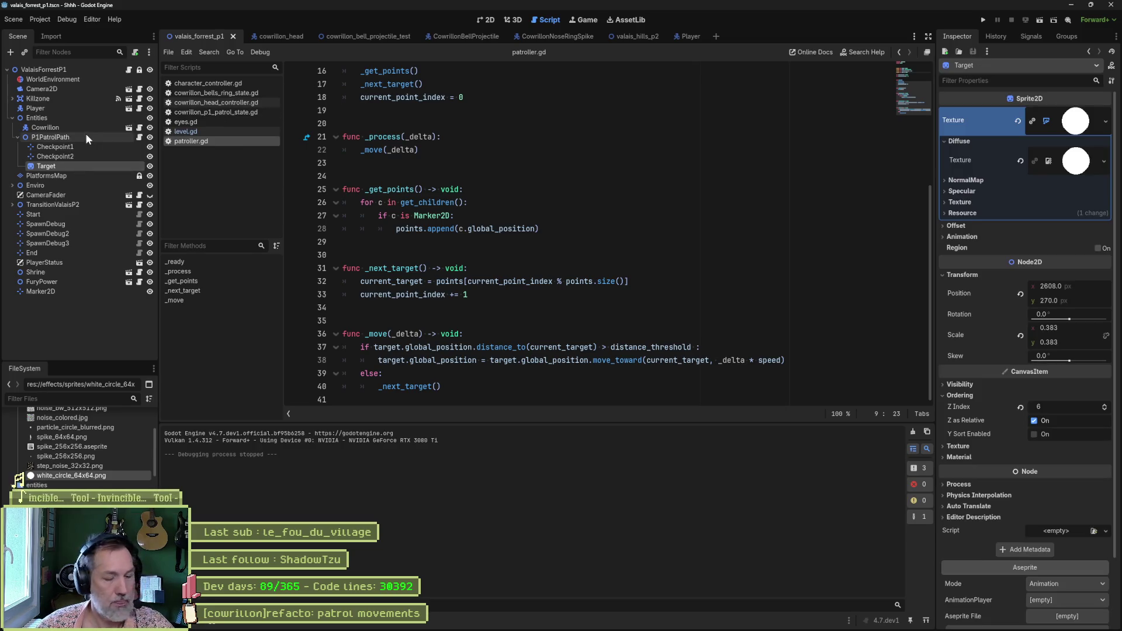
key("ctrl+d")
left_click_drag(55, 173, 66, 145)
left_click(480, 19)
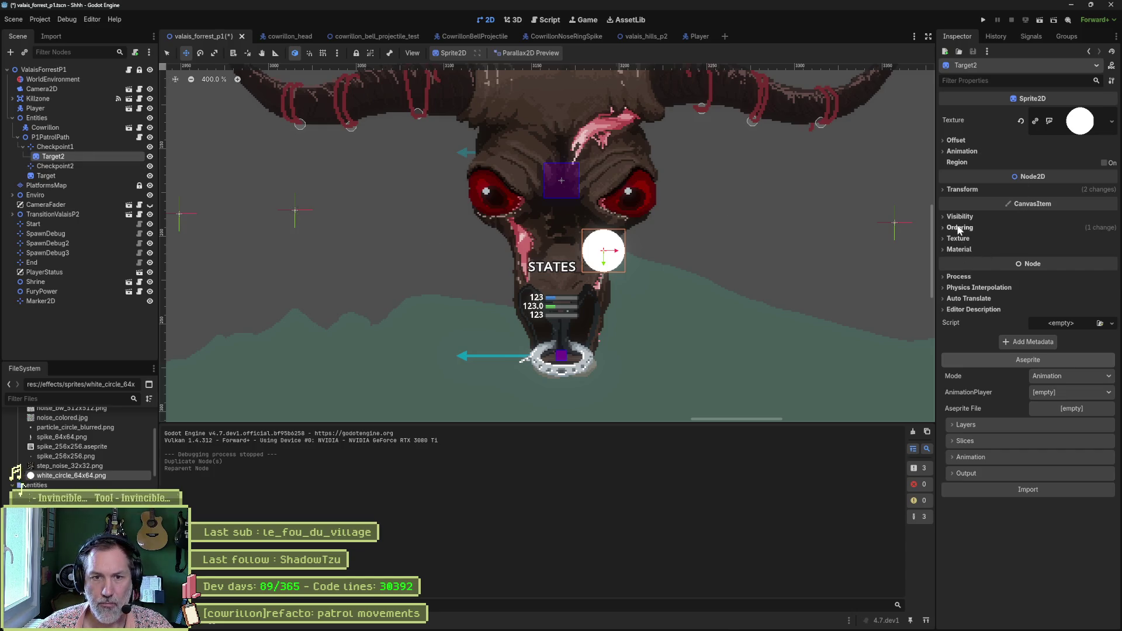
left_click(962, 189)
left_click(1023, 209)
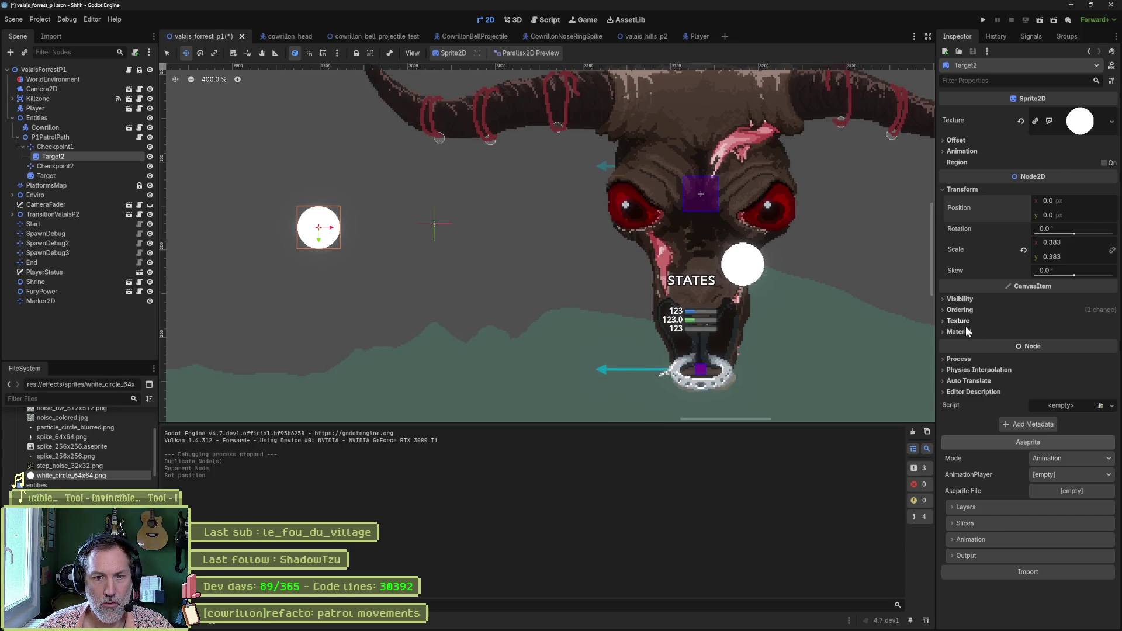
- Tint Target2 red, scale it to 0.188, save, and duplicate it under Checkpoint2
left_click(965, 300)
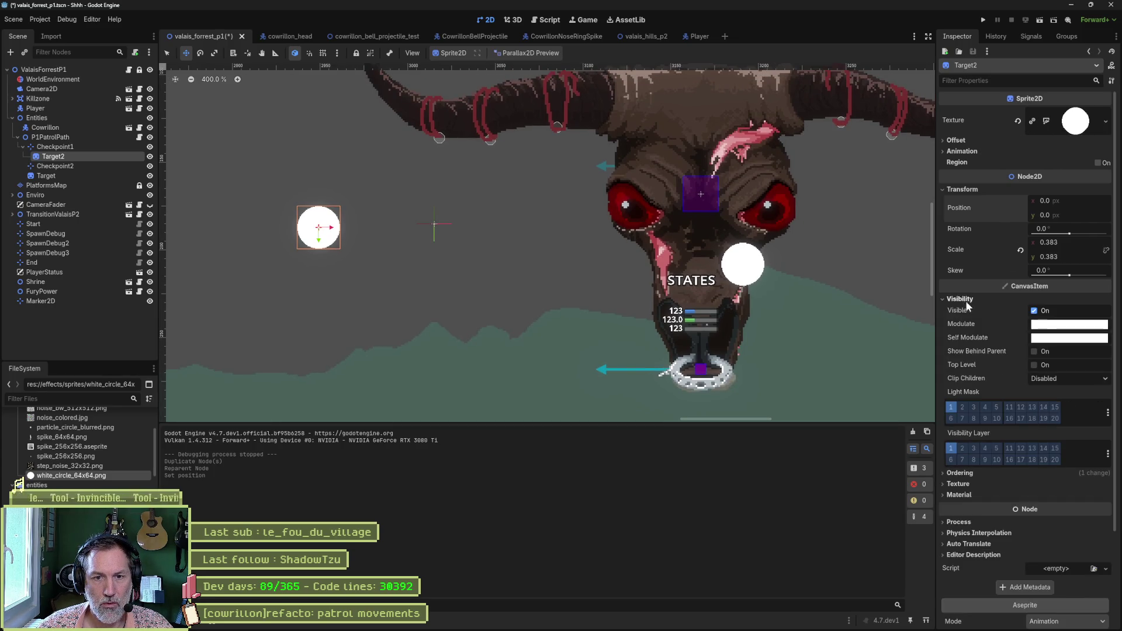
left_click(1059, 326)
left_click_drag(1061, 508, 1078, 506)
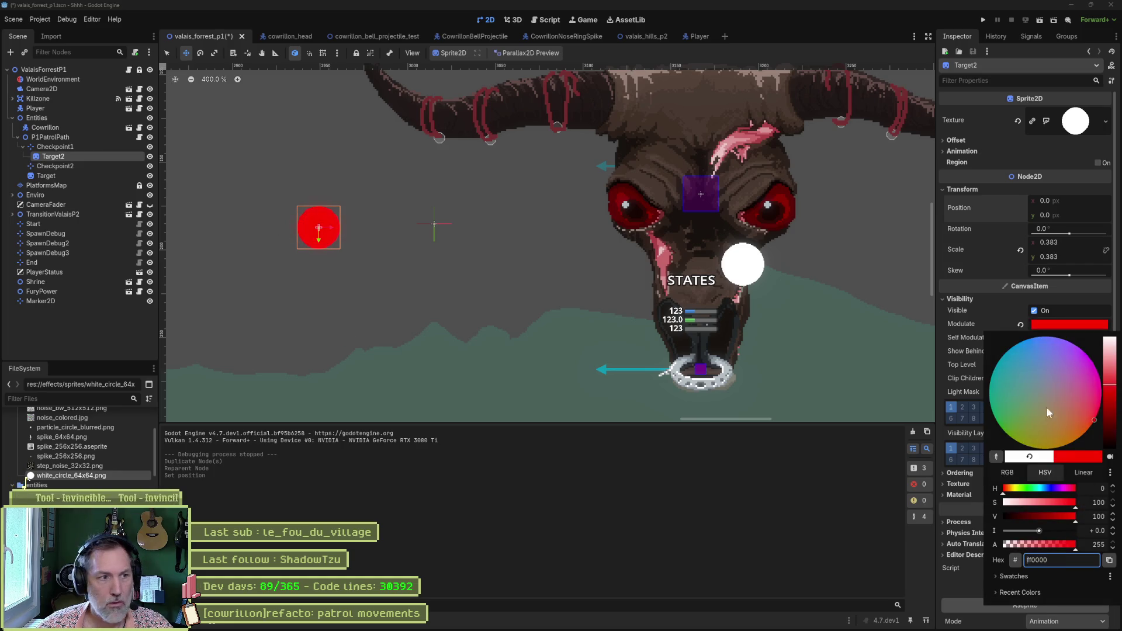
left_click(1064, 257)
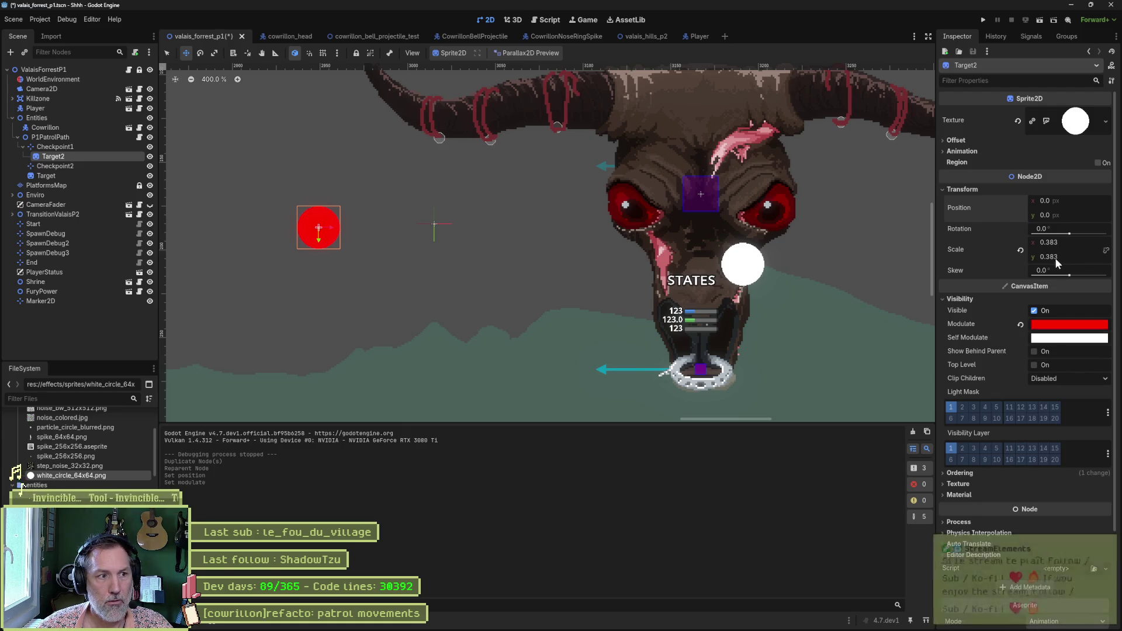
mouse_move(1069, 257)
left_mouse_down()
mouse_move(1052, 257)
mouse_move(1075, 243)
mouse_move(1062, 243)
left_mouse_up()
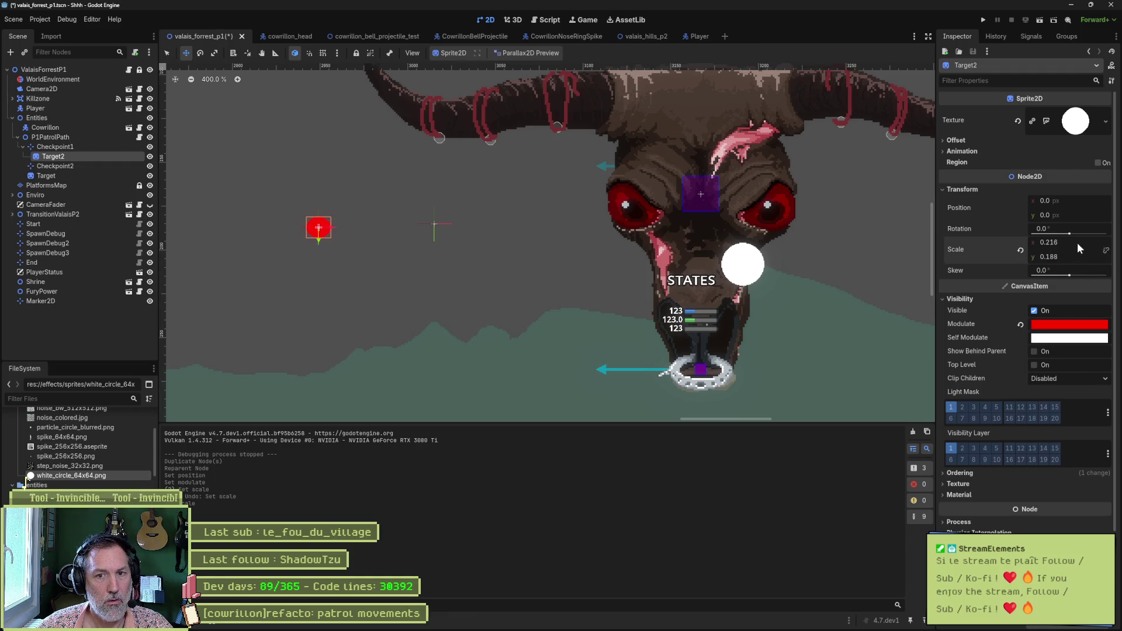
key("ctrl+s")
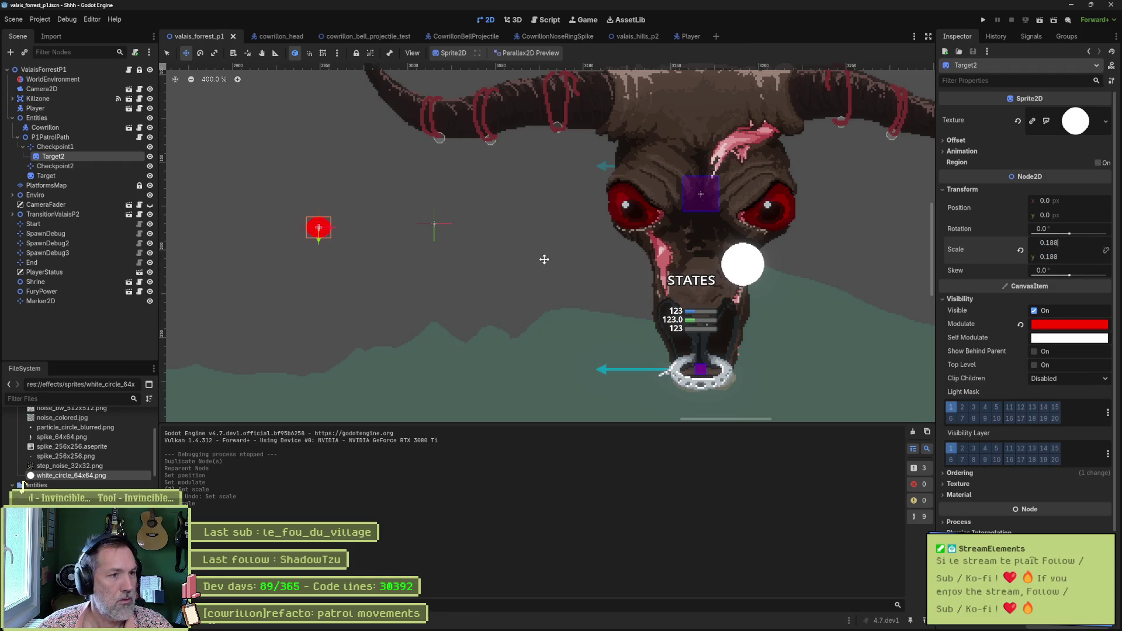
key("Return")
key("ctrl+s")
key("ctrl+d")
mouse_move(65, 166)
left_mouse_down()
mouse_move(65, 177)
mouse_move(100, 173)
left_mouse_up()
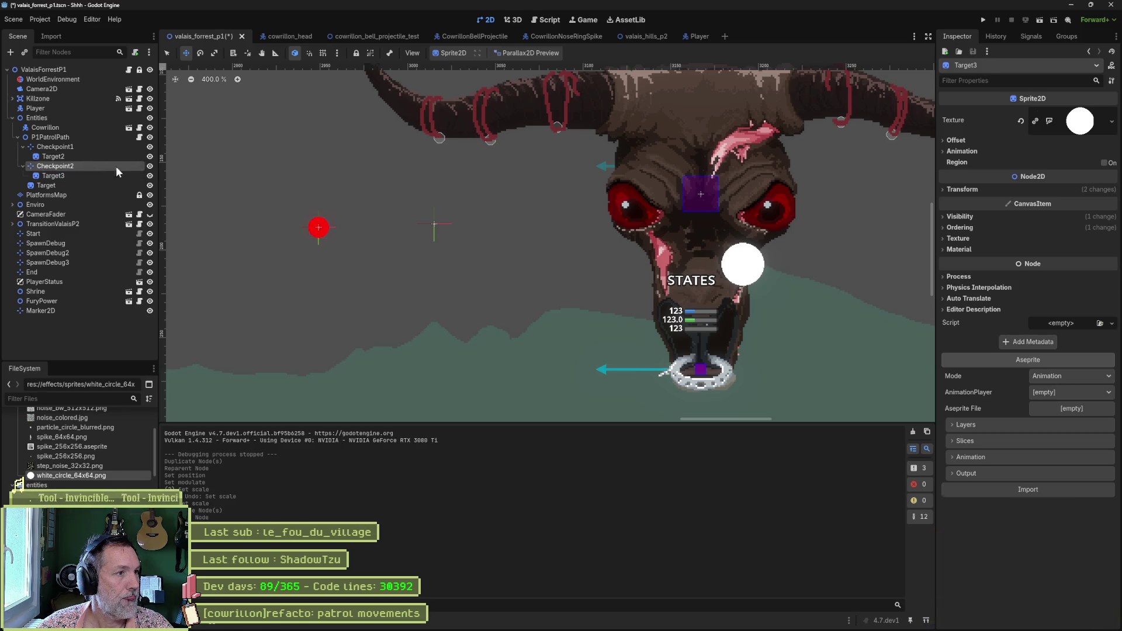
- Move Checkpoint2 over beside the Cowrillon head on the canvas
left_click(116, 166)
left_click(967, 141)
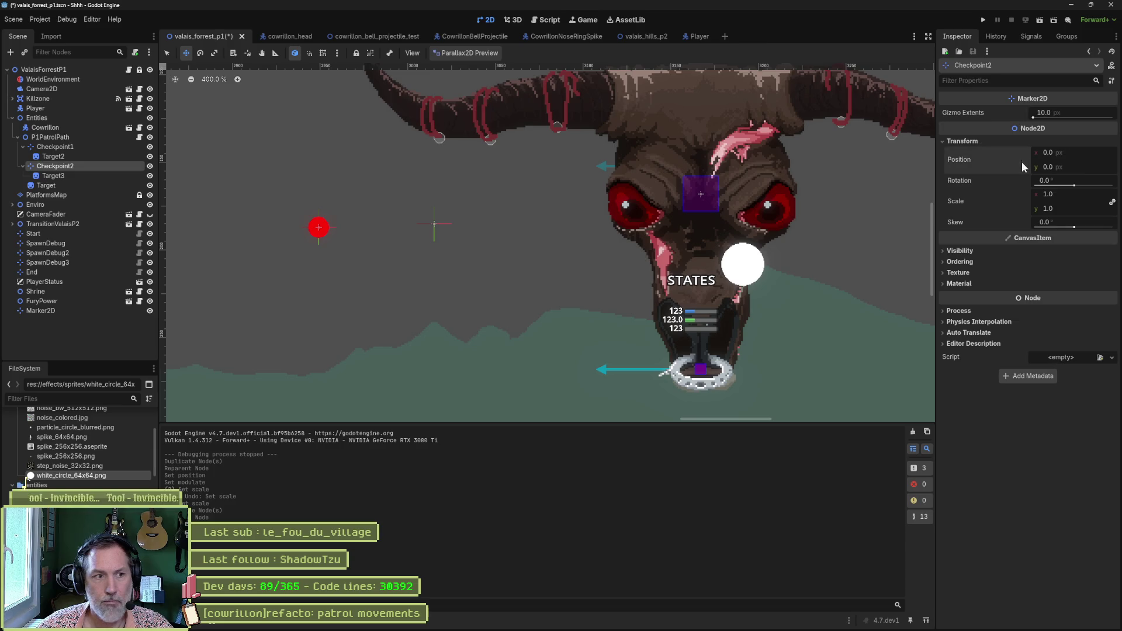
scroll(633, 216, "down", 3)
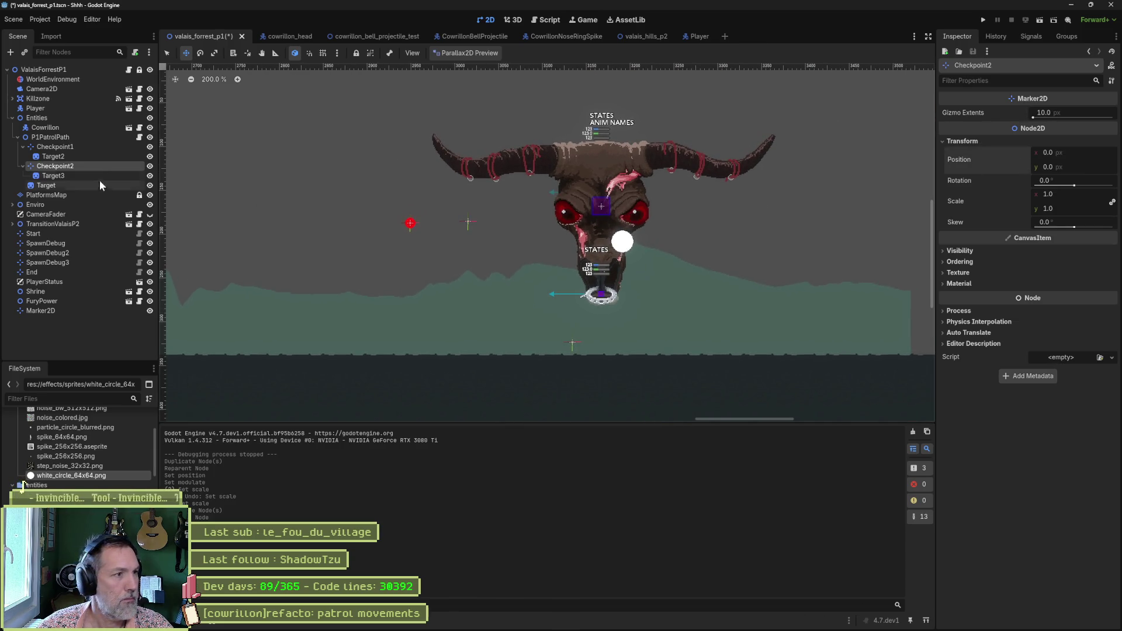
left_click(94, 147)
left_click(79, 164)
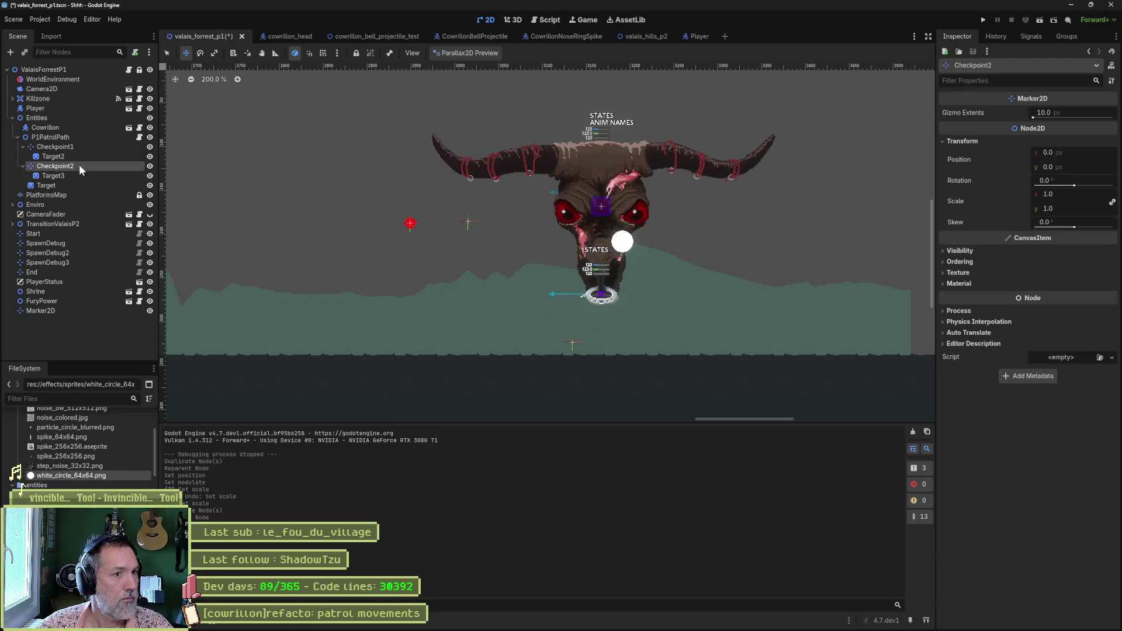
scroll(391, 236, "down", 8)
scroll(391, 236, "up", 1)
scroll(438, 210, "left", 6)
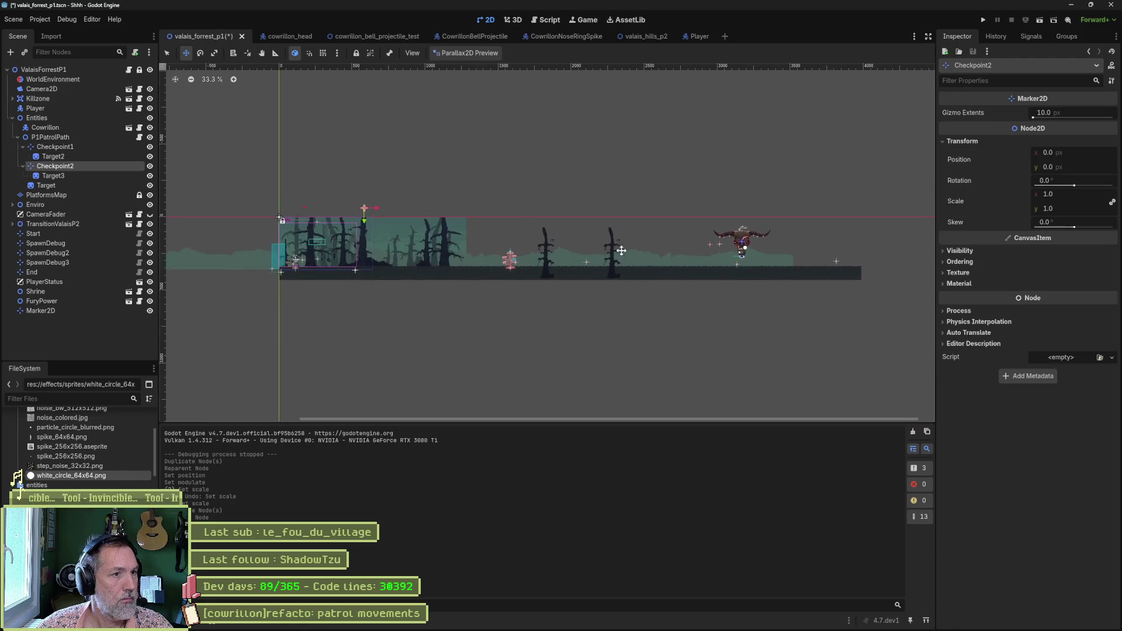
mouse_move(332, 174)
left_mouse_down()
mouse_move(535, 181)
mouse_move(940, 225)
left_mouse_up()
scroll(806, 263, "up", 2)
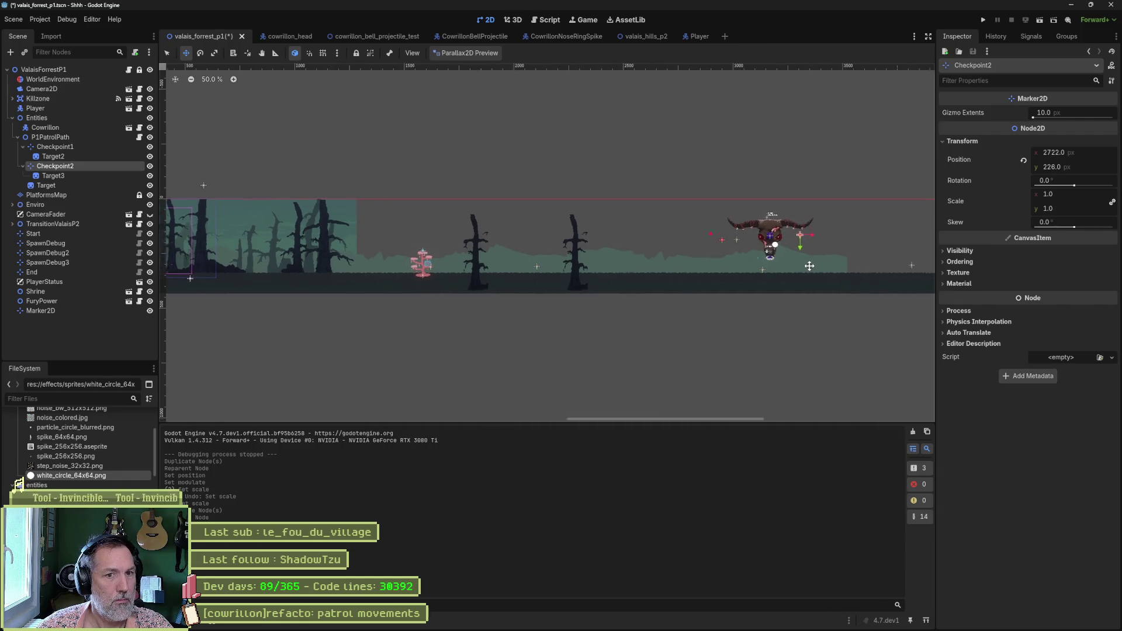
scroll(735, 277, "up", 2)
left_click_drag(714, 253, 753, 285)
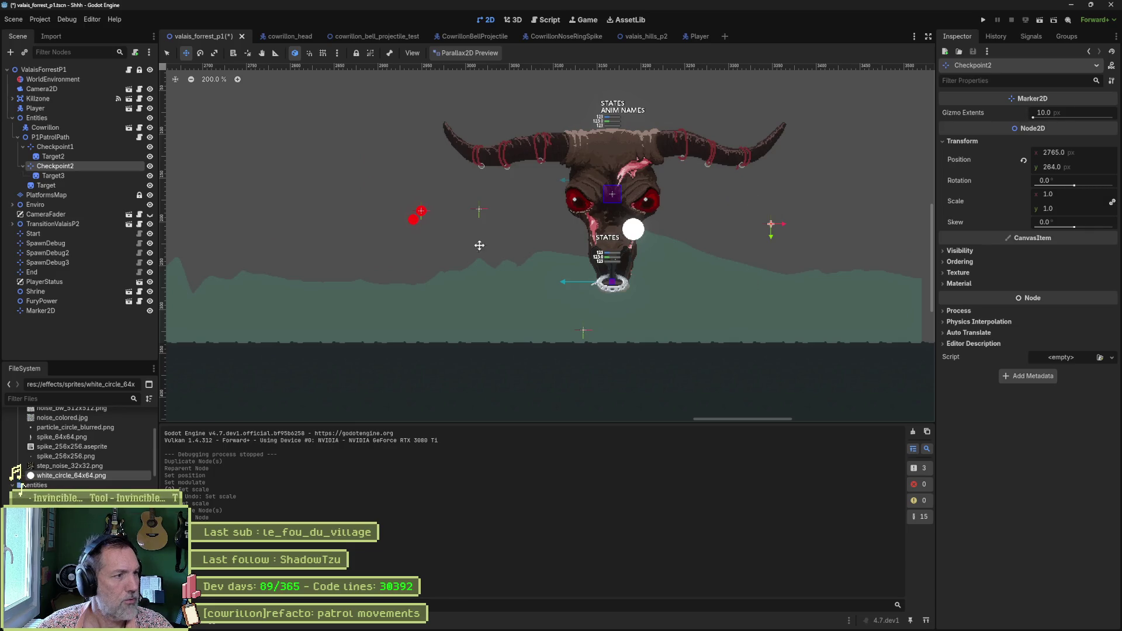
- Delete Checkpoint2 with its children and the stray Marker2D node
left_click(72, 146)
left_click(69, 153)
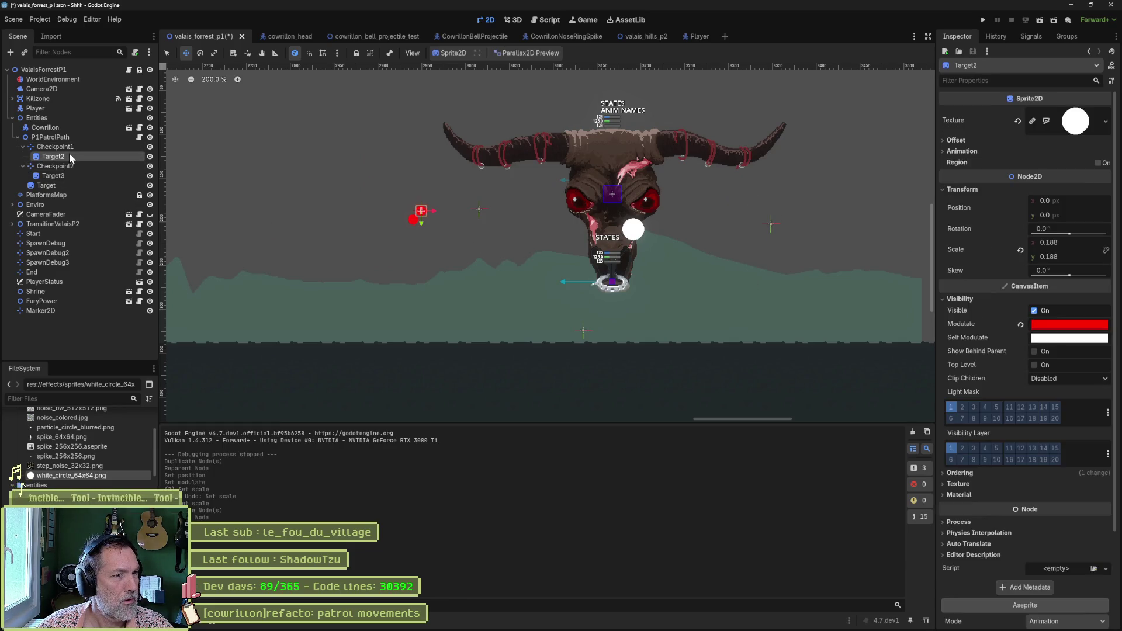
left_click(65, 166)
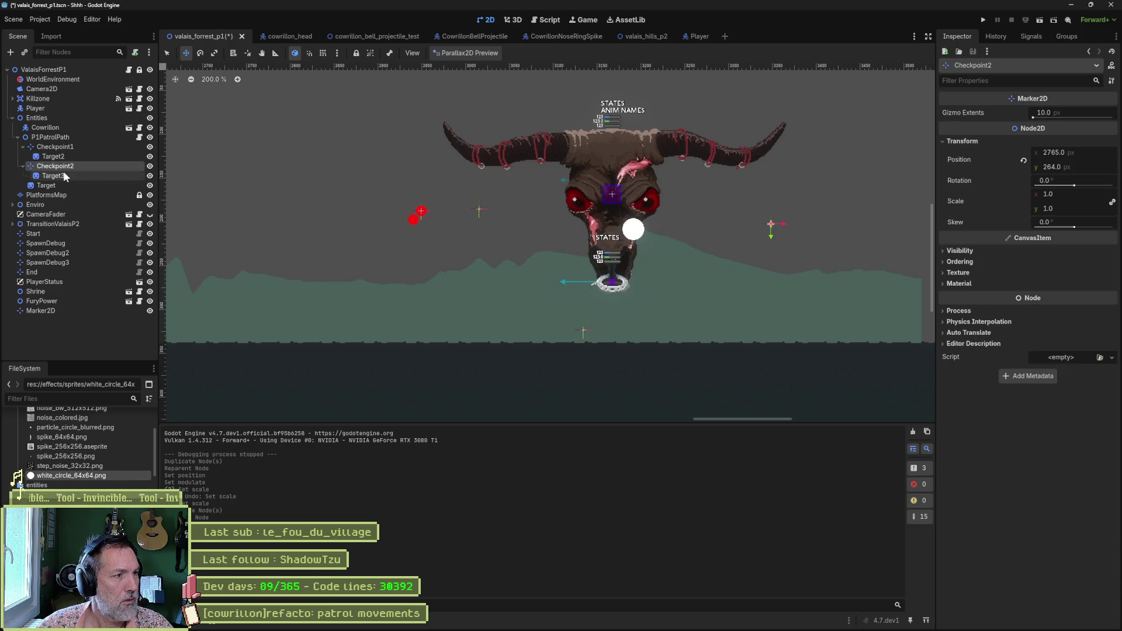
key("Delete")
left_click(527, 323)
key("q")
left_click(479, 211)
left_click(65, 291)
key("Delete")
key("Return")
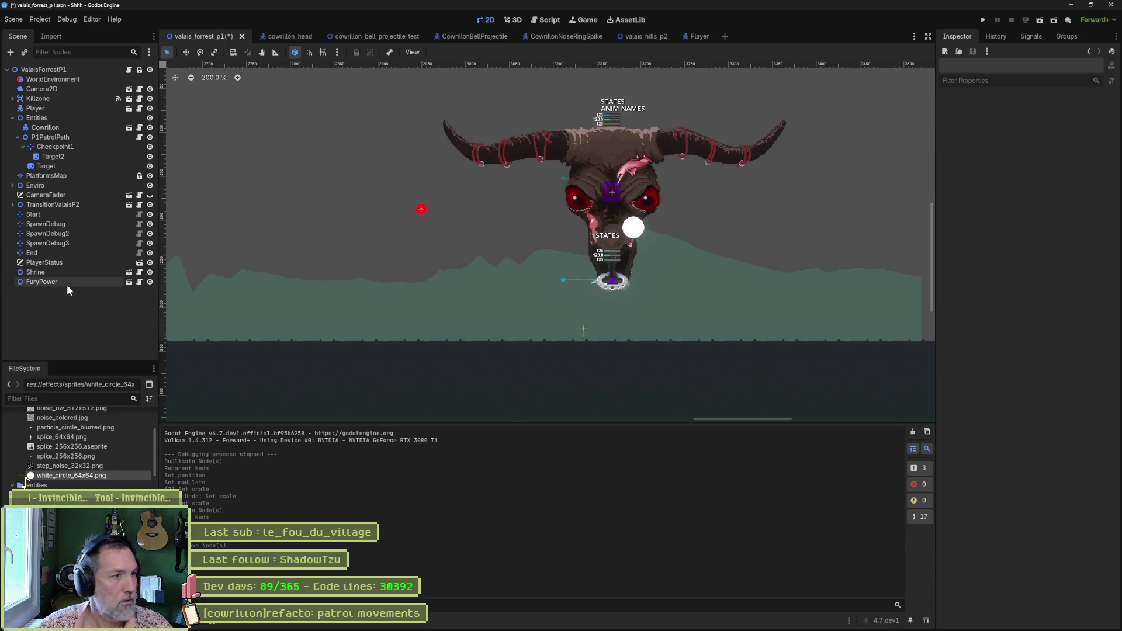
- Duplicate Checkpoint1, place the copy right of the Cowrillon head, and test-run the game
left_click(66, 147)
key("ctrl+d")
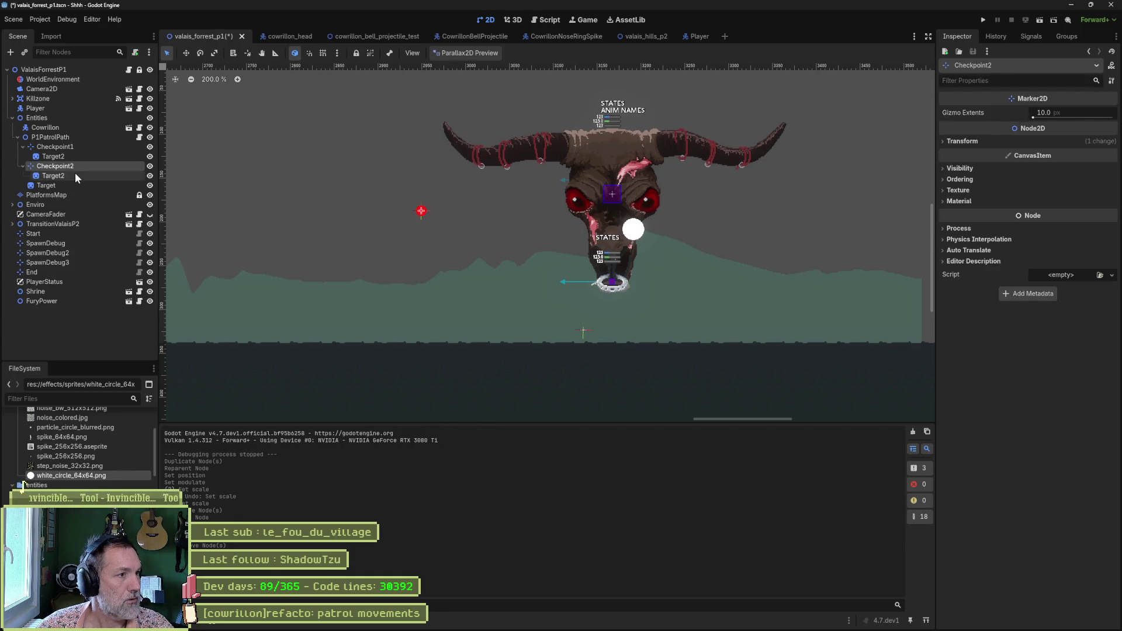
scroll(423, 215, "down", 8)
left_click_drag(386, 222, 613, 239)
scroll(482, 245, "left", 10)
scroll(687, 273, "up", 3)
scroll(453, 254, "up", 4)
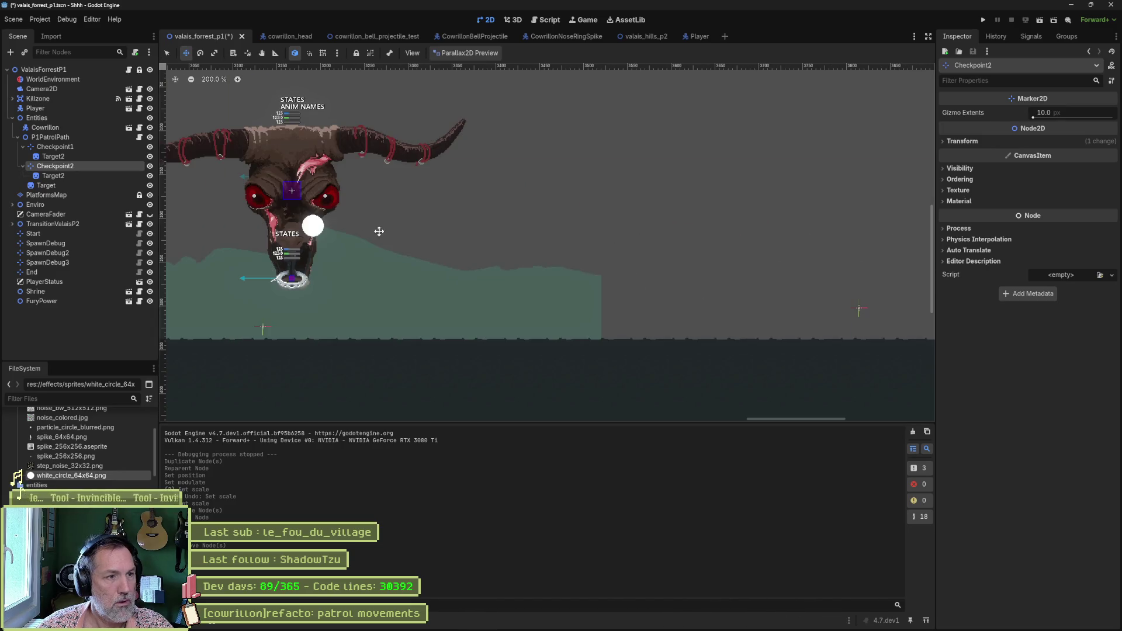
key("w")
left_click_drag(426, 238, 773, 241)
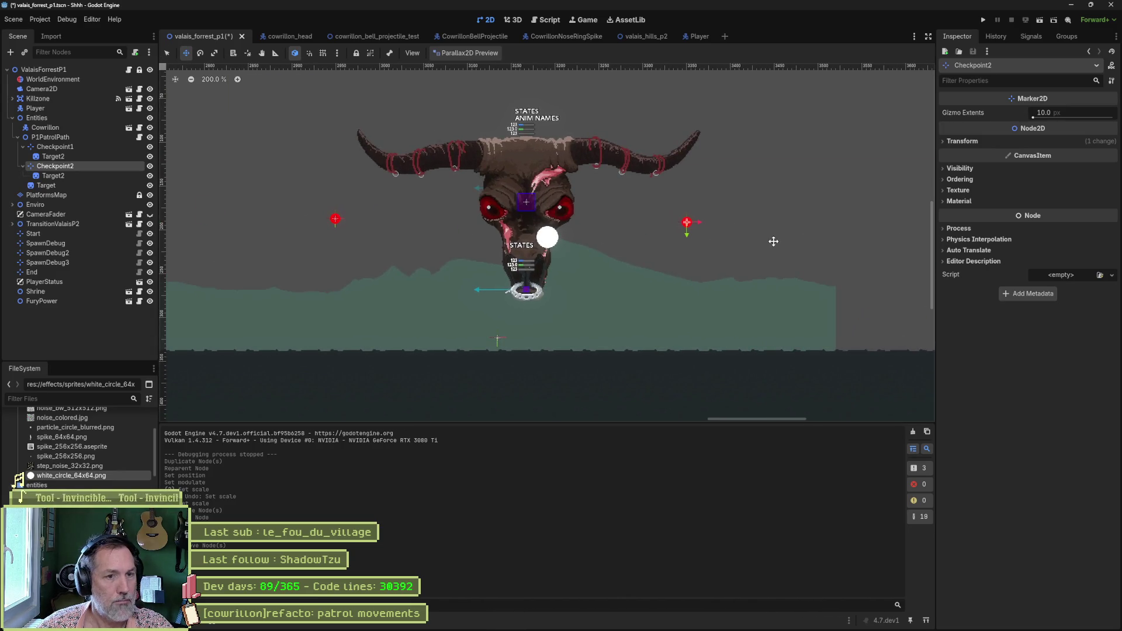
key("F6")
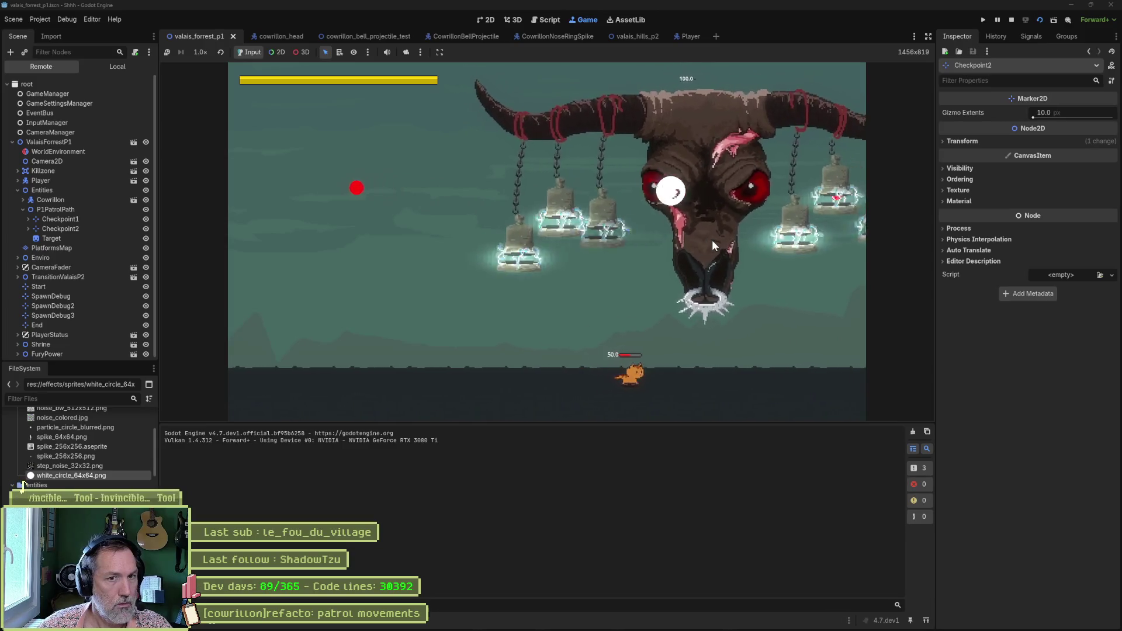
key("F8")
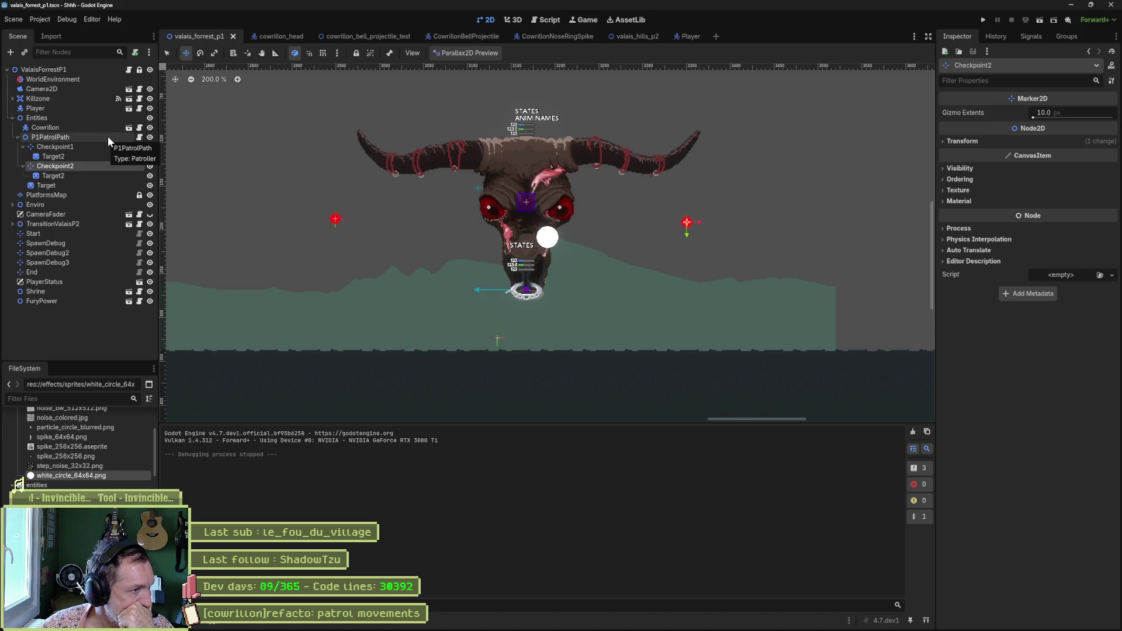
left_click(139, 127)
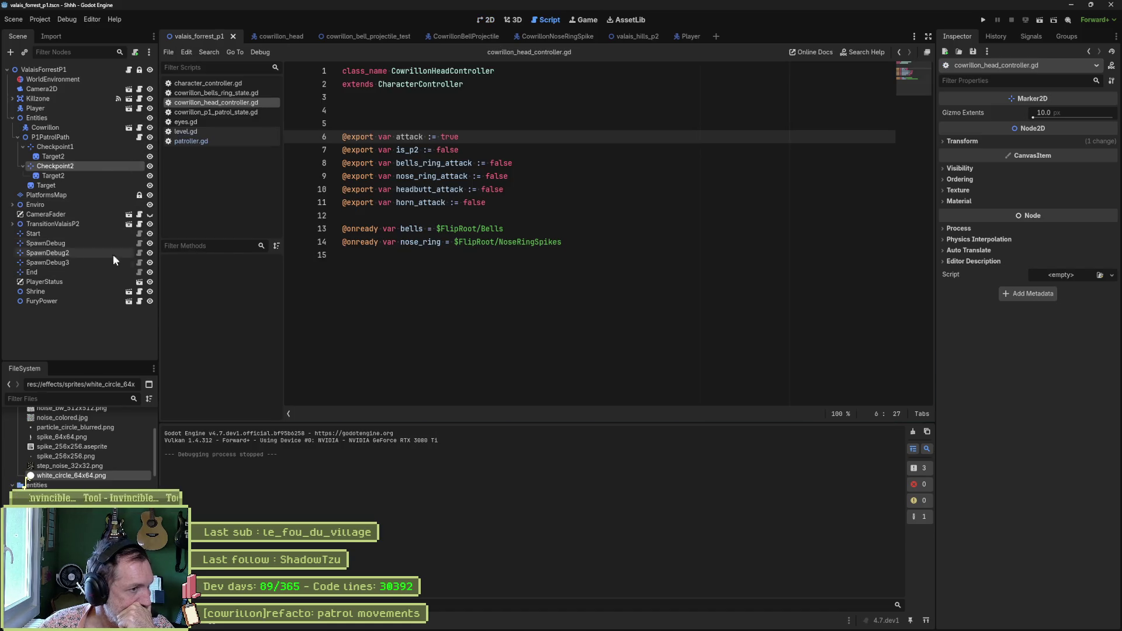
left_click(244, 112)
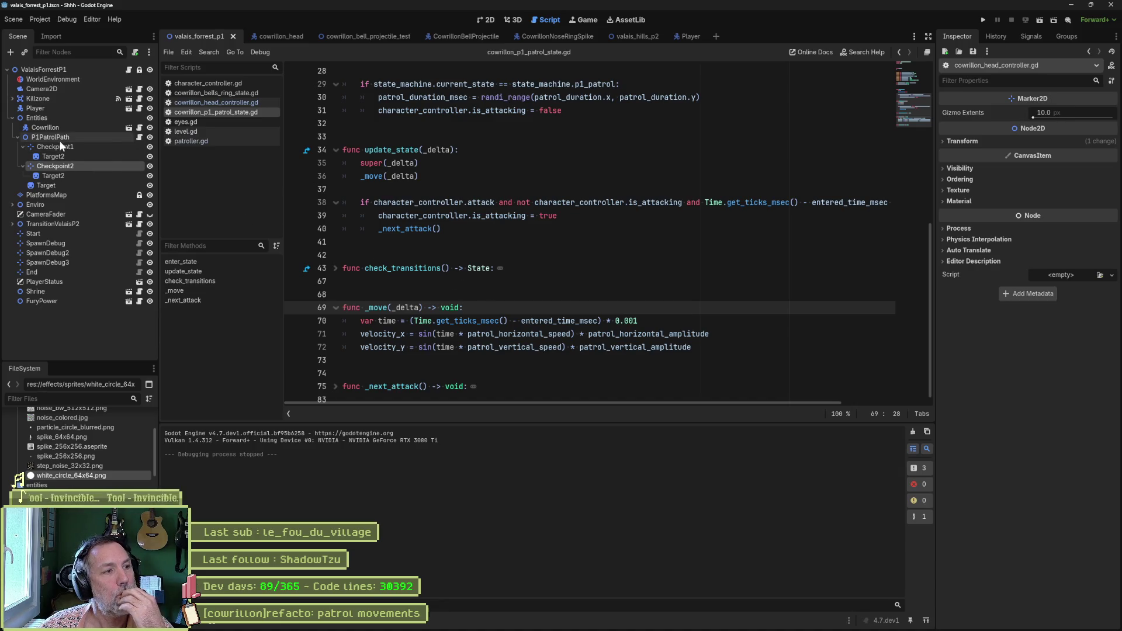
scroll(384, 287, "up", 10)
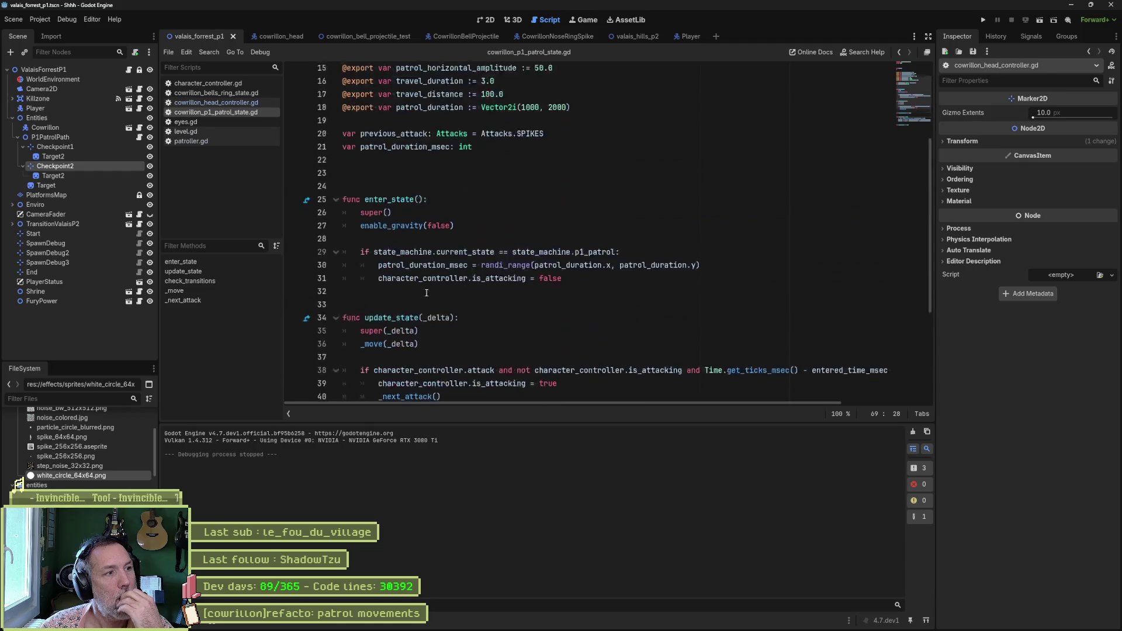
left_click(590, 255)
key("Return")
type("@epxort")
key("BackSpace")
key("BackSpace")
key("BackSpace")
key("BackSpace")
type("xport v")
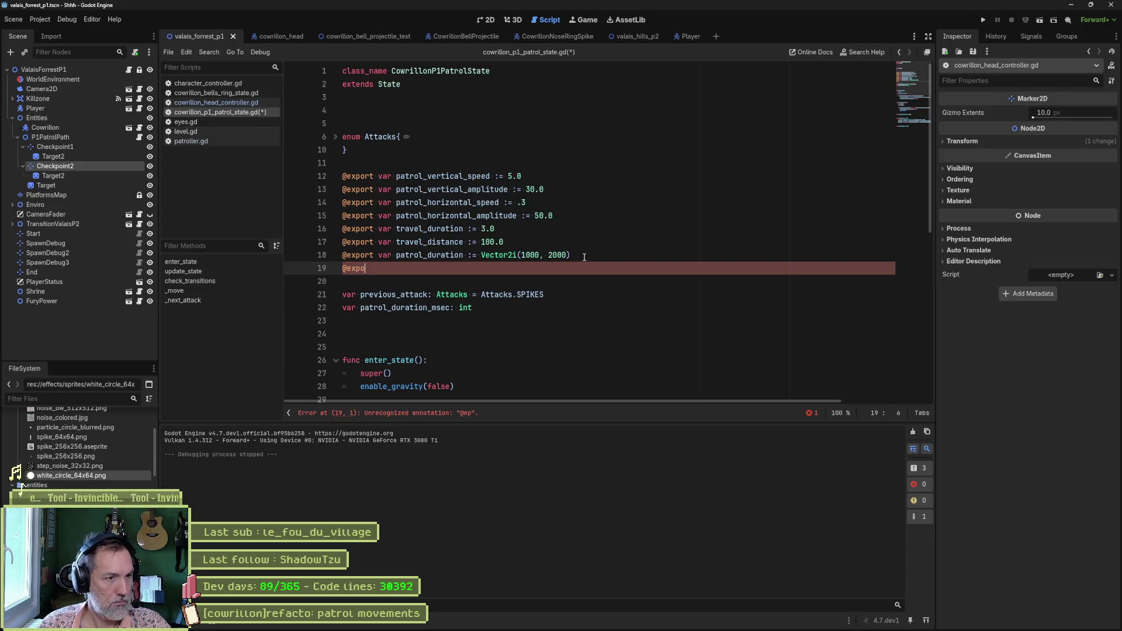
type("ar patrol_")
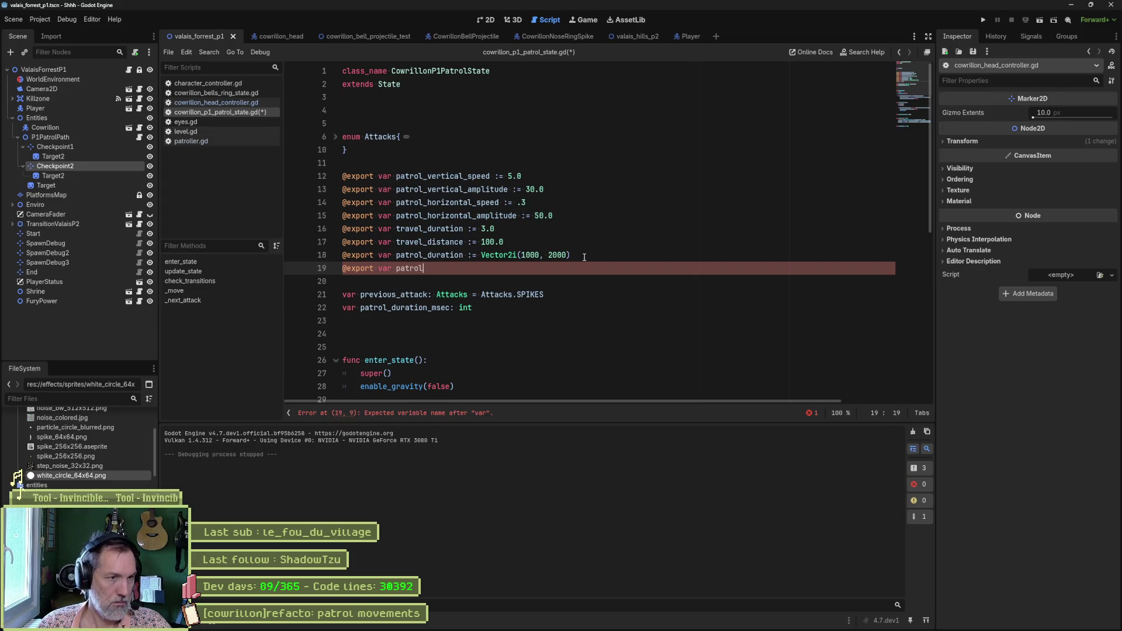
type("path")
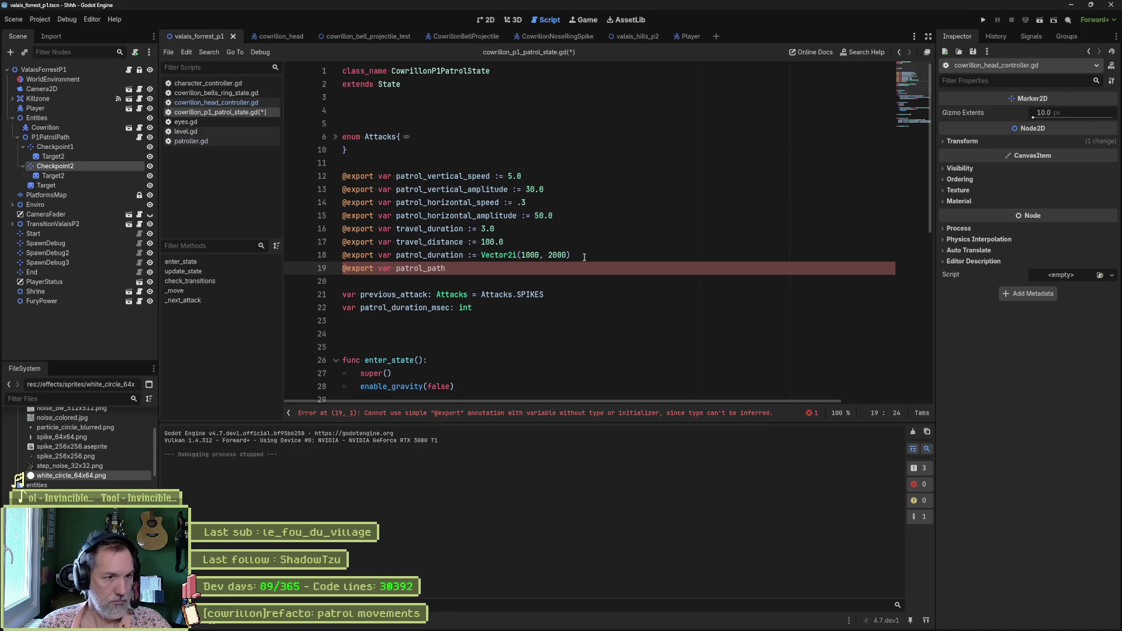
type(" : Patro")
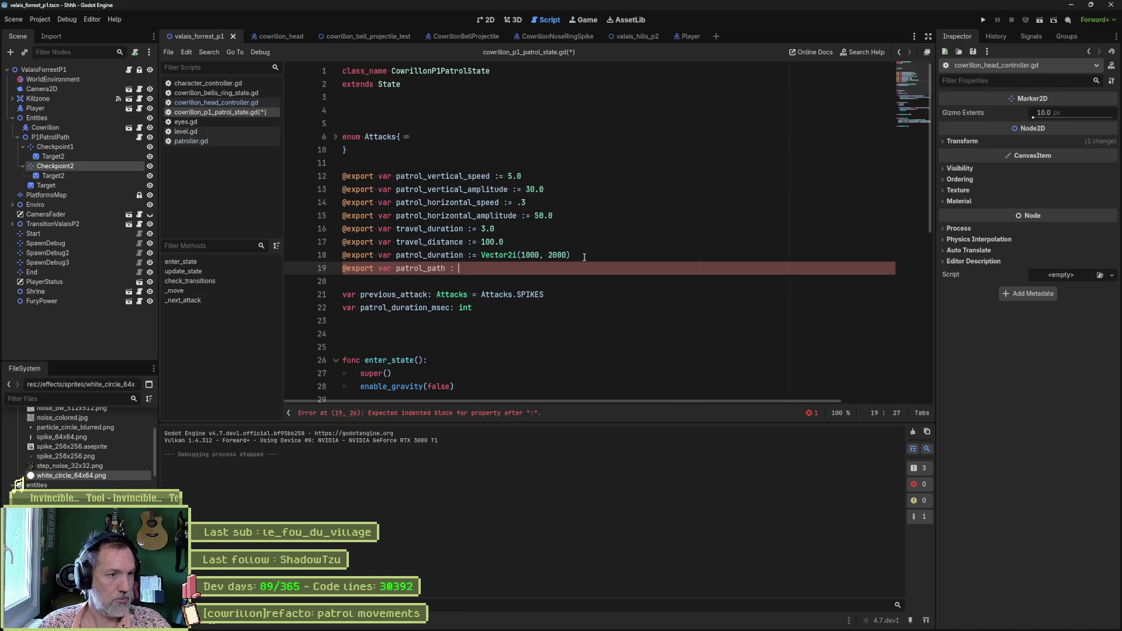
key("Return")
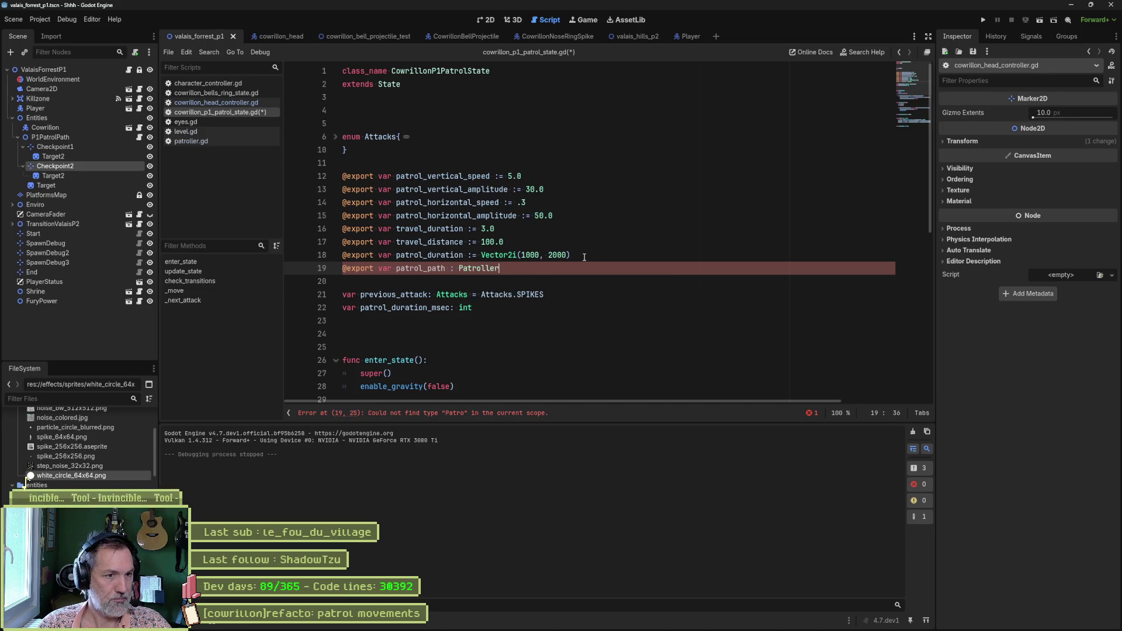
key("Delete")
key("ctrl+s")
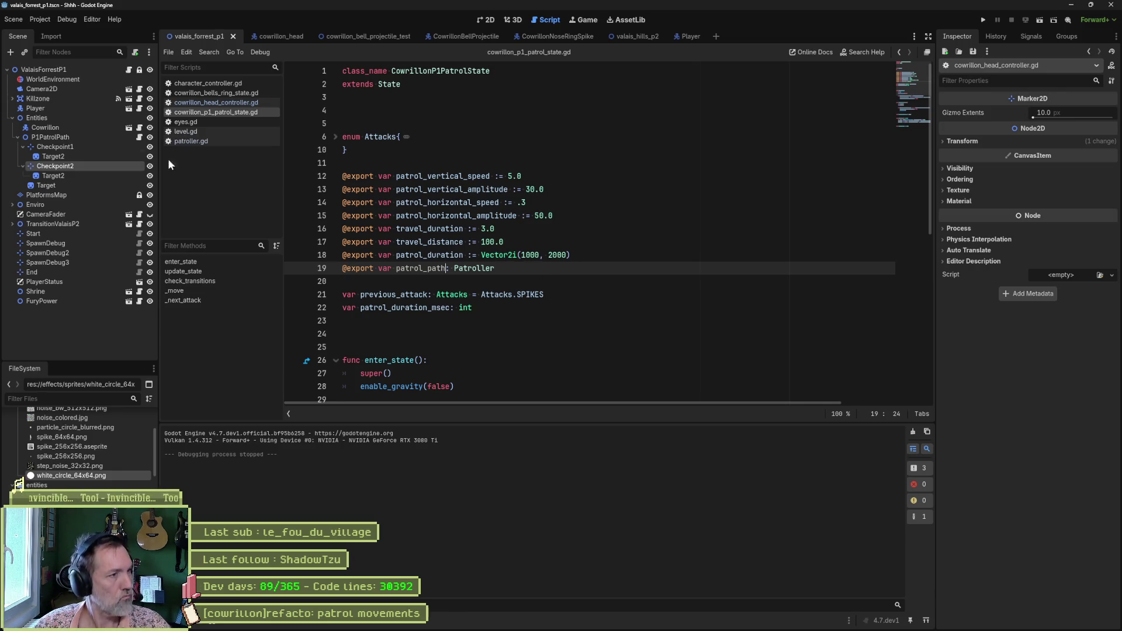
- Select the Cowrillon node and cut the patrol_path export line back out
left_click(78, 125)
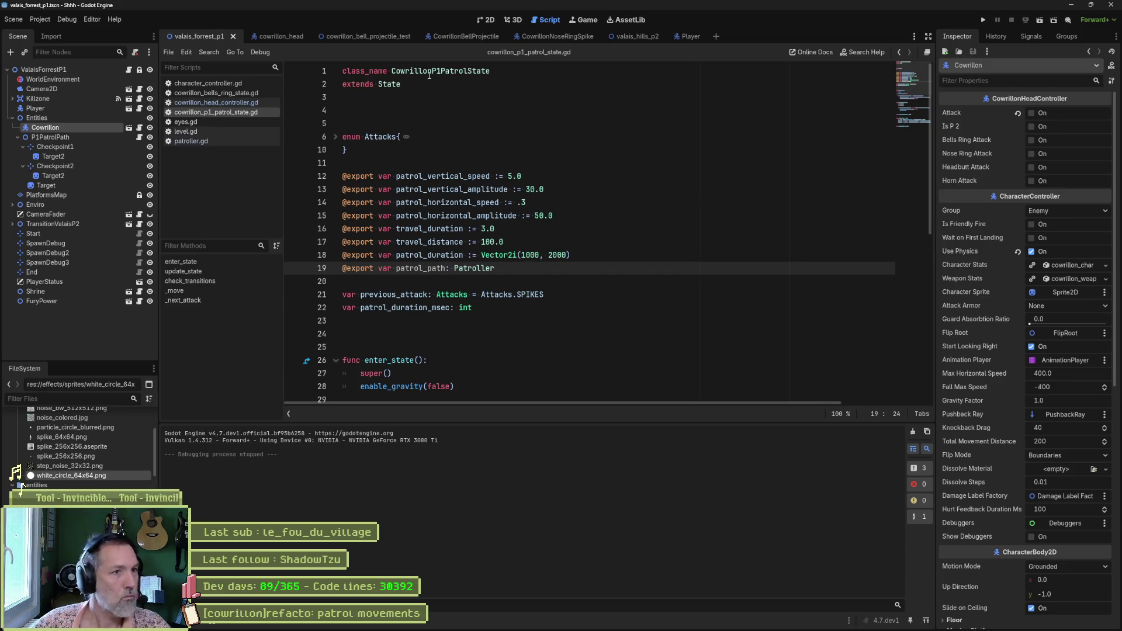
key("shift+Up")
key("shift+End")
key("BackSpace")
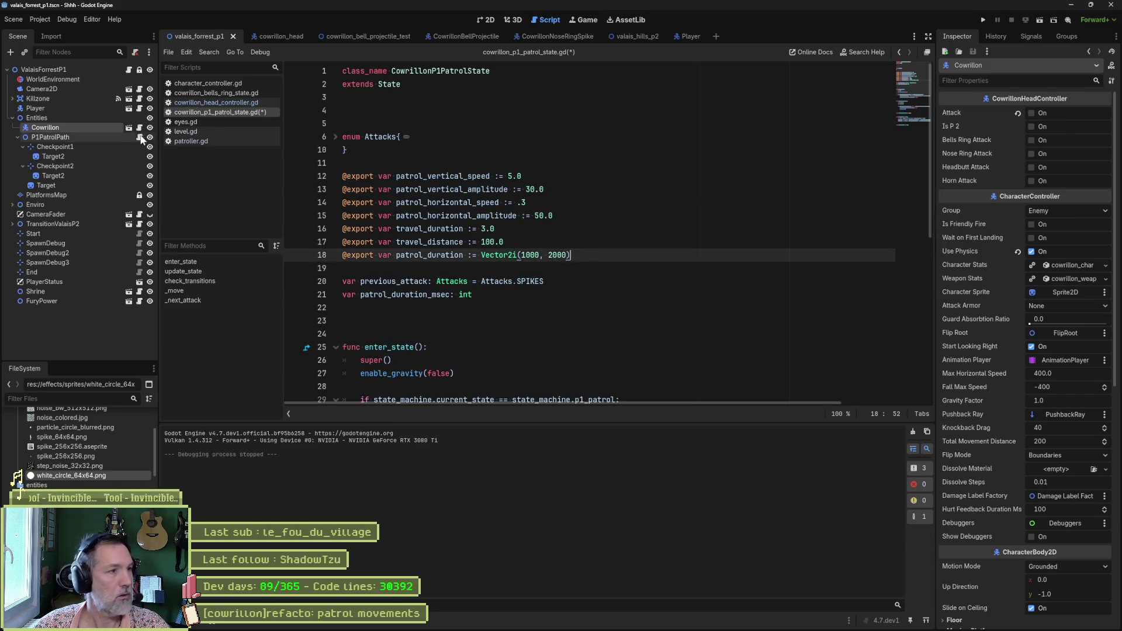
- Paste the patrol_path: Patroller export into cowrillon_head_controller.gd, assign P1PatrolPath to it, and save
left_click(139, 128)
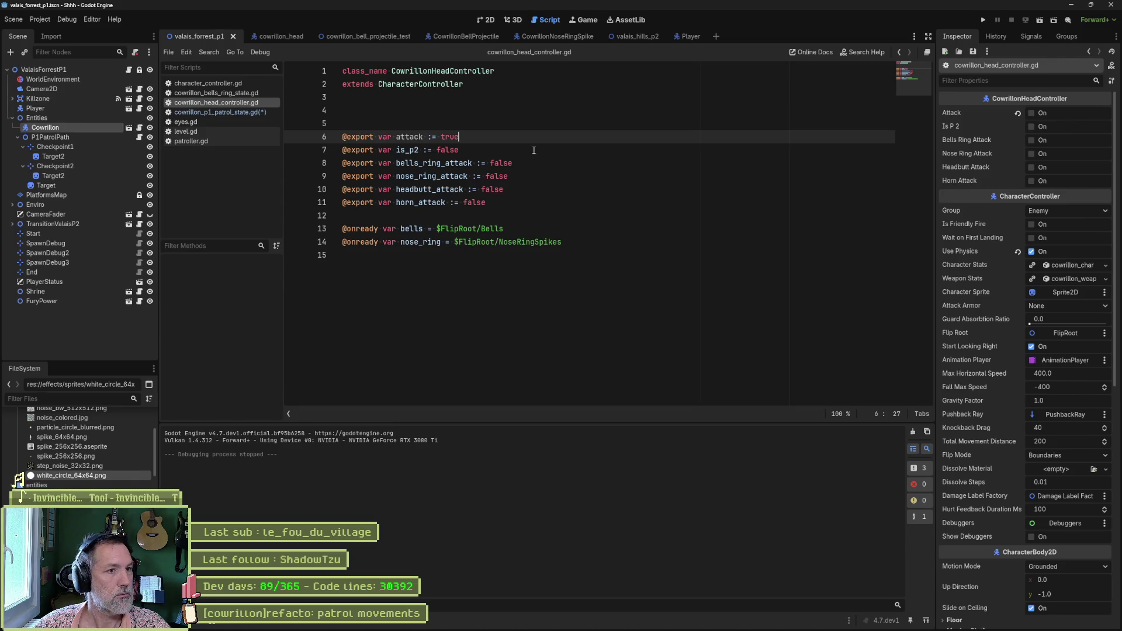
key("Return")
type("@export var patrol_path: Patroller")
key("ctrl+s")
left_click_drag(68, 137, 1058, 126)
key("ctrl+s")
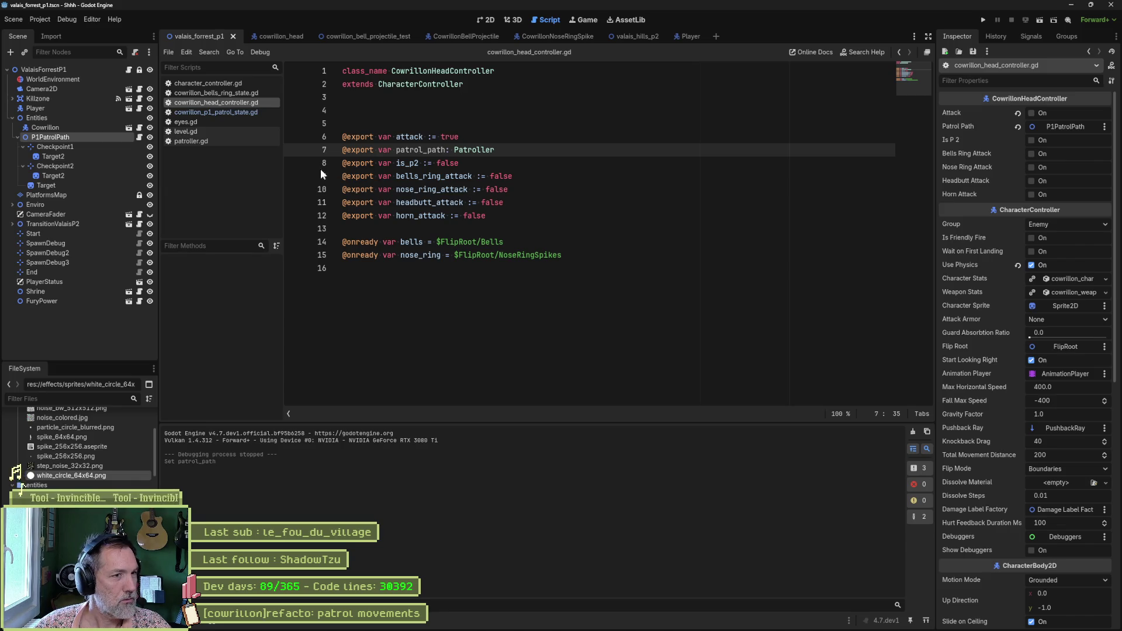
key("ctrl+w")
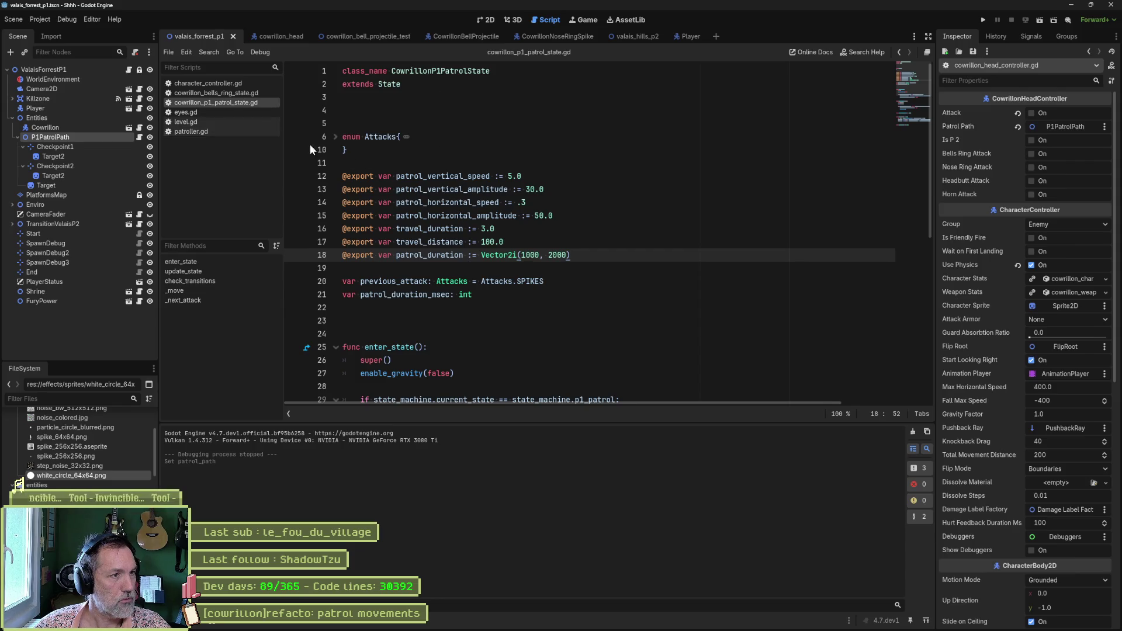
- Comment out the _move(_delta) call in update_state with #
scroll(478, 213, "down", 3)
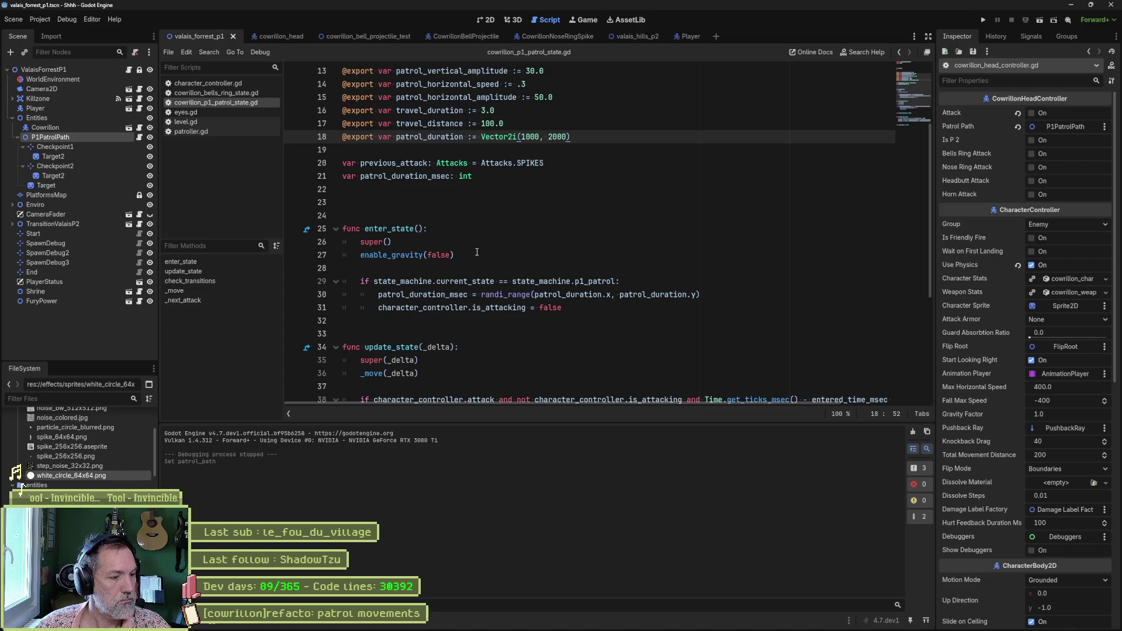
scroll(473, 254, "down", 4)
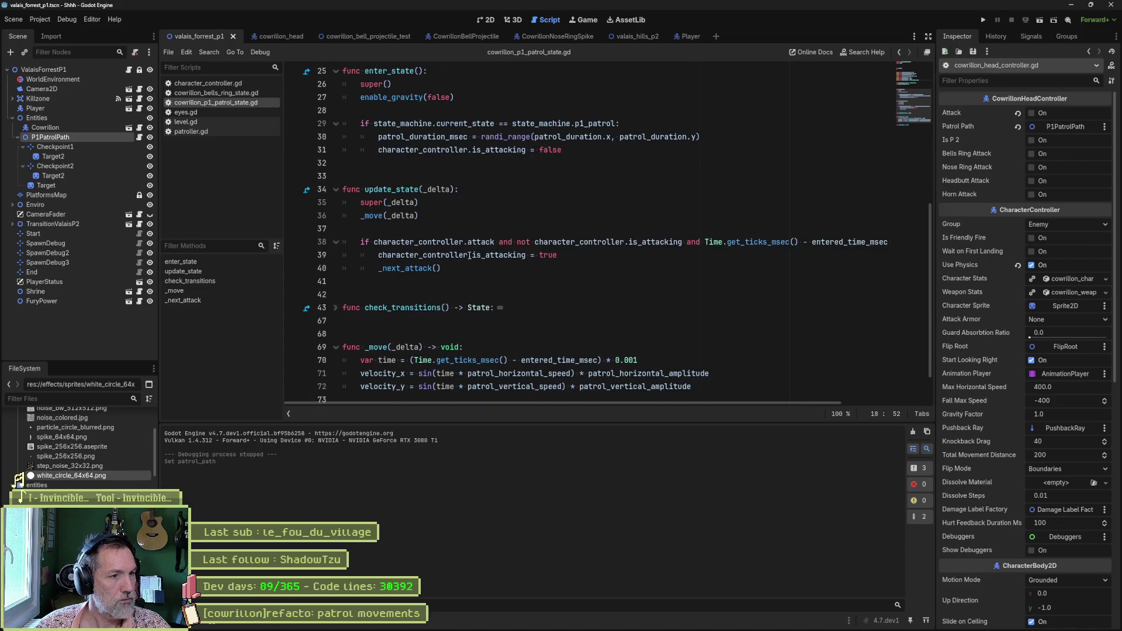
left_click(449, 219)
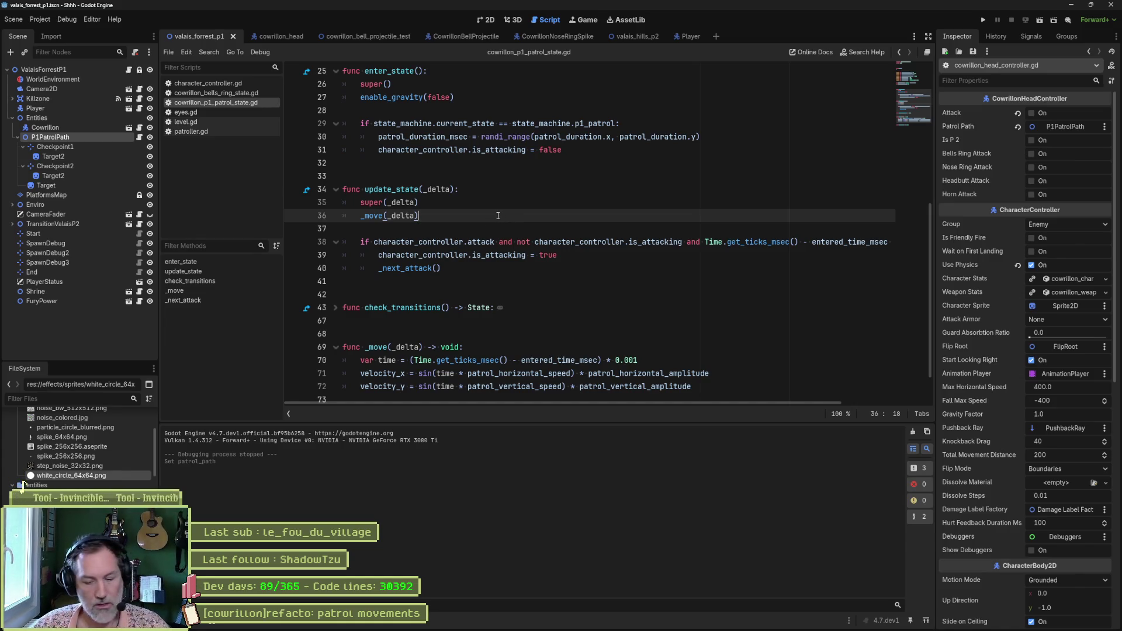
left_click(478, 202)
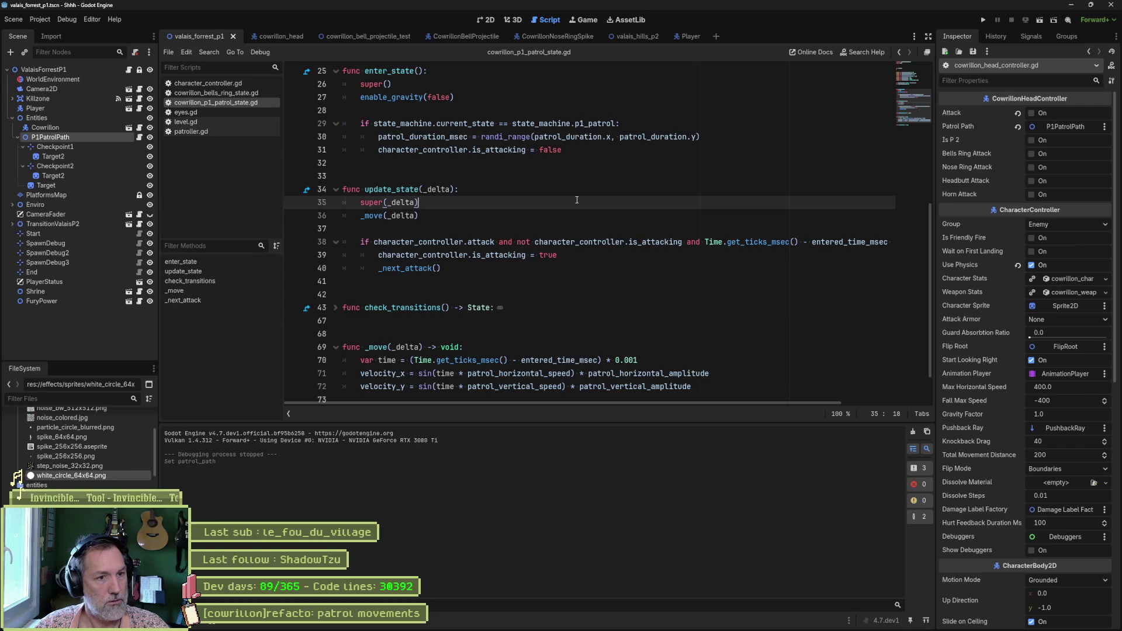
left_click(360, 216)
type("#")
- Below super(_delta), start 'character_controller.global_position = character_controller.global_position.move_toward(pa'
left_click(414, 204)
key("Return")
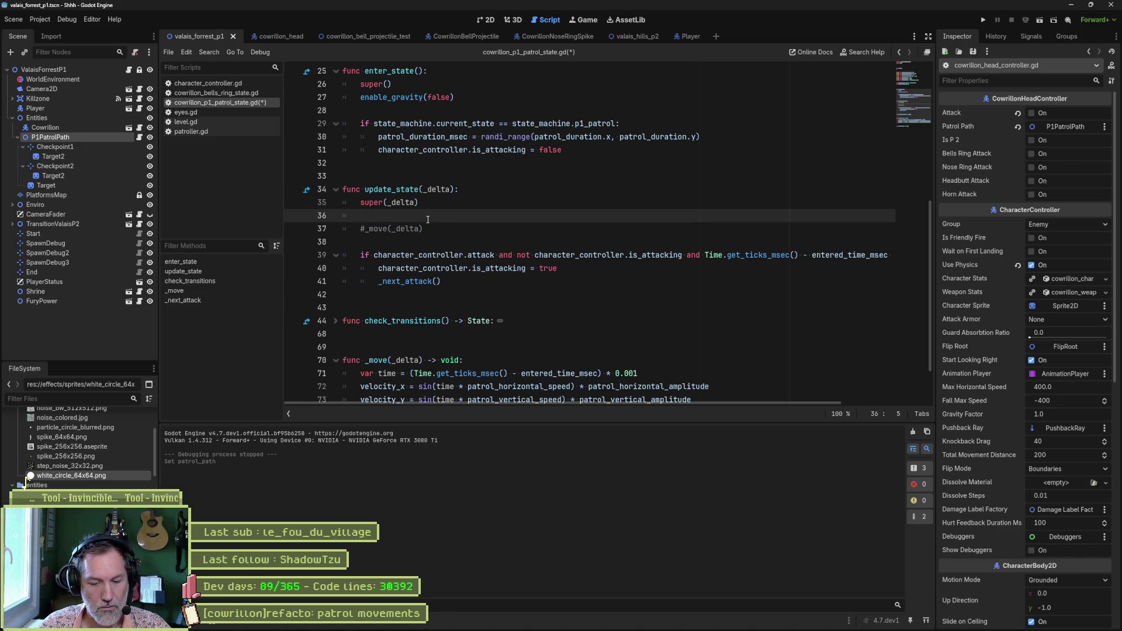
type("move")
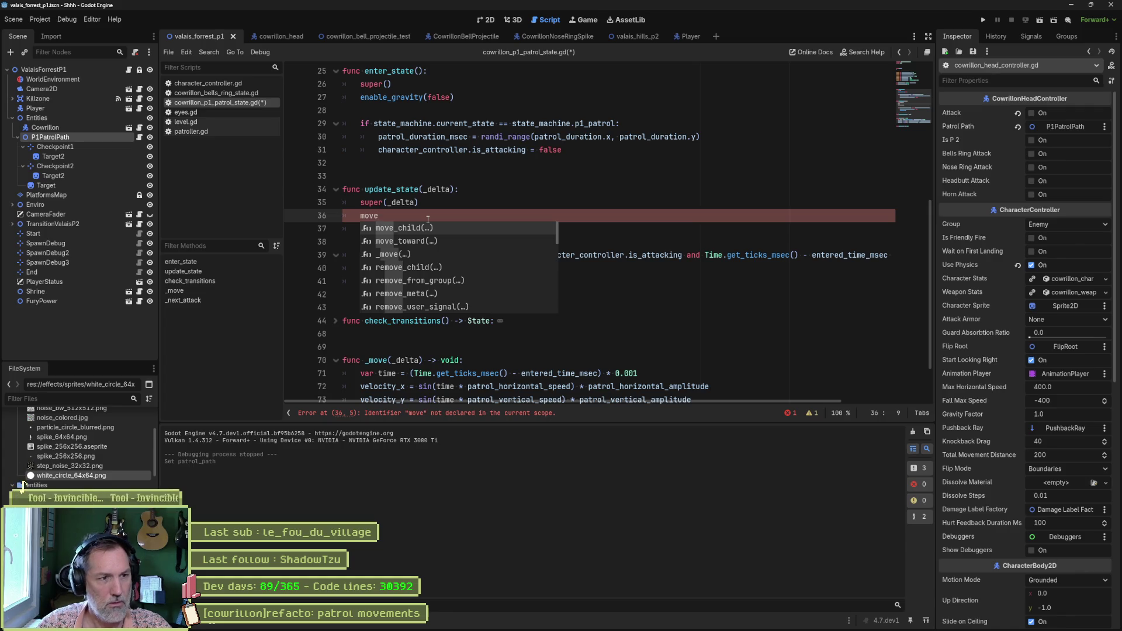
key("BackSpace")
key("BackSpace")
key("BackSpace")
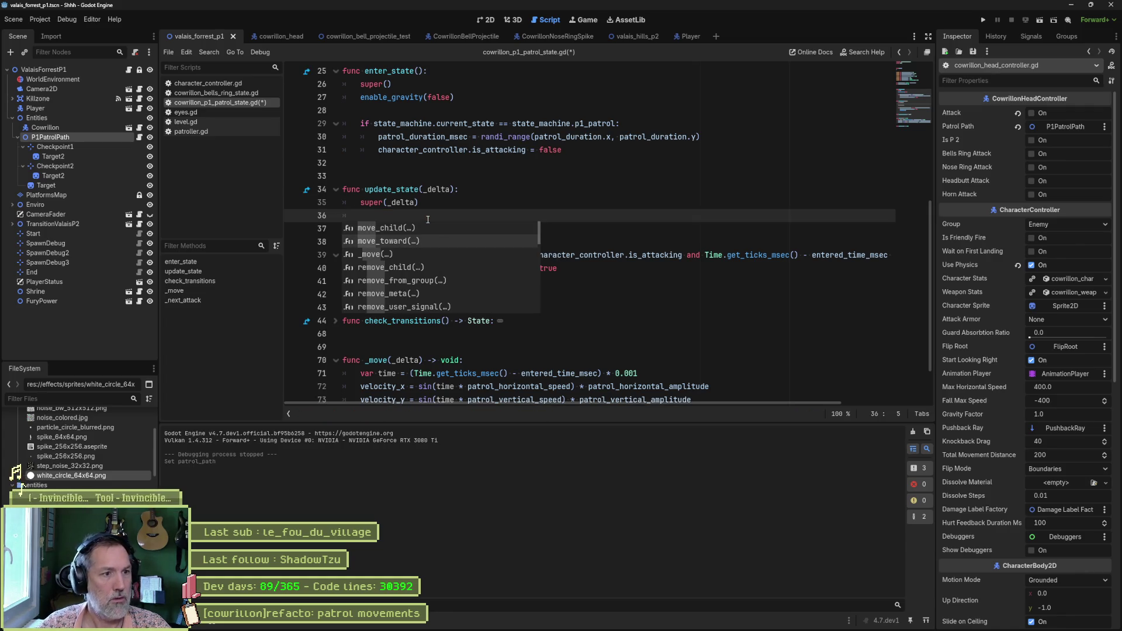
type("character_controller.move")
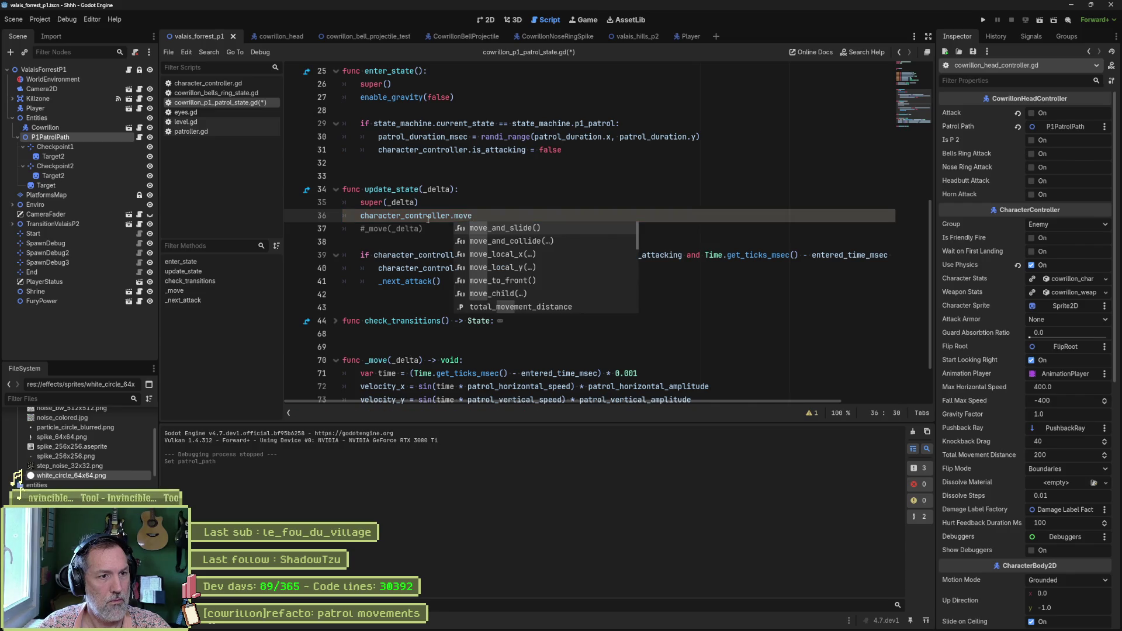
key("BackSpace")
key("BackSpace")
key("BackSpace")
type("glob")
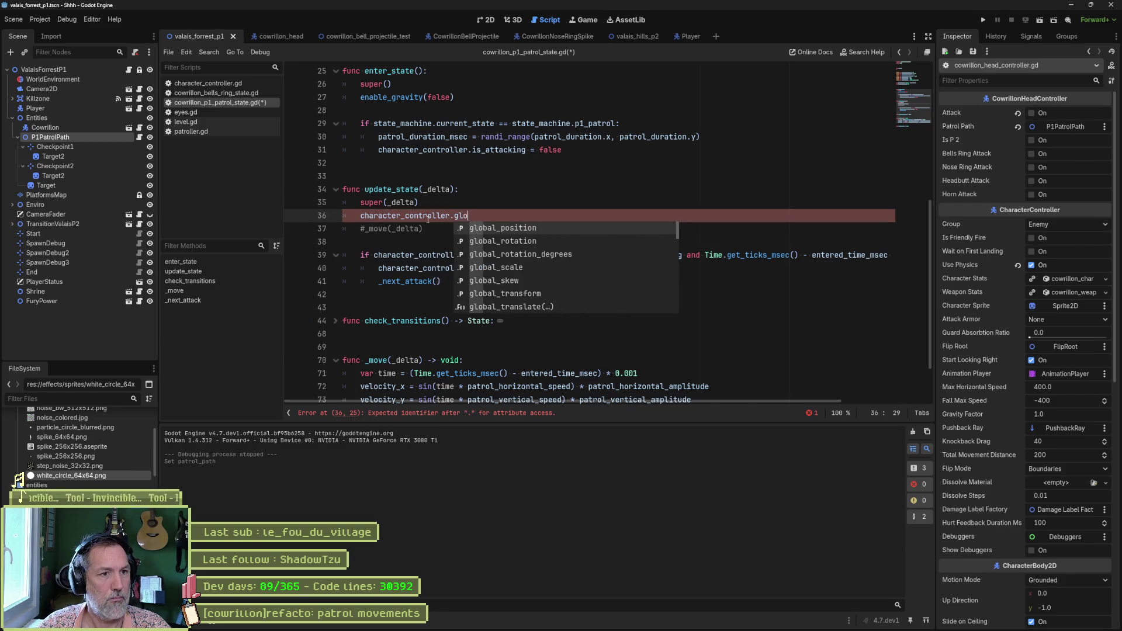
key("Return")
type("= character_controller.glo")
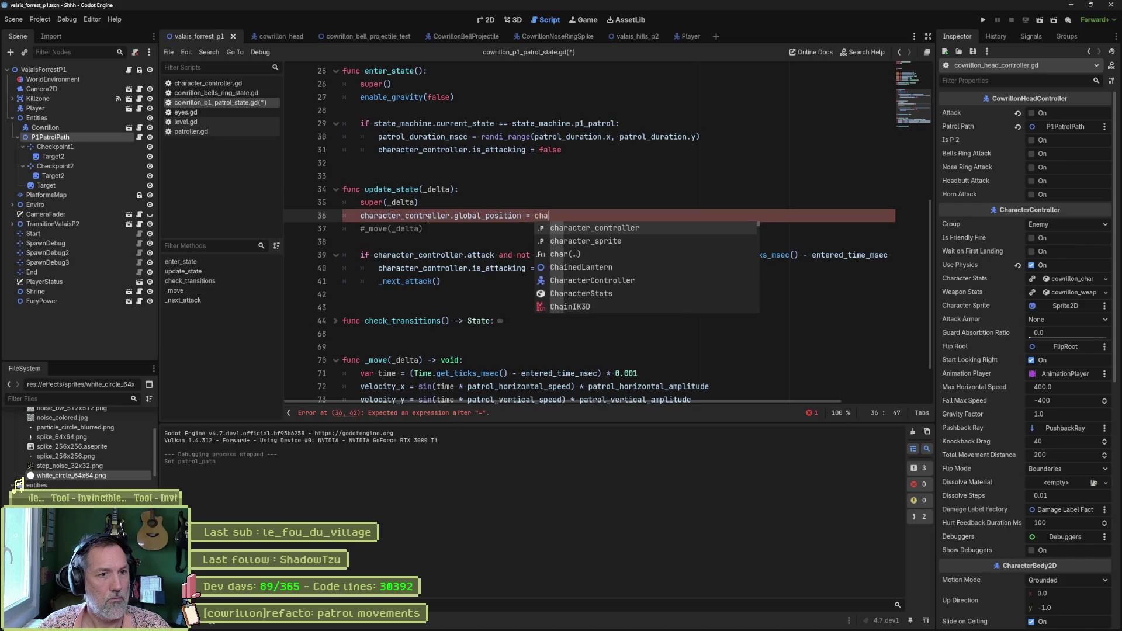
key("Return")
type(".move")
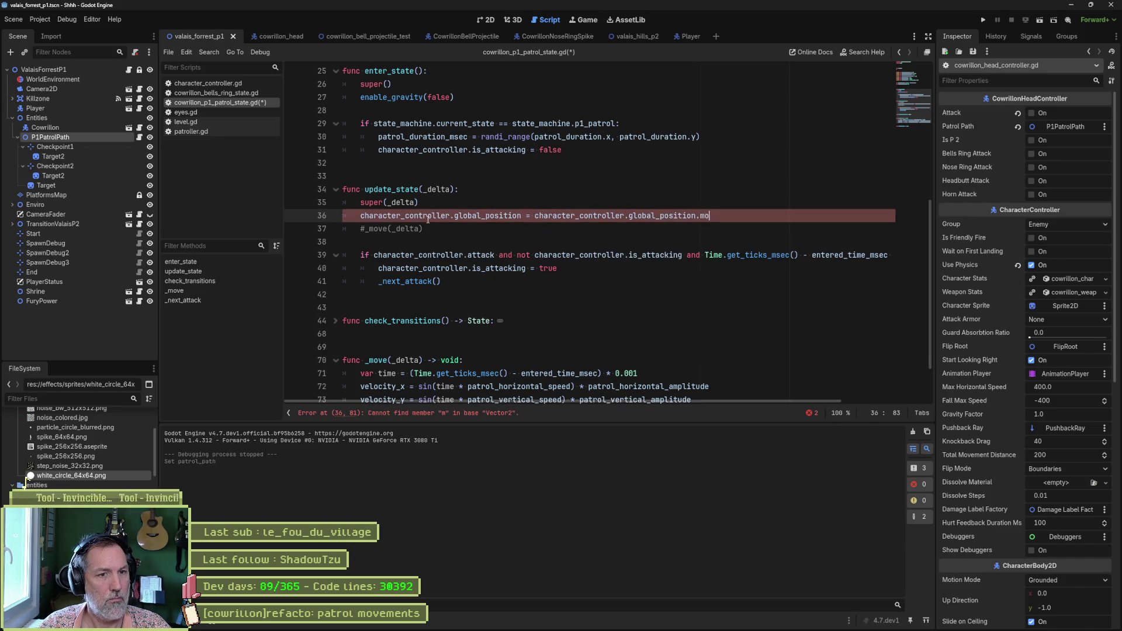
key("Return")
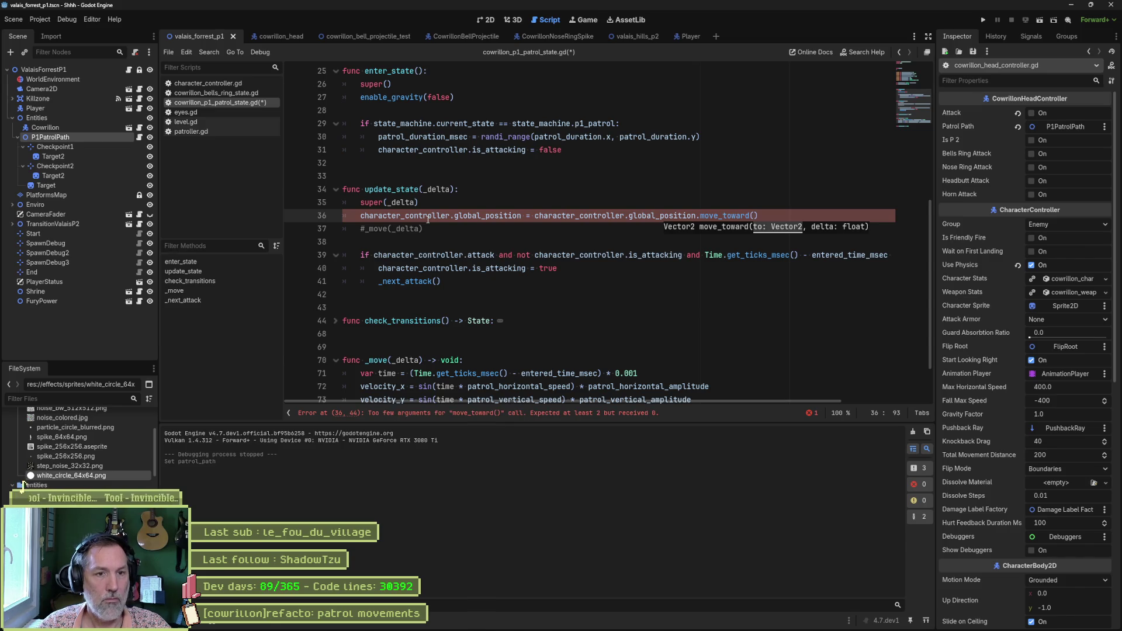
type("pa")
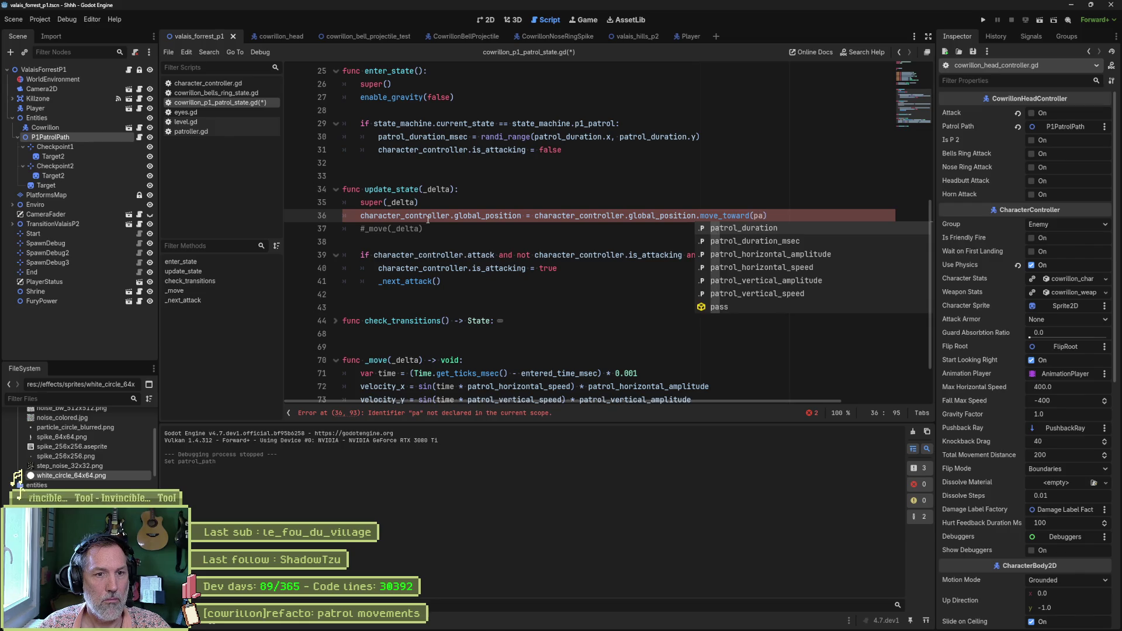
left_click(424, 202)
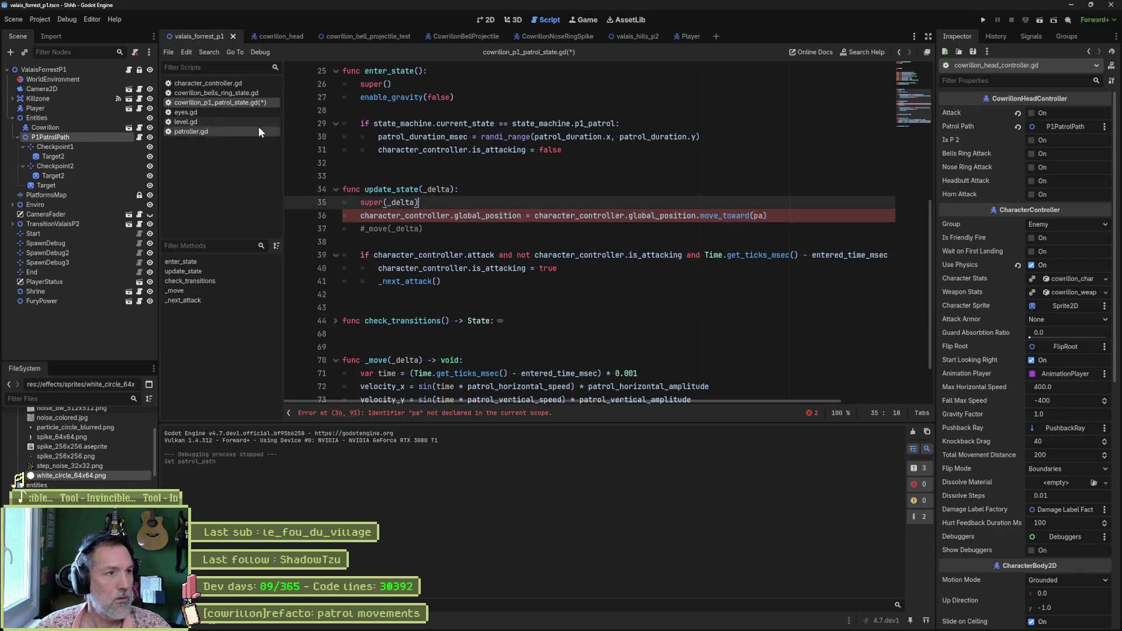
- Rename patrol_path to patroller on line 7 of the head controller, save, and close character_controller.gd
left_click(246, 86)
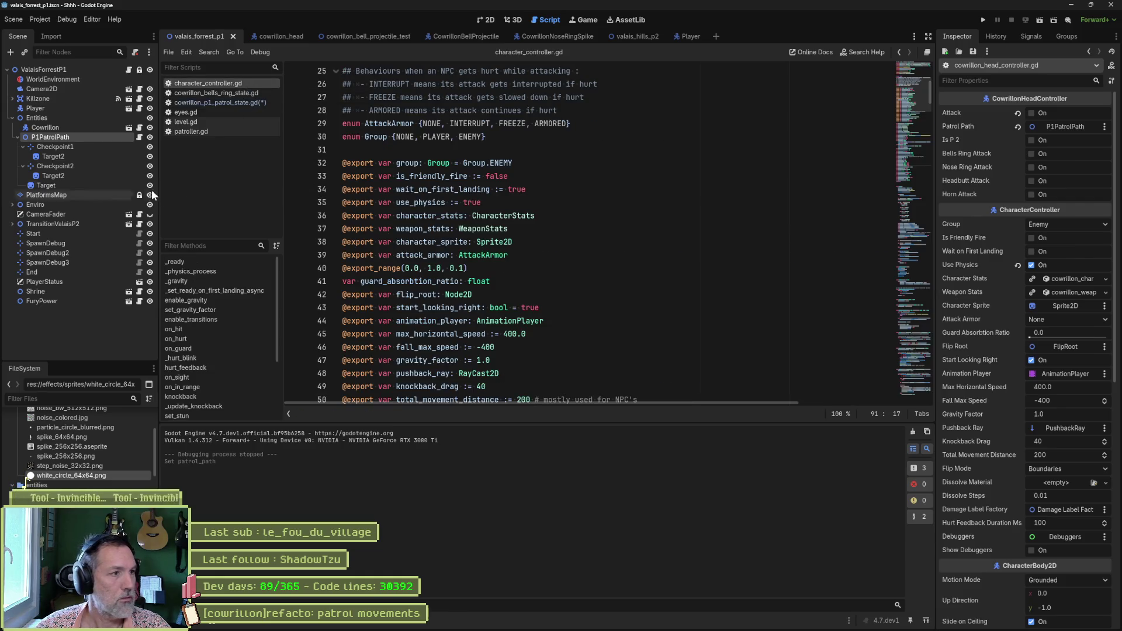
left_click(140, 128)
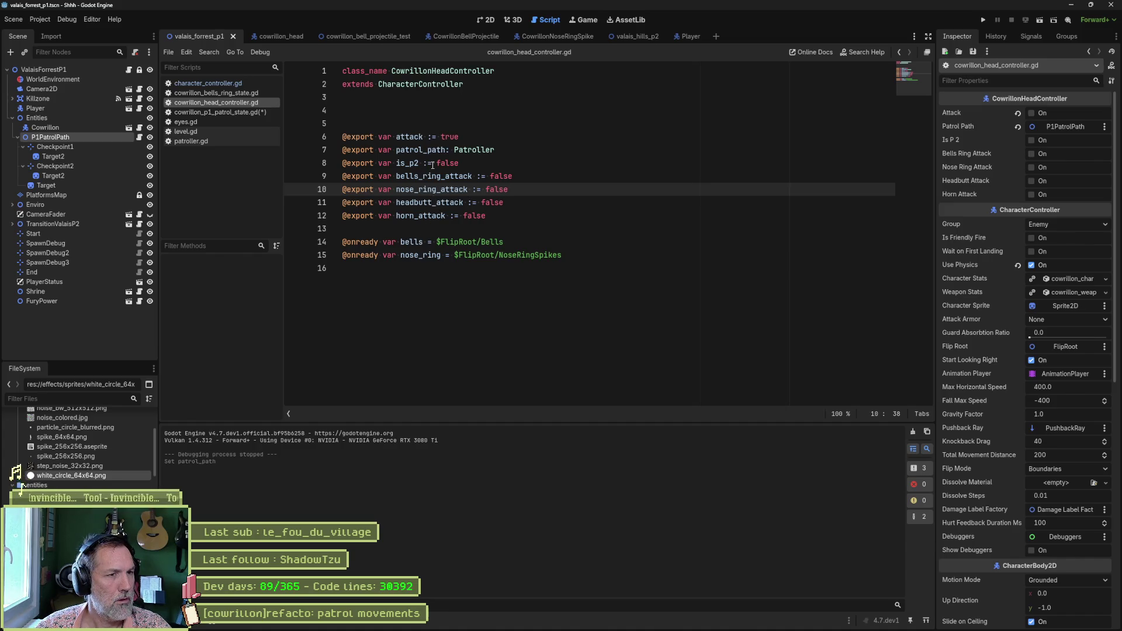
double_click(418, 149)
type("patroller: Patr")
key("ctrl+s")
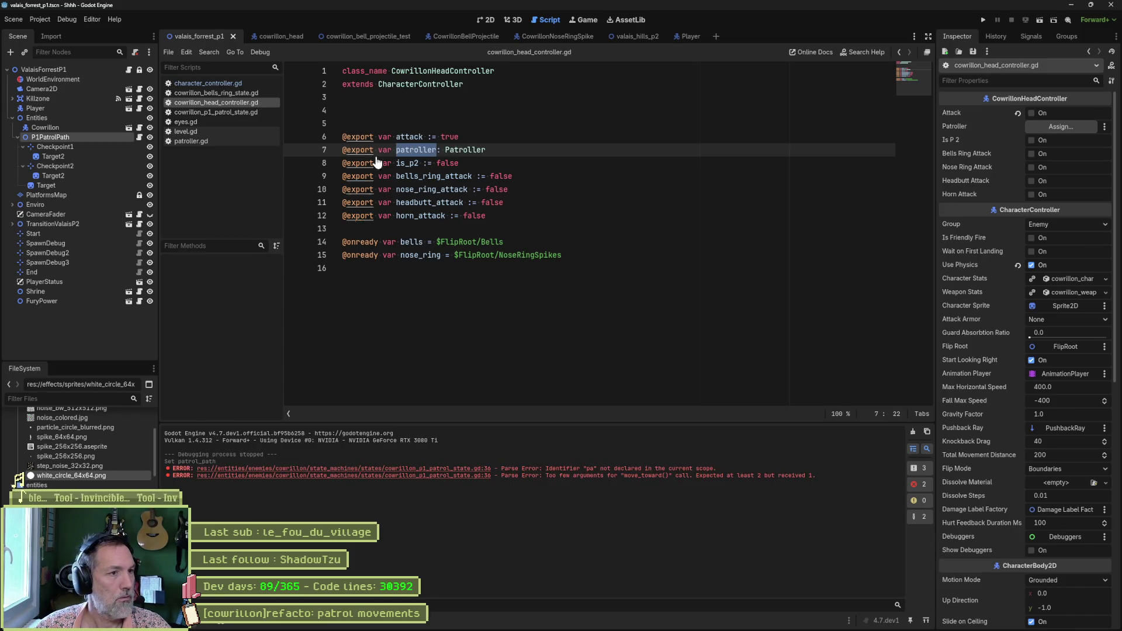
key("ctrl+w")
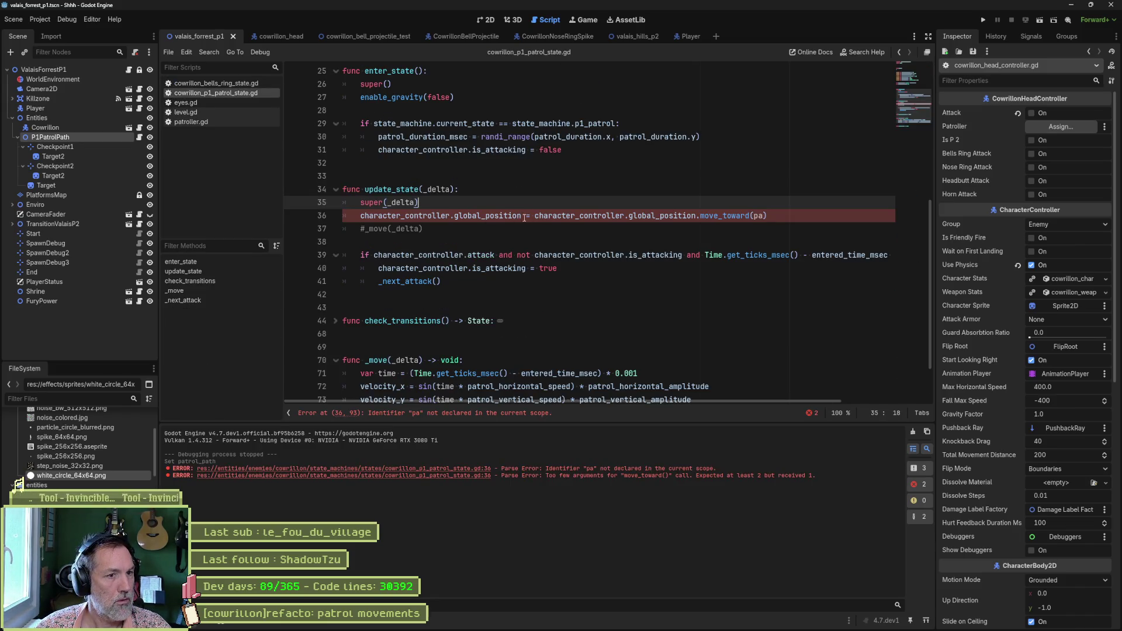
- Complete the move_toward argument as patroller.target.global_position and save
left_click(762, 215)
type("troller")
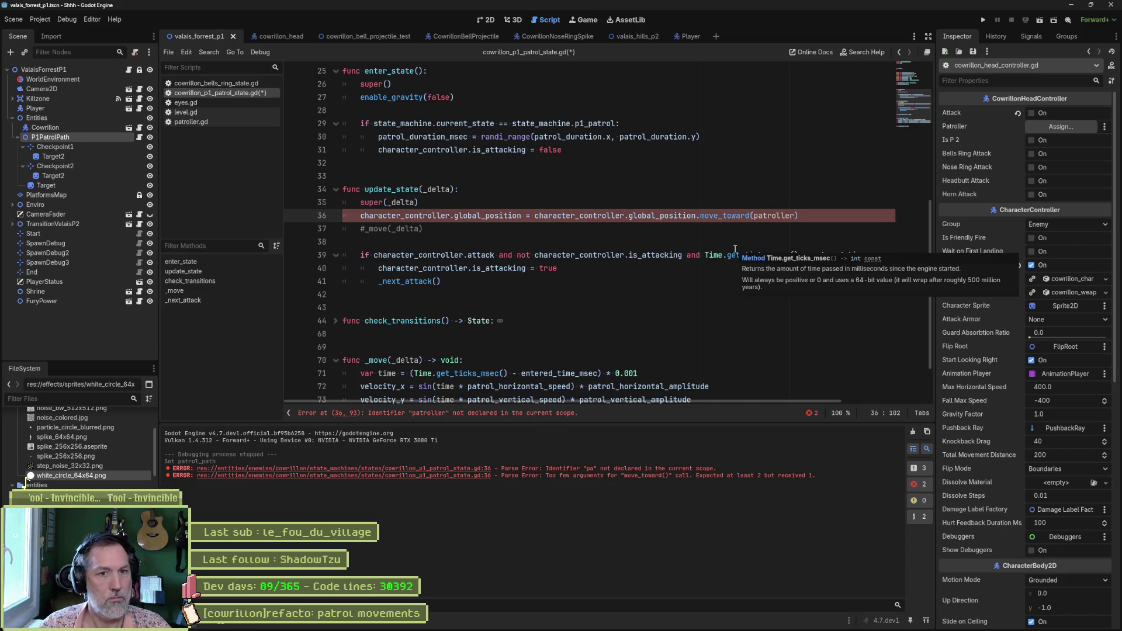
type(".target.gl")
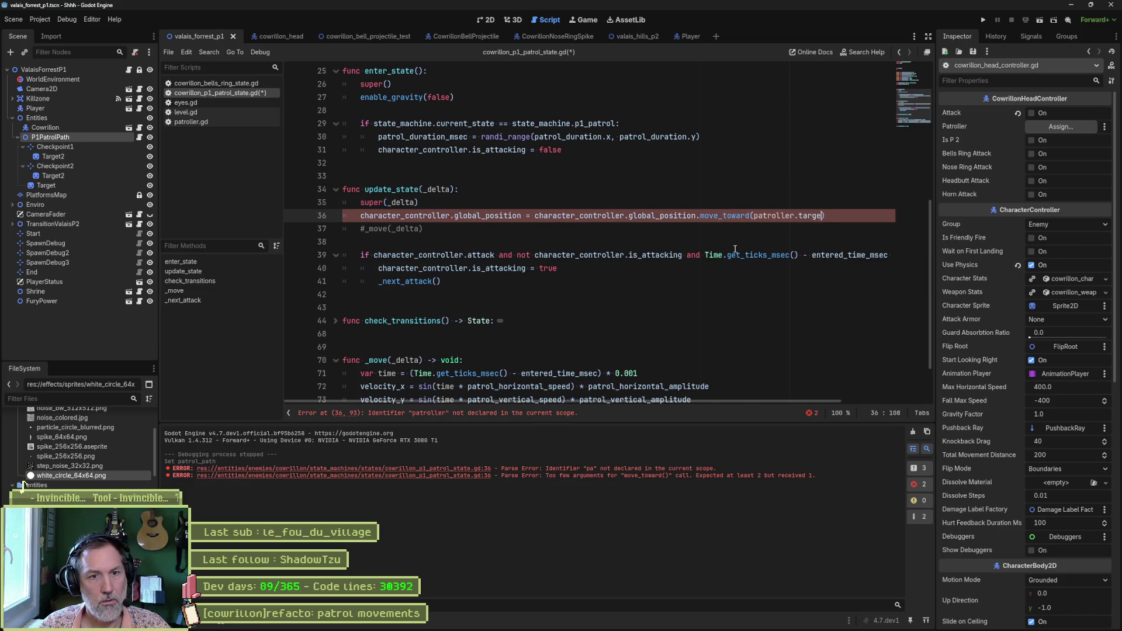
key("BackSpace")
key("BackSpace")
key("BackSpace")
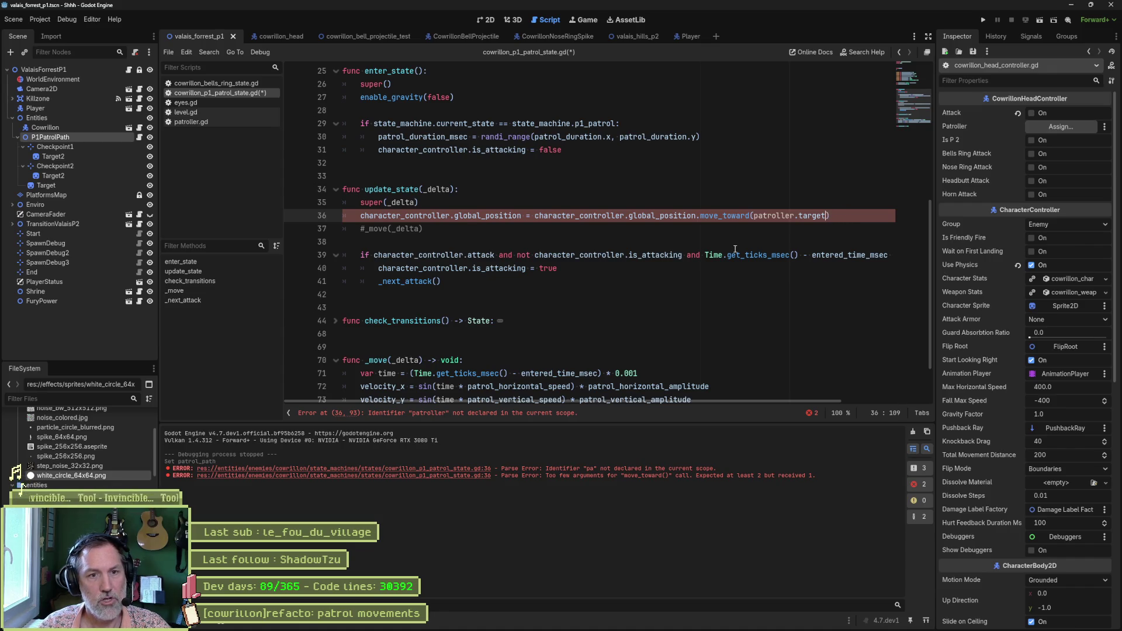
key("ctrl+s")
type(".global_position")
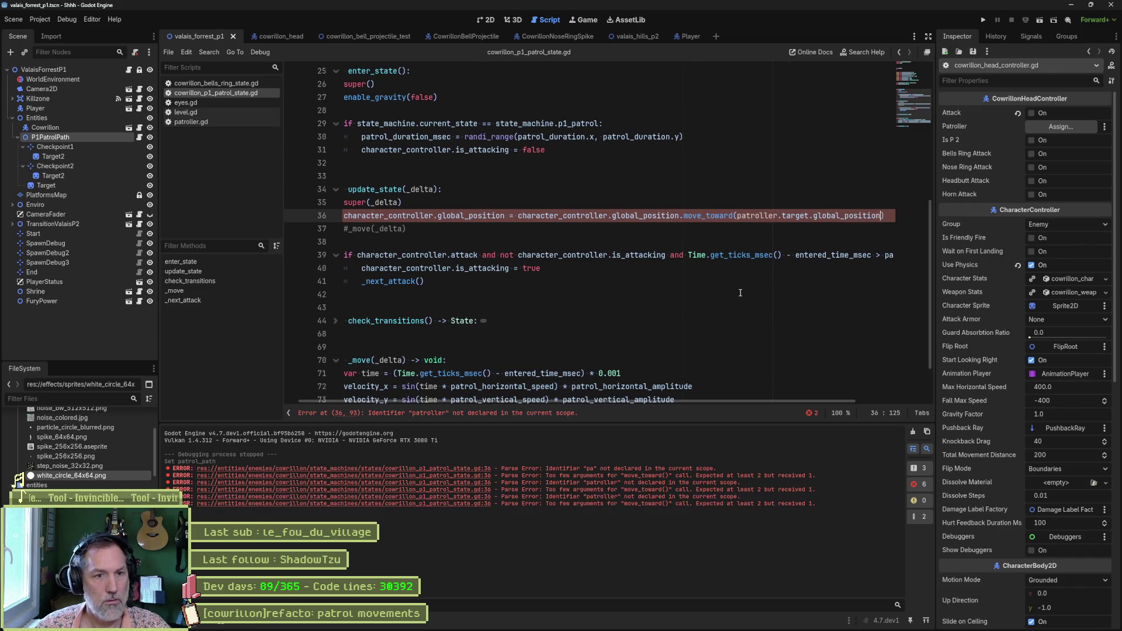
- Prefix patroller with 'character_controller.' to fix the parse error, save, and open the head controller
left_click(500, 416)
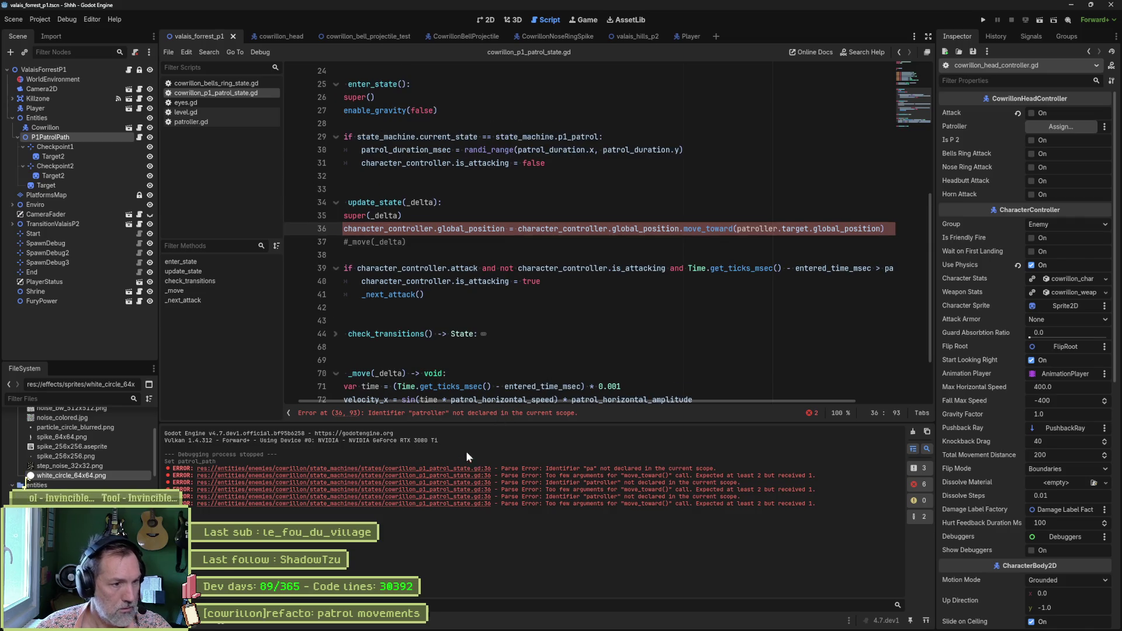
mouse_move(499, 403)
left_mouse_down()
mouse_move(475, 401)
mouse_move(429, 319)
left_mouse_up()
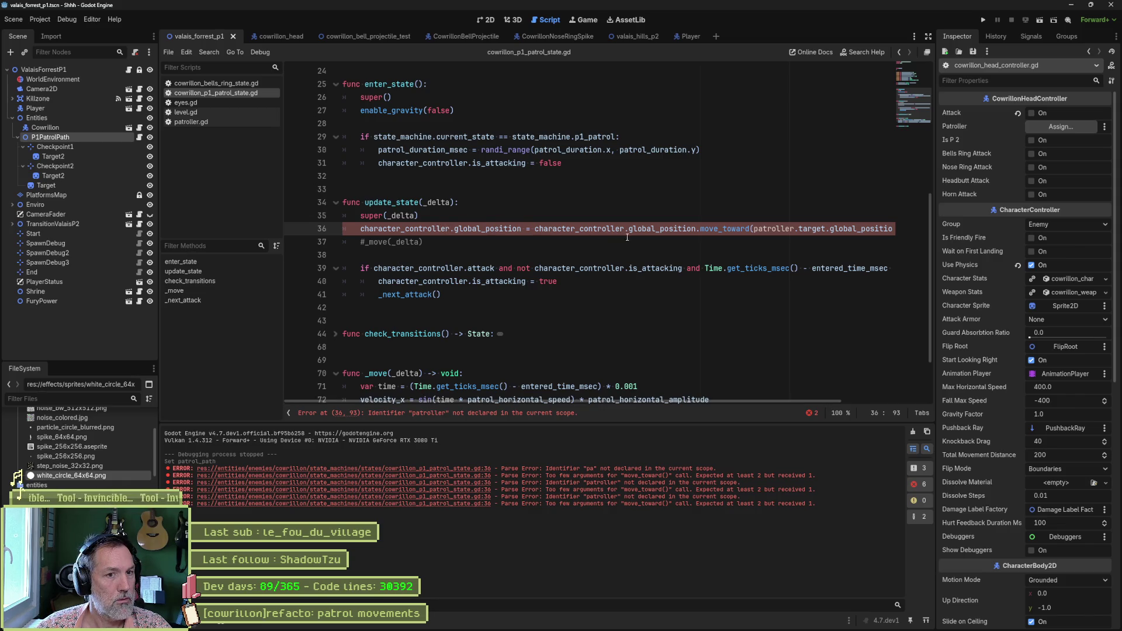
left_click_drag(624, 230, 535, 230)
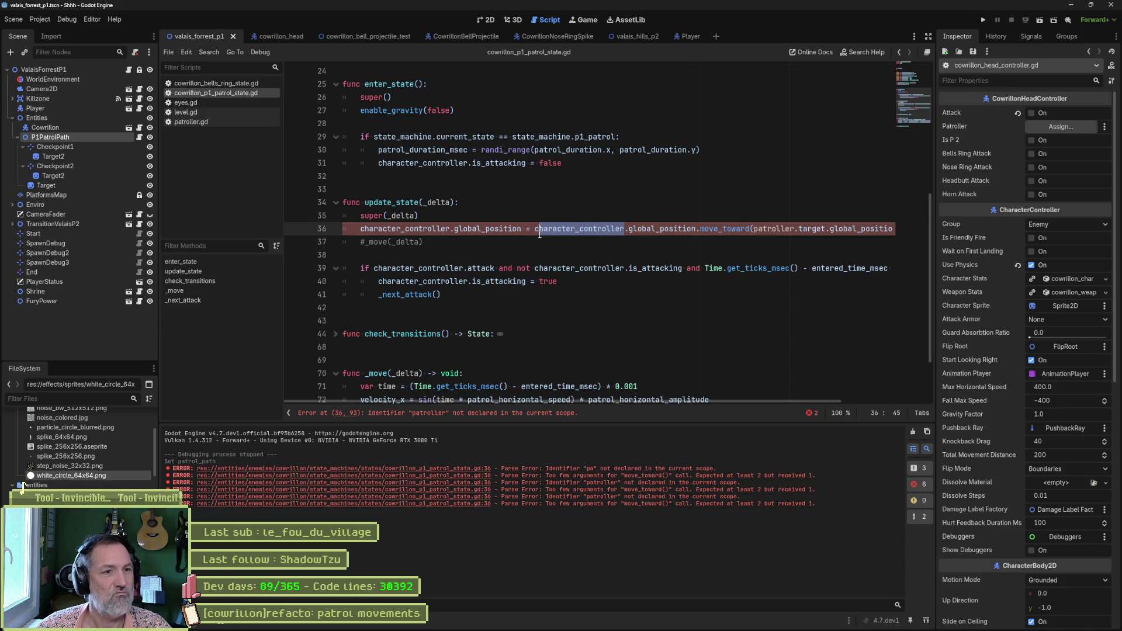
key("ctrl+c")
left_click(754, 230)
key("ctrl+v")
type(".")
key("ctrl+s")
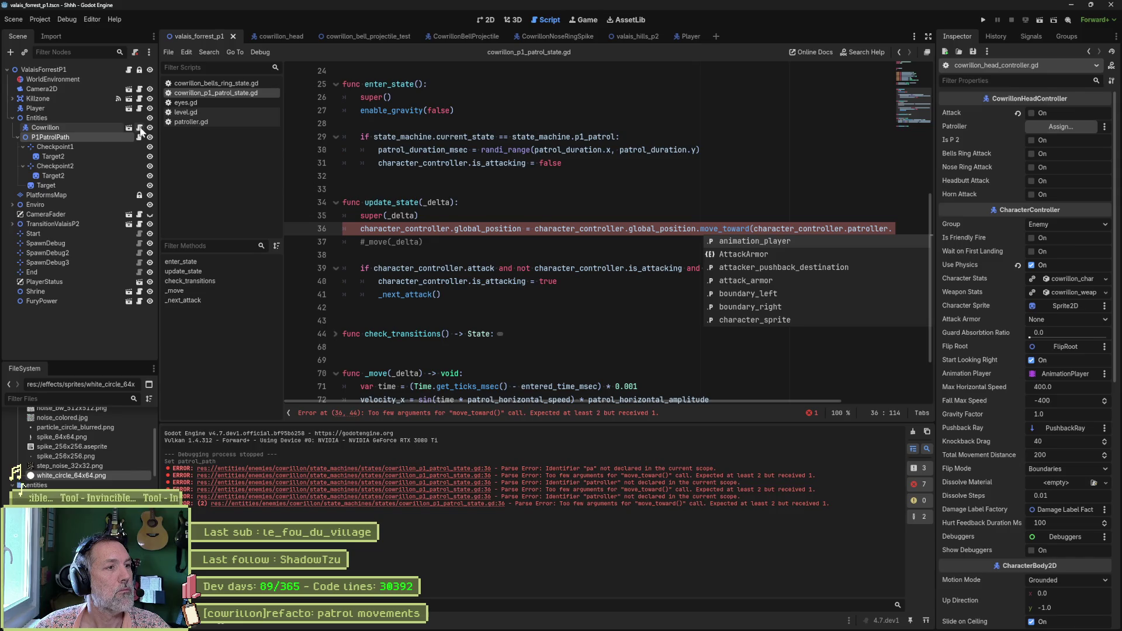
left_click(139, 128)
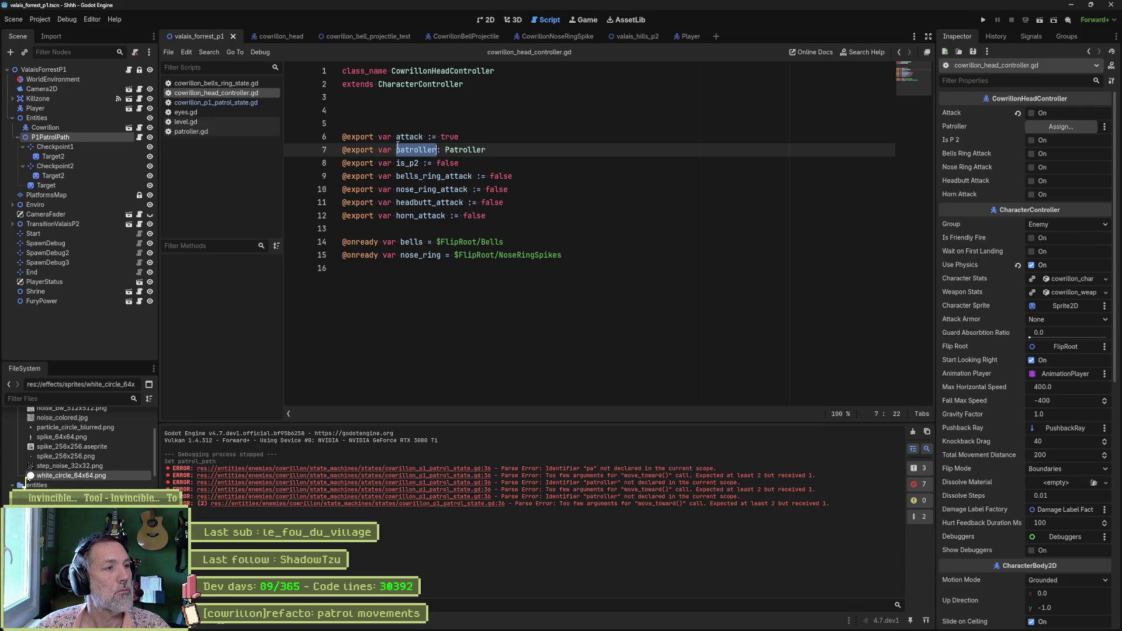
- Set the Cowrillon's Patroller property to P1PatrolPath, save the level, and reopen the patrol state script
left_click(56, 129)
left_click_drag(58, 138, 1060, 126)
key("ctrl+s")
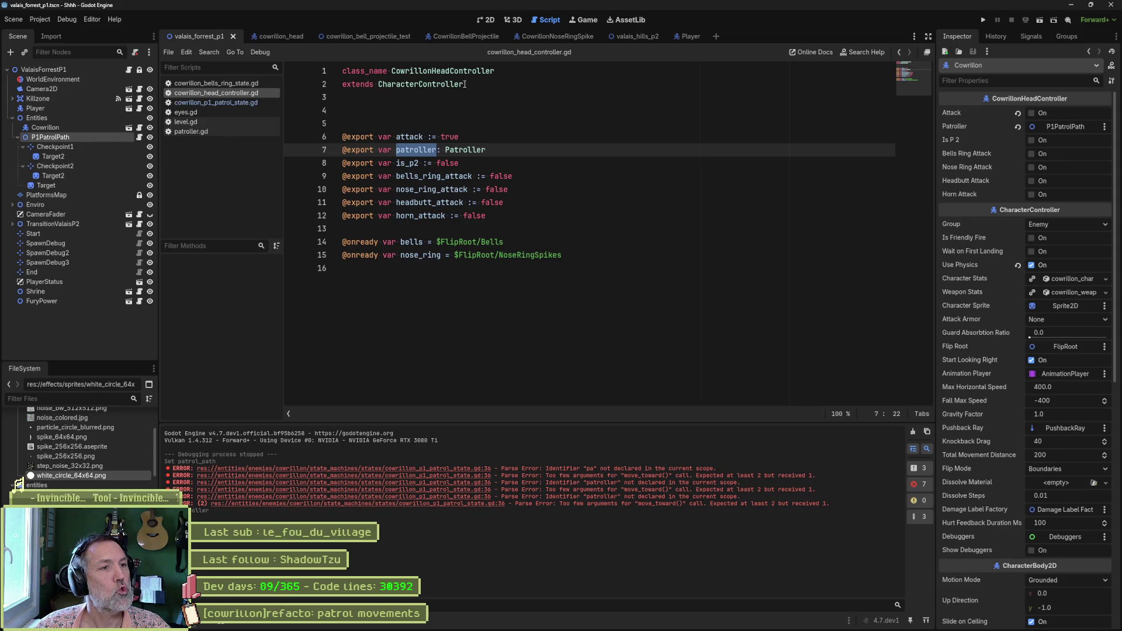
left_click(254, 102)
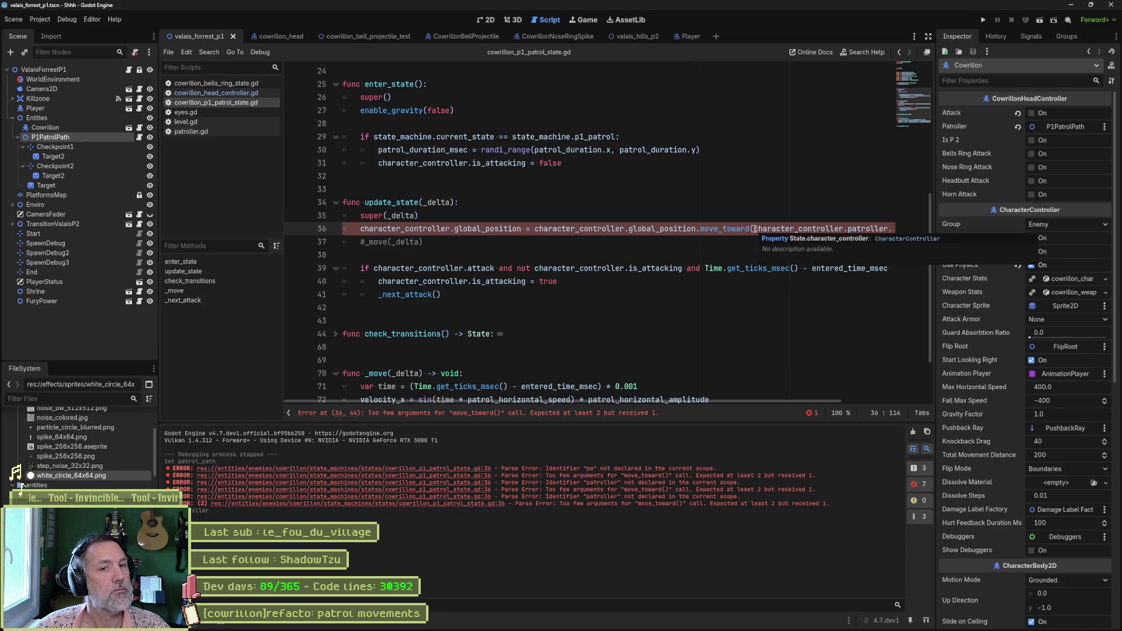
- Fix the stray 'p' and double dot in character_controller.patroller on line 36
mouse_move(755, 229)
left_mouse_down()
mouse_move(894, 229)
mouse_move(782, 228)
left_mouse_up()
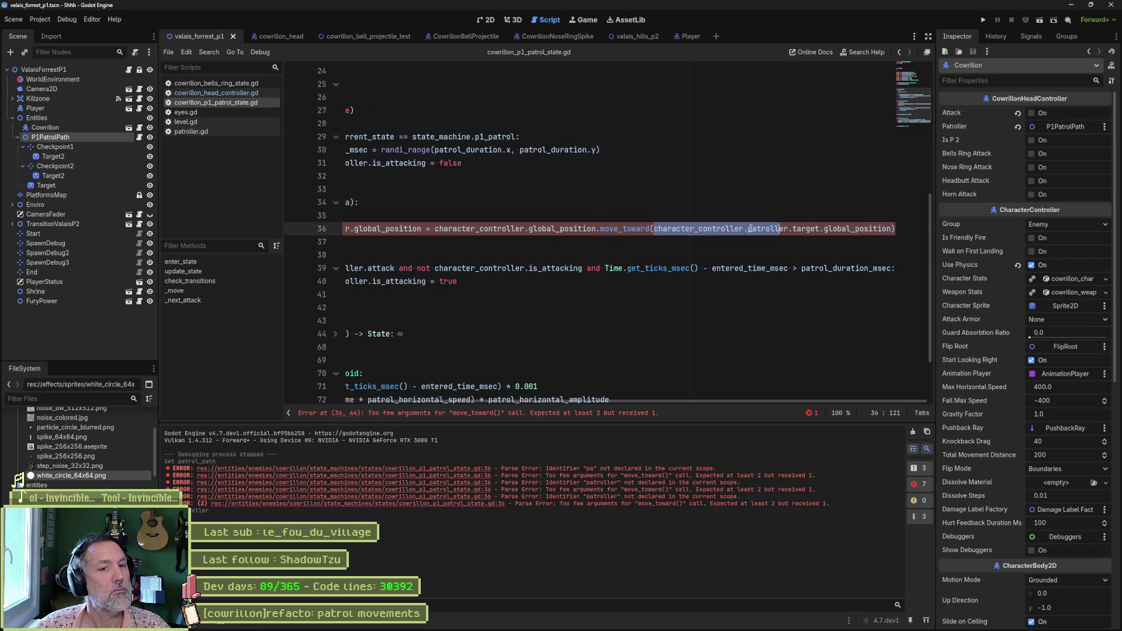
key("ctrl+z")
key("ctrl+z")
key("BackSpace")
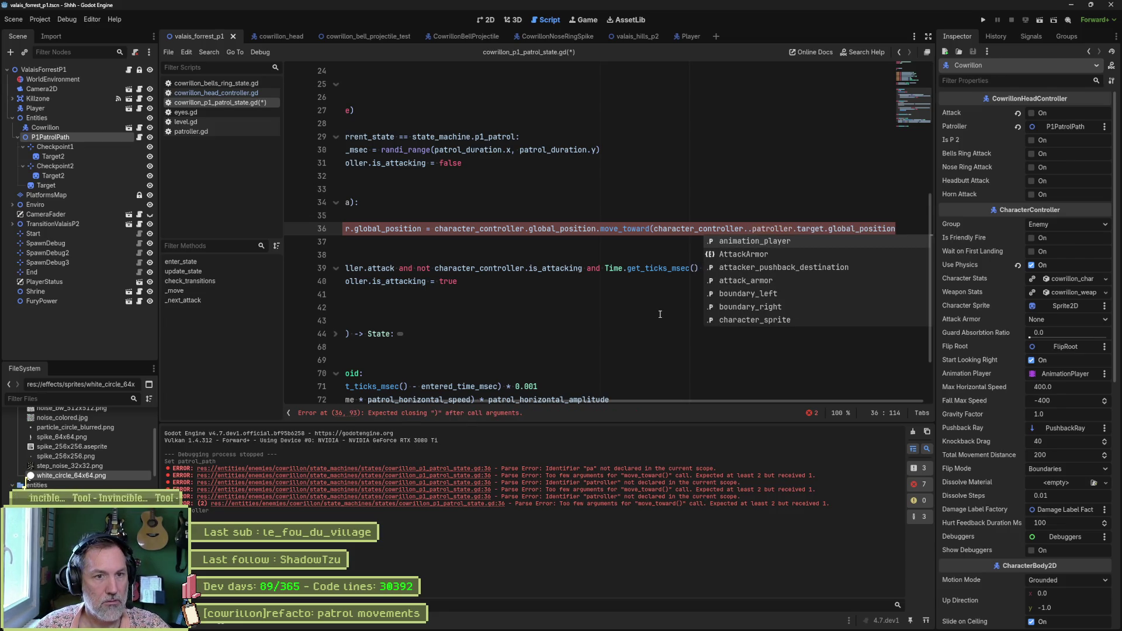
key("BackSpace")
key("ctrl+Left")
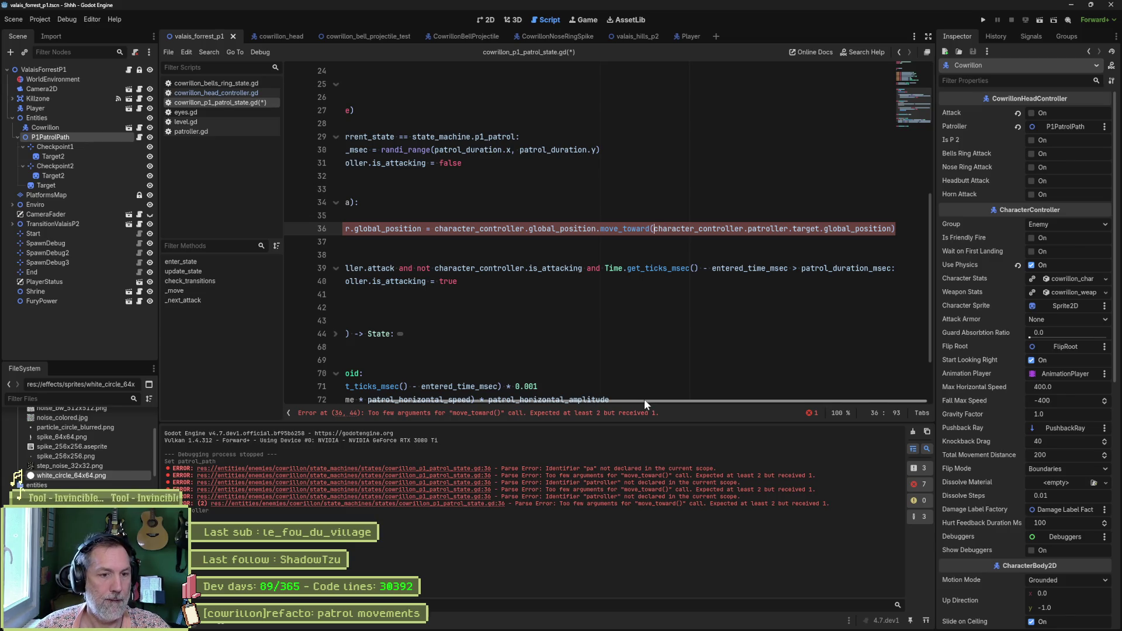
left_click(791, 229, "shift")
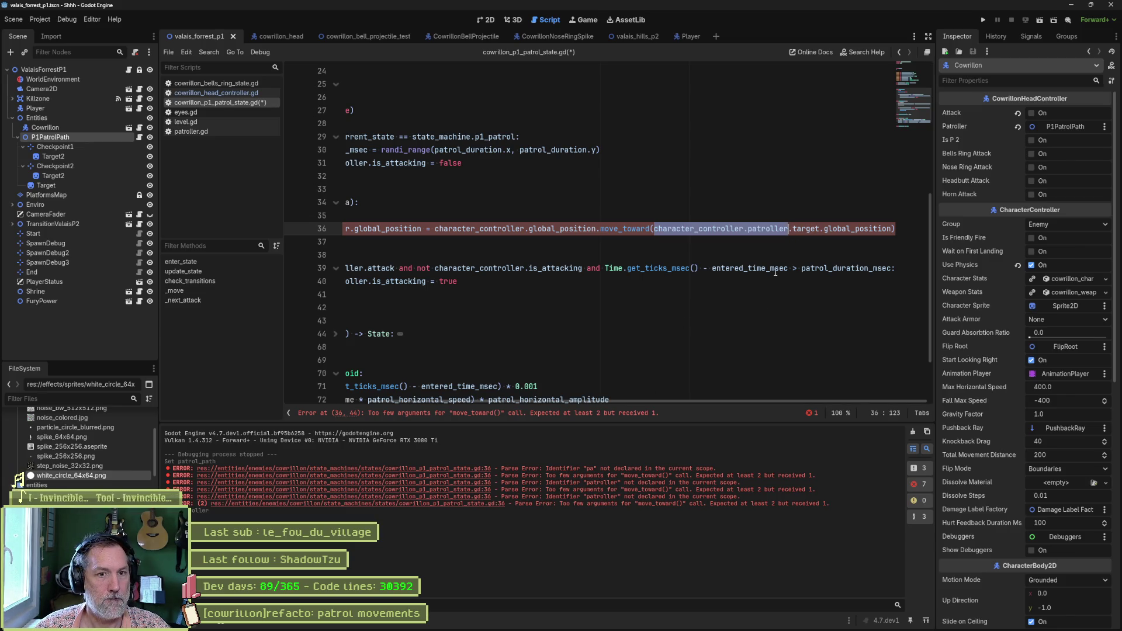
- Declare 'var patroller: Patroller' below patrol_duration_msec
left_click_drag(755, 401, 669, 402)
scroll(417, 125, "up", 3)
scroll(417, 125, "up", 5)
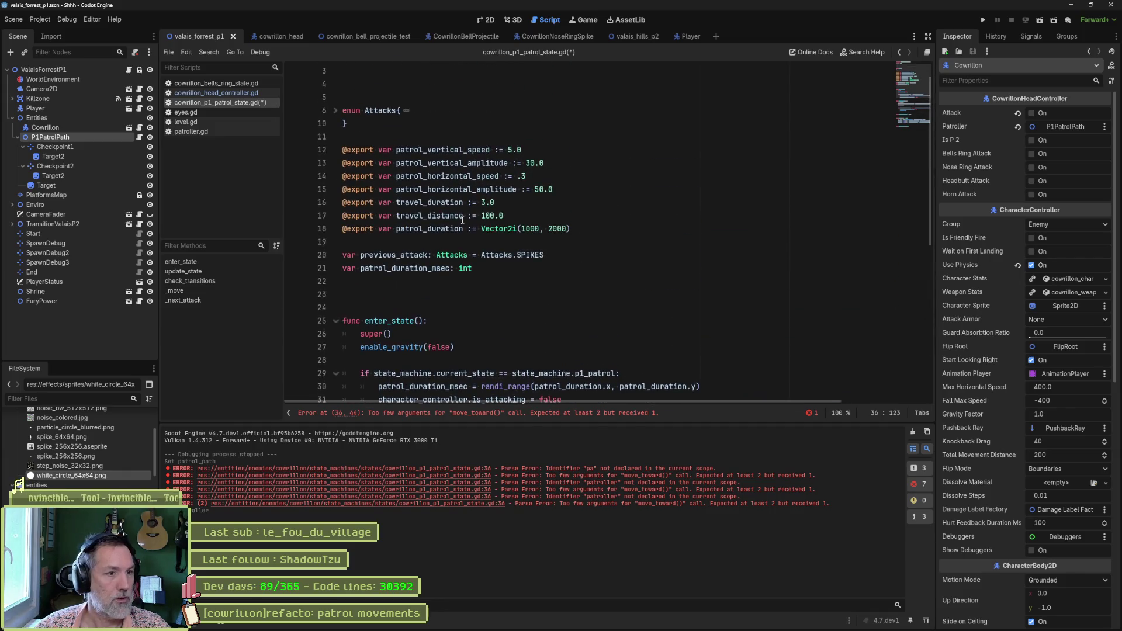
left_click(483, 269)
type("r patroller: P")
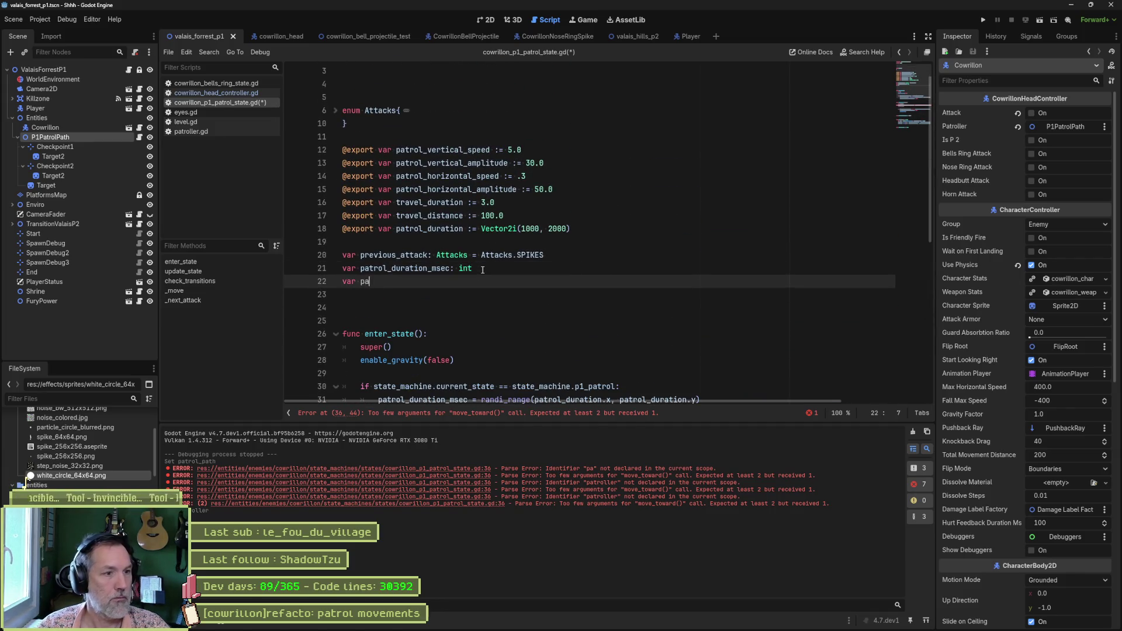
type("atroller: Patro")
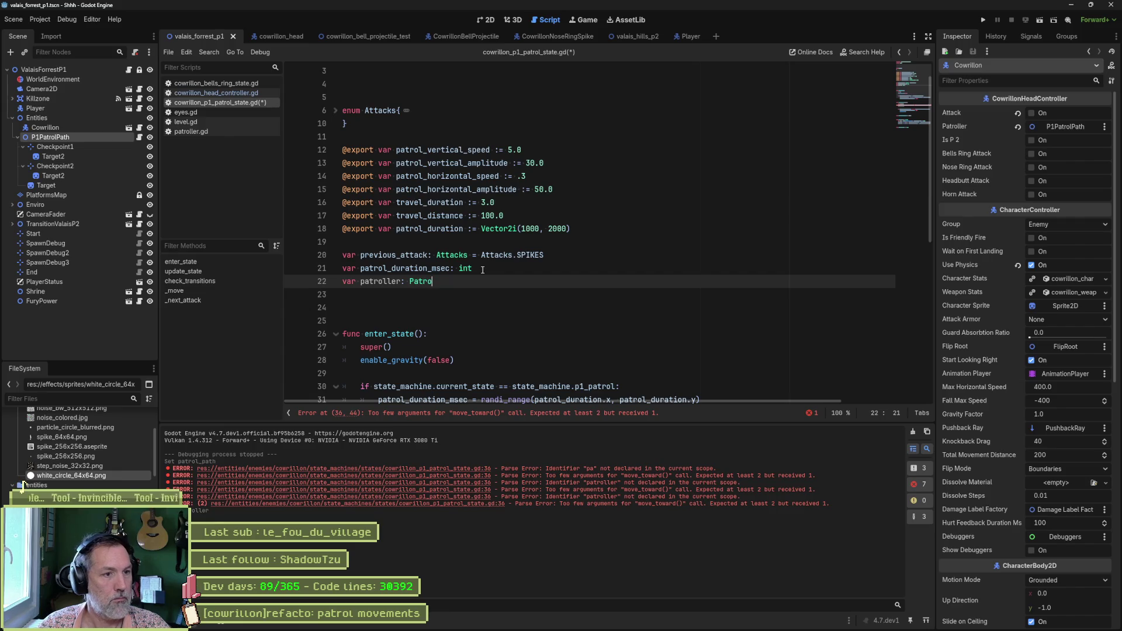
- Add 'patroller = character_controller.patroller' after super() in enter_state
scroll(485, 269, "down", 2)
left_click(499, 268)
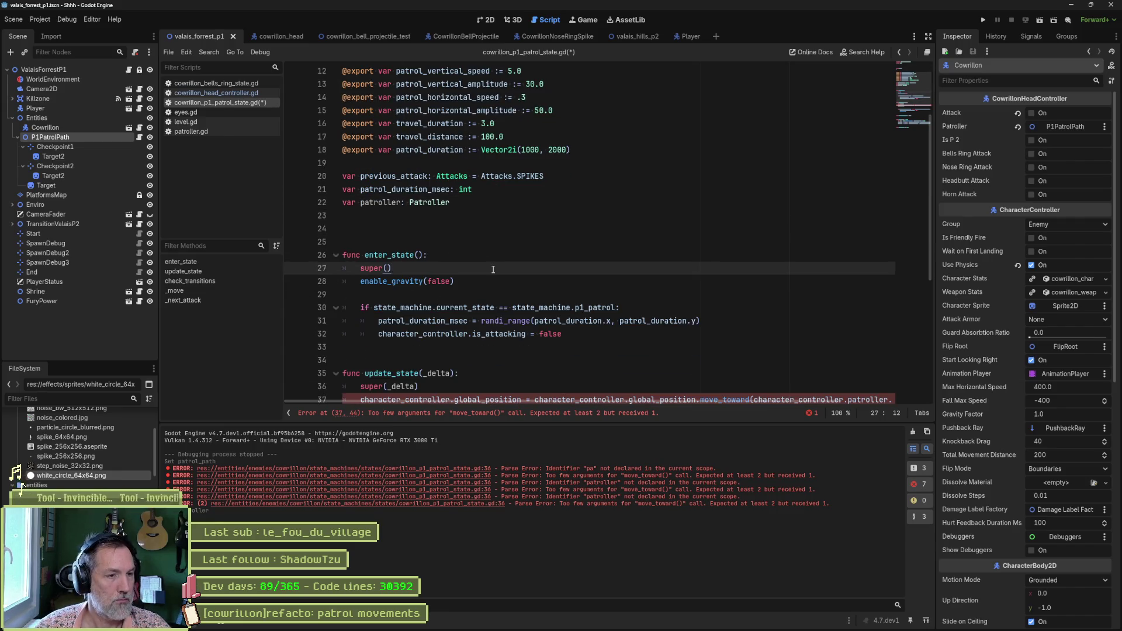
key("Return")
type("patroller = character_controller.patroller")
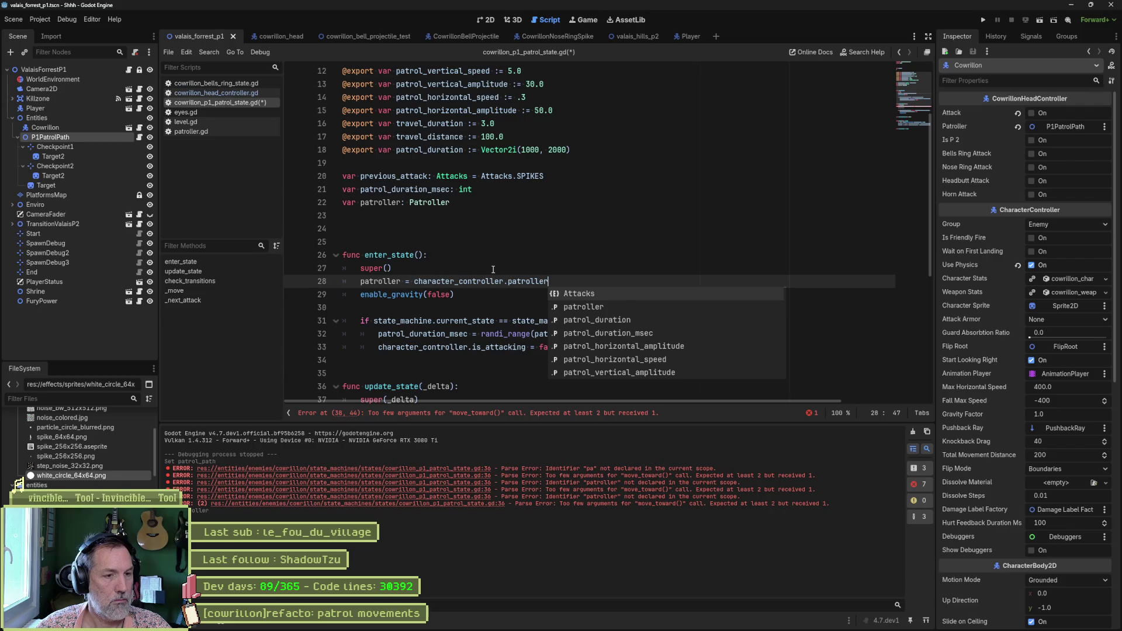
key("Return")
key("ctrl+z")
key("Home")
key("ctrl+Right")
key("shift+Left")
key("shift+Left")
key("shift+Left")
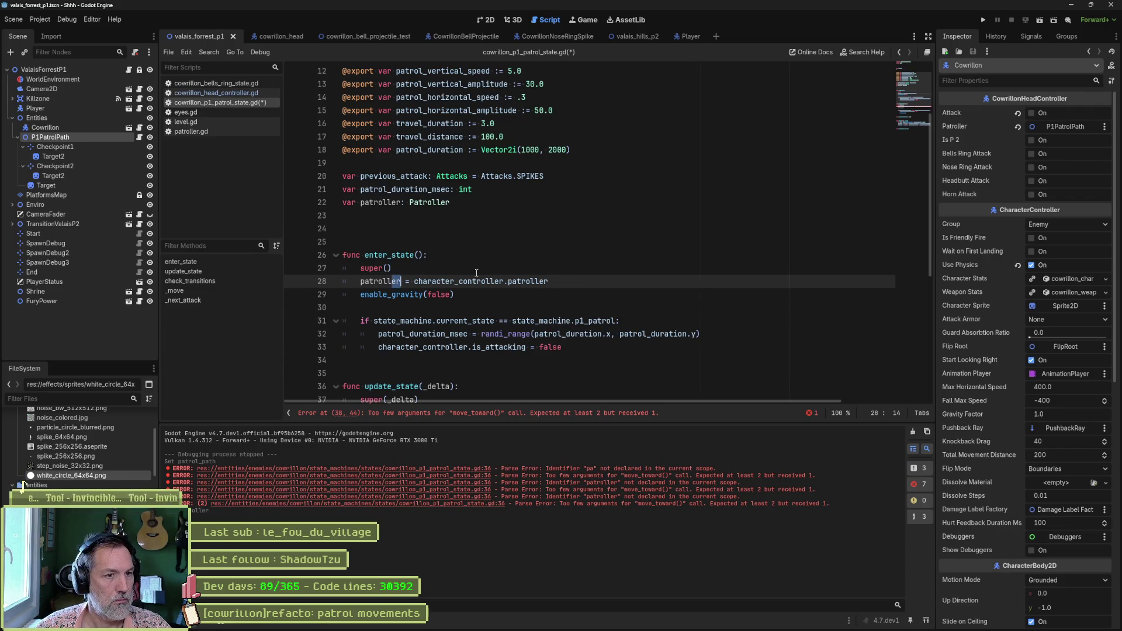
- Remove 'character_controller.' so move_toward targets patroller.target.global_position
scroll(607, 234, "down", 5)
left_click(790, 216)
double_click(789, 216)
key("BackSpace")
key("Delete")
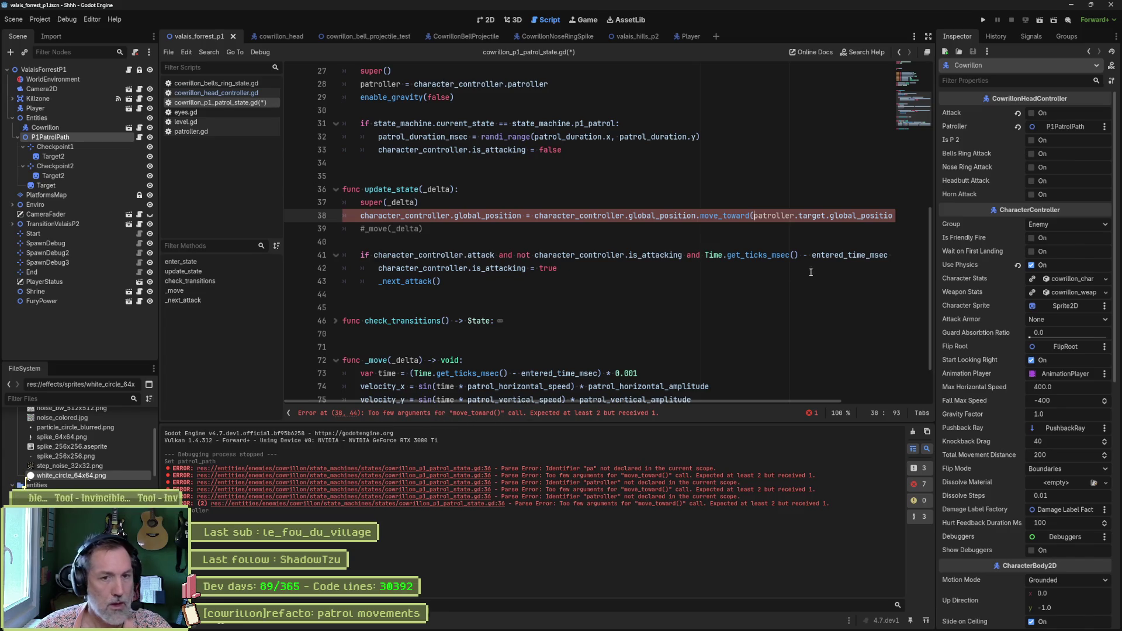
left_click_drag(784, 401, 844, 401)
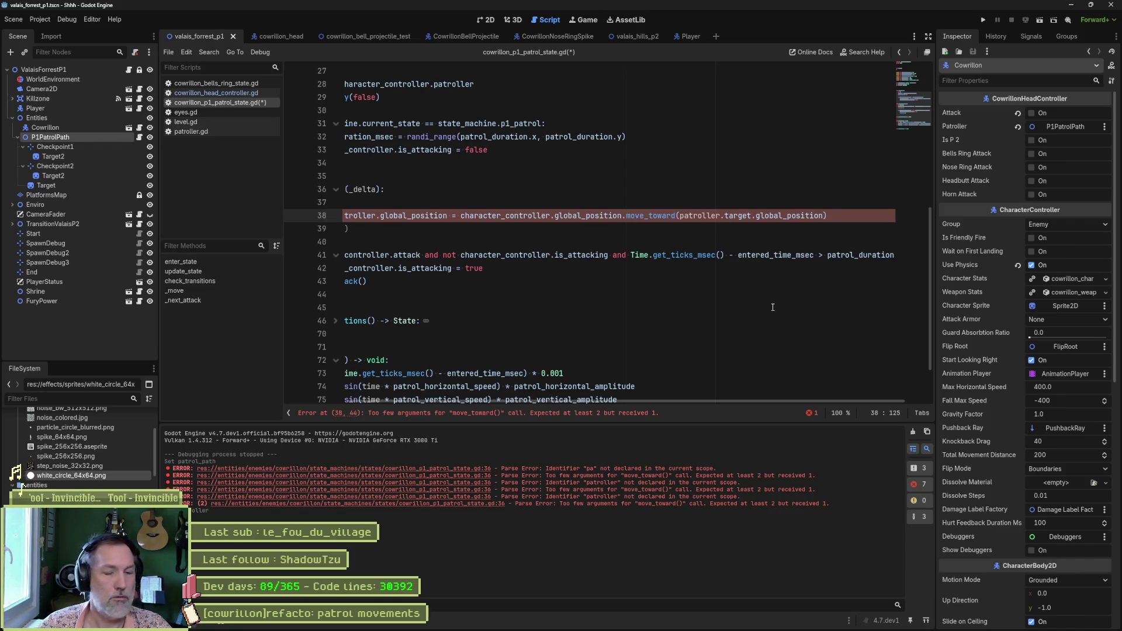
- Append ', _delta * patrol_horizontal_speed' to the move_toward call and run the game with F5
type(", _de")
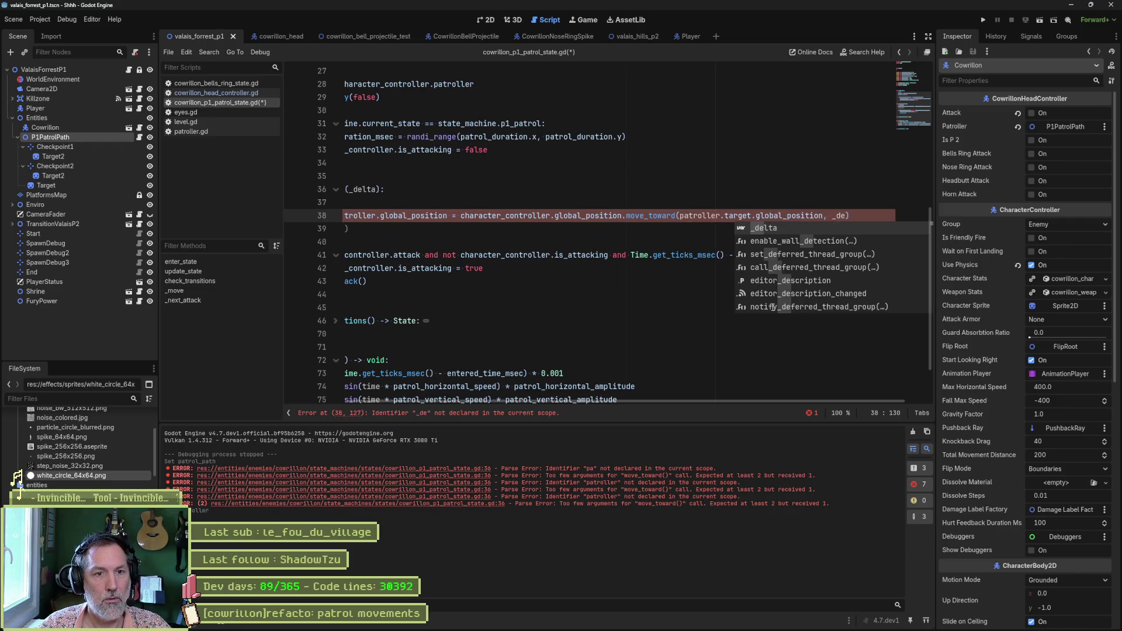
key("Return")
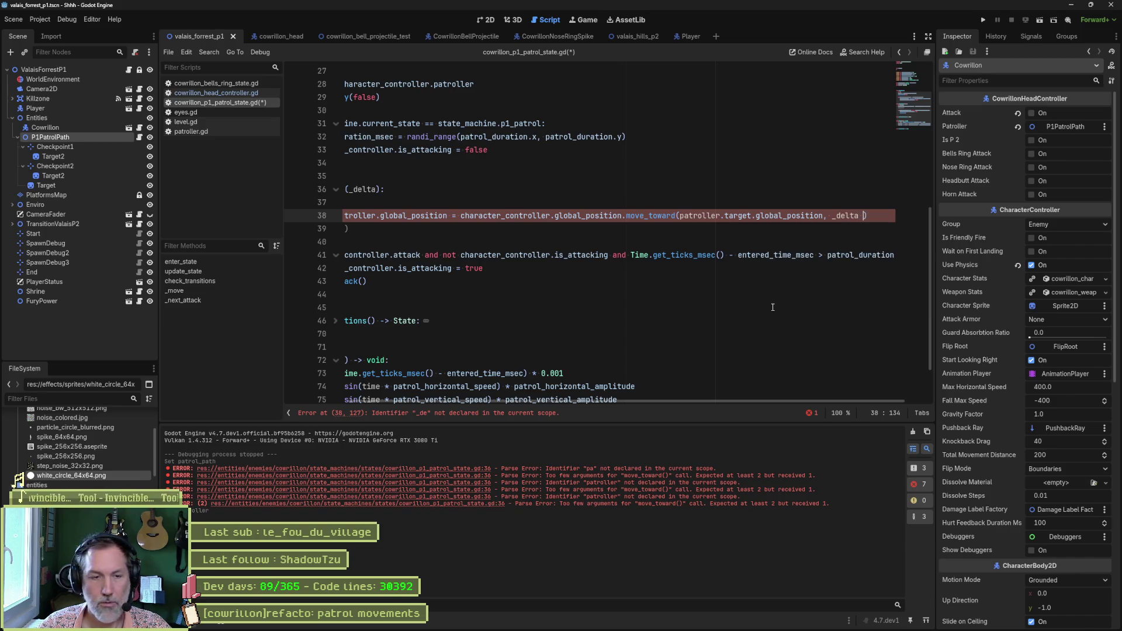
type("*")
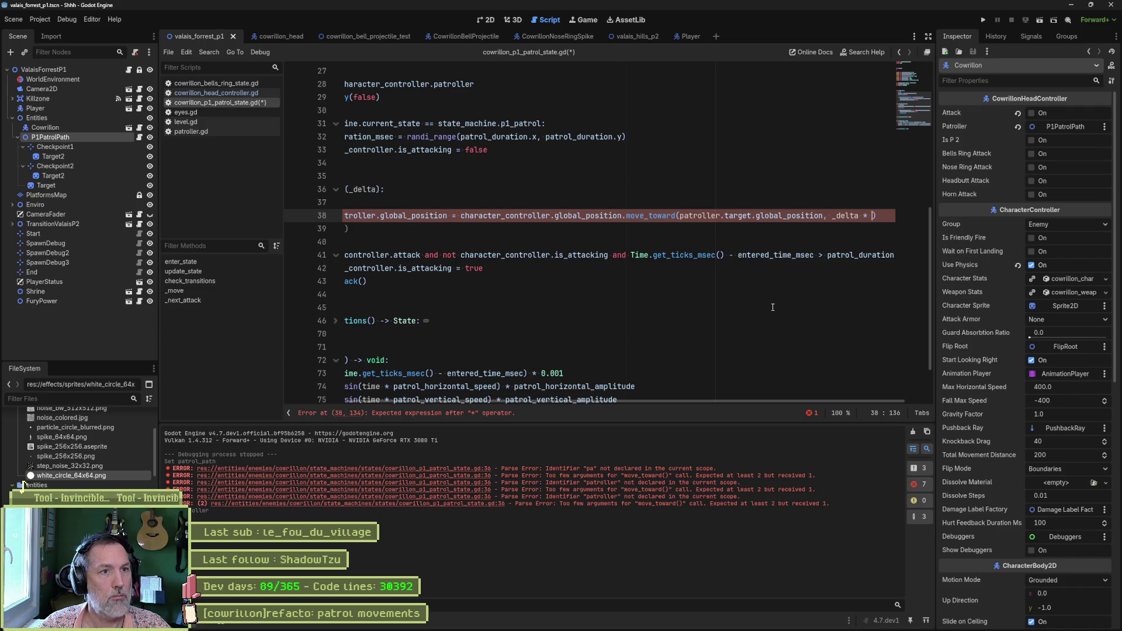
type(" spe")
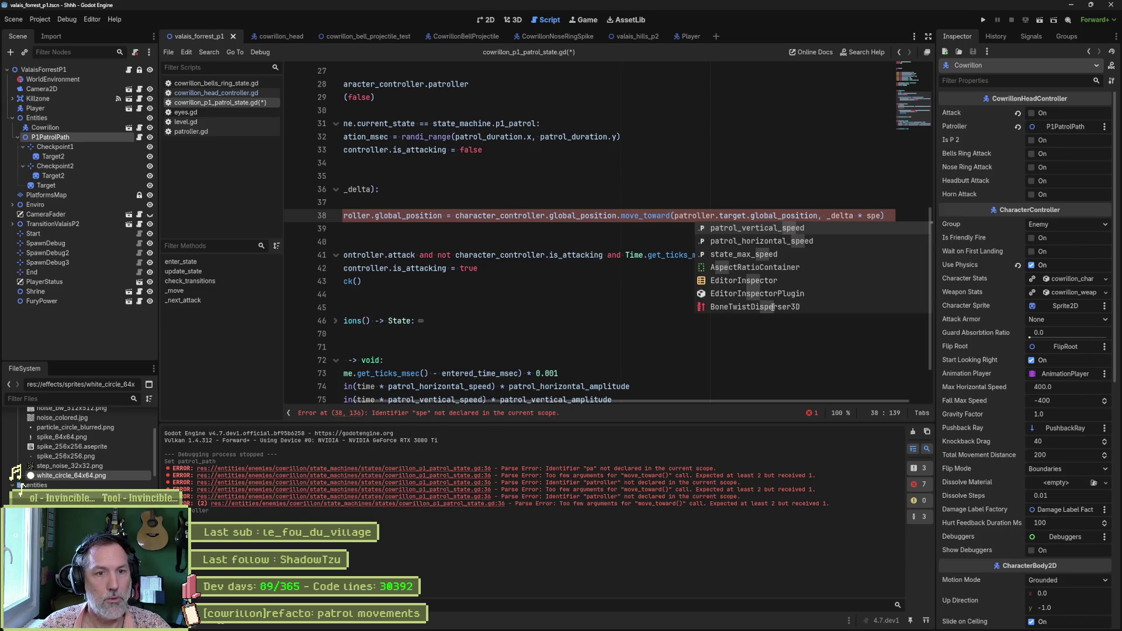
key("Down")
key("Return")
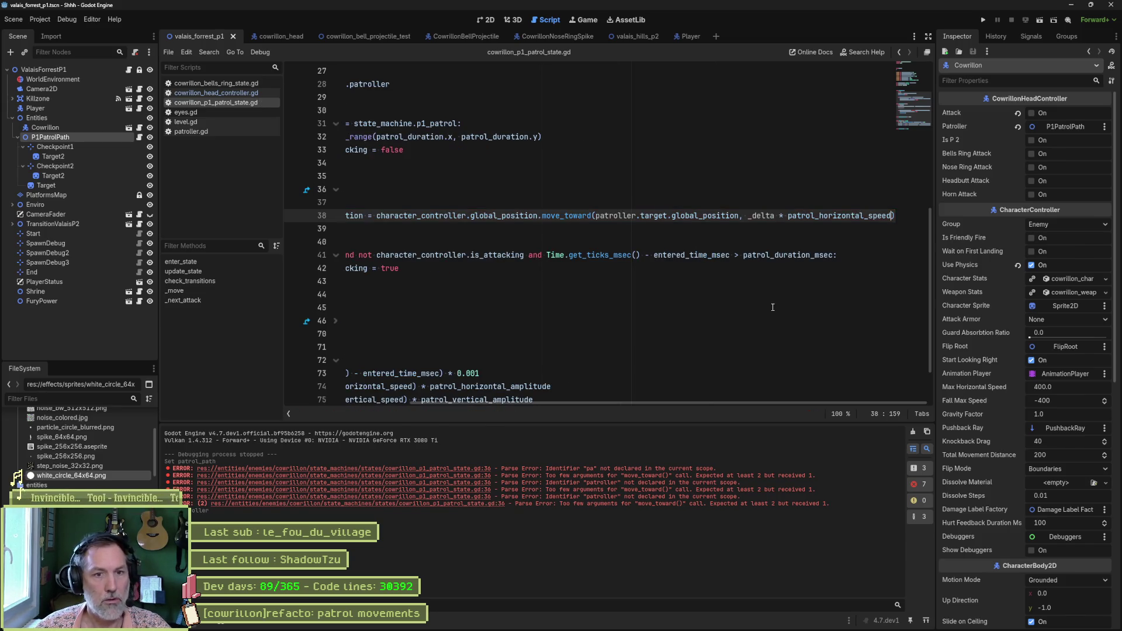
key("F5")
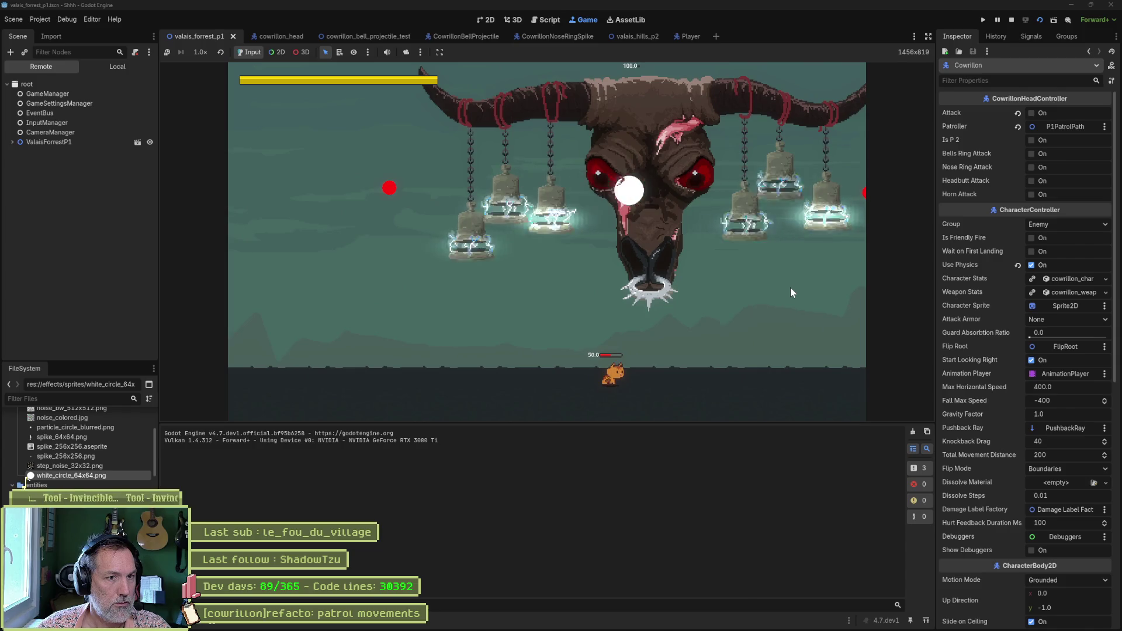
- Stop the game with F8 and open the cowrillon_head scene from the Cowrillon instance
key("F8")
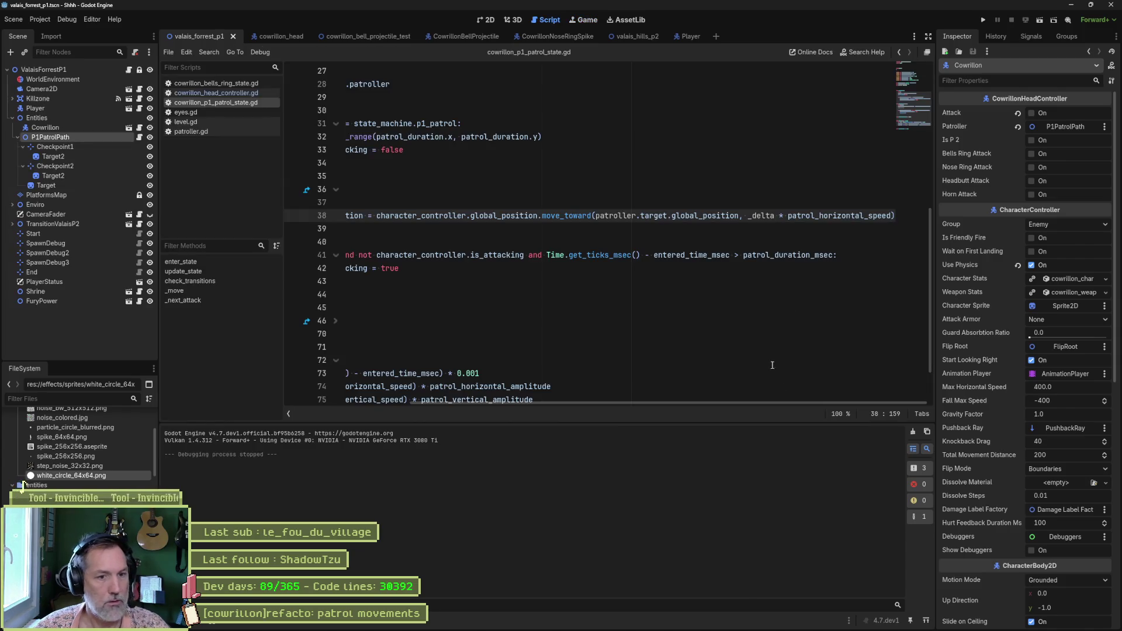
left_click_drag(794, 402, 607, 404)
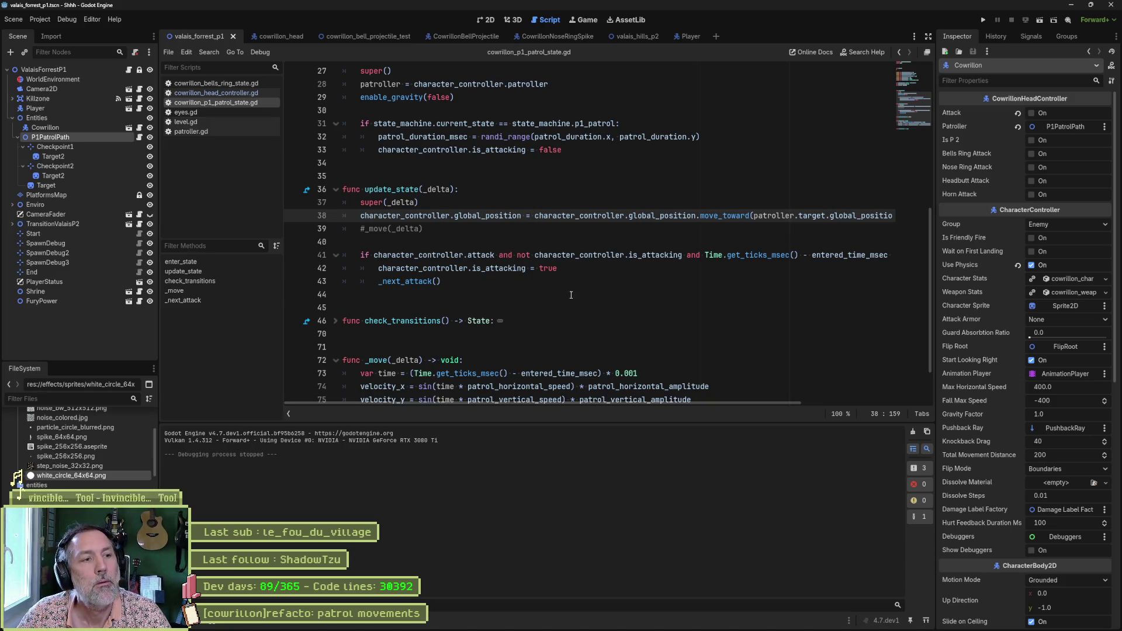
left_click(129, 128)
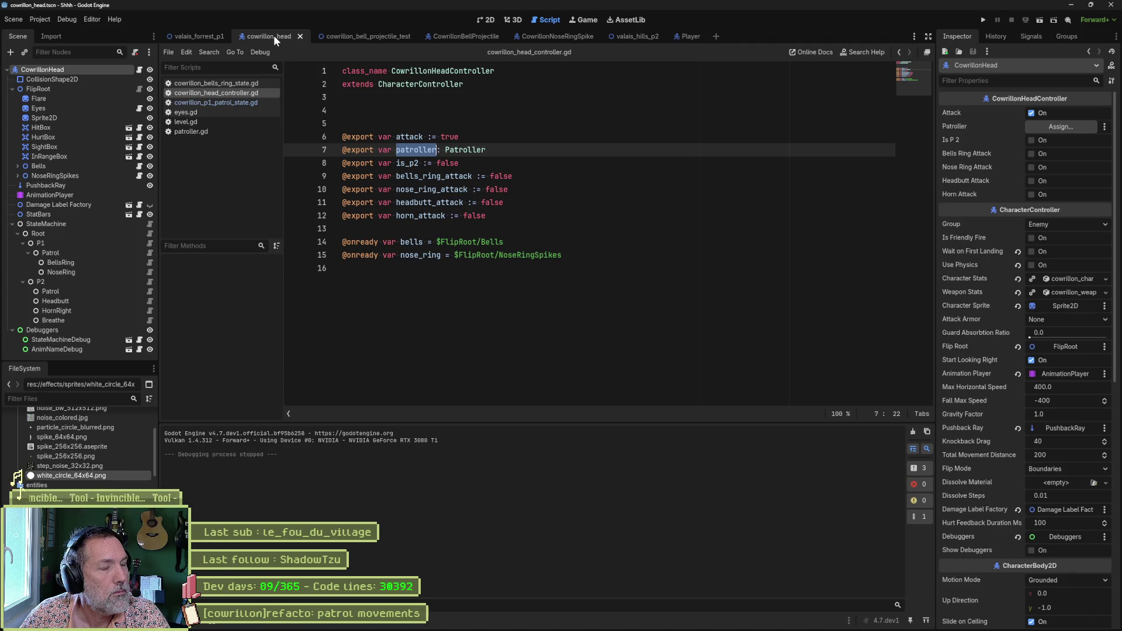
- Return to valais_forrest_p1 and open the Cowrillon head's own scene in the 2D view
left_click(206, 37)
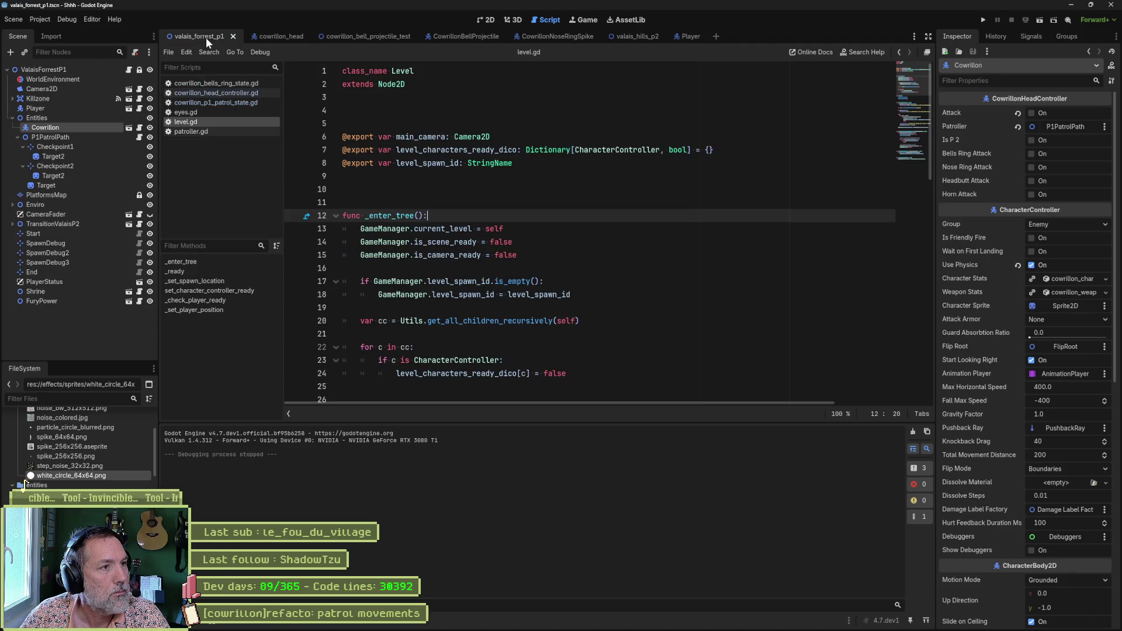
left_click(128, 129)
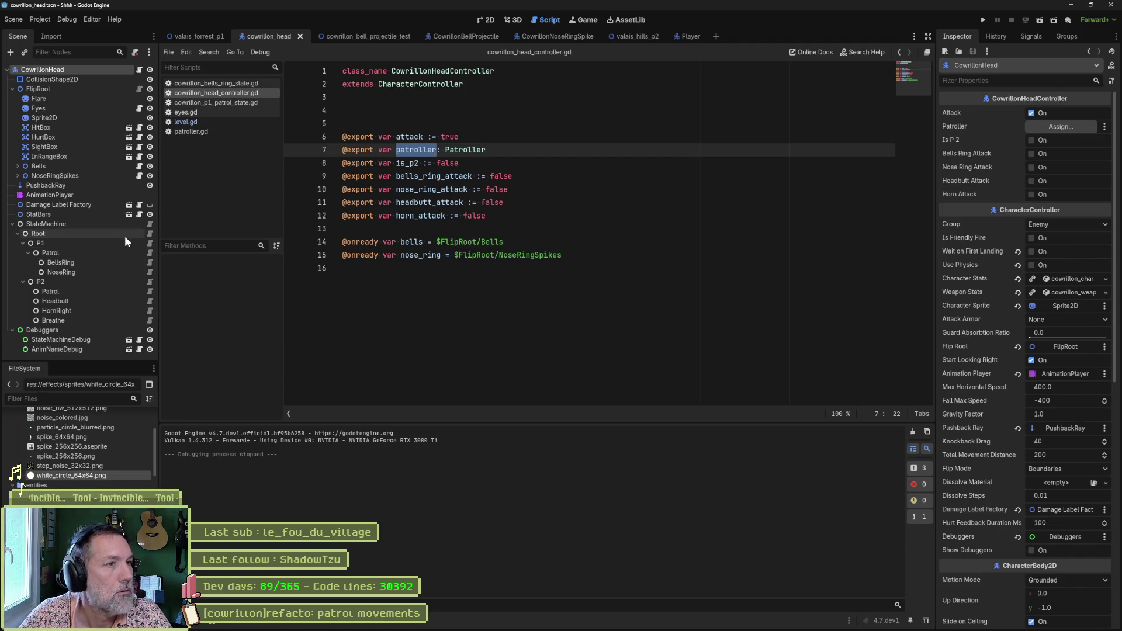
left_click(480, 20)
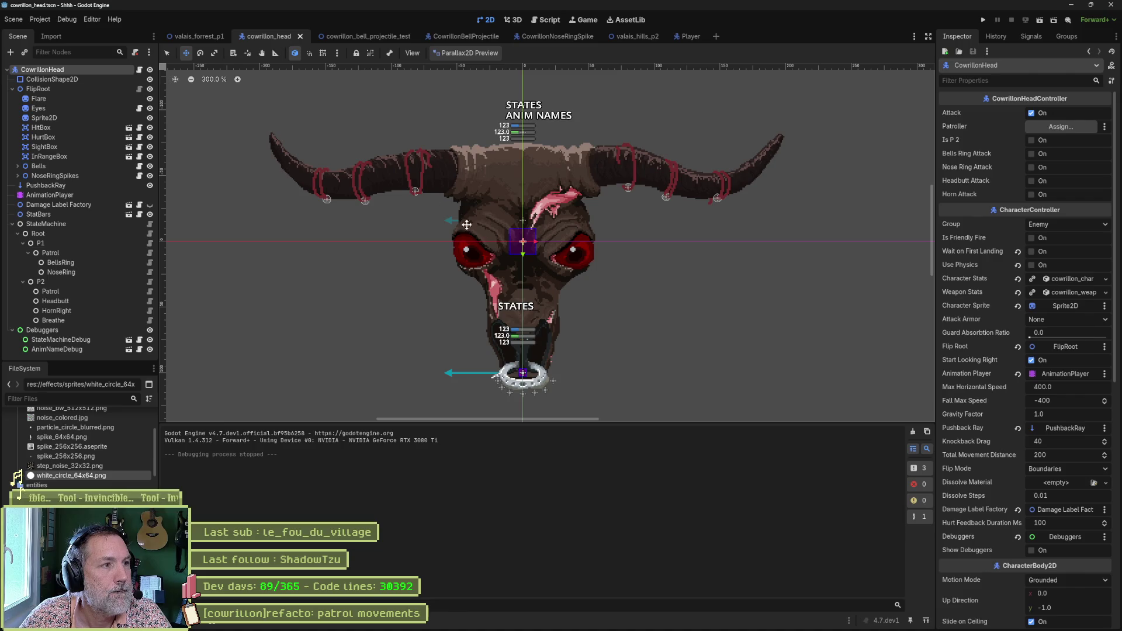
- Close the bell projectile, NoseRingSpike, valais_hills_p2 (saved) and Player tabs, then show valais_forrest_p1
middle_click(373, 38)
middle_click(373, 37)
middle_click(370, 35)
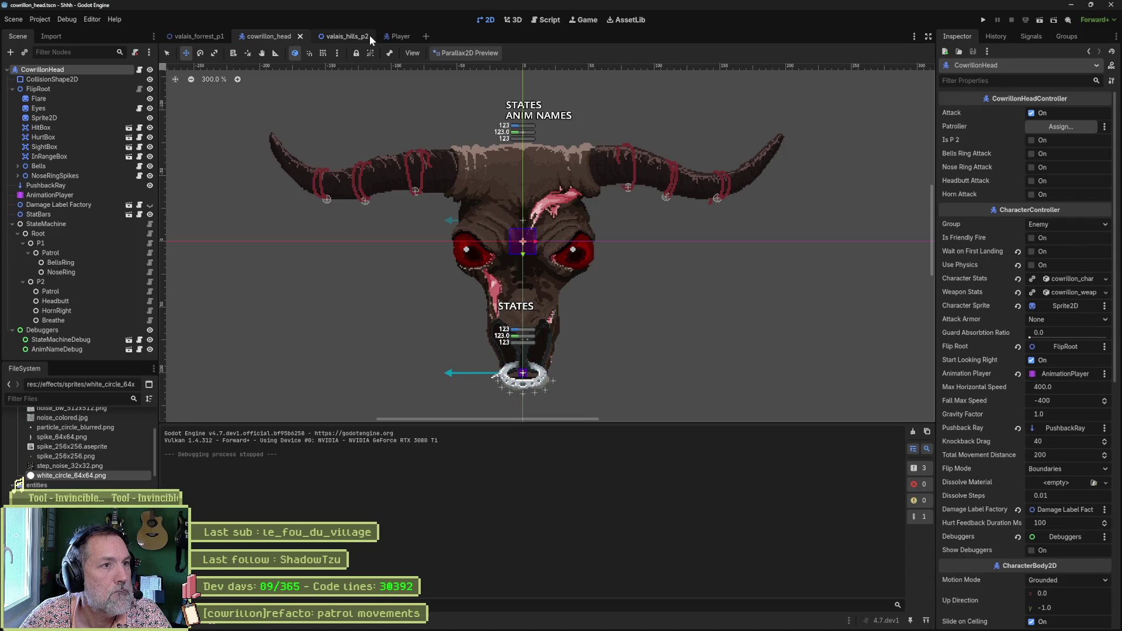
left_click(348, 37)
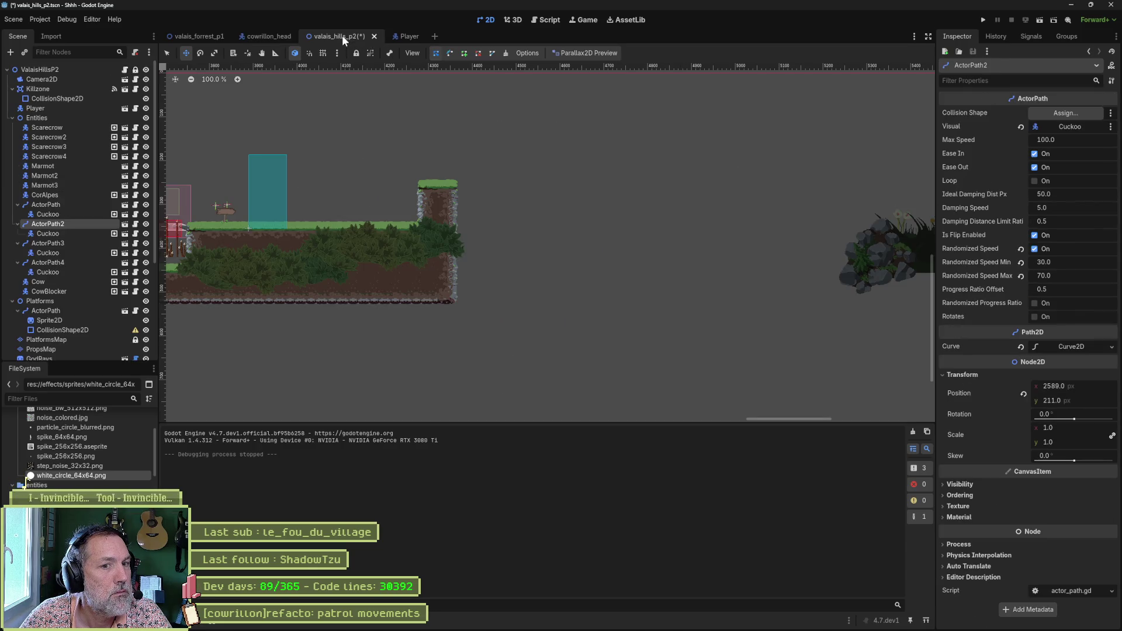
middle_click(342, 35)
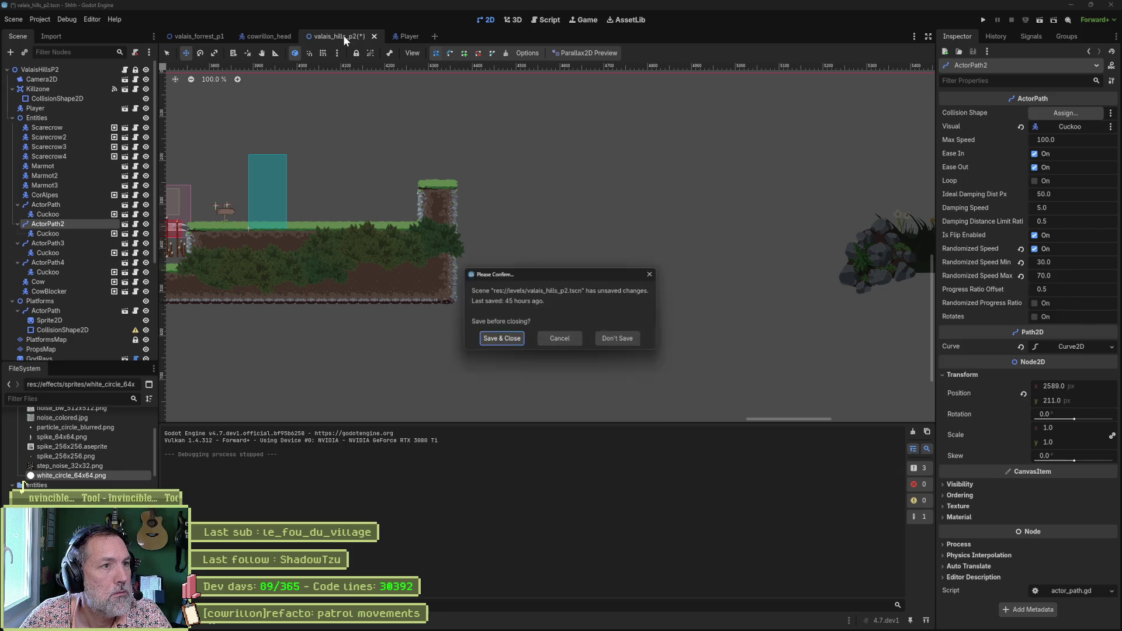
left_click(500, 339)
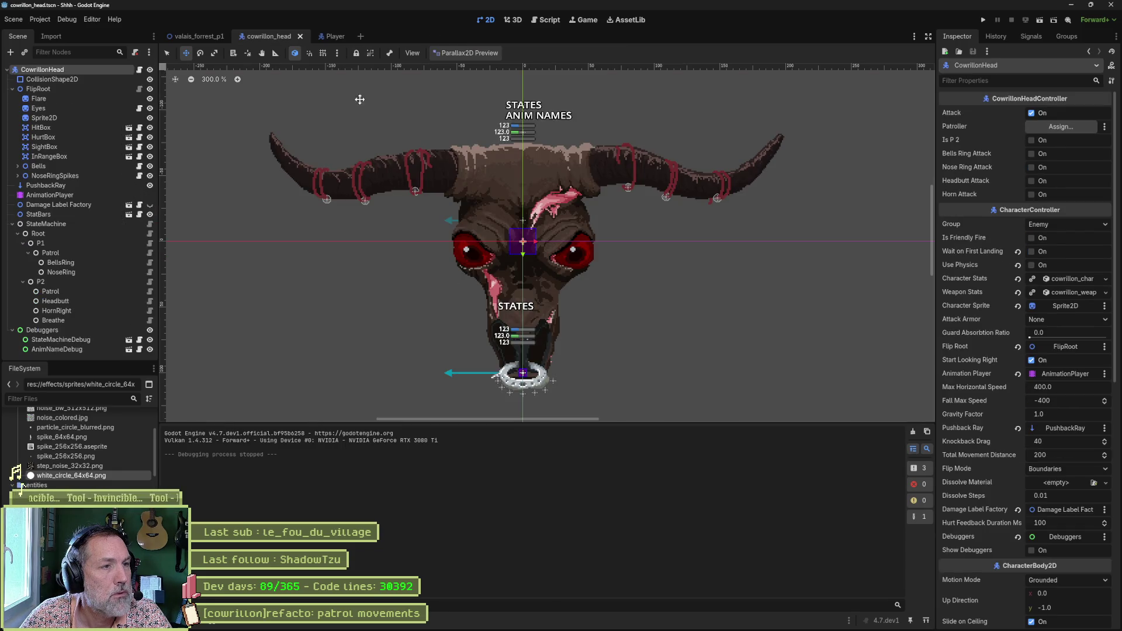
middle_click(338, 39)
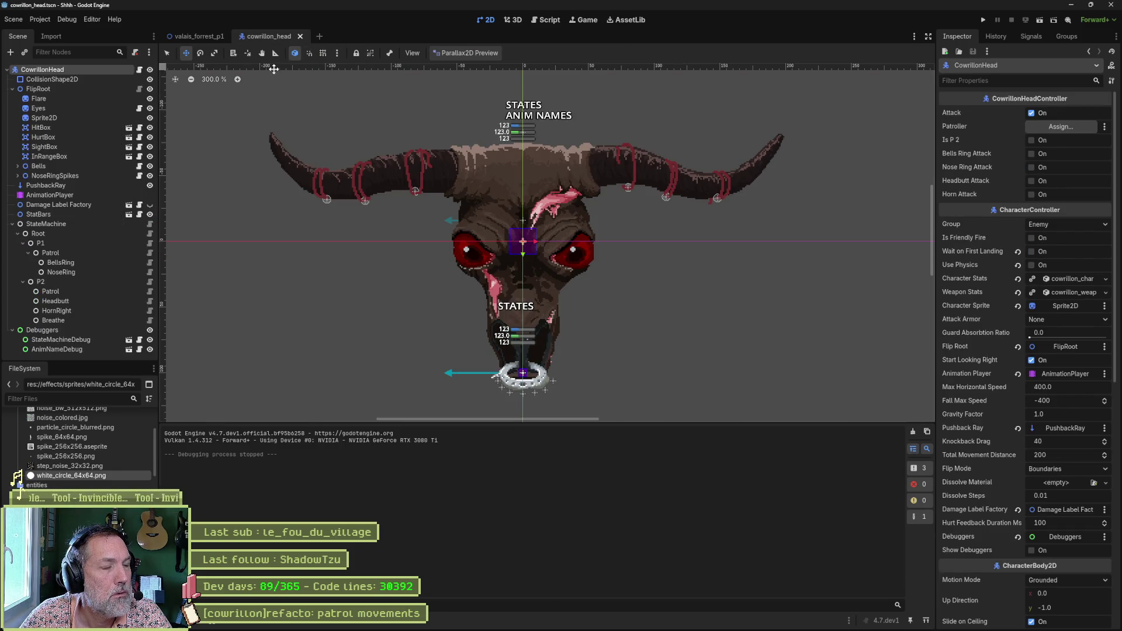
left_click(183, 38)
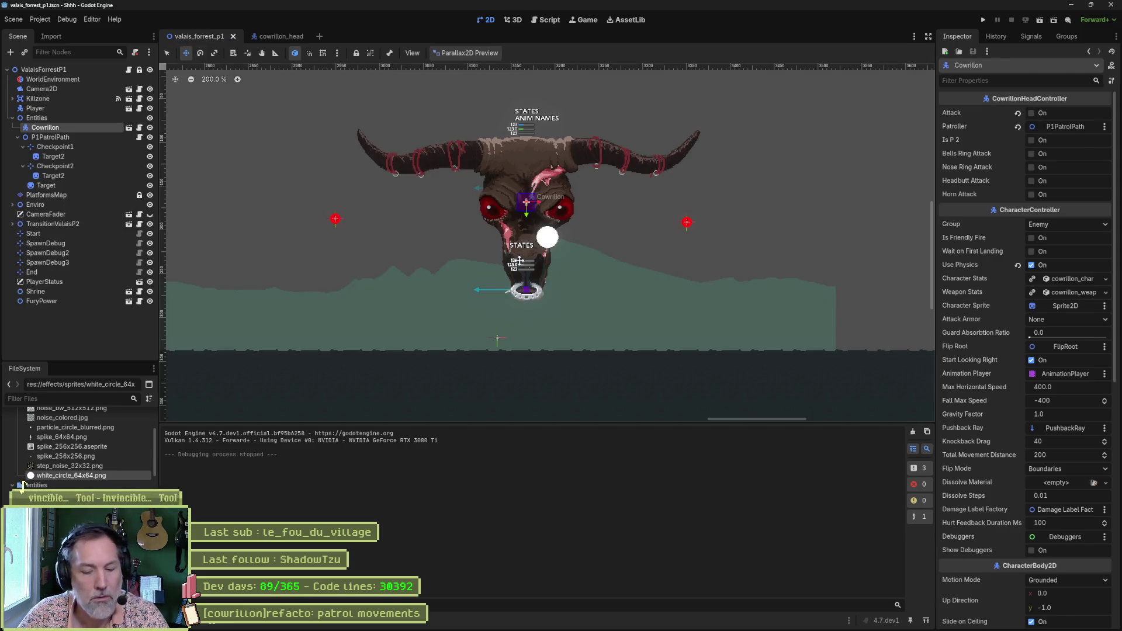
- Test the forest level, then uncheck Use Physics on the Cowrillon and save-run again
key("F6")
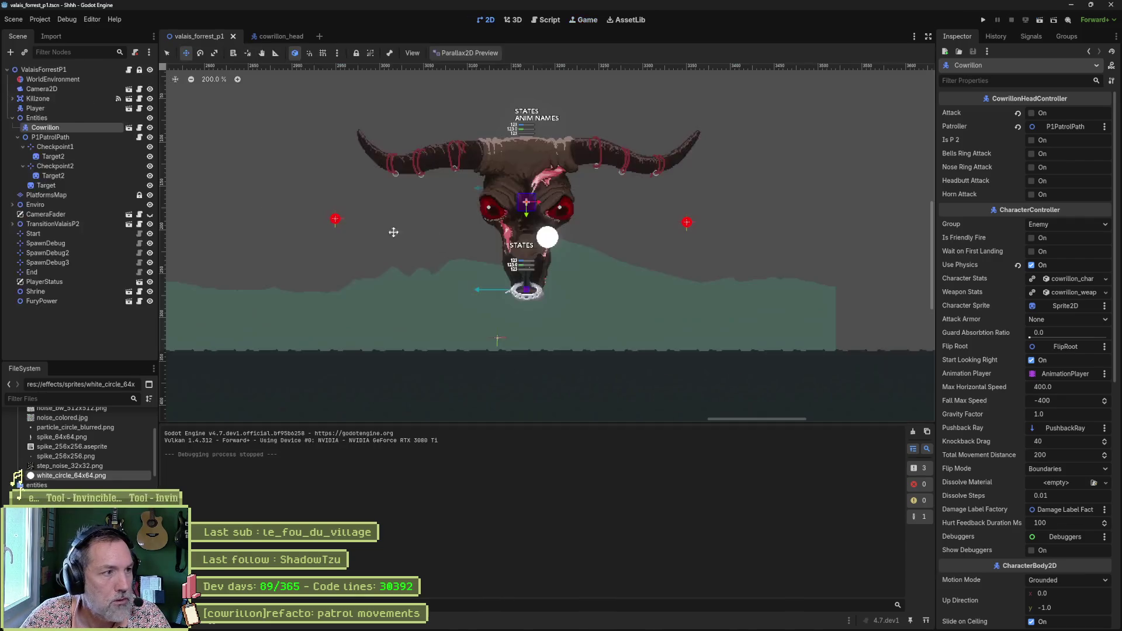
key("F8")
left_click(1030, 265)
key("F5")
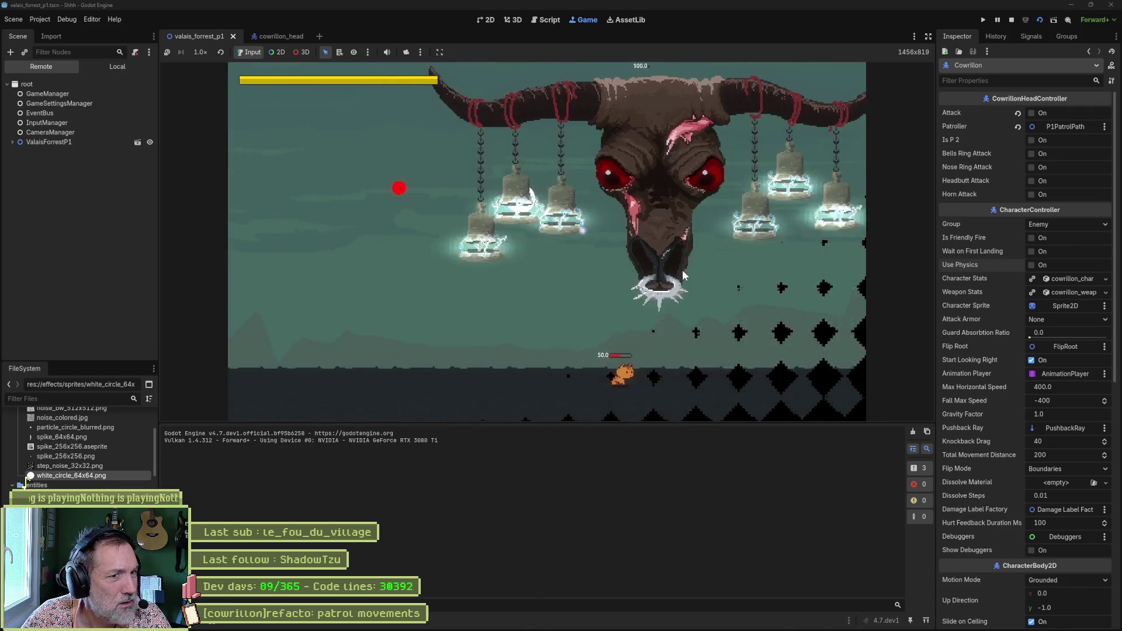
- Stop the game and open cowrillon_p1_patrol_state.gd from the cowrillon_head Patrol node
key("F8")
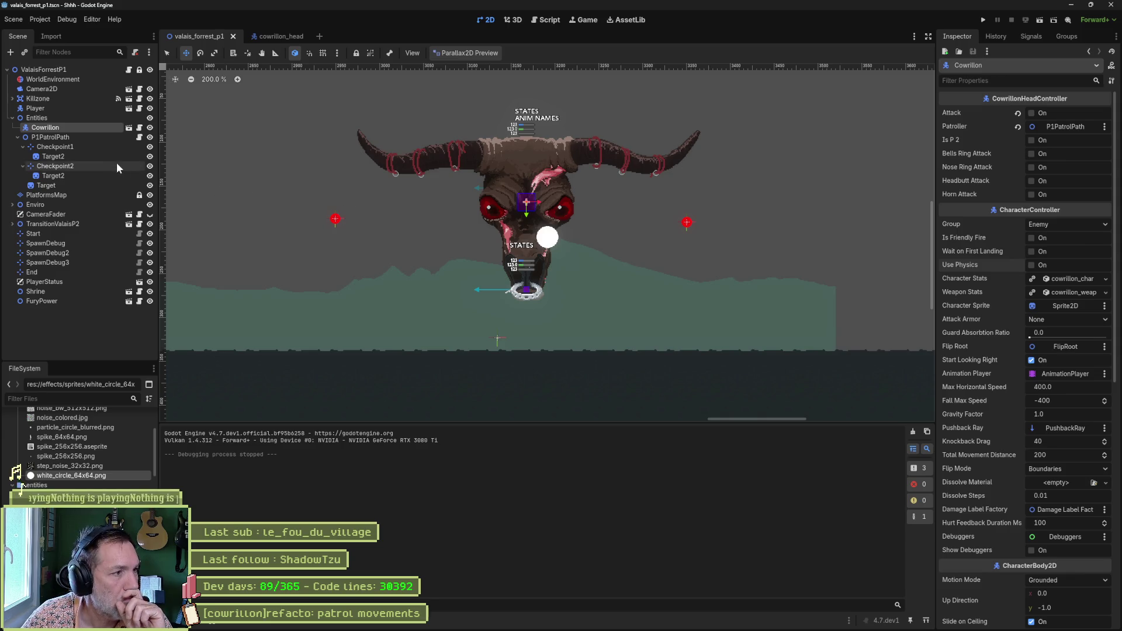
left_click(282, 37)
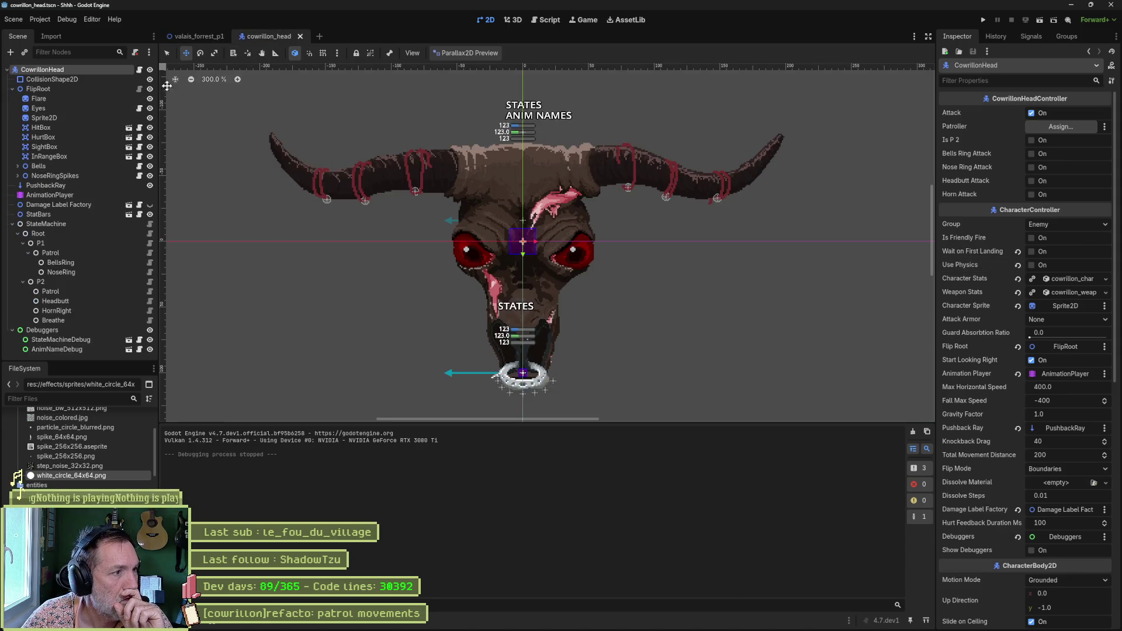
left_click(149, 254)
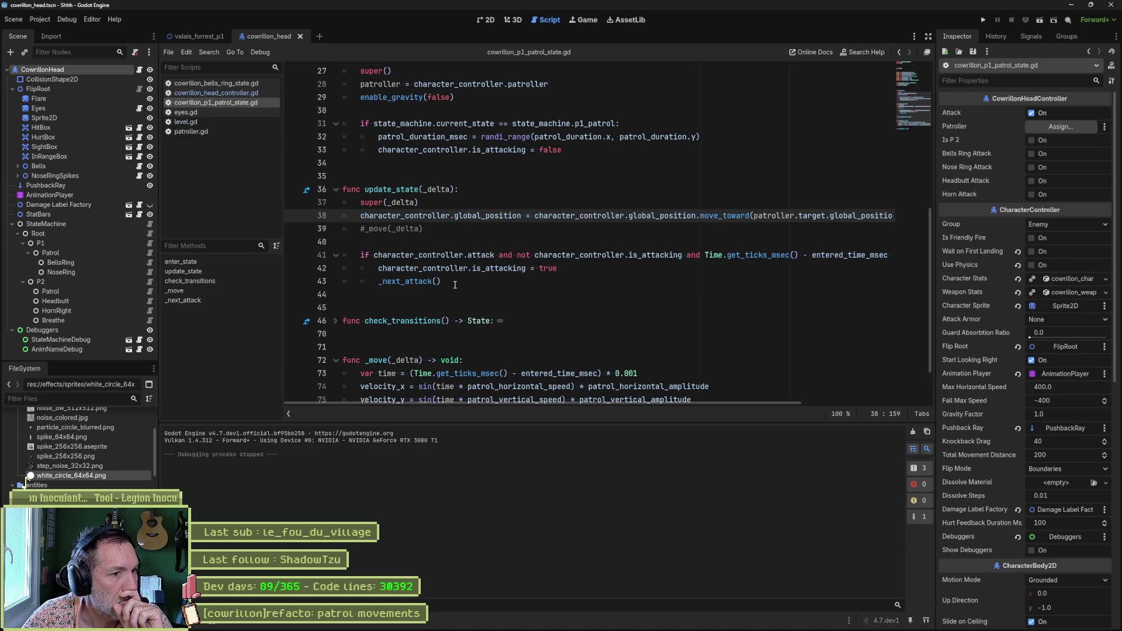
- Inspect the character_controller and patroller.target.global_position references on line 38
left_click_drag(422, 216, 480, 218)
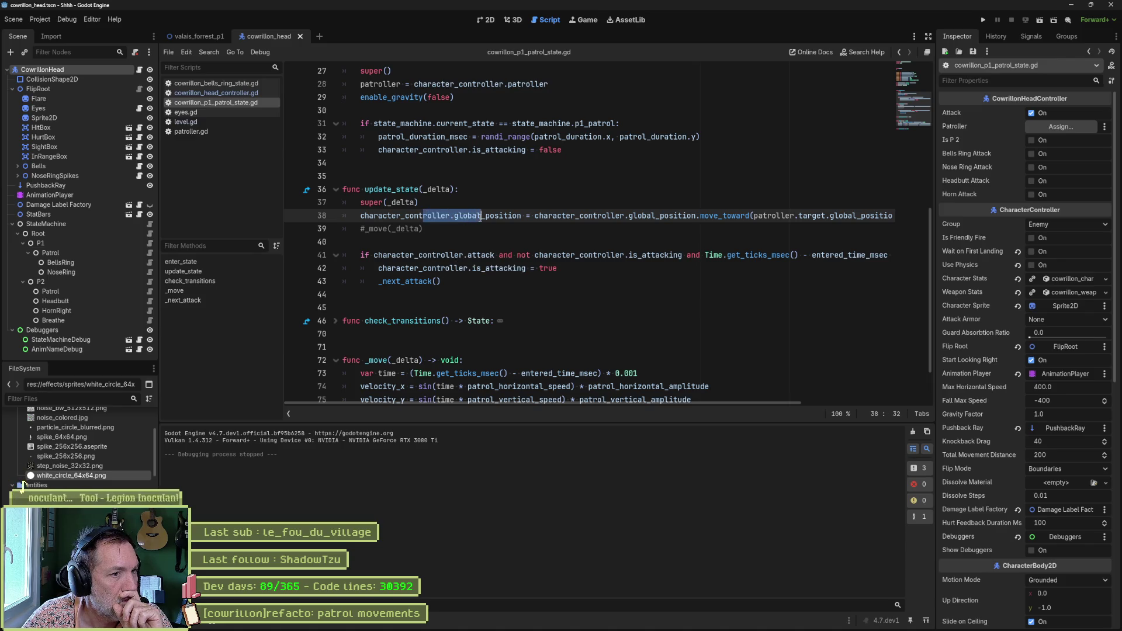
left_click(523, 216)
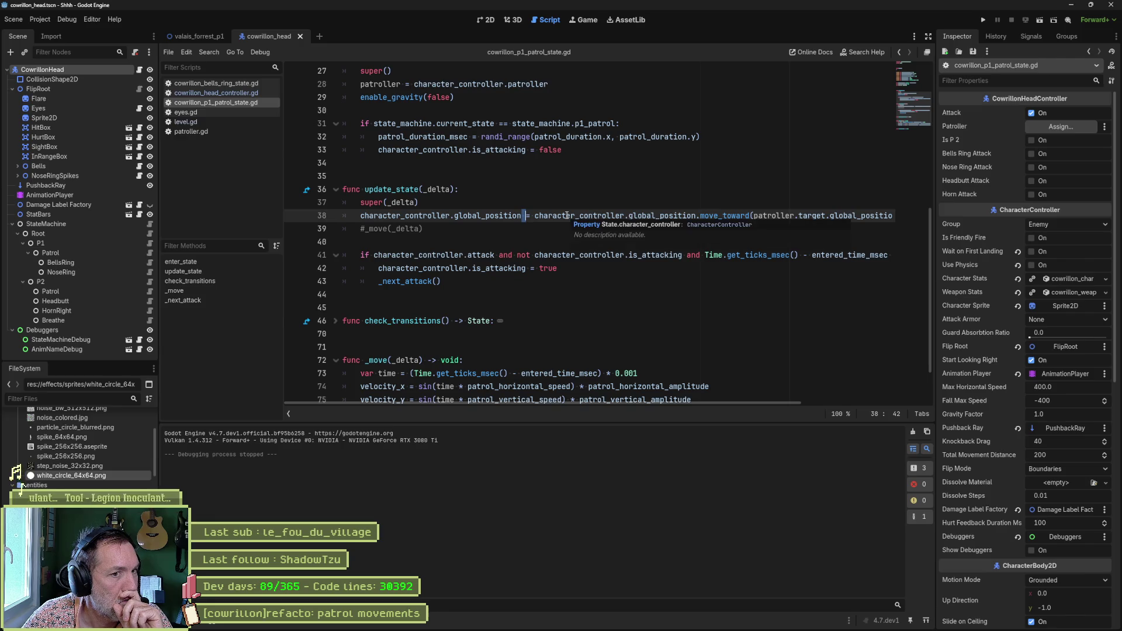
left_click(597, 215)
left_click_drag(708, 401, 841, 402)
left_click_drag(601, 216, 744, 216)
left_click_drag(709, 402, 436, 362)
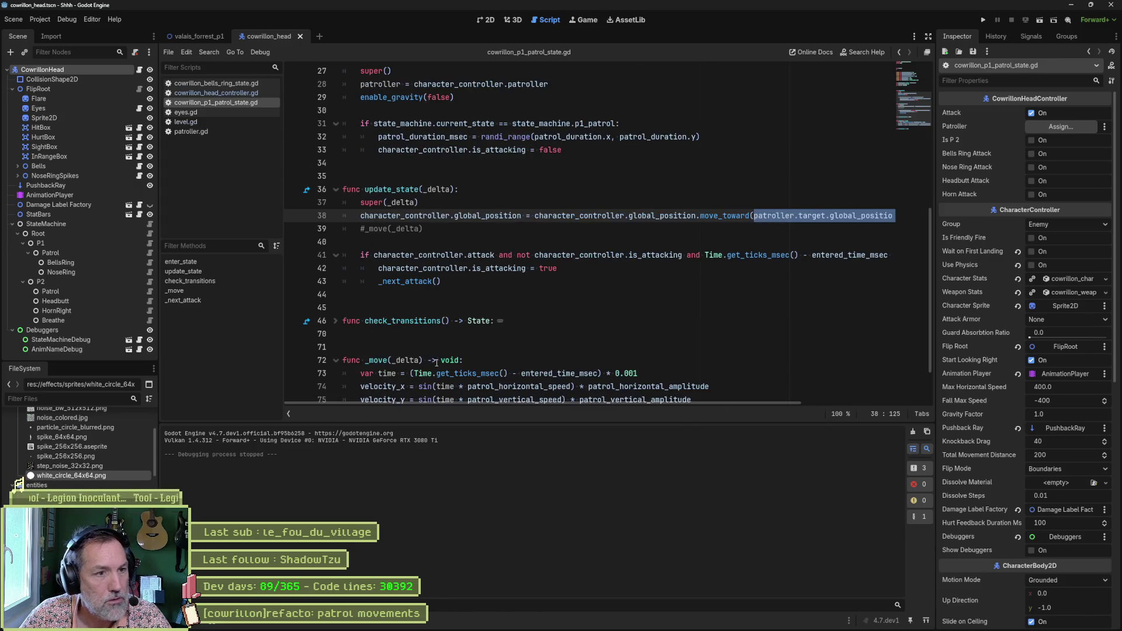
- Add print_debug(self, " patroller.target.global_position: ", ...) after super(_delta) and run with F6
left_click(490, 203)
key("Return")
type("print_de")
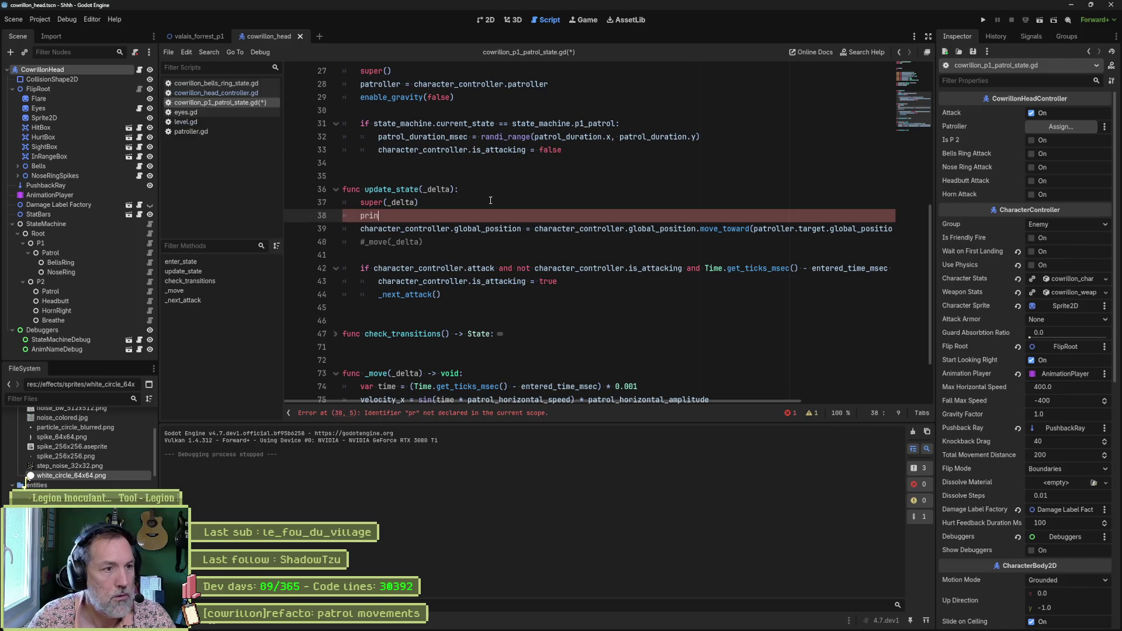
type("bug(self,")
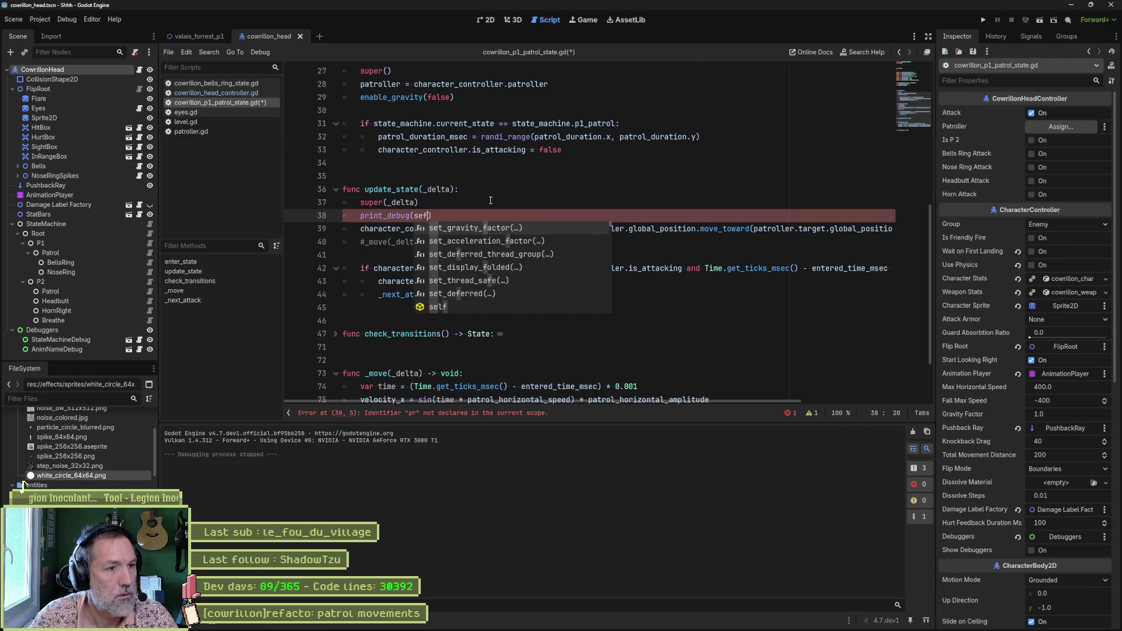
type(" \" patroller.target.global_position: \", patroller.target.global_position")
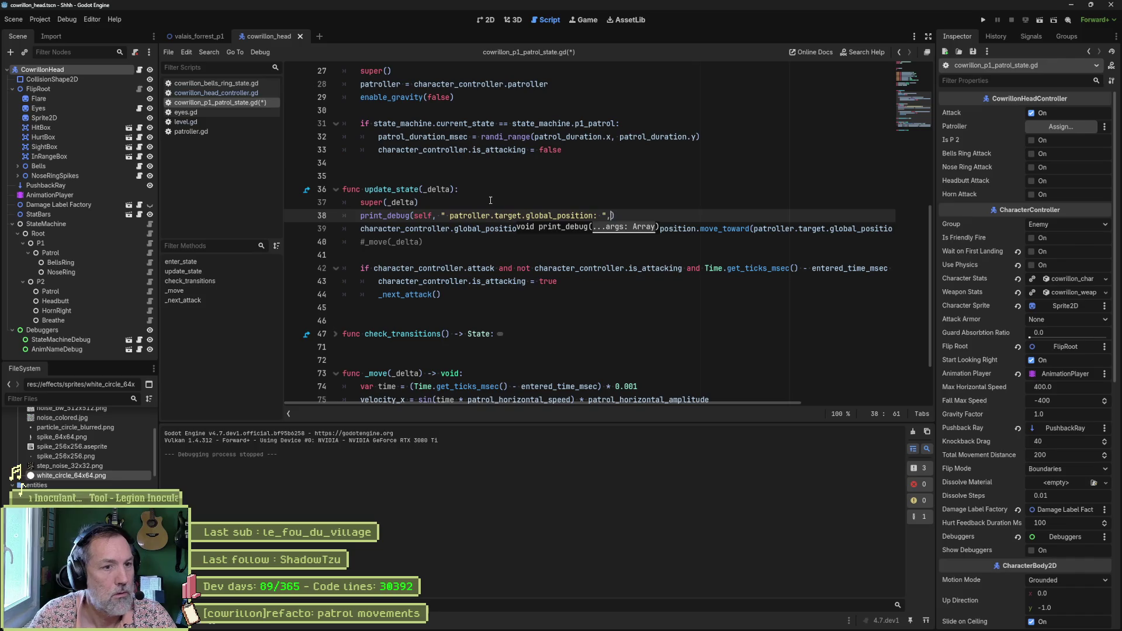
key("F6")
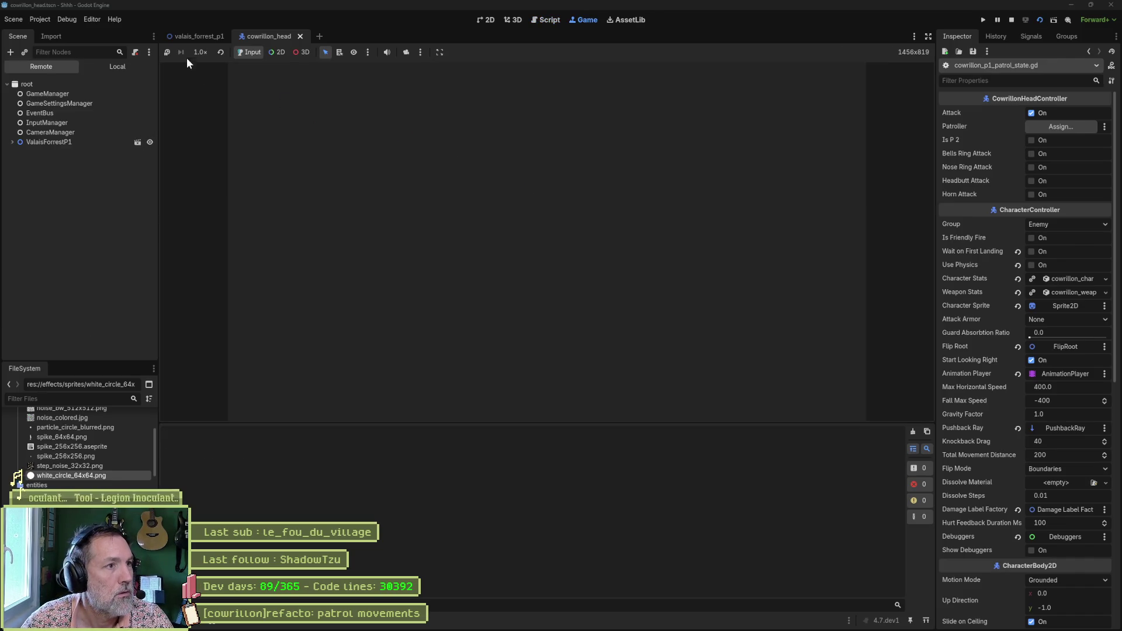
- Run the valais_forrest_p1 level to read the logged target positions, then stop it
left_click(195, 39)
key("F6")
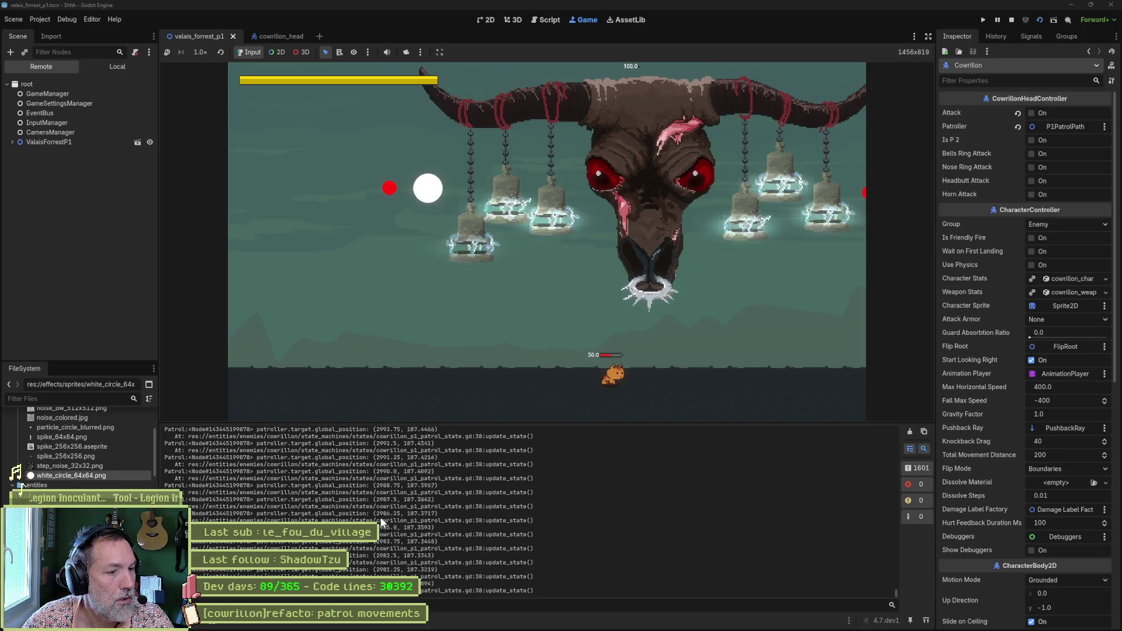
key("ctrl+F3")
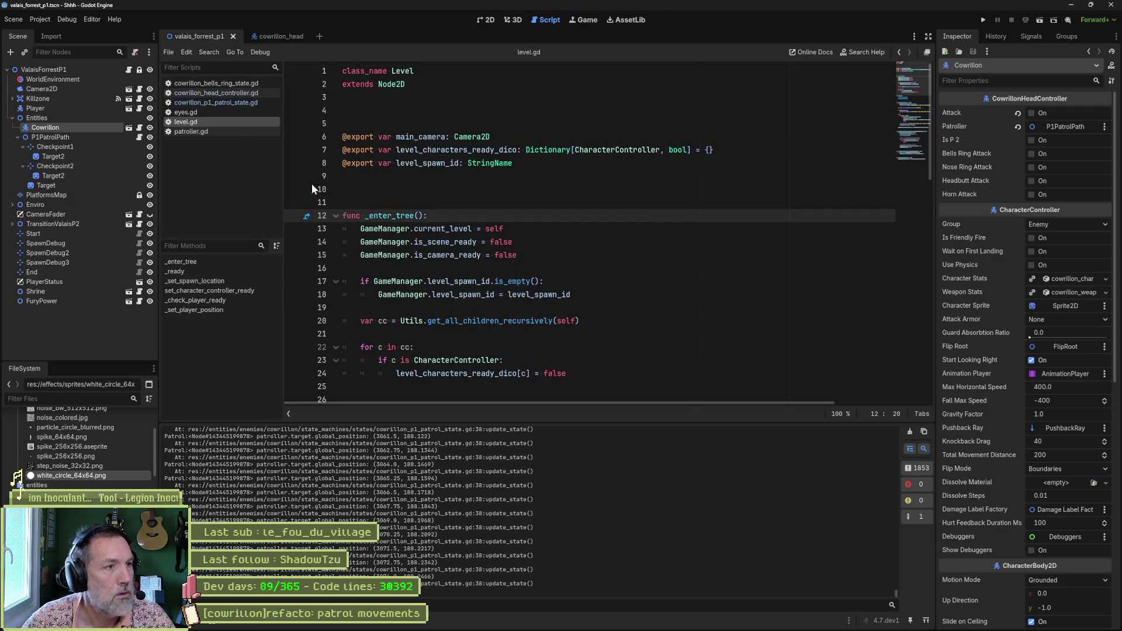
- Delete the print_debug line from update_state in cowrillon_p1_patrol_state.gd
left_click(229, 103)
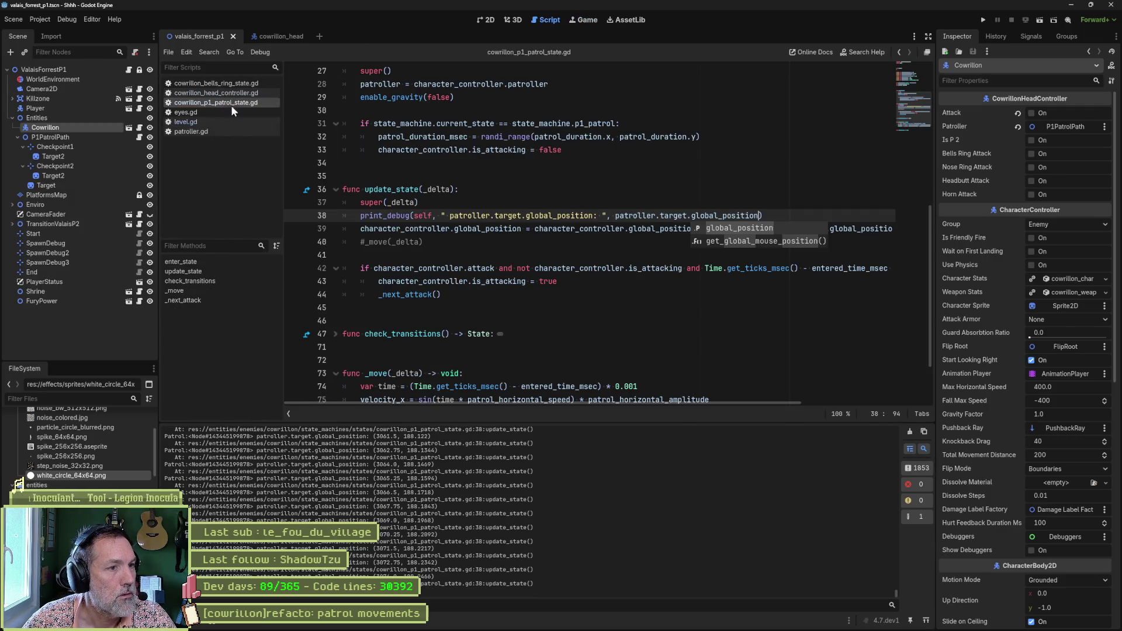
left_click(581, 216)
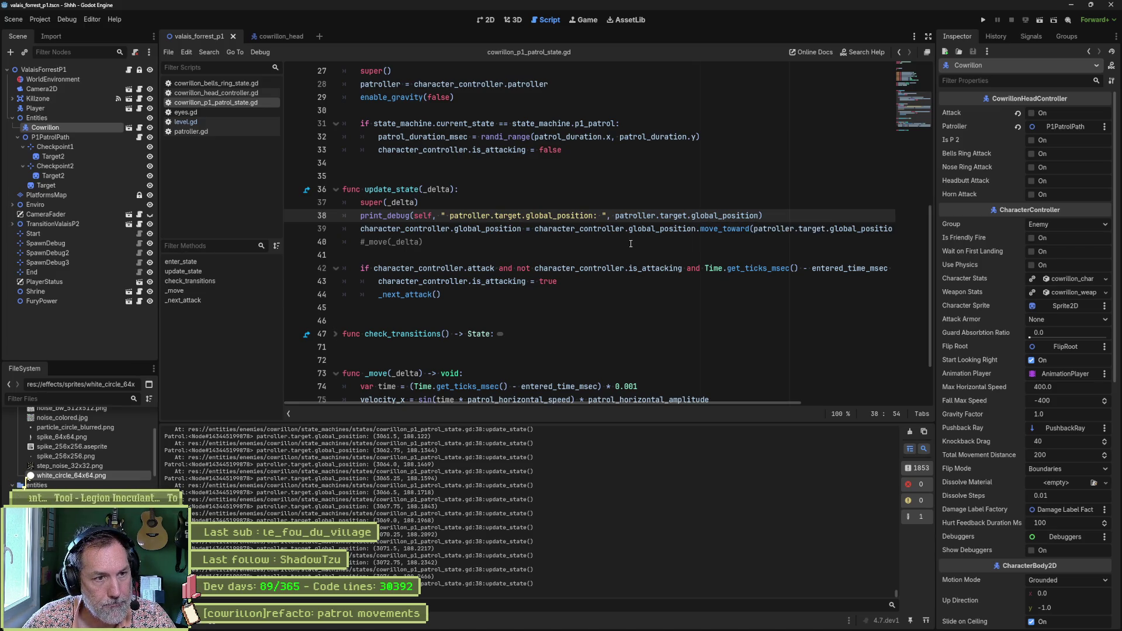
key("ctrl+shift+k")
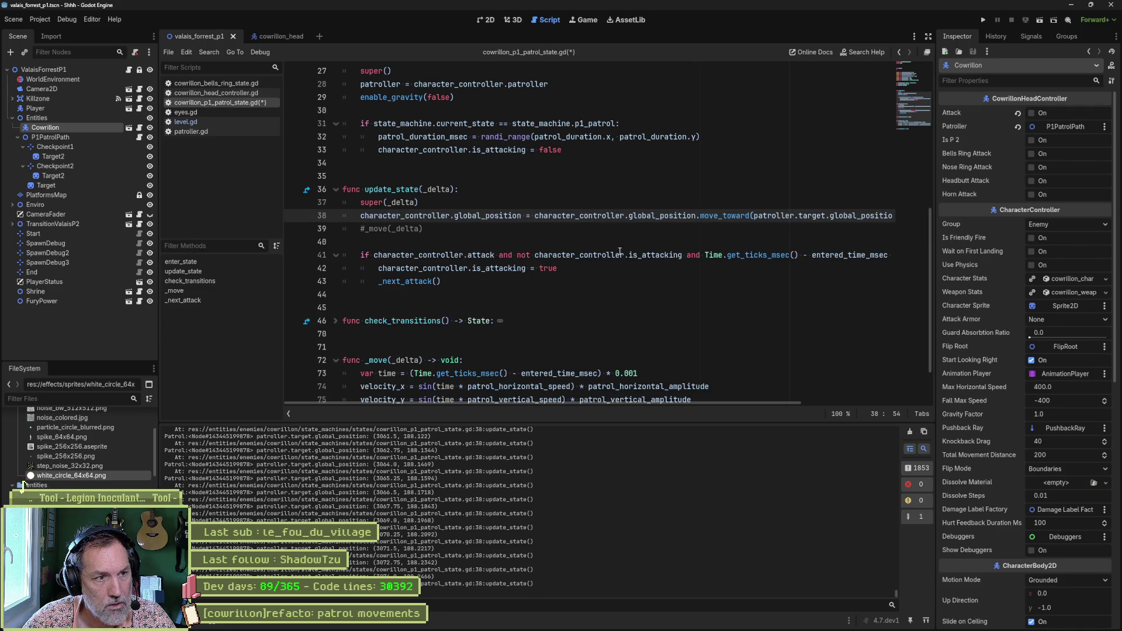
left_click_drag(605, 404, 741, 398)
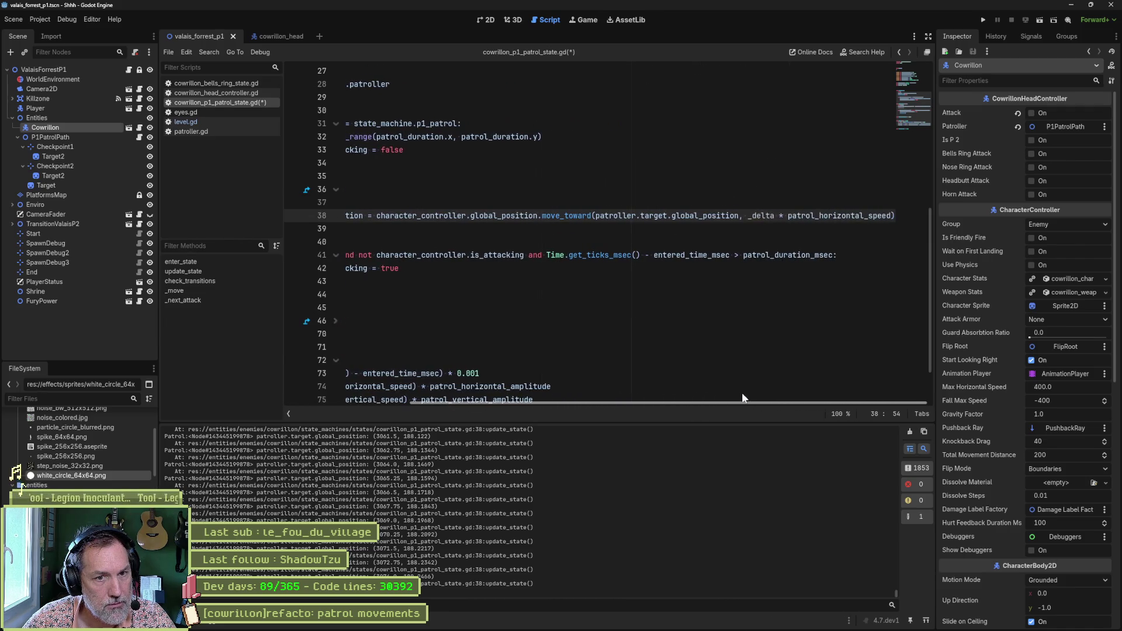
- Change patrol_horizontal_speed on line 14 from .3 to 3 and run the forest level
scroll(753, 392, "left", 5)
scroll(504, 261, "up", 5)
scroll(503, 261, "up", 1)
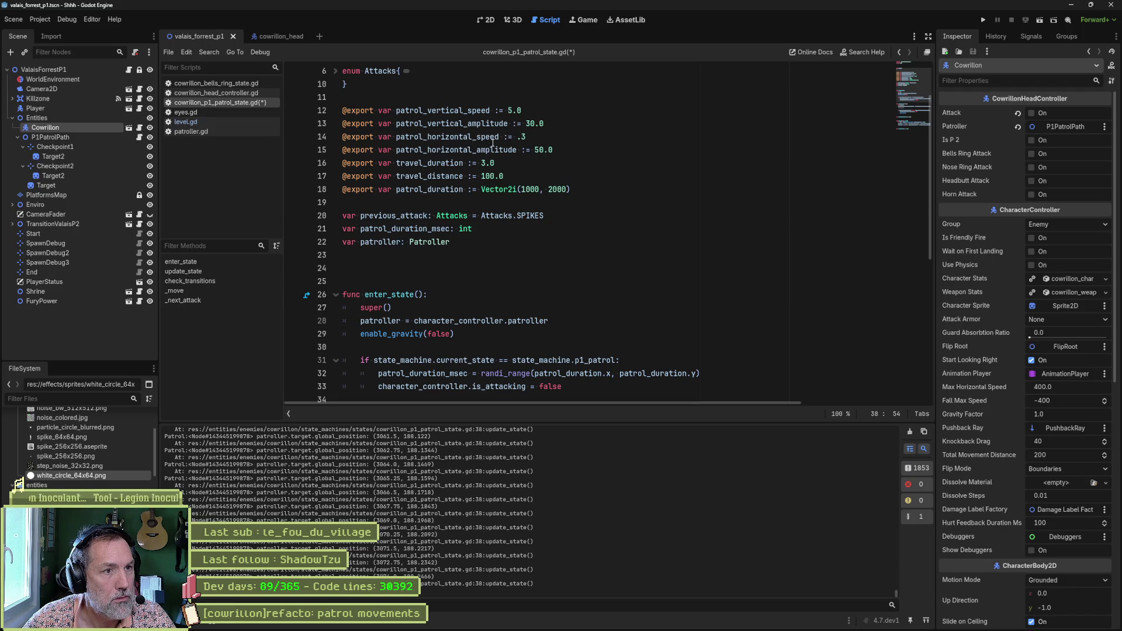
left_click(528, 138)
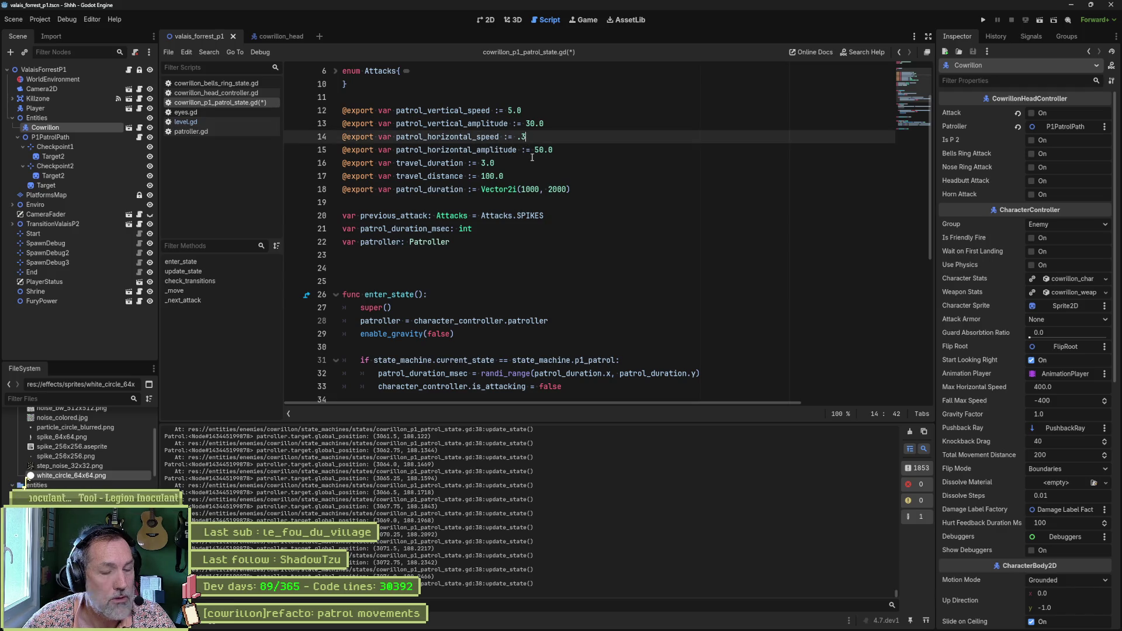
key("BackSpace")
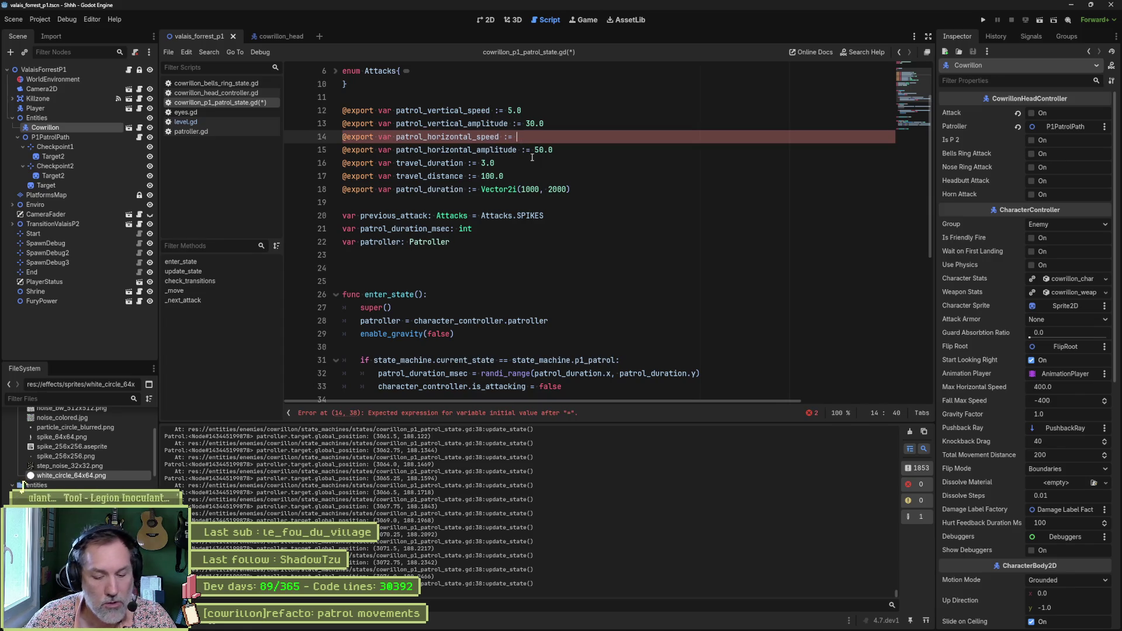
key("F5")
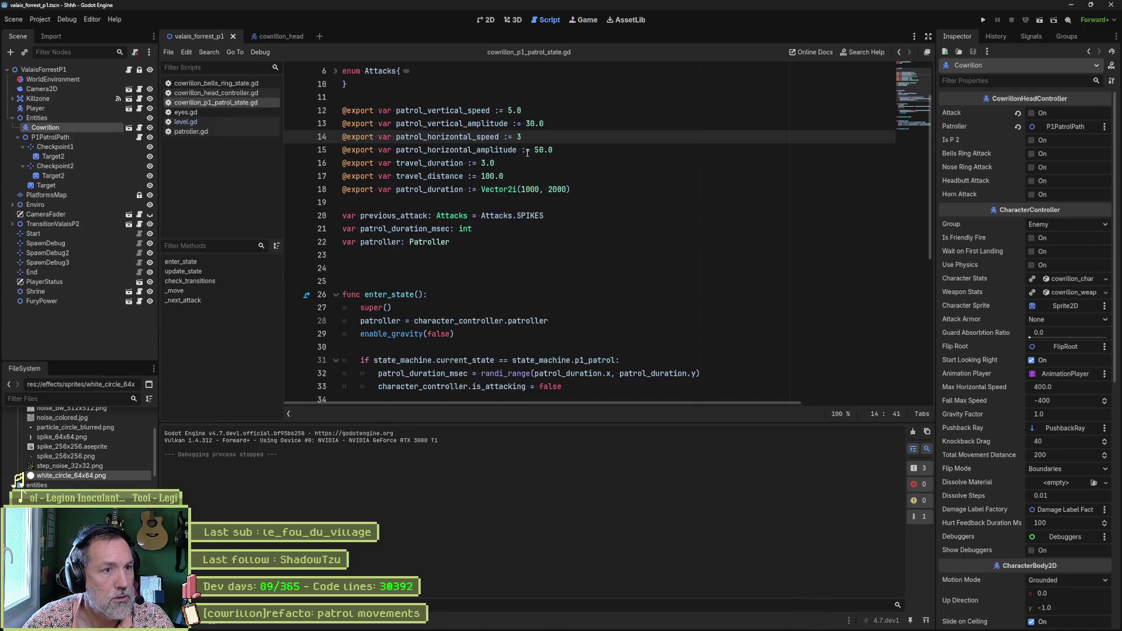
key("F6")
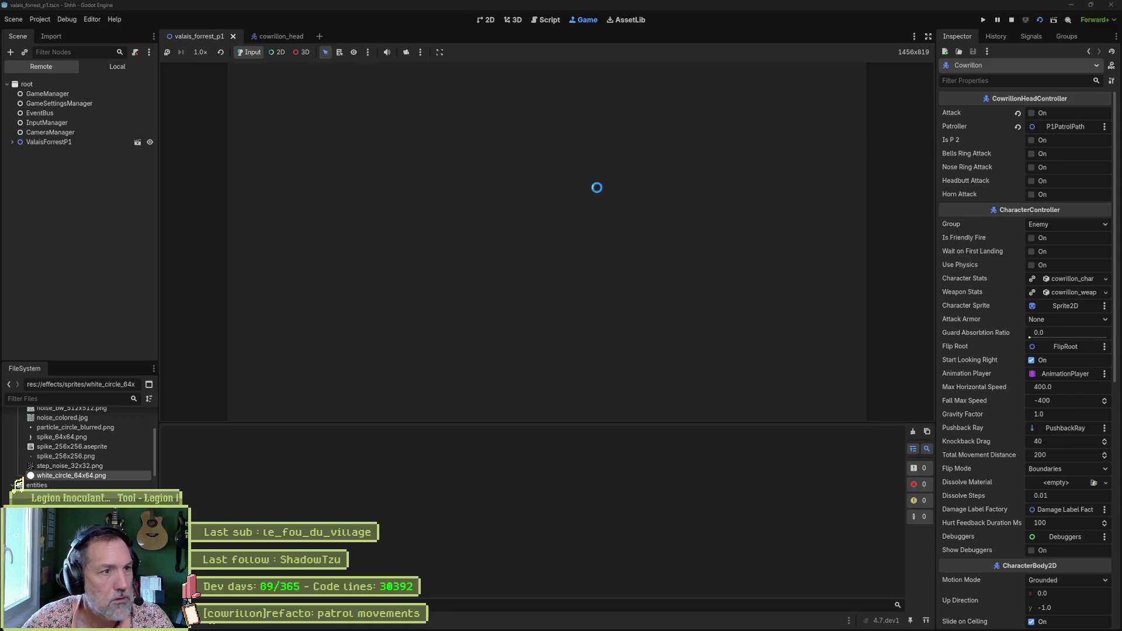
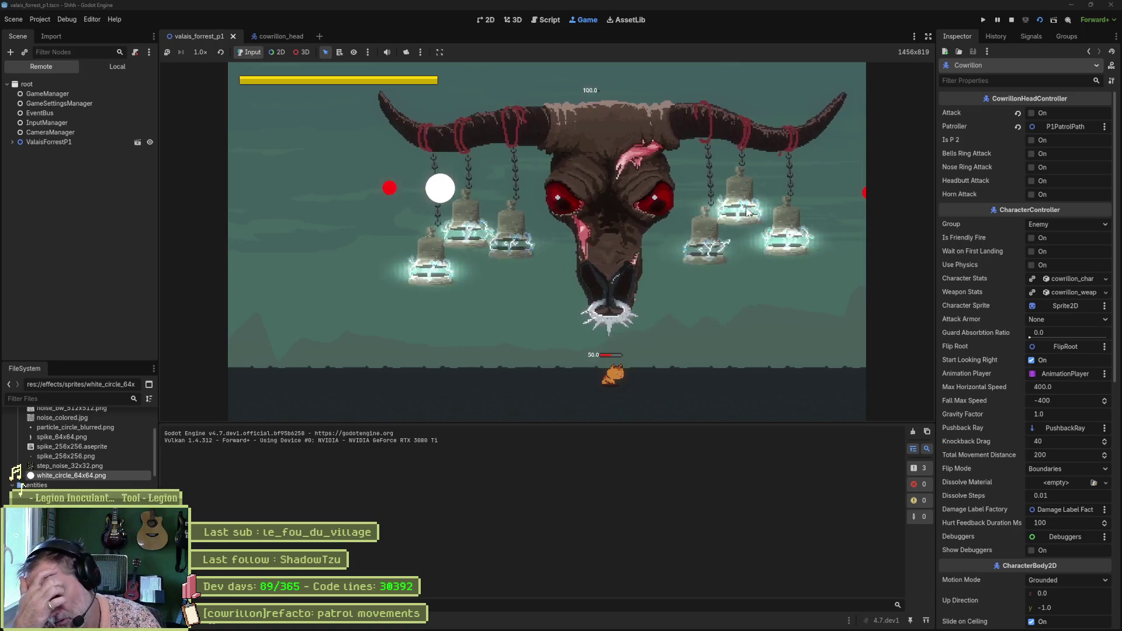
- Duplicate Checkpoint2 into Checkpoint3, move it above the boss's head, then save and run the game
key("F8")
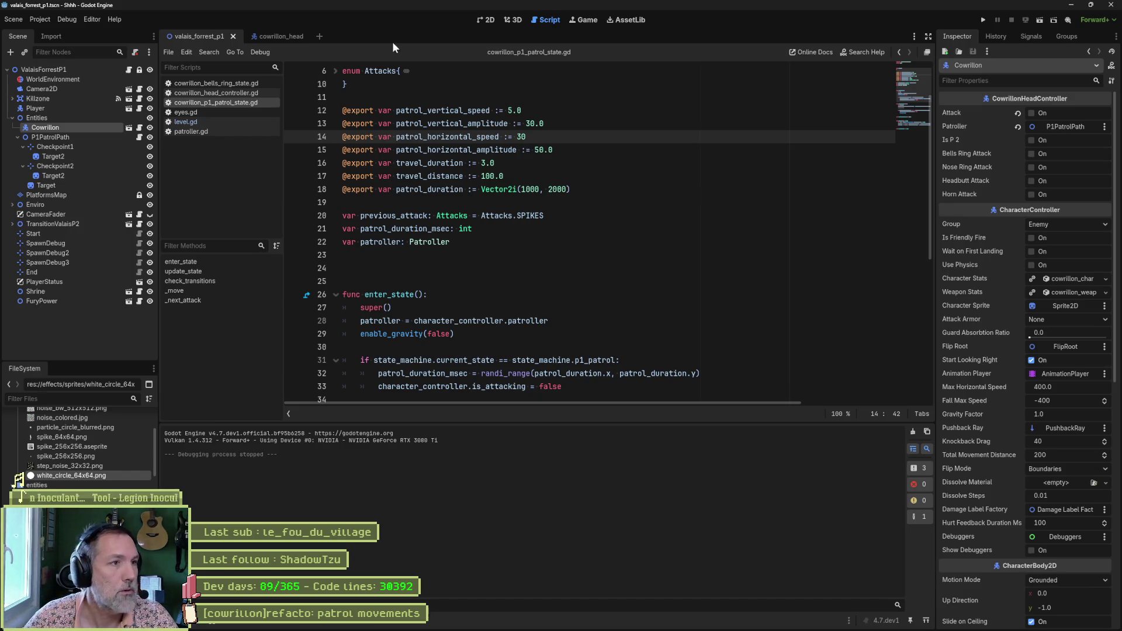
left_click(488, 20)
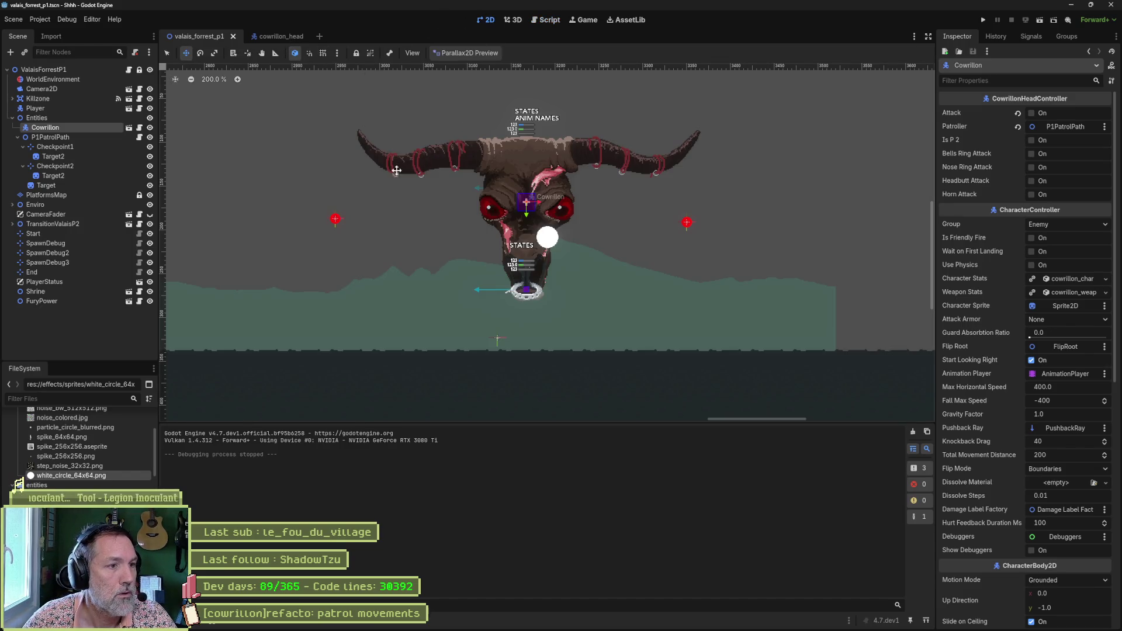
left_click(64, 166)
key("ctrl+d")
mouse_move(677, 259)
left_mouse_down()
mouse_move(544, 134)
mouse_move(503, 175)
mouse_move(517, 197)
mouse_move(516, 178)
left_mouse_up()
key("F6")
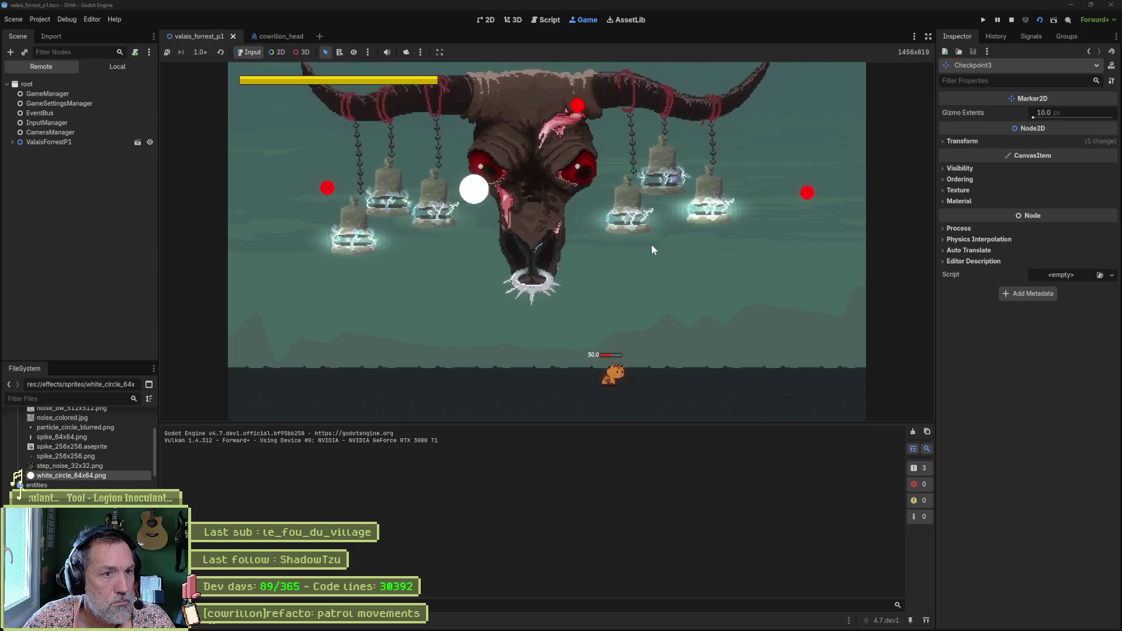
key("F8")
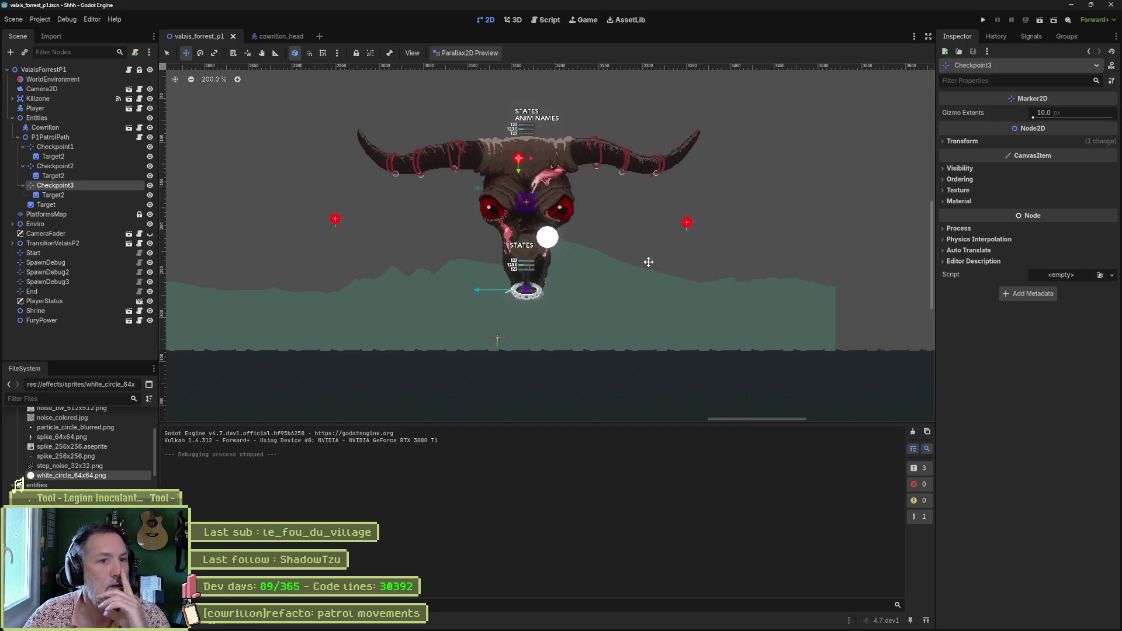
- Compare cowrillon_p1_patrol_state.gd with patroller.gd in the script editor
left_click(547, 20)
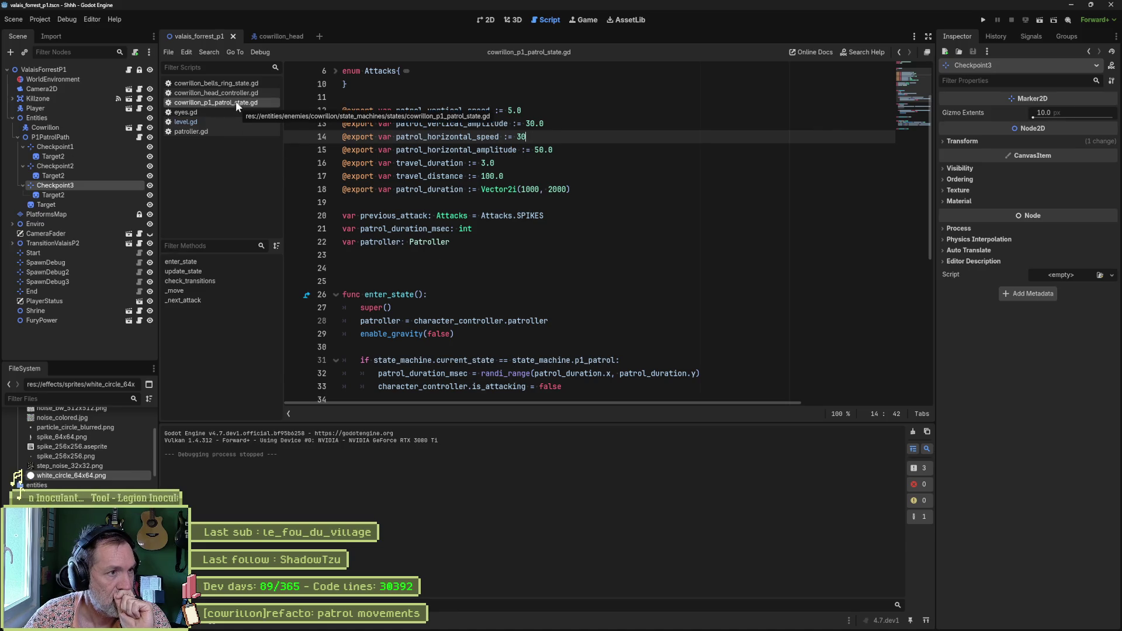
left_click(225, 133)
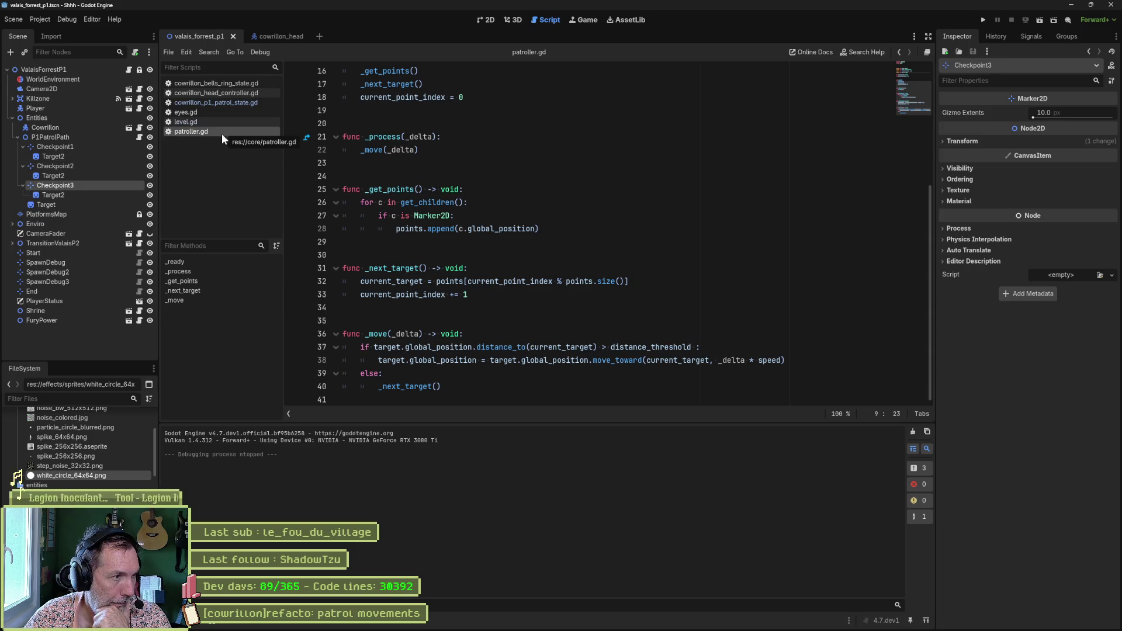
left_click(233, 102)
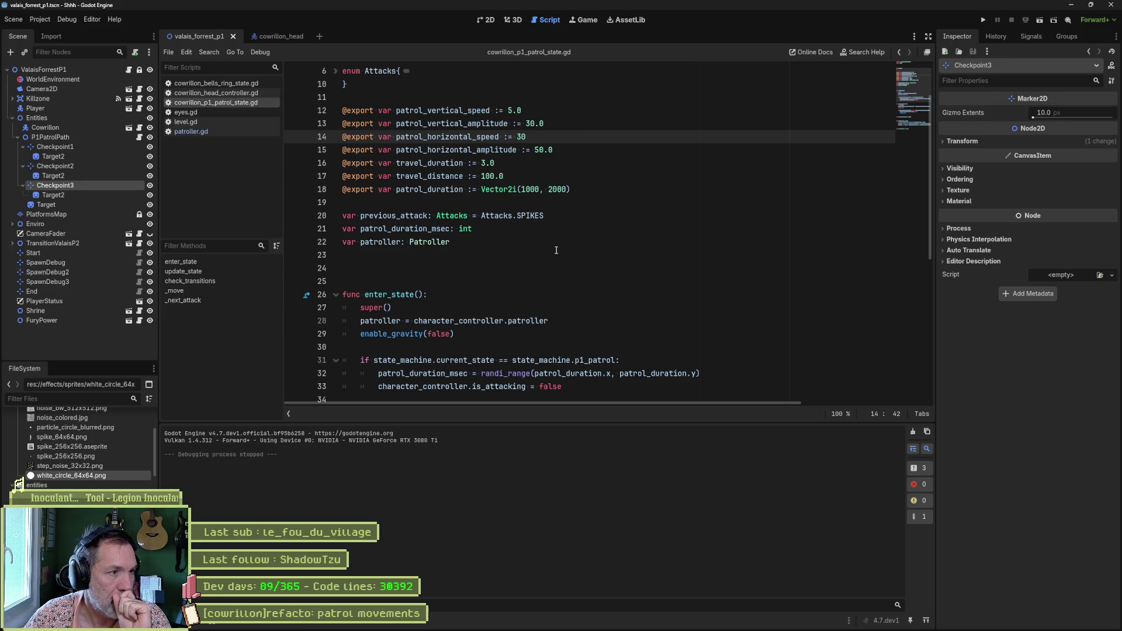
- Scroll down to update_state and highlight patrol_horizontal_speed on line 38
scroll(555, 250, "down", 2)
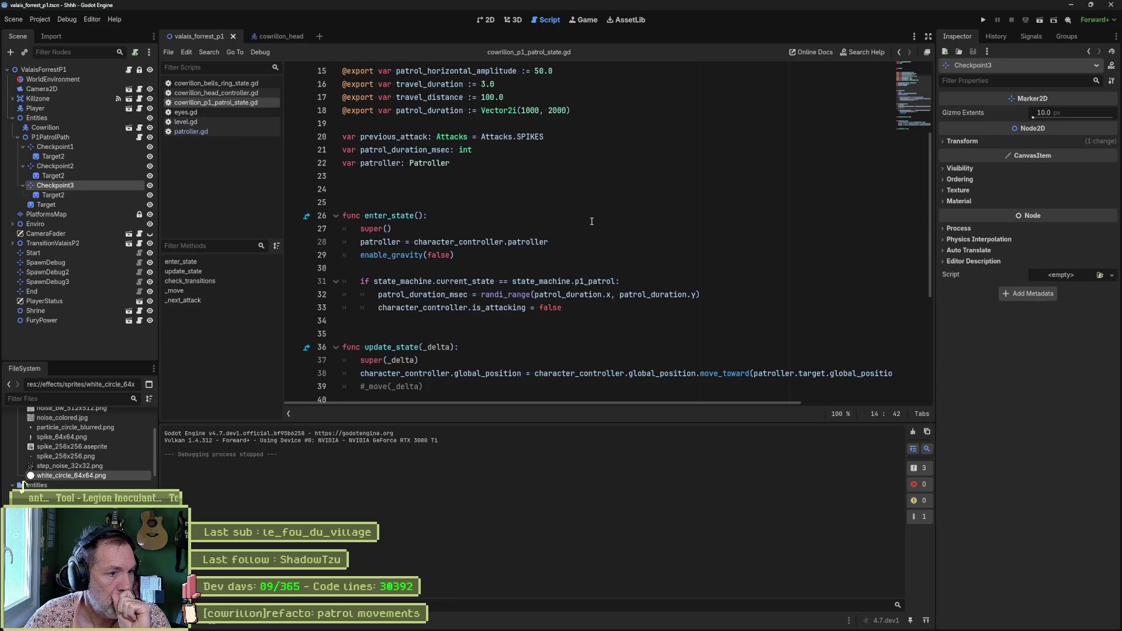
scroll(592, 221, "down", 1)
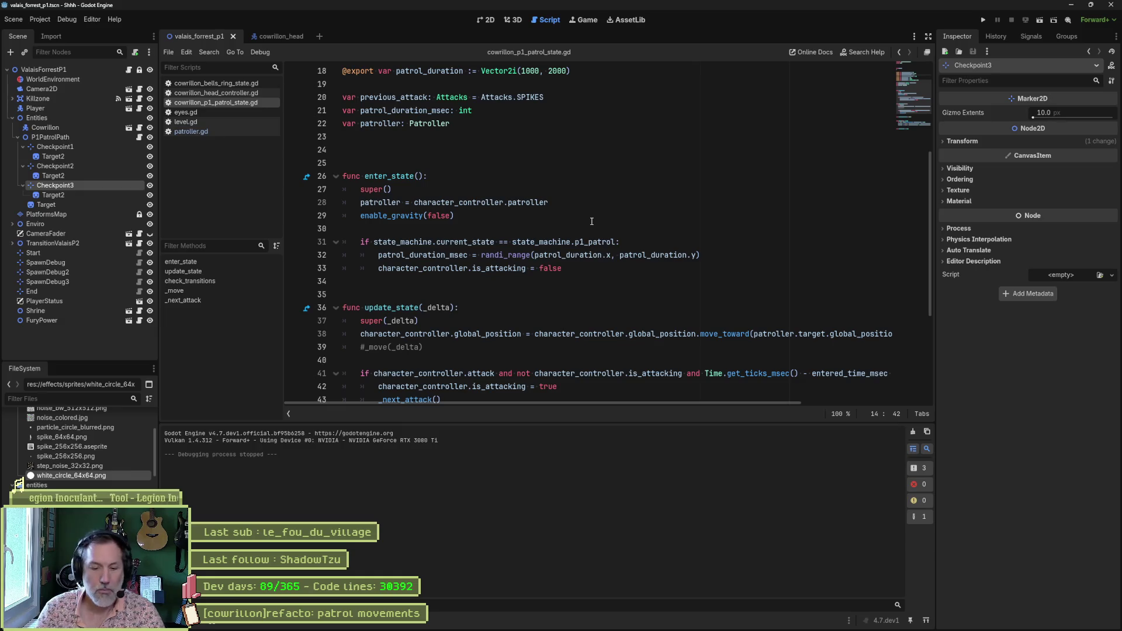
scroll(495, 305, "down", 4)
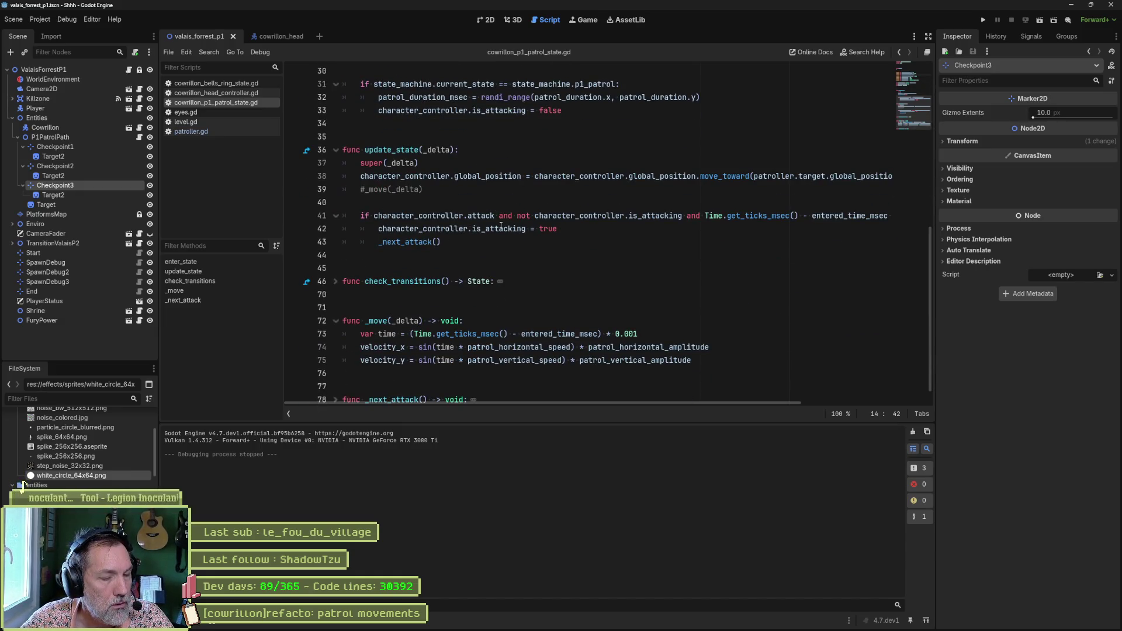
left_click_drag(562, 404, 687, 402)
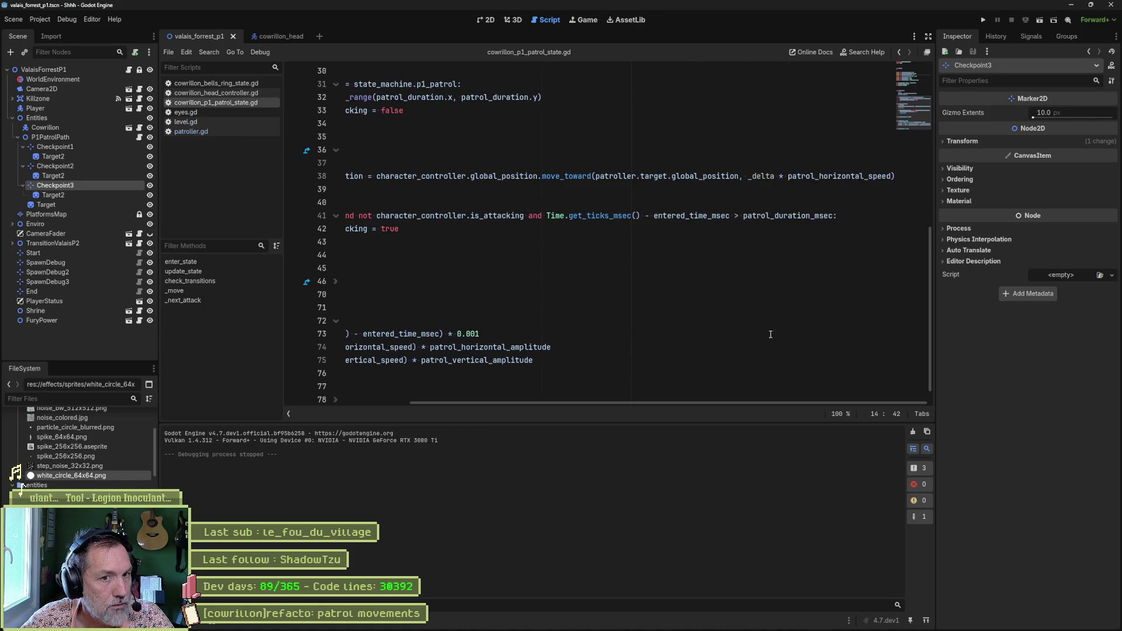
left_click(829, 176)
double_click(829, 176)
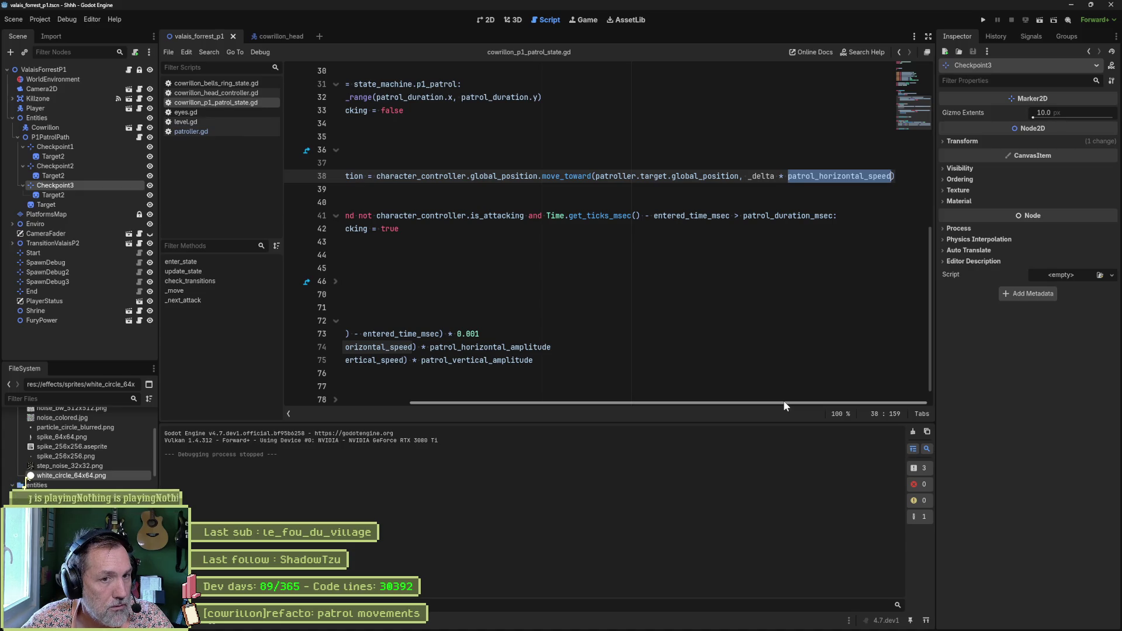
left_click_drag(785, 402, 680, 403)
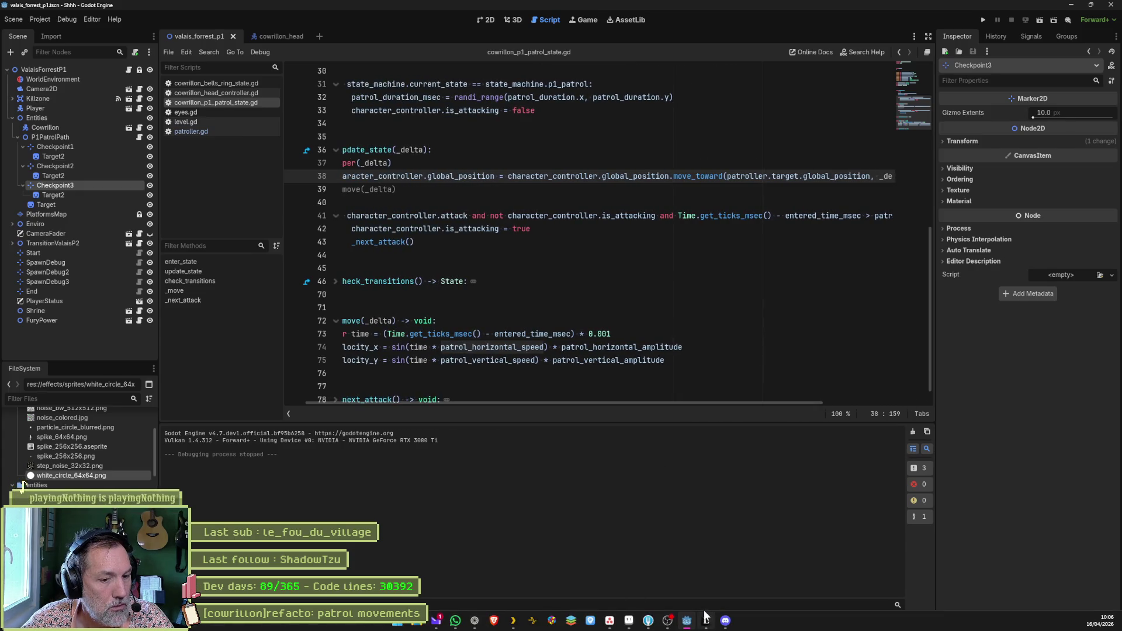
left_click(706, 616)
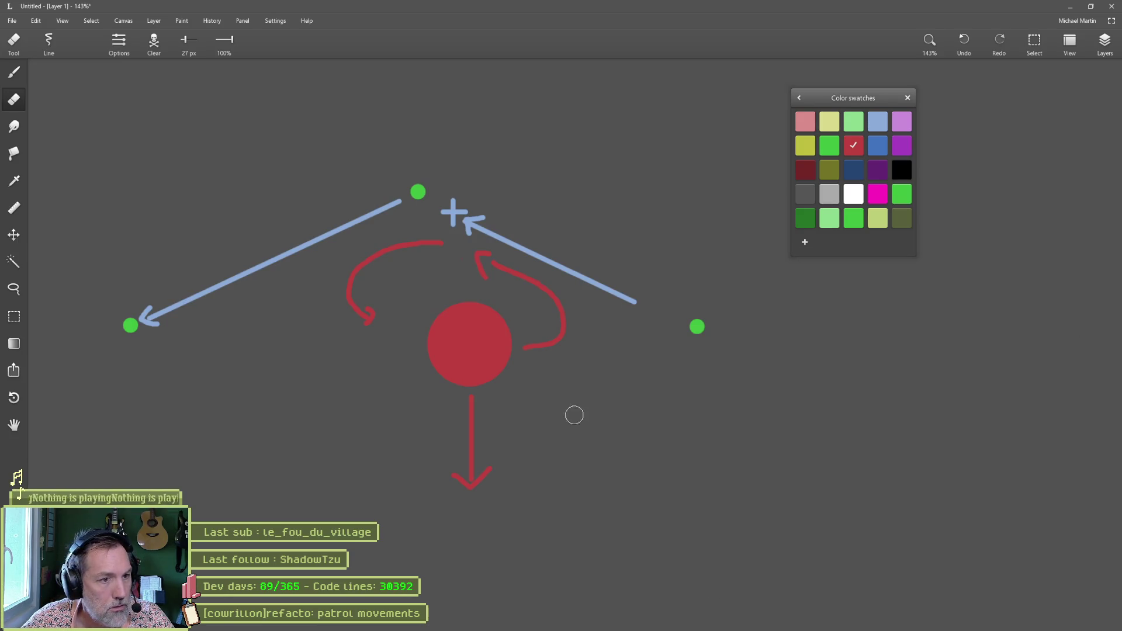
- Brush over the vertical bar of the top cross in white
left_click(853, 196)
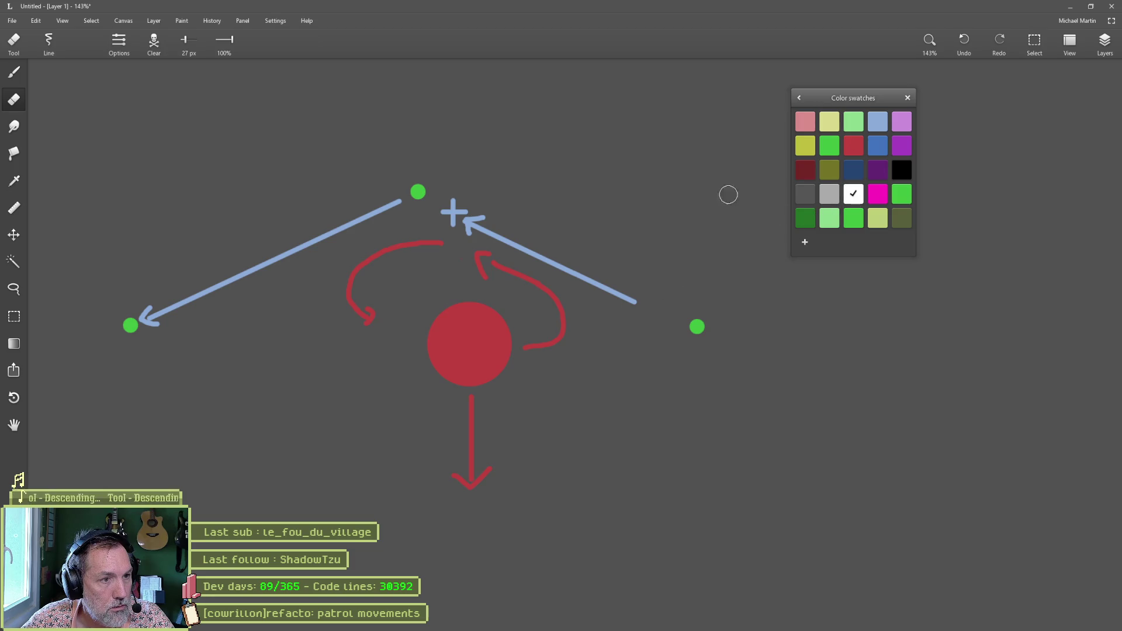
key("b")
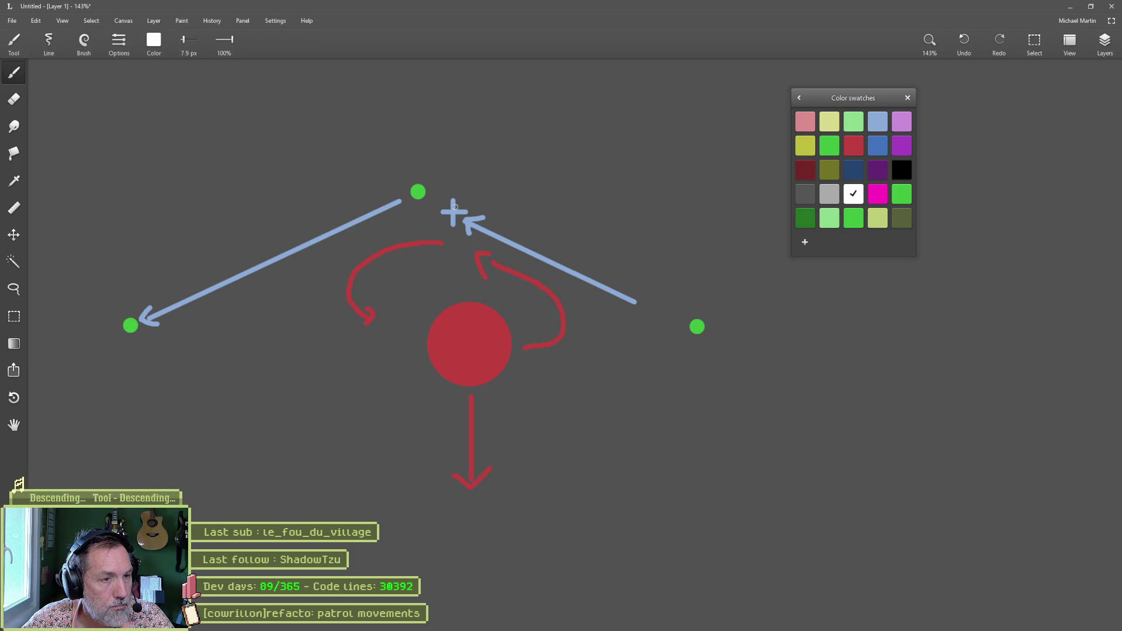
mouse_move(453, 200)
left_mouse_down()
mouse_move(452, 225)
mouse_move(439, 211)
left_mouse_up()
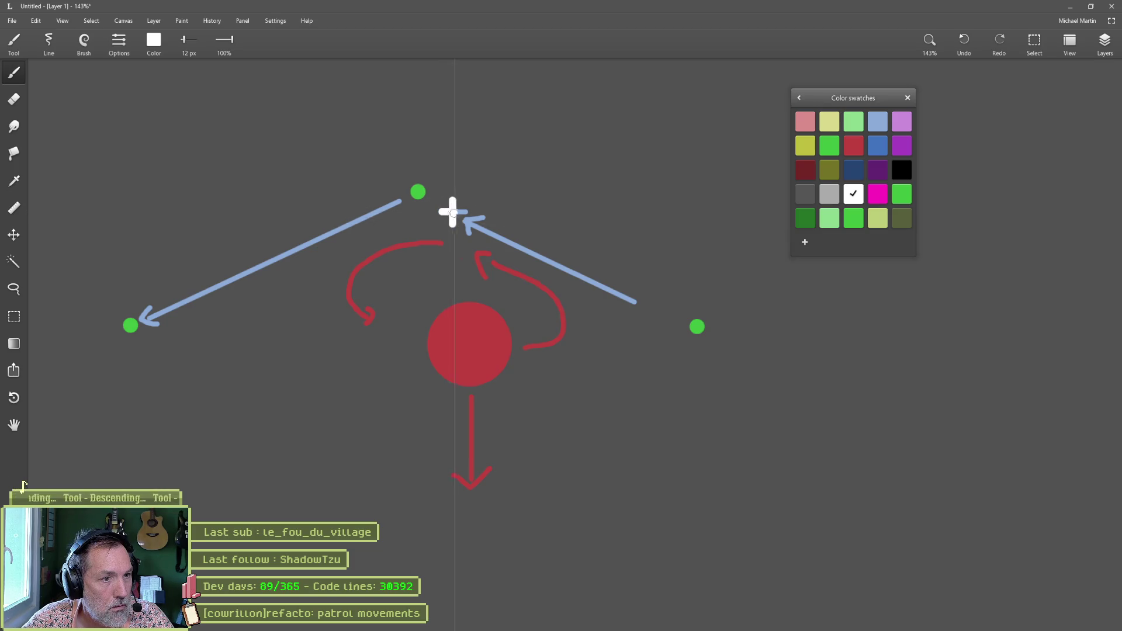